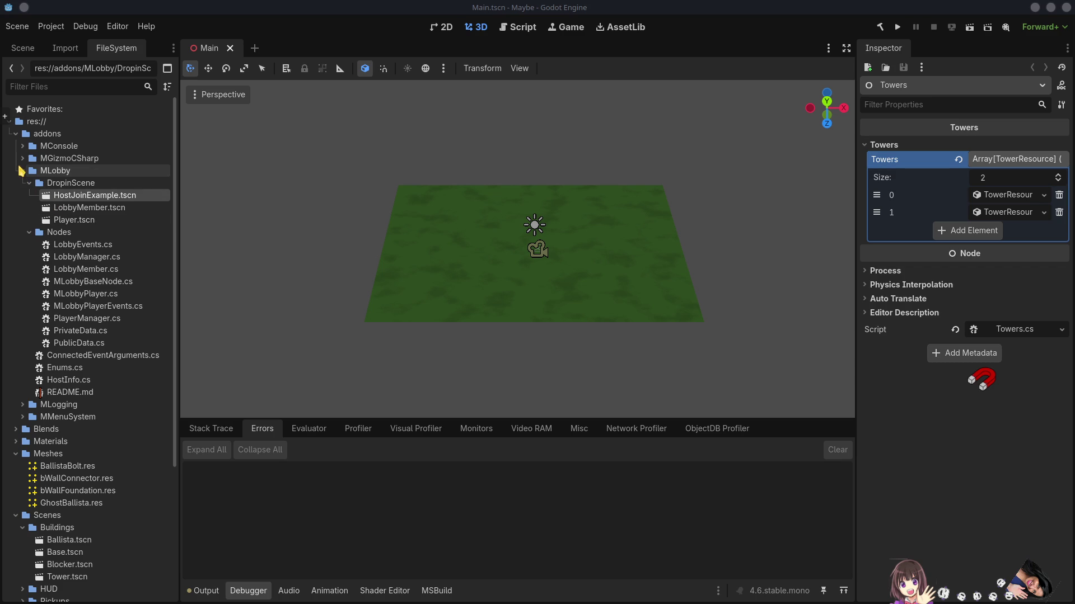
Collapse the MLobby and addons folders and select LobbyManager in the Main scene tree.
left_click(22, 171)
left_click(16, 134)
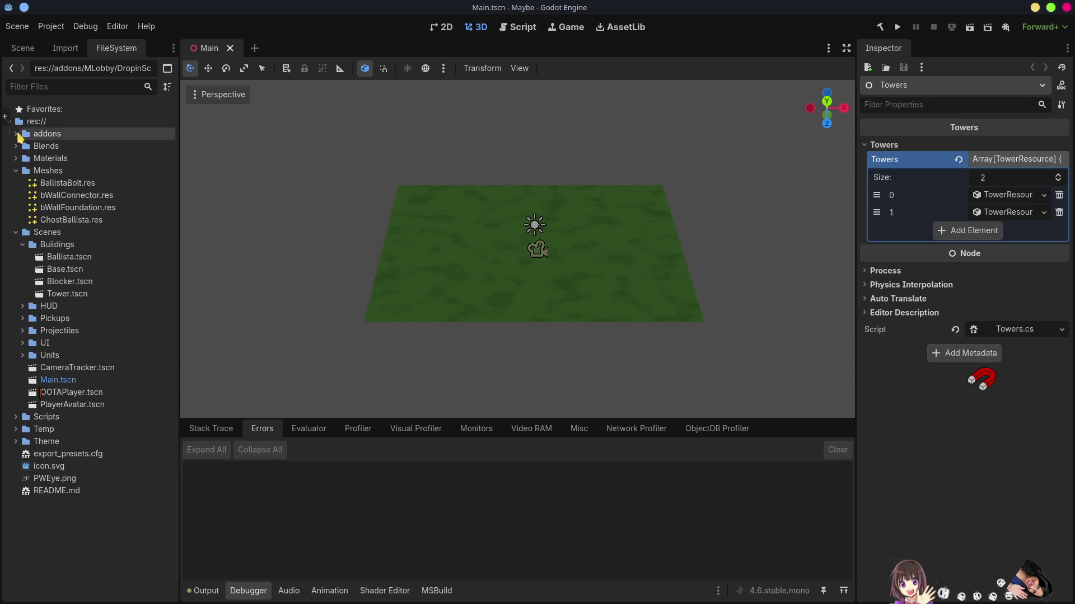
left_click(31, 50)
left_click(56, 153)
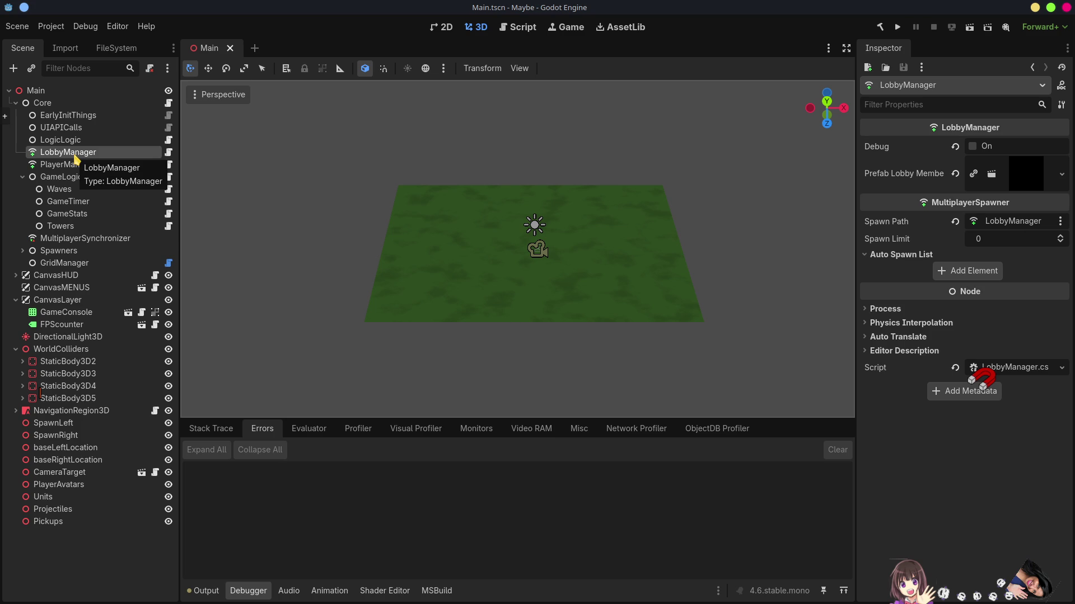
Select the PlayerManager node and open its OOTAPlayerManager.cs script from the Inspector.
left_click(69, 164)
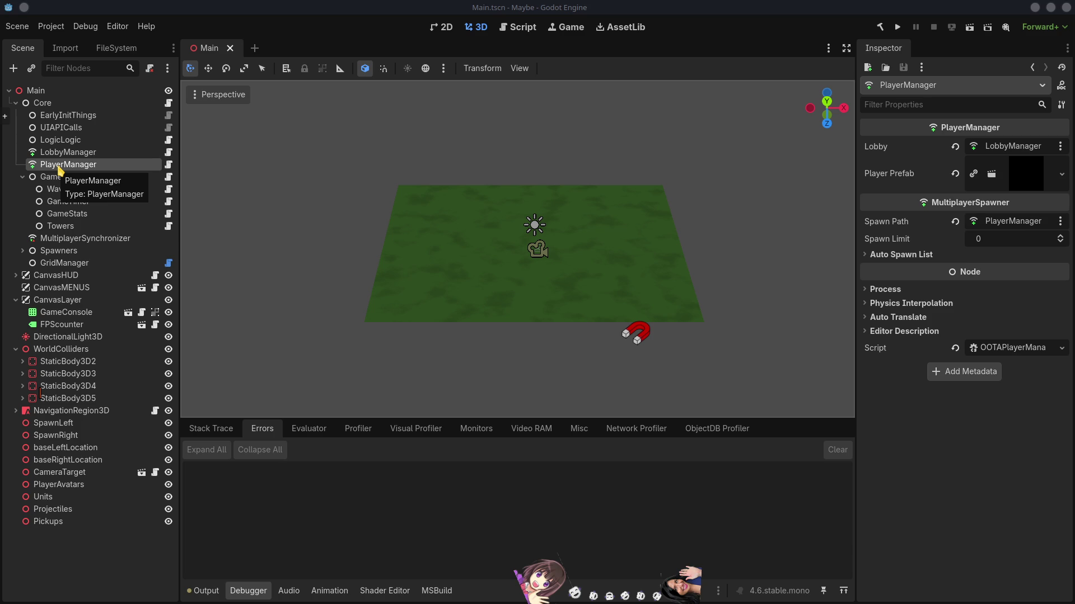
left_click(1012, 349)
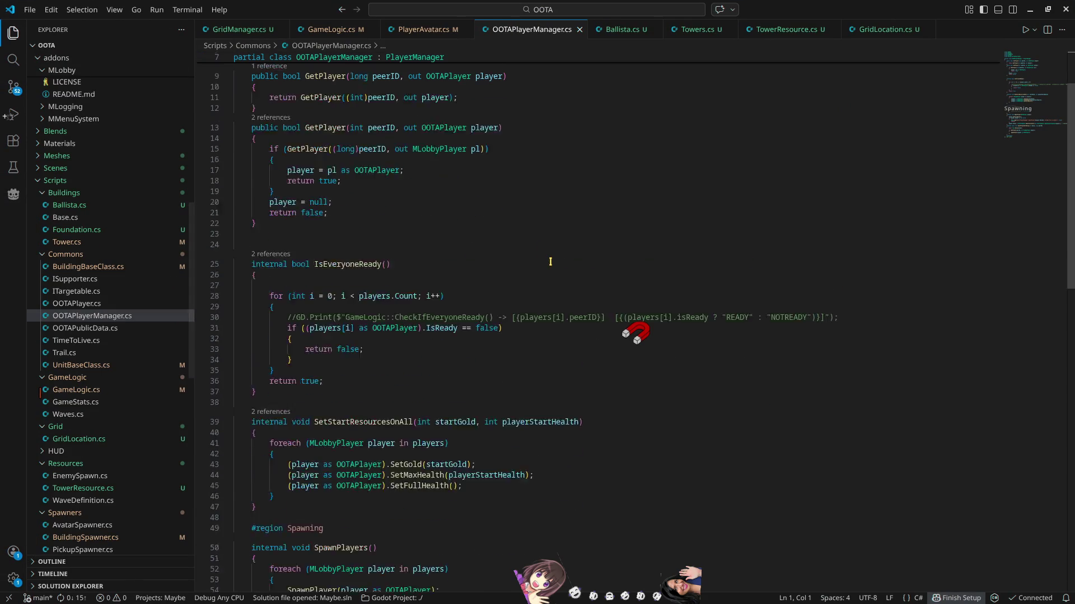
Skim through OOTAPlayerManager.cs, then return to the Godot editor.
scroll(550, 262, "down", 7)
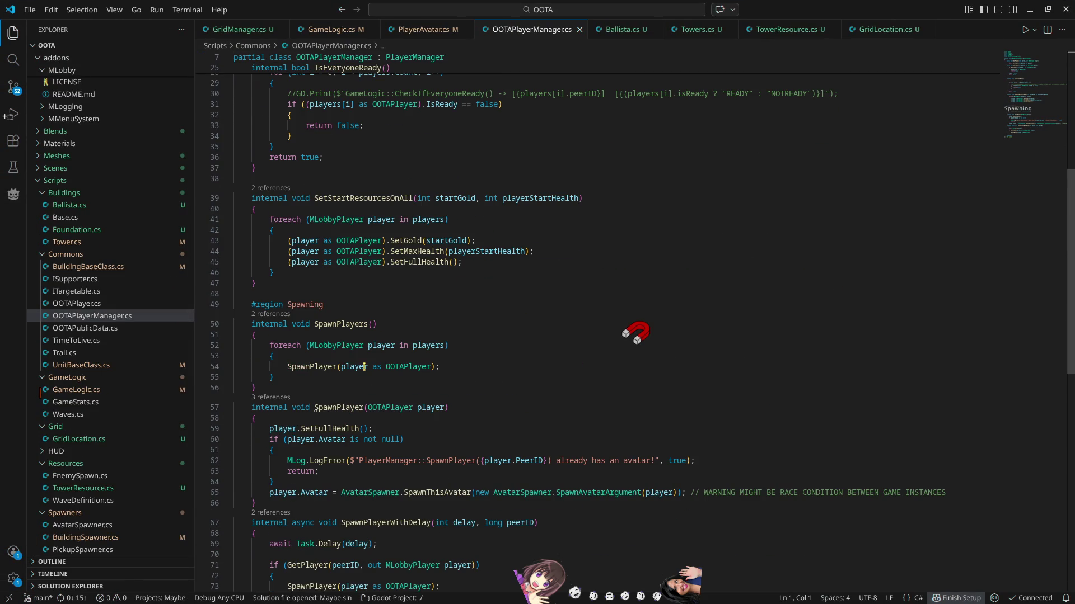
scroll(365, 367, "down", 4)
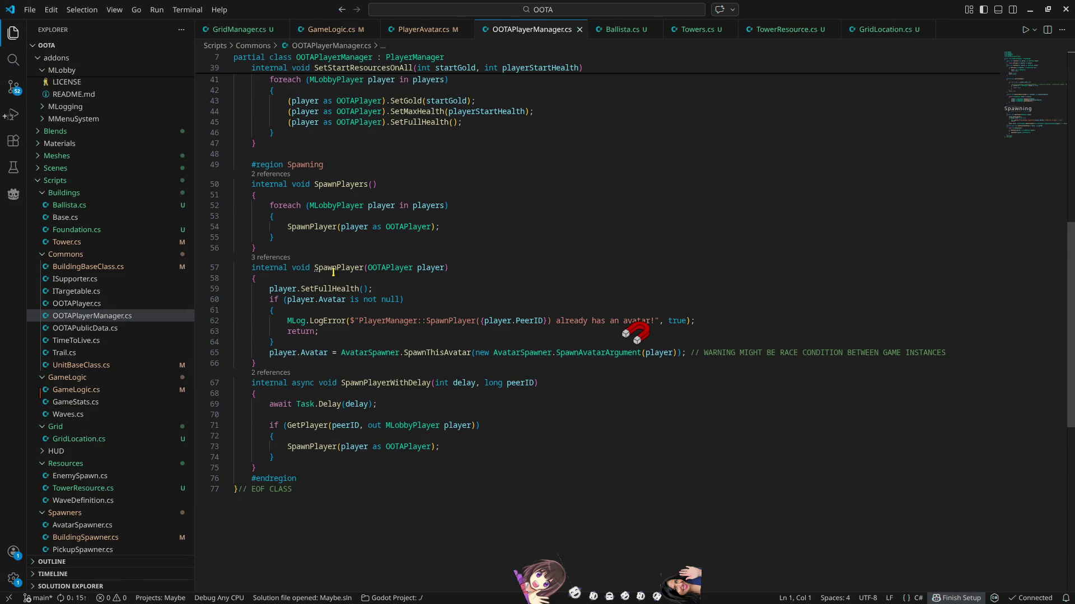
scroll(474, 252, "up", 8)
scroll(474, 253, "up", 5)
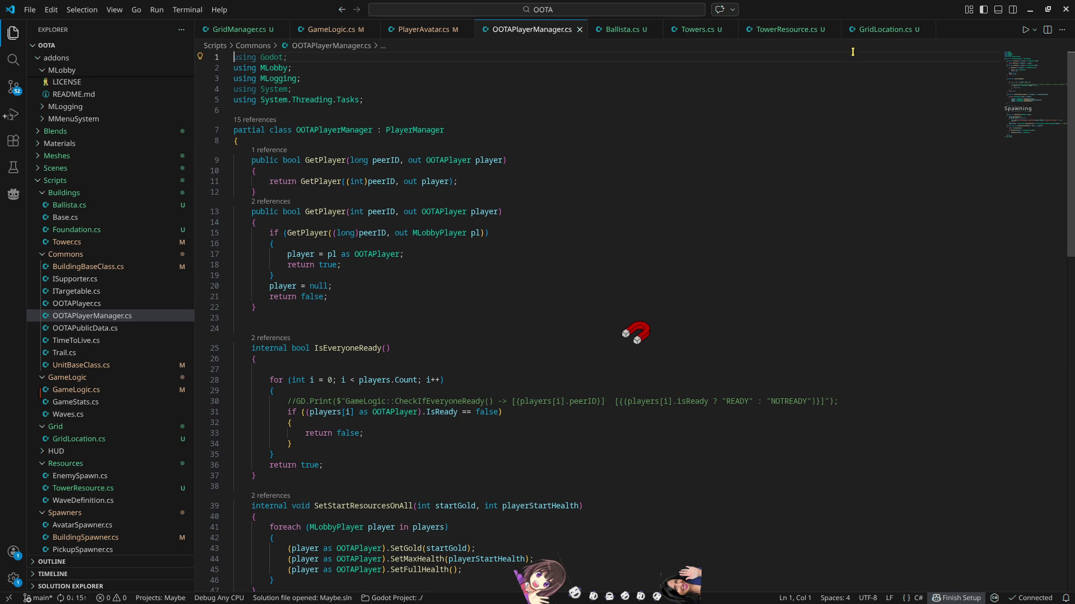
left_click(1030, 10)
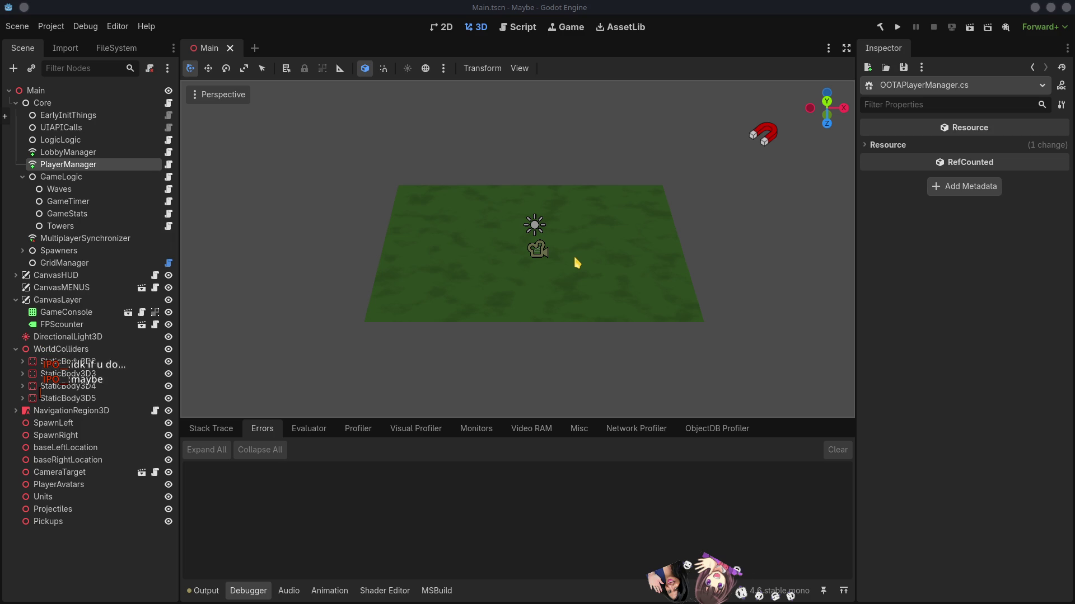
Browse the Project, Help and Scene menus, then select LobbyManager in the scene tree.
left_click(60, 29)
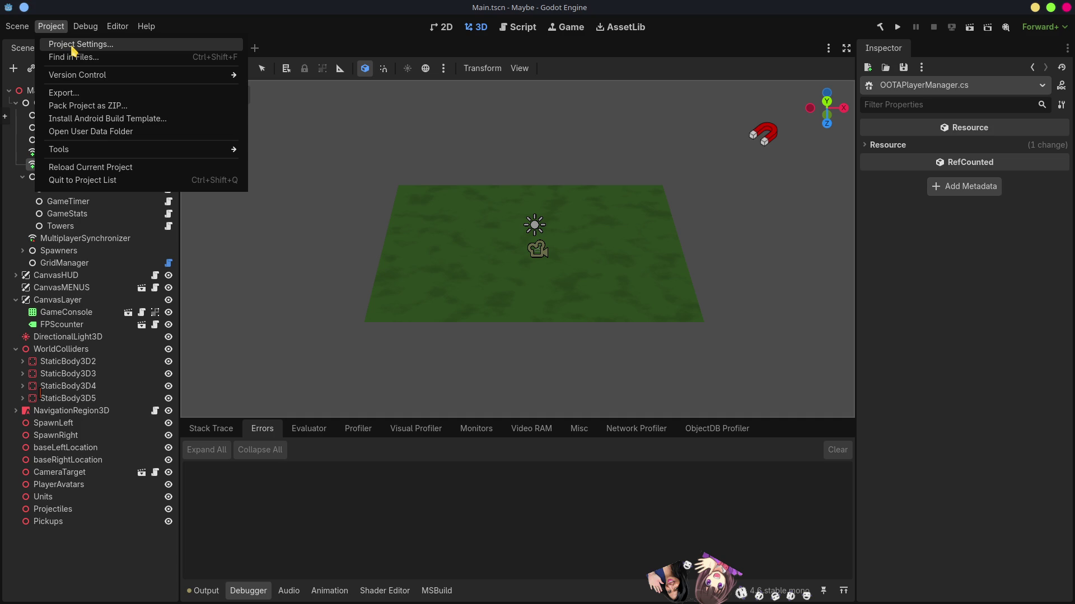
mouse_move(146, 26)
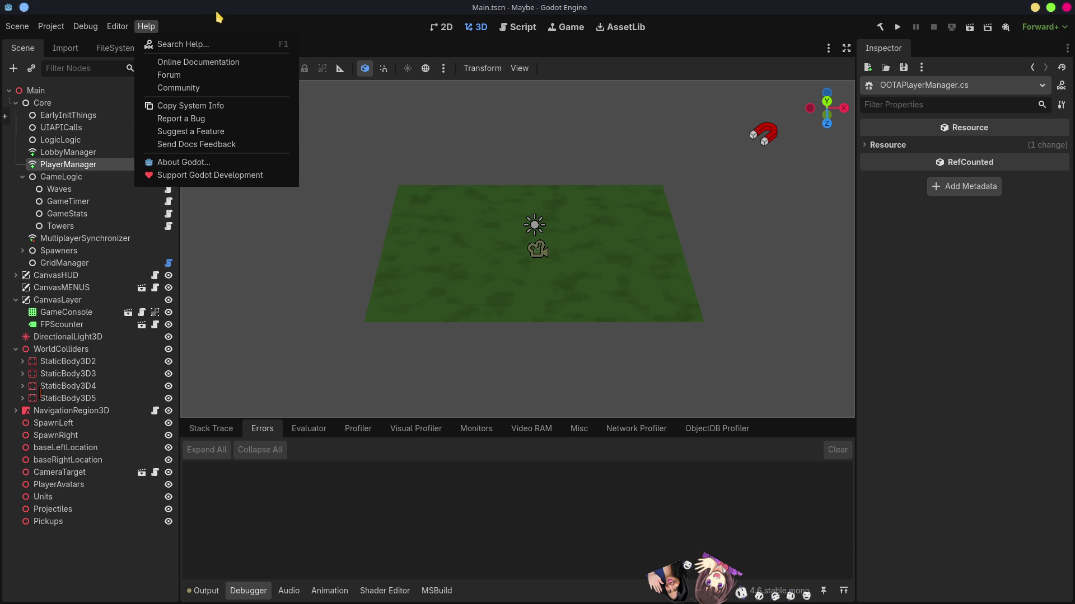
left_click(612, 363)
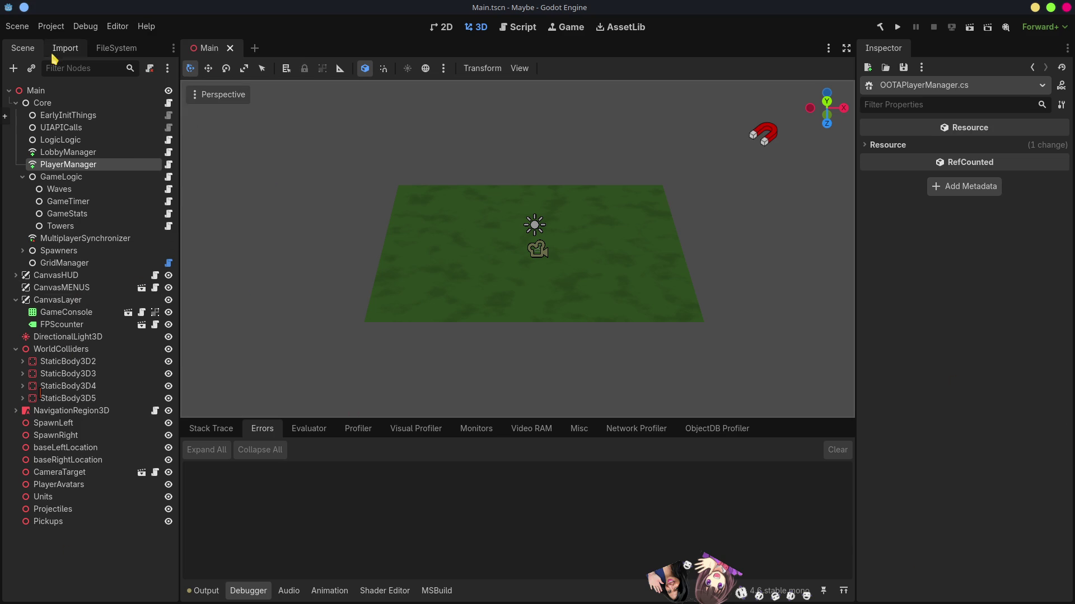
left_click(28, 25)
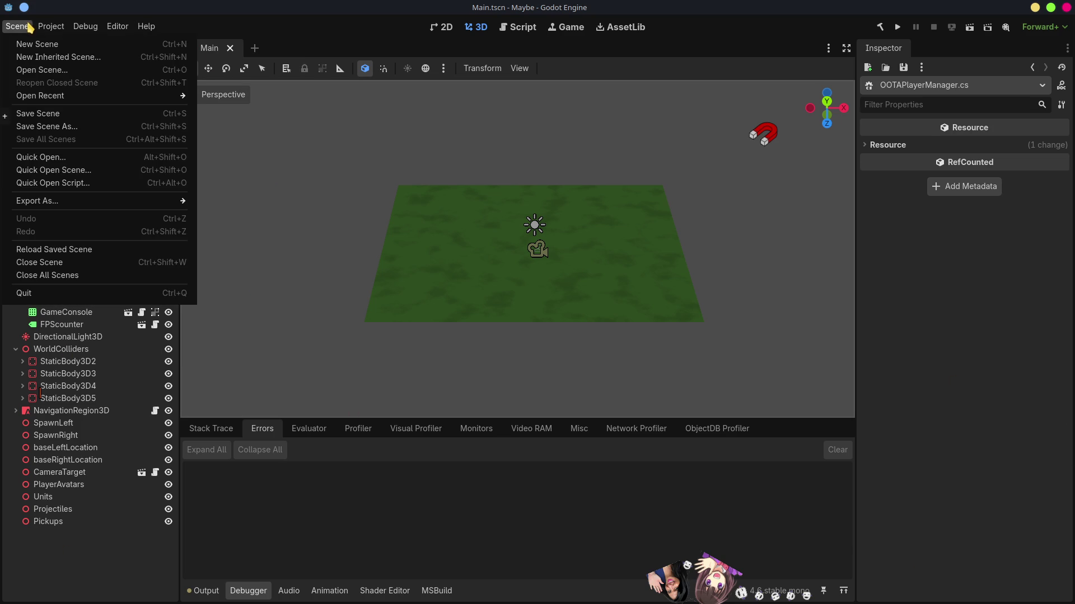
mouse_move(48, 26)
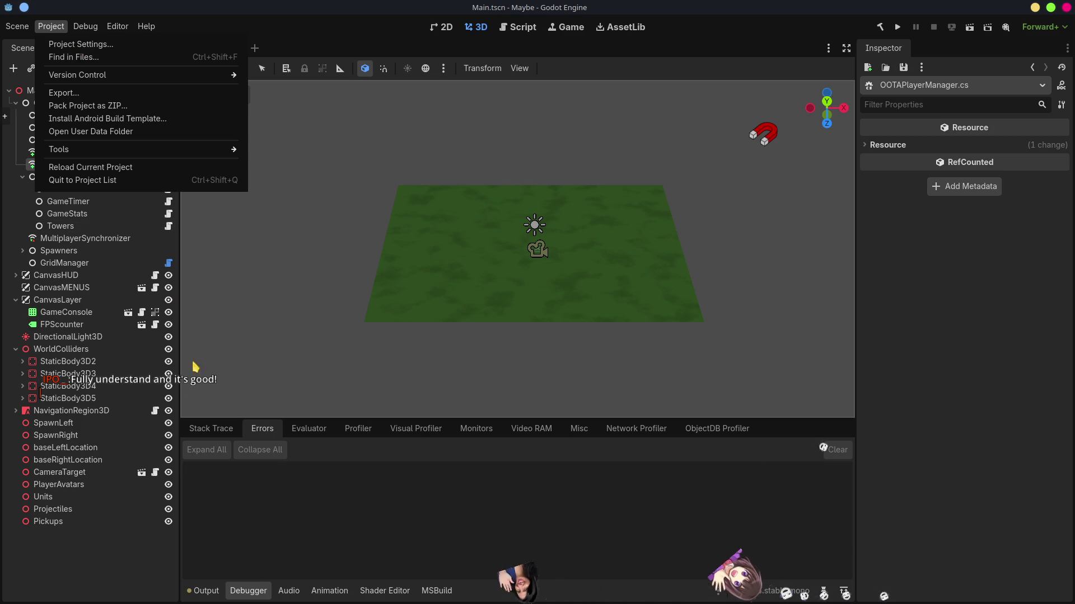
left_click_drag(46, 396, 404, 130)
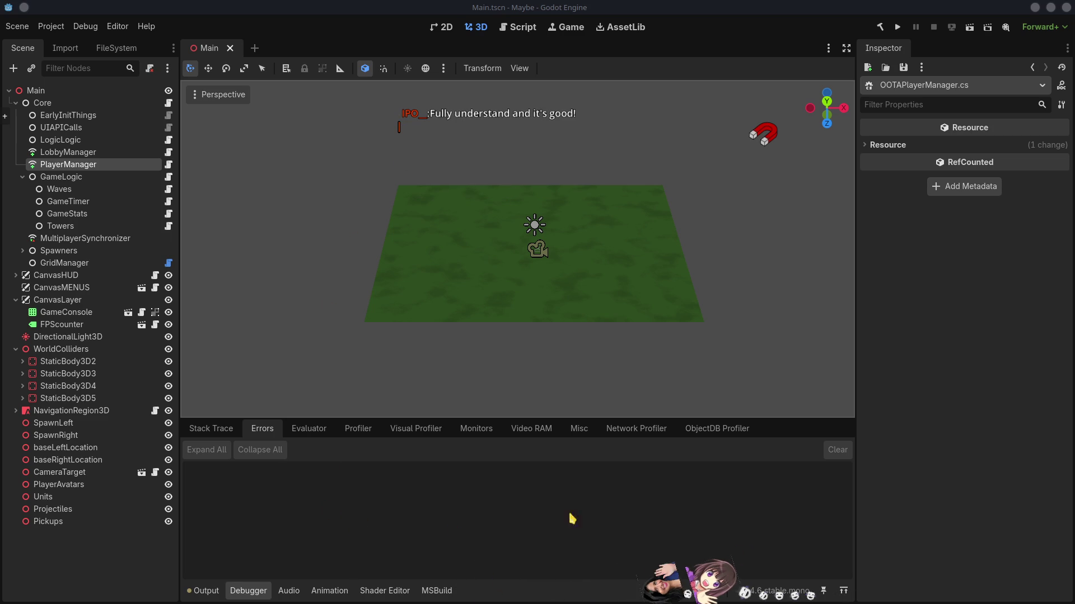
left_click(65, 154)
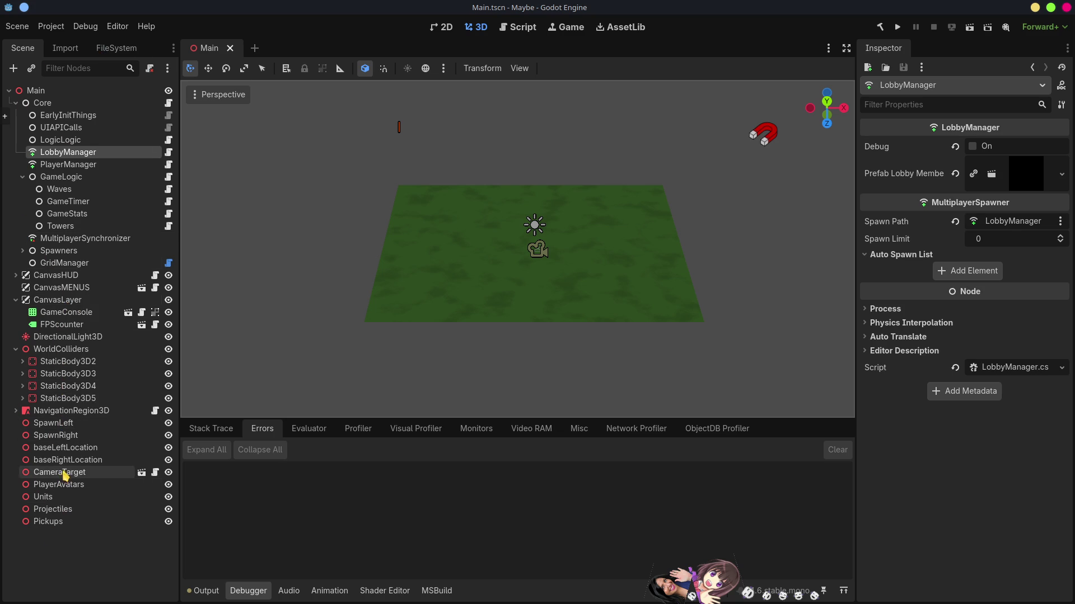
Open Scenes/PlayerAvatar.tscn and open the Player node's PlayerAvatar.cs script.
left_click(126, 50)
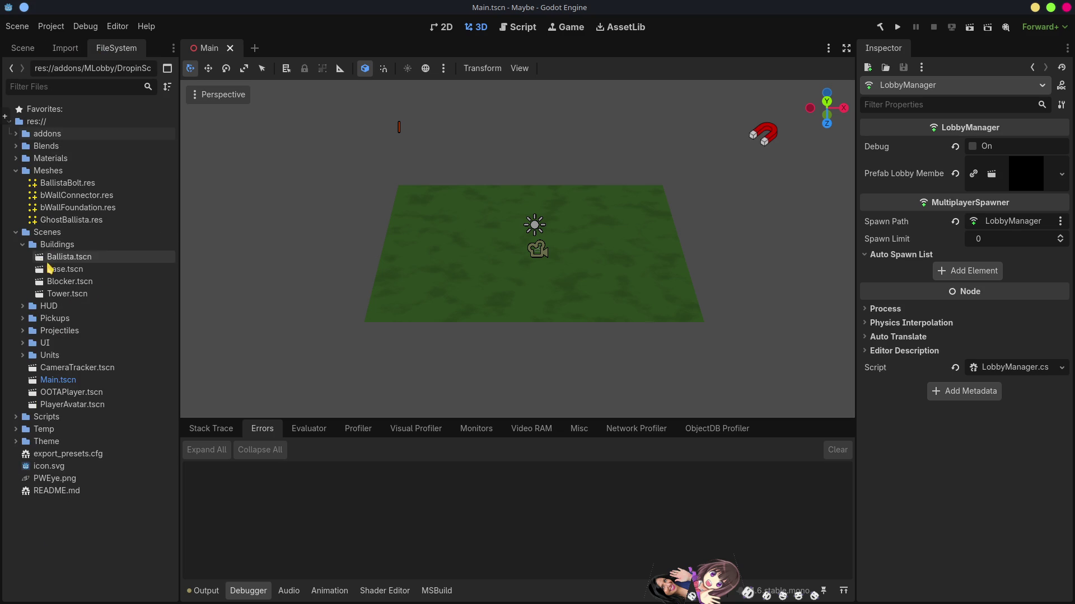
double_click(73, 404)
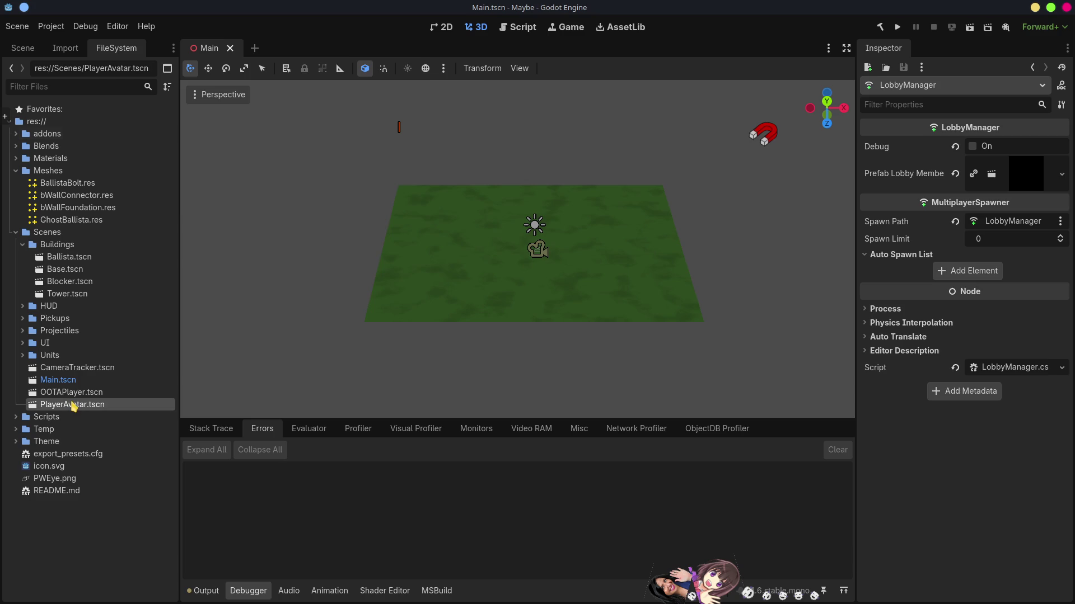
left_click(23, 48)
left_click(155, 91)
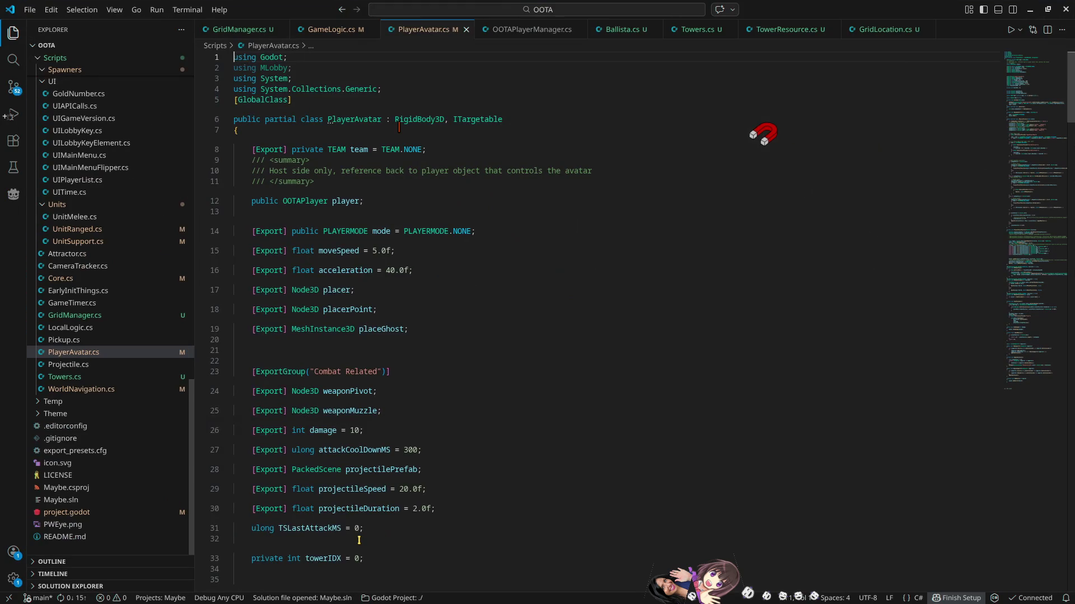
Scroll to the placement code and look over the foundation check on line 229.
left_click(1036, 277)
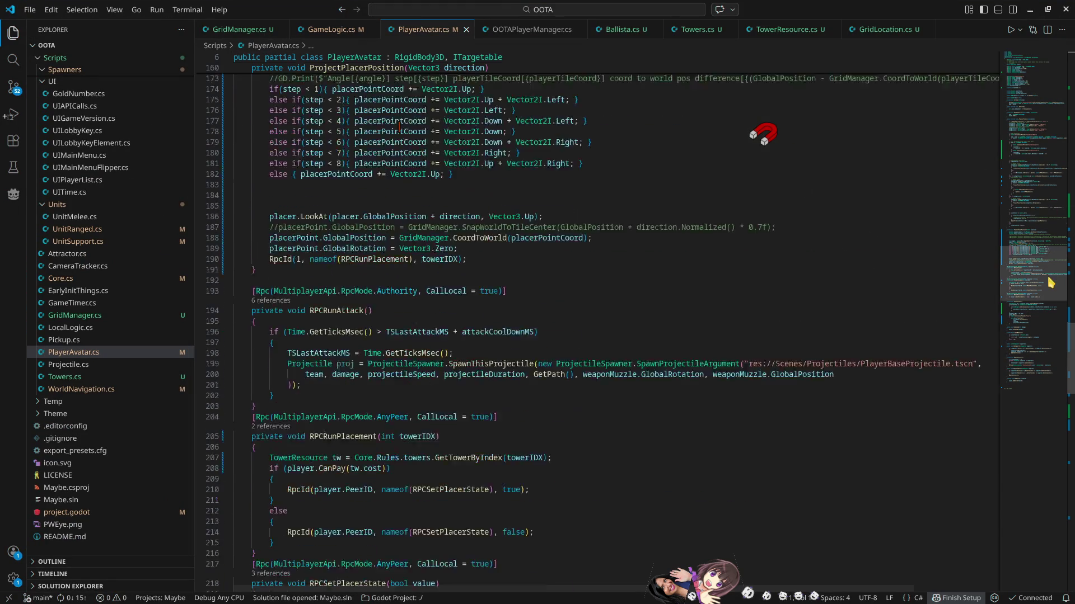
scroll(358, 376, "down", 6)
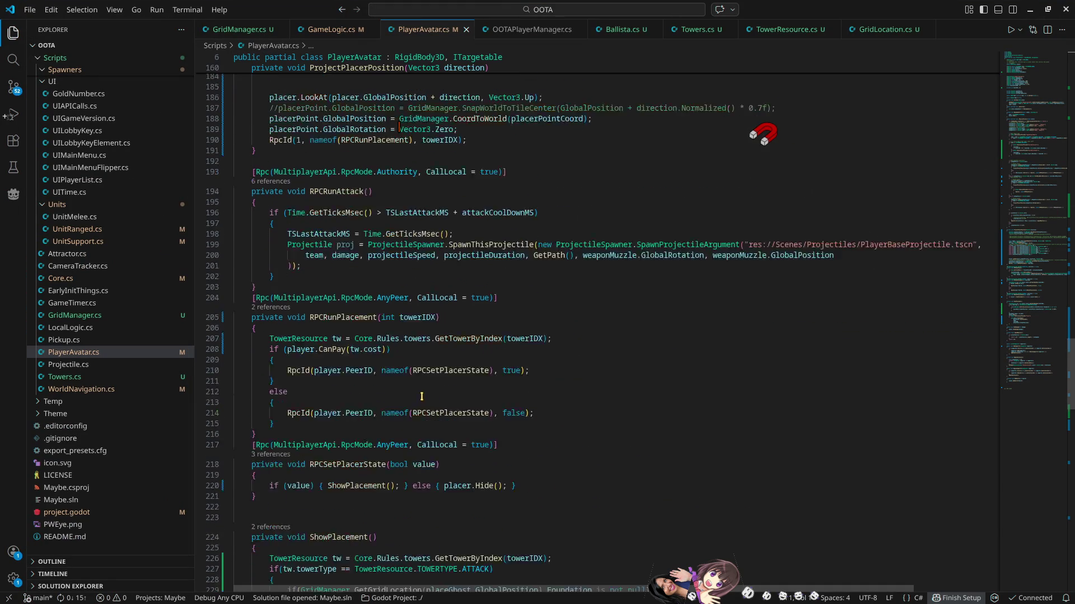
scroll(424, 398, "up", 5)
scroll(423, 398, "up", 4)
scroll(420, 399, "down", 11)
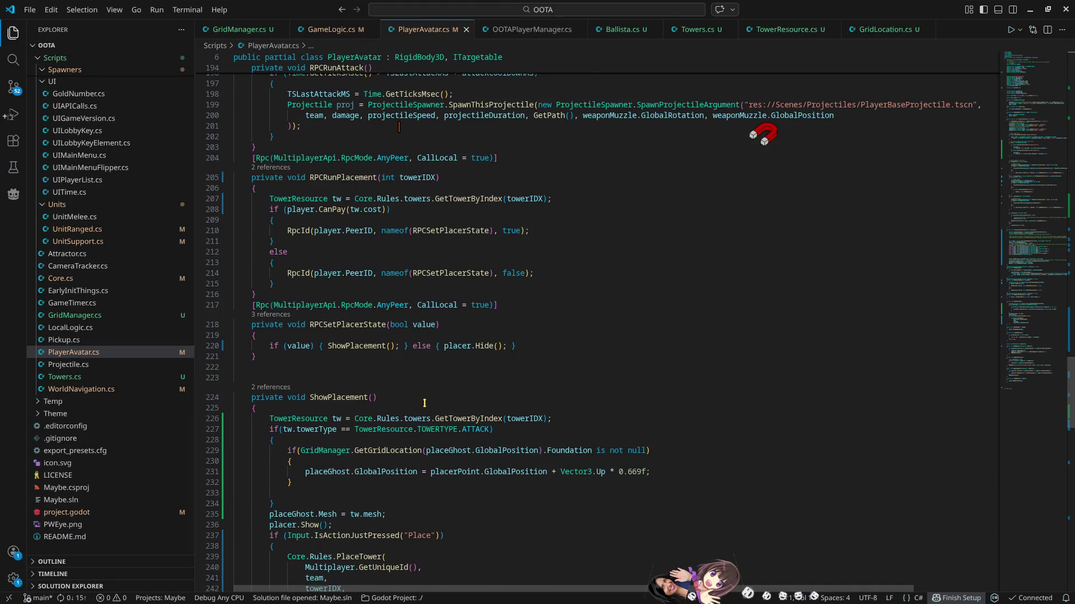
double_click(387, 368)
left_click_drag(387, 368, 271, 371)
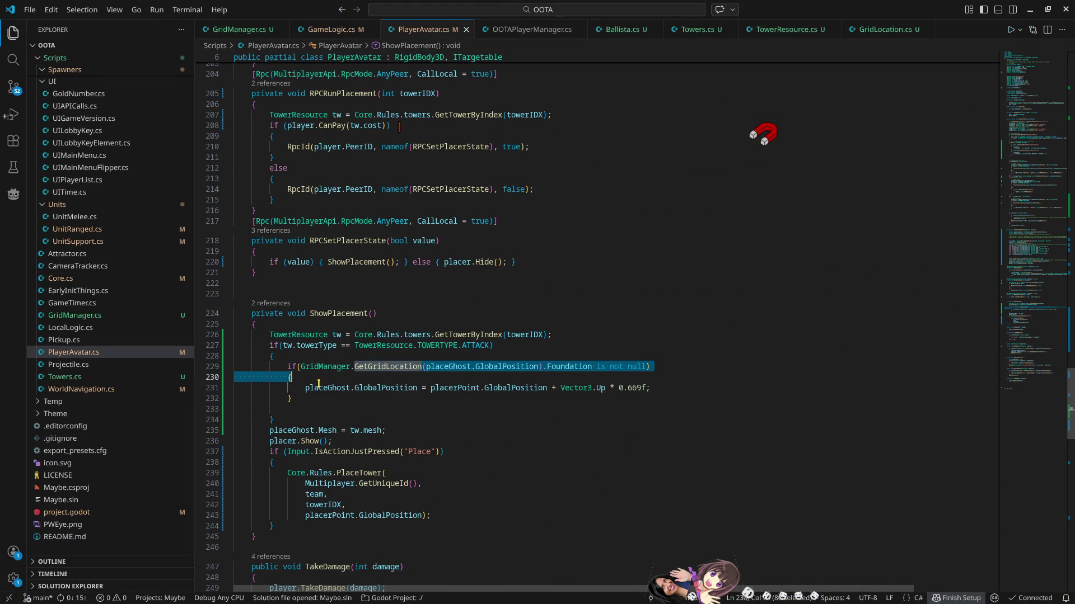
left_click(559, 374)
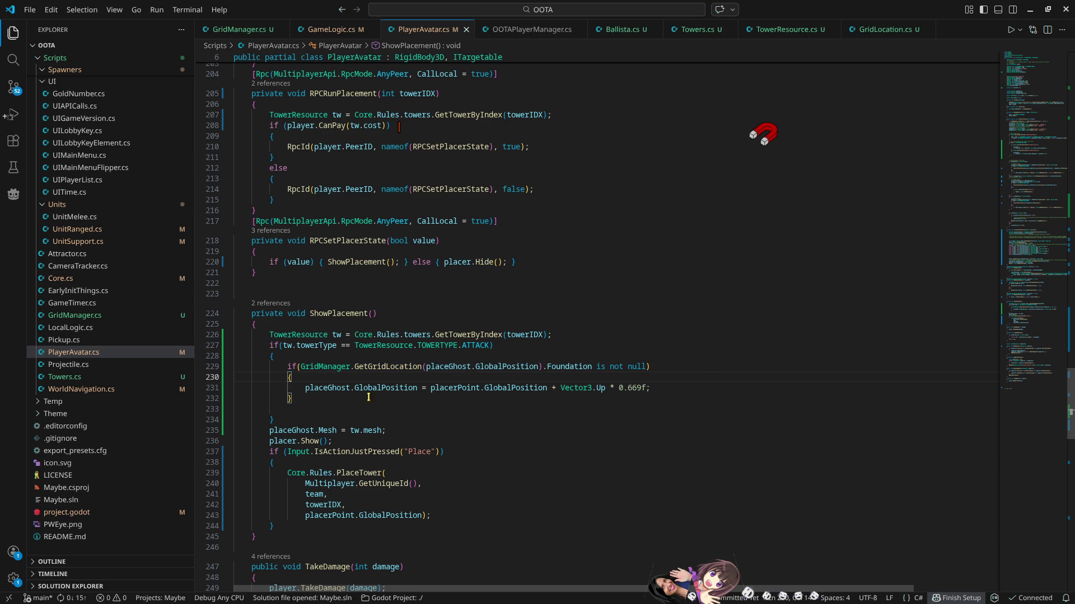
Add an empty else block after the if statement on line 232.
left_click(327, 398)
type("el")
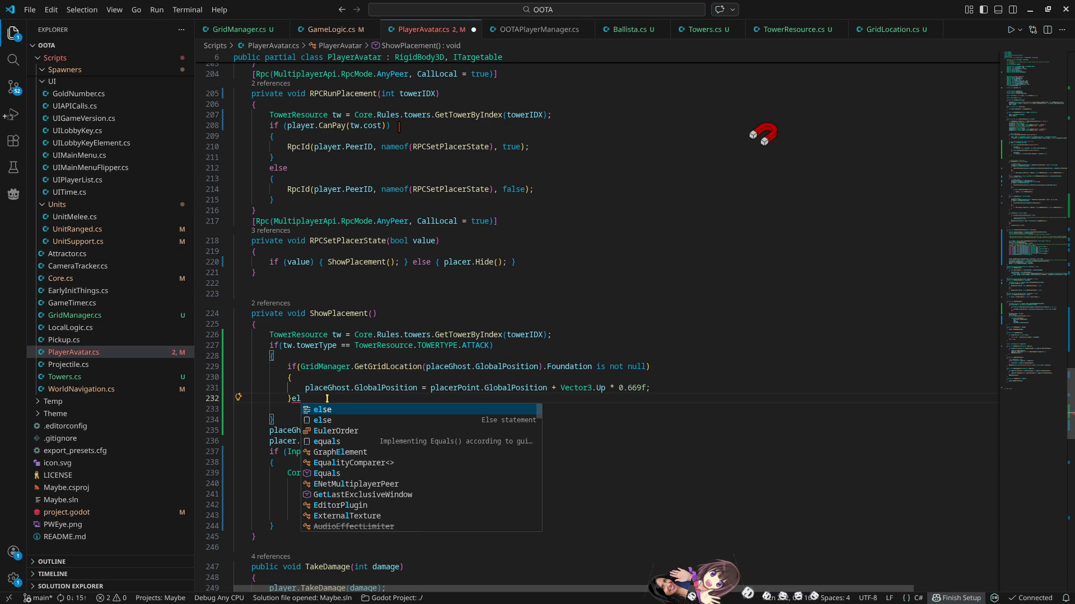
key("Tab")
type("{")
key("Return")
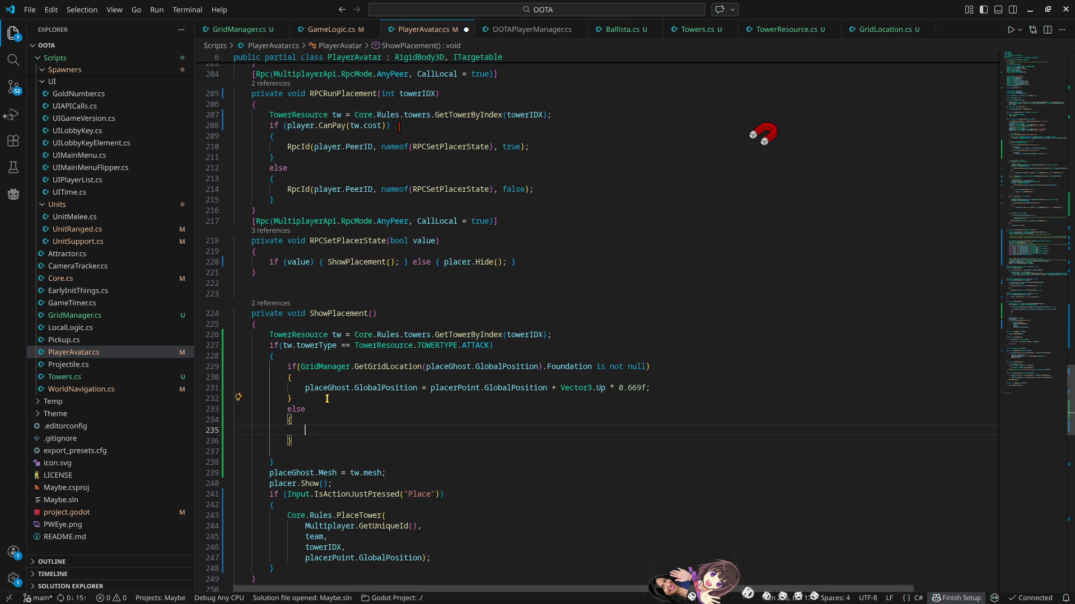
Copy the placeGhost positioning line into the else block without the + Vector3.Up * 0.669f offset.
left_click(693, 392)
key("ctrl+c")
left_click(321, 429)
key("ctrl+v")
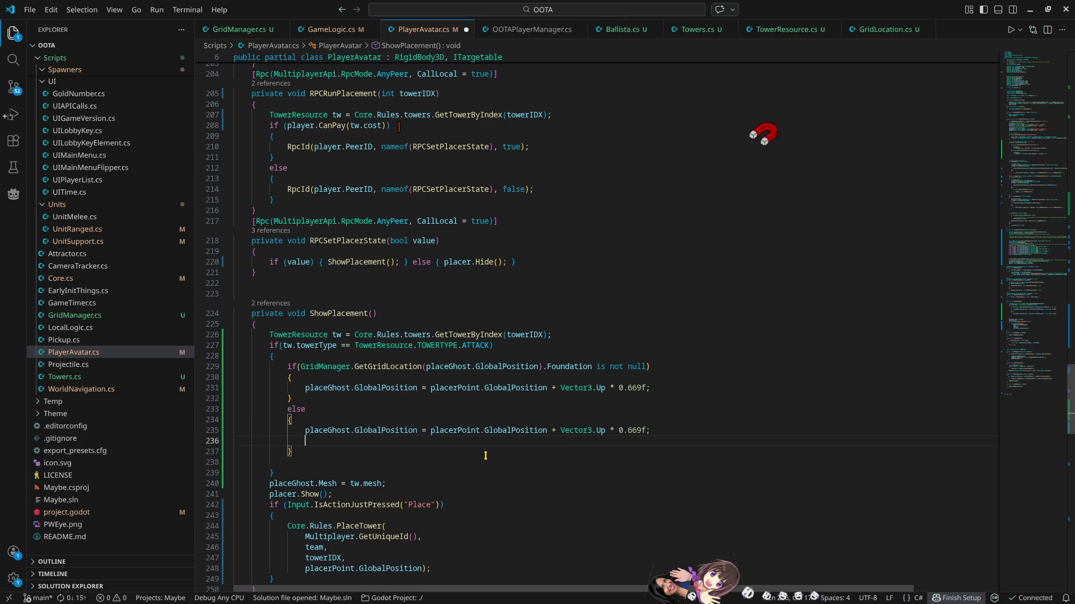
left_click_drag(551, 430, 647, 430)
key("BackSpace")
key("BackSpace")
left_click(300, 440)
key("Delete")
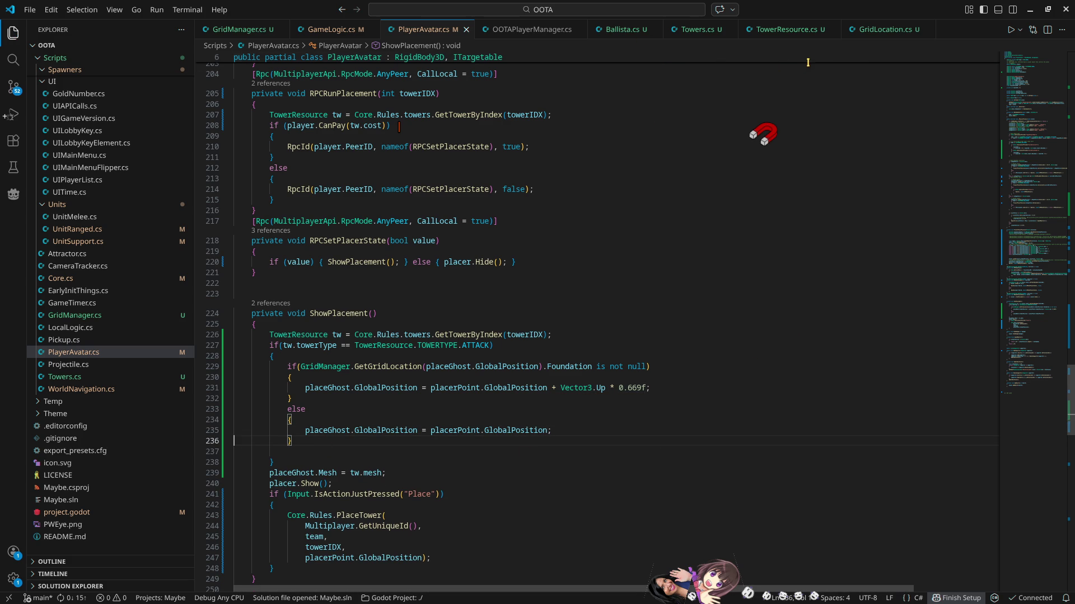
left_click(886, 33)
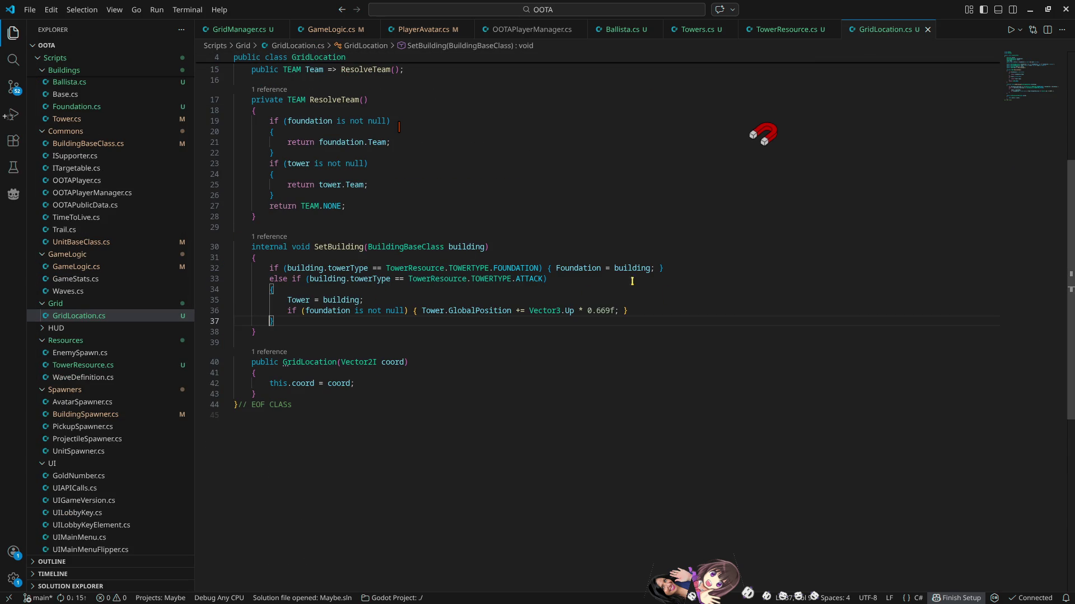
scroll(473, 285, "up", 4)
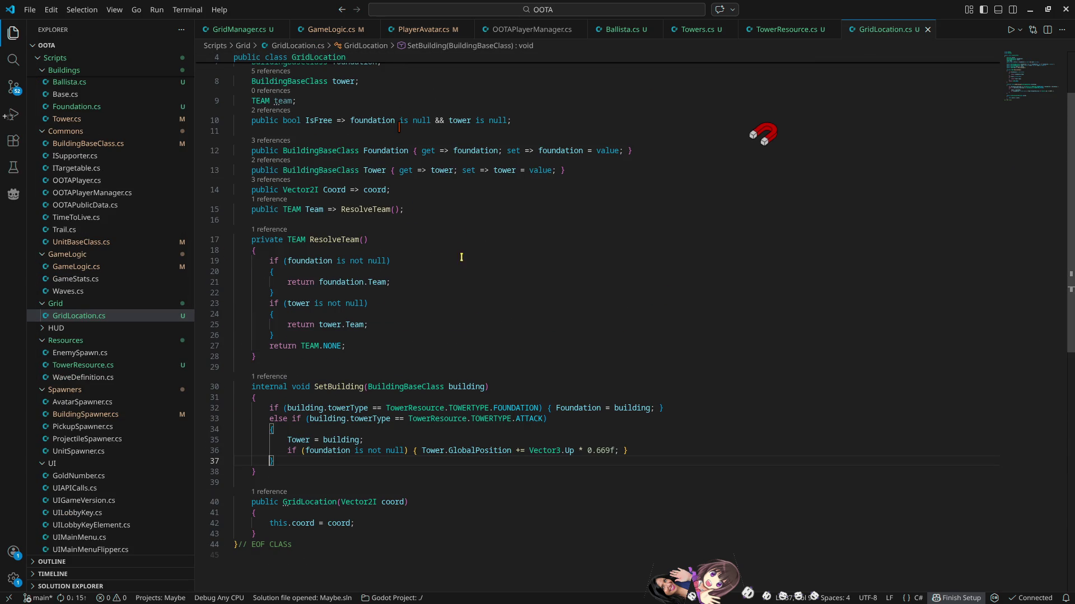
double_click(379, 150)
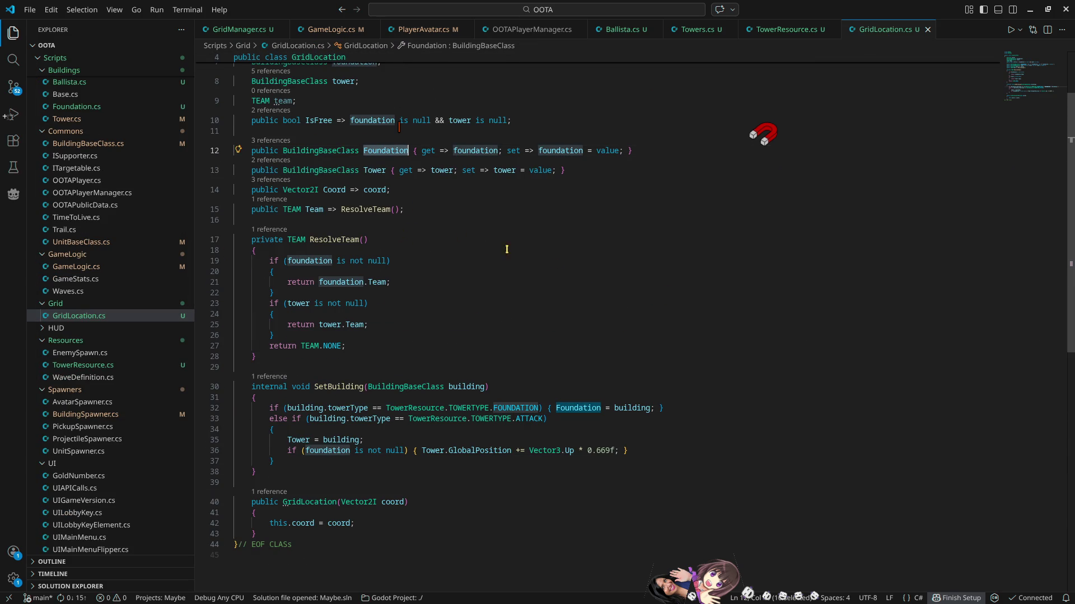
scroll(633, 317, "up", 3)
scroll(641, 333, "down", 3)
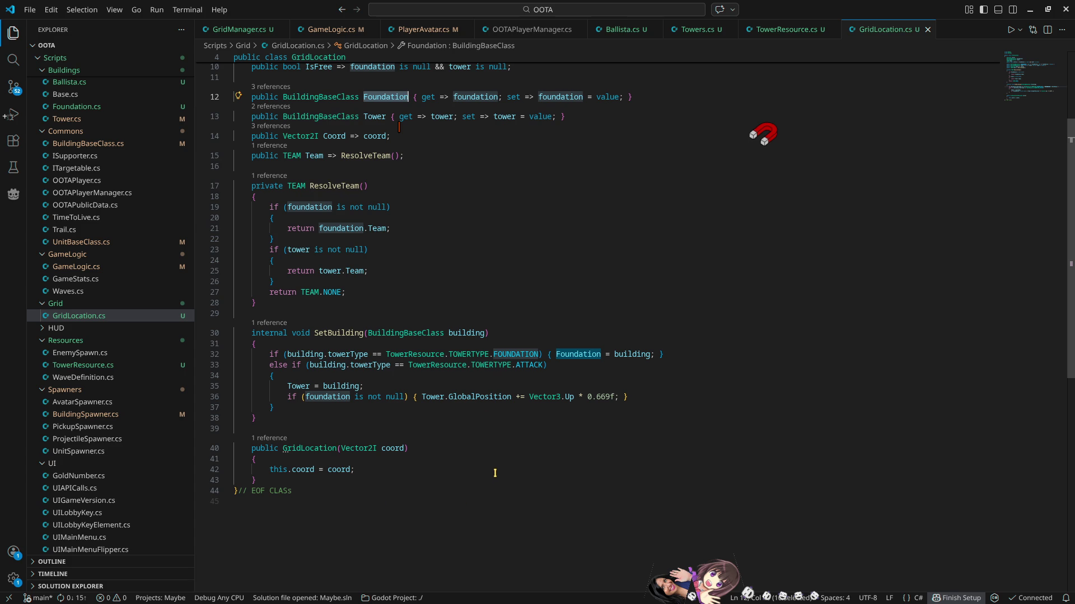
scroll(321, 78, "up", 3)
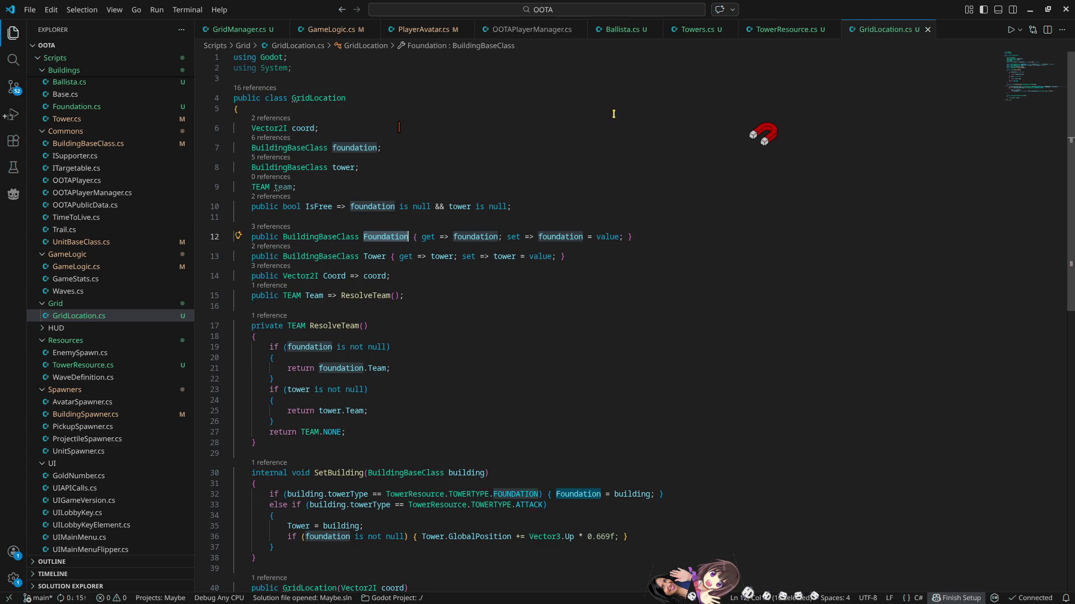
scroll(111, 485, "down", 5)
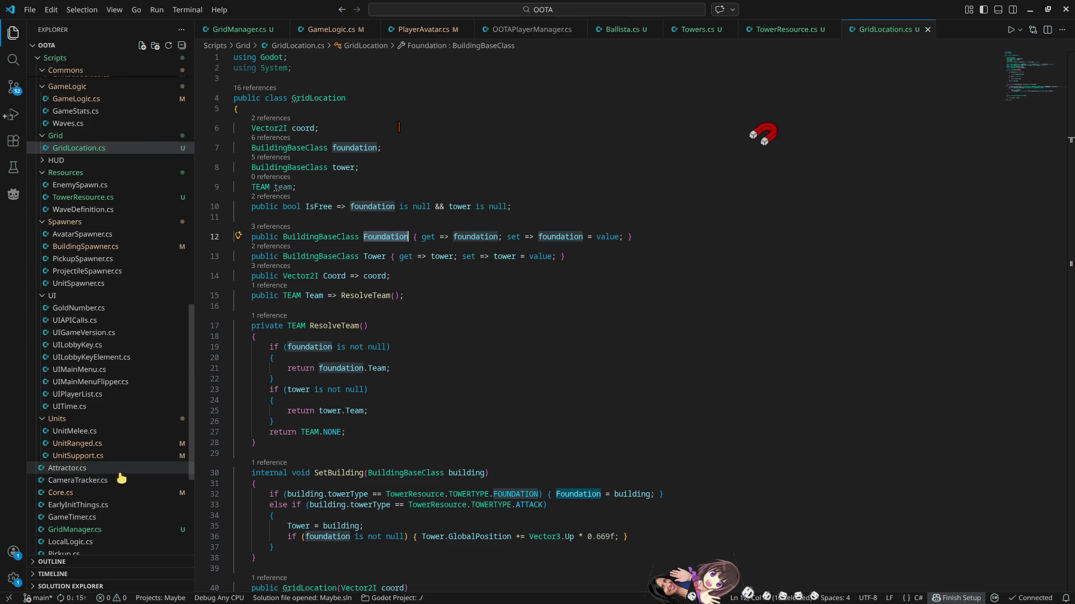
scroll(115, 477, "down", 5)
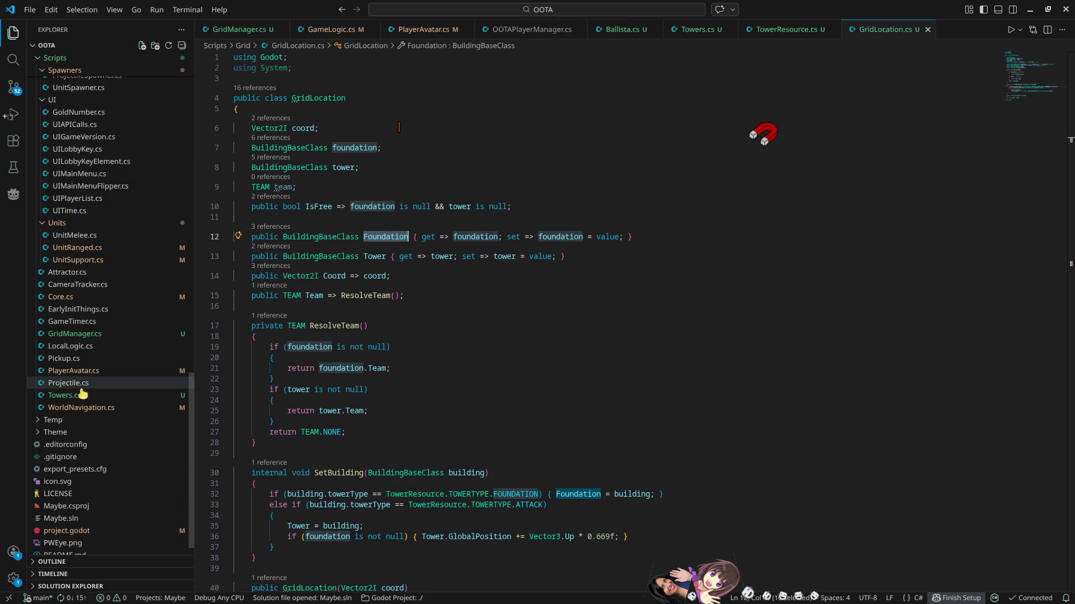
left_click(84, 336)
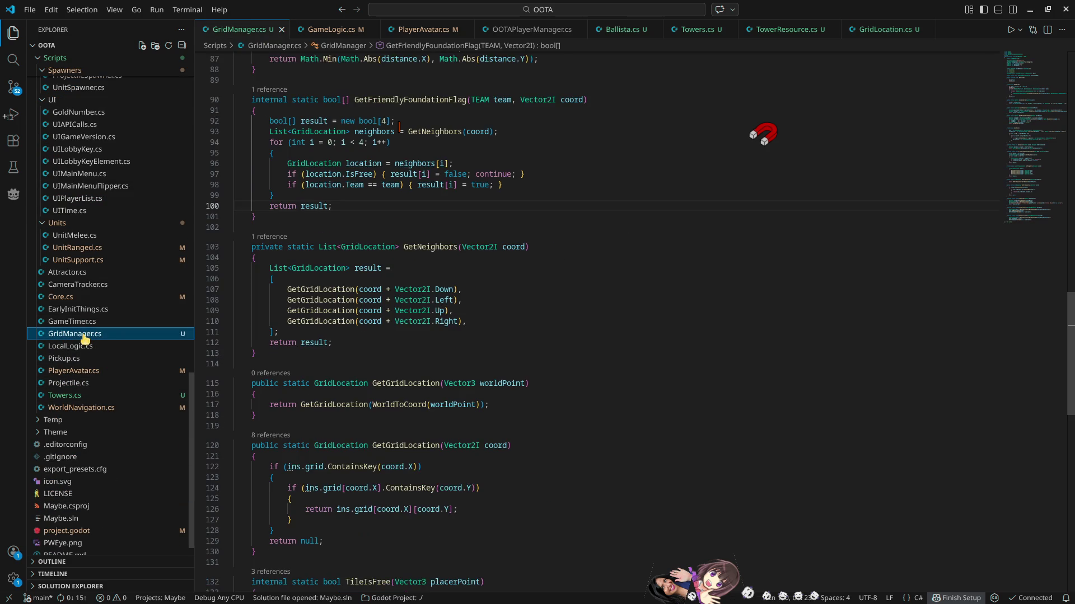
left_click_drag(1053, 188, 1053, 235)
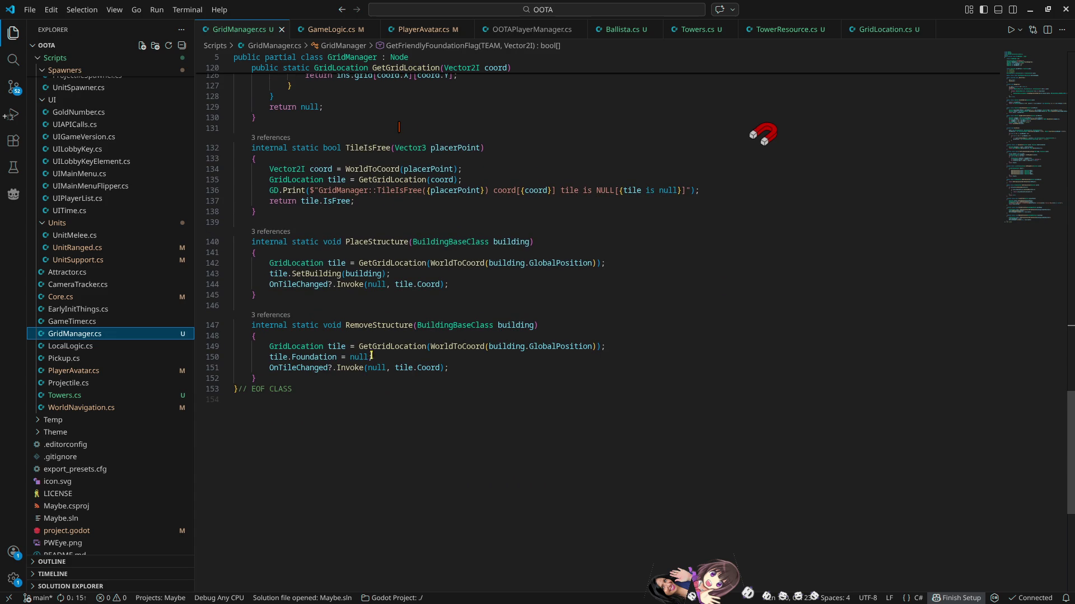
double_click(315, 368)
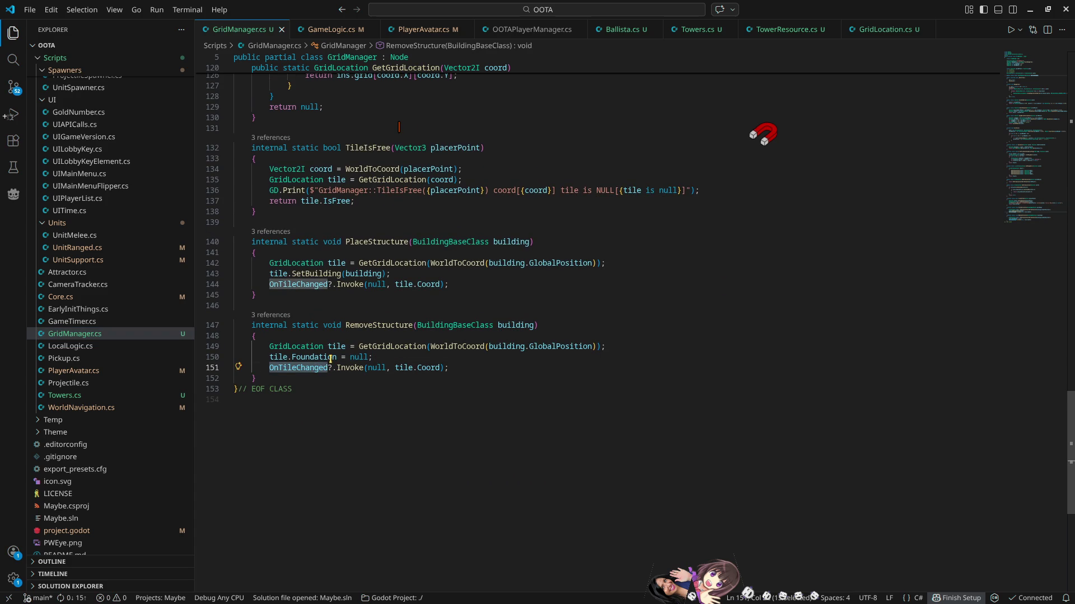
double_click(330, 358)
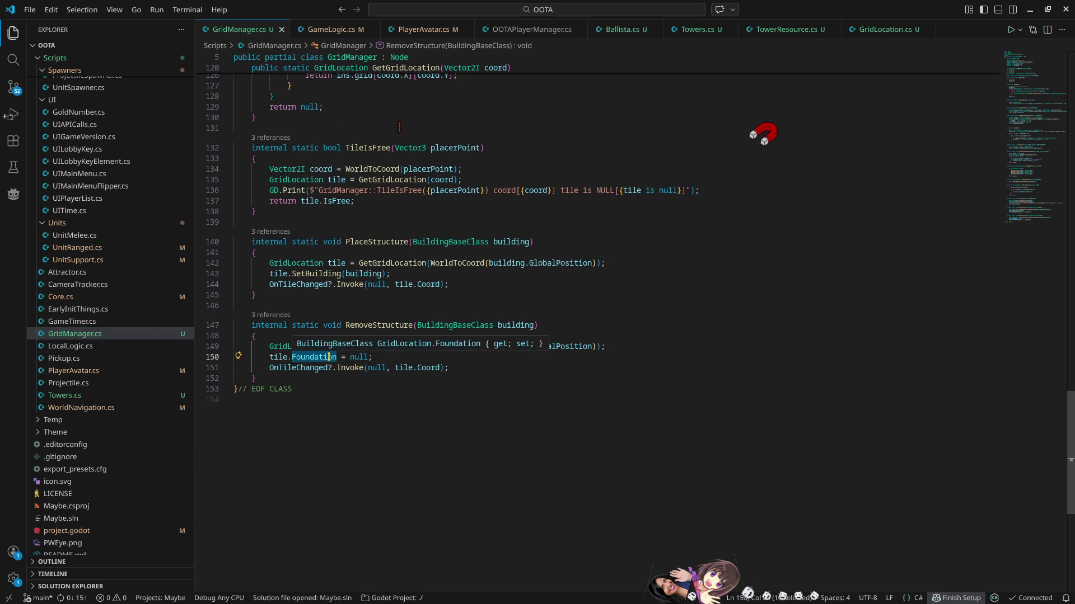
left_click(320, 357, "ctrl")
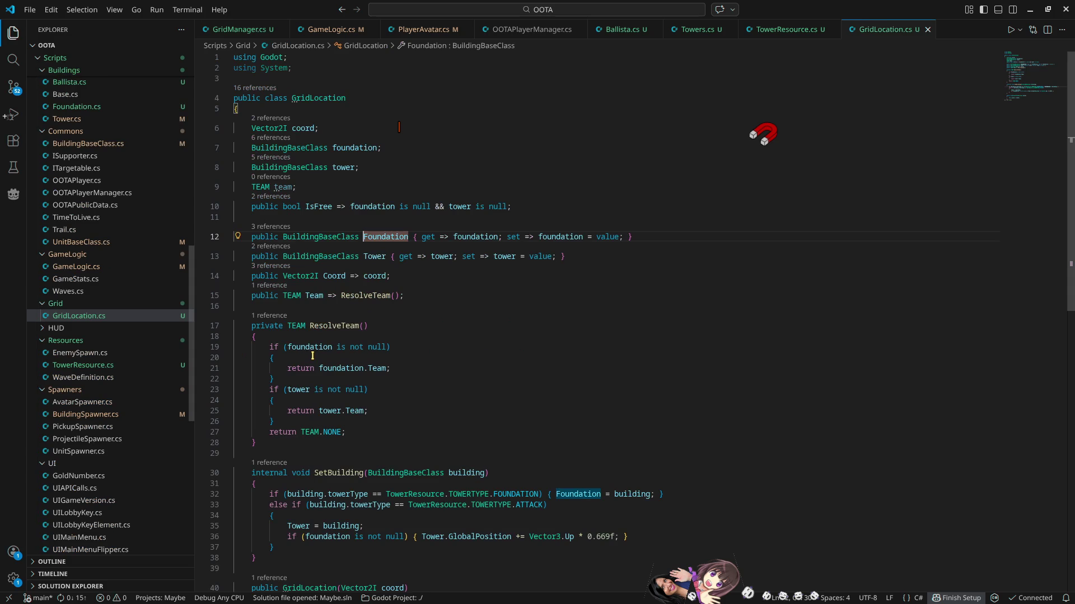
Replace the arrow in the Foundation setter on line 12 with a block calling SetFoundation(value).
left_click(564, 236)
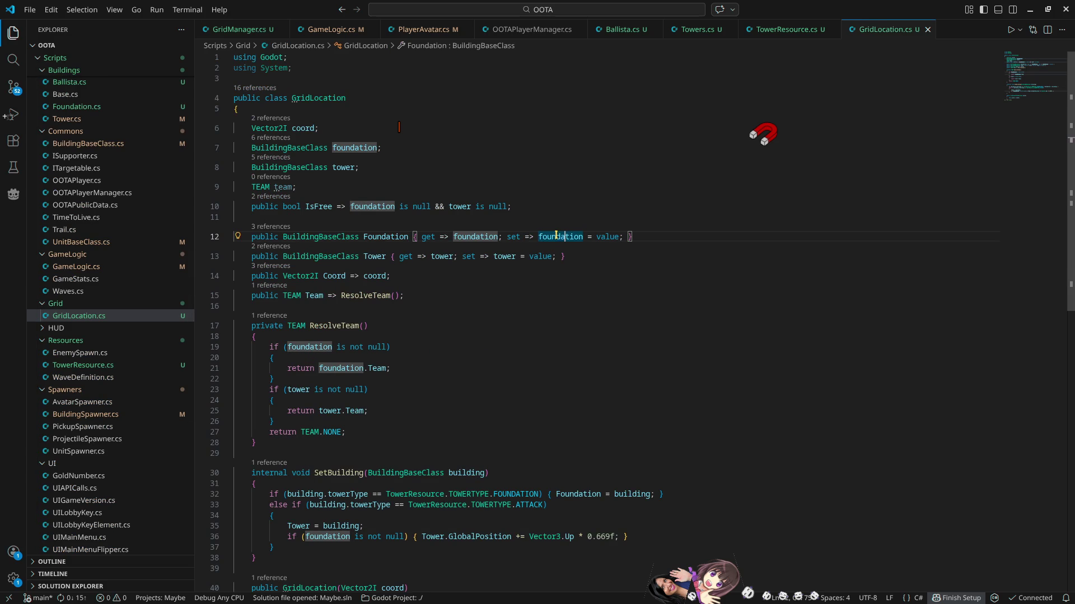
left_click_drag(524, 239, 536, 237)
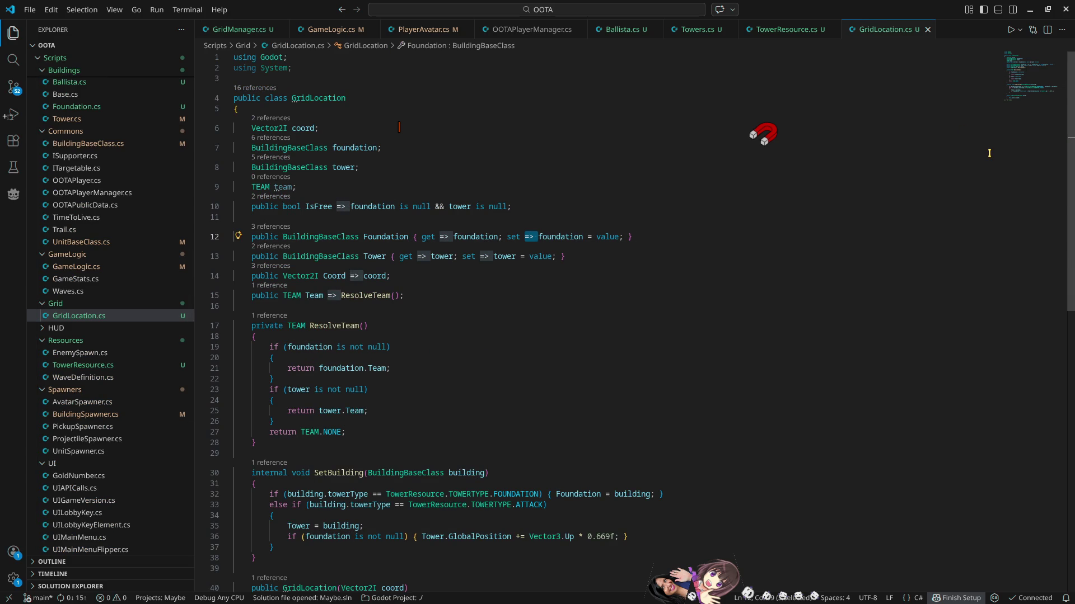
key("BackSpace")
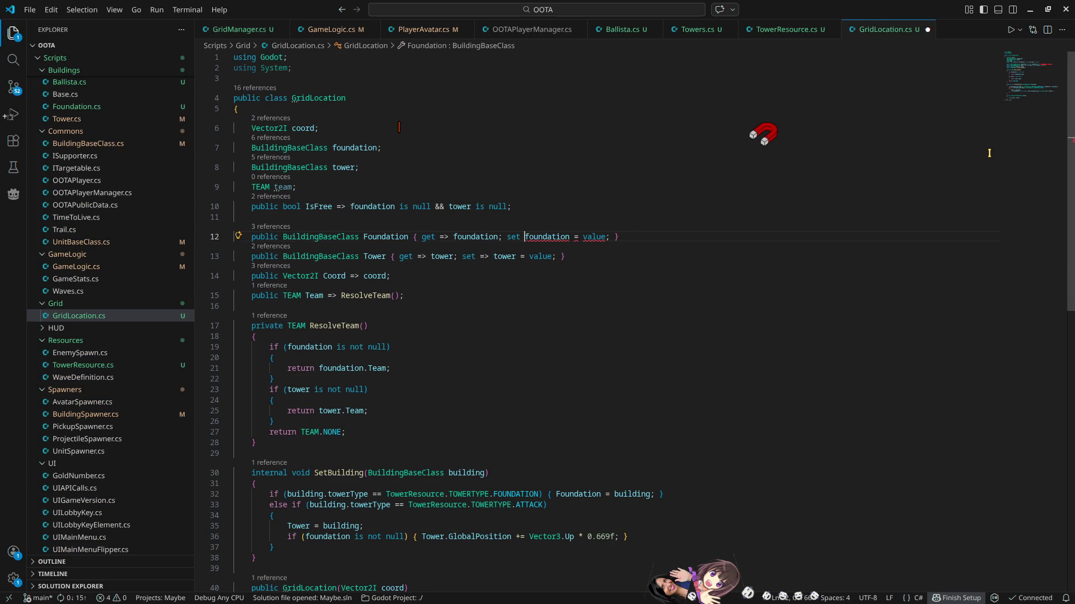
type("{")
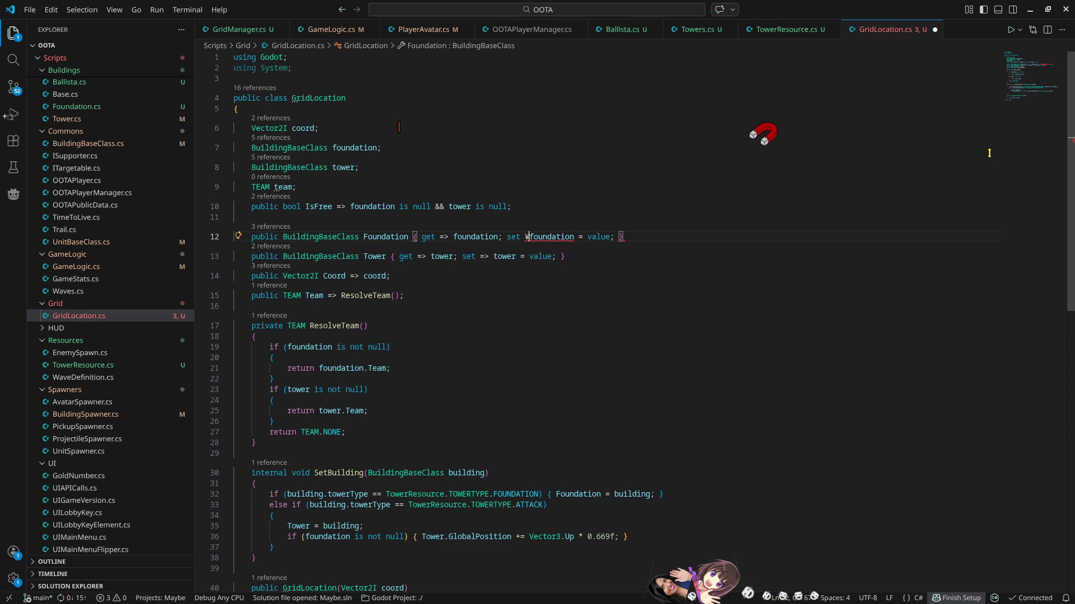
key("BackSpace")
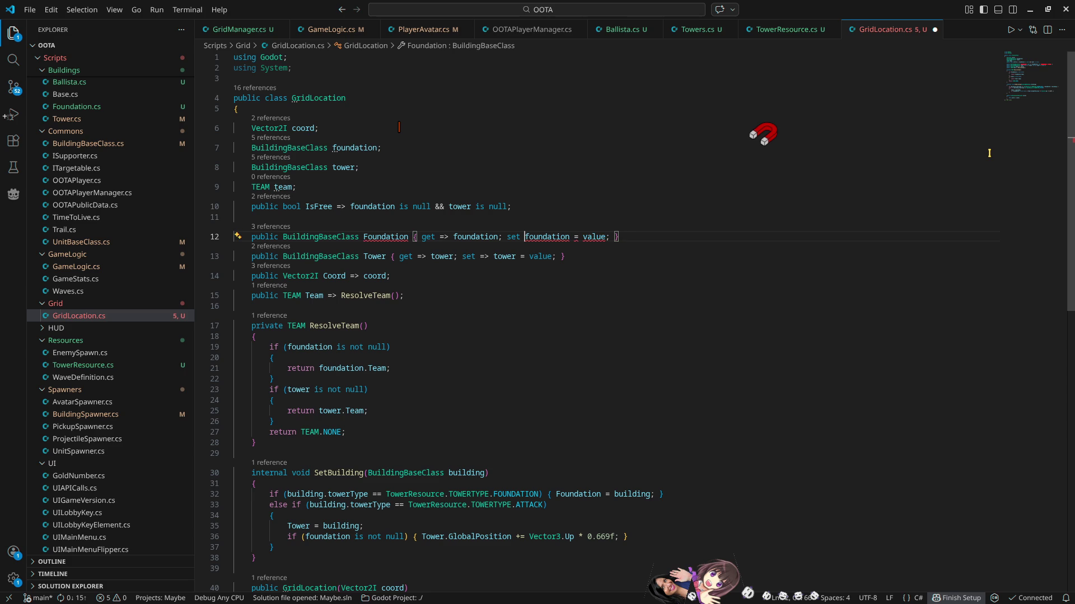
type("{")
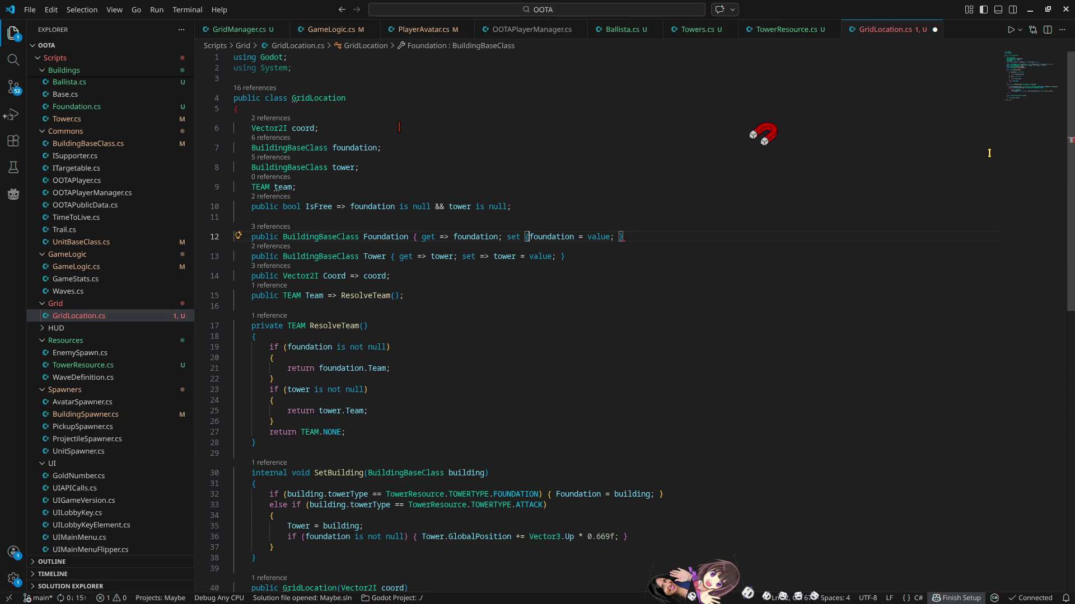
type("SetFounda")
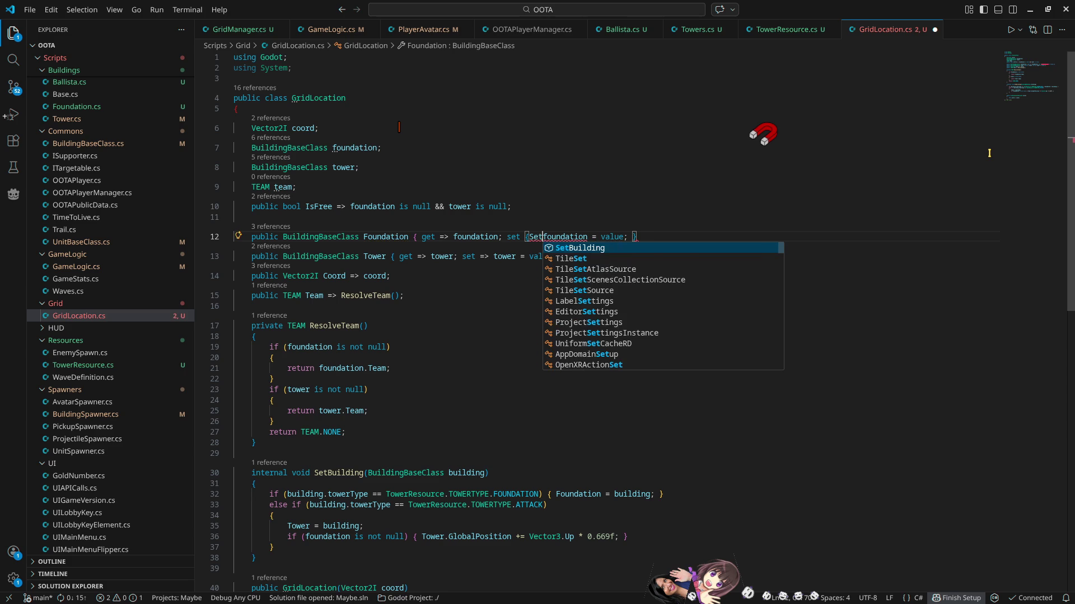
type("tion")
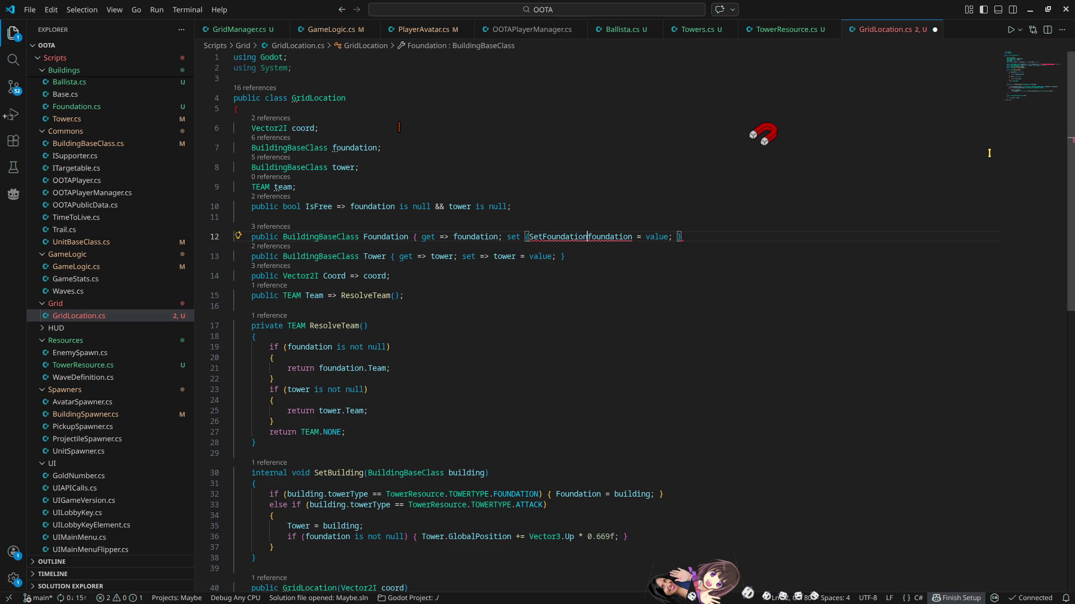
type("(value")
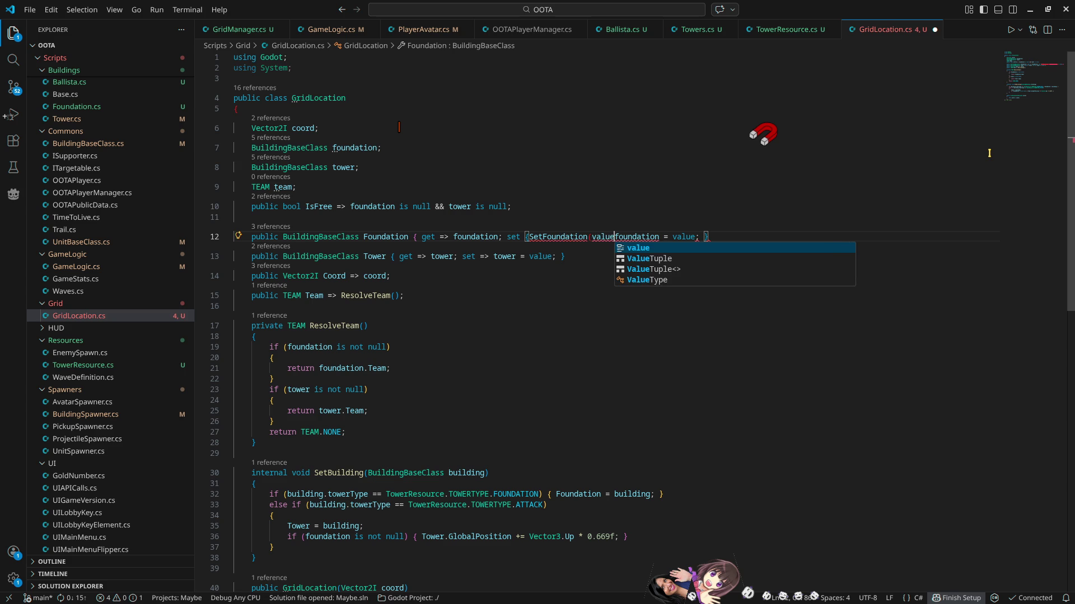
type(")")
Remove the old foundation = value assignment, format the setter, and generate a SetFoundation method stub.
key("ctrl+shift+Right")
key("ctrl+shift+Right")
key("ctrl+shift+Right")
key("Delete")
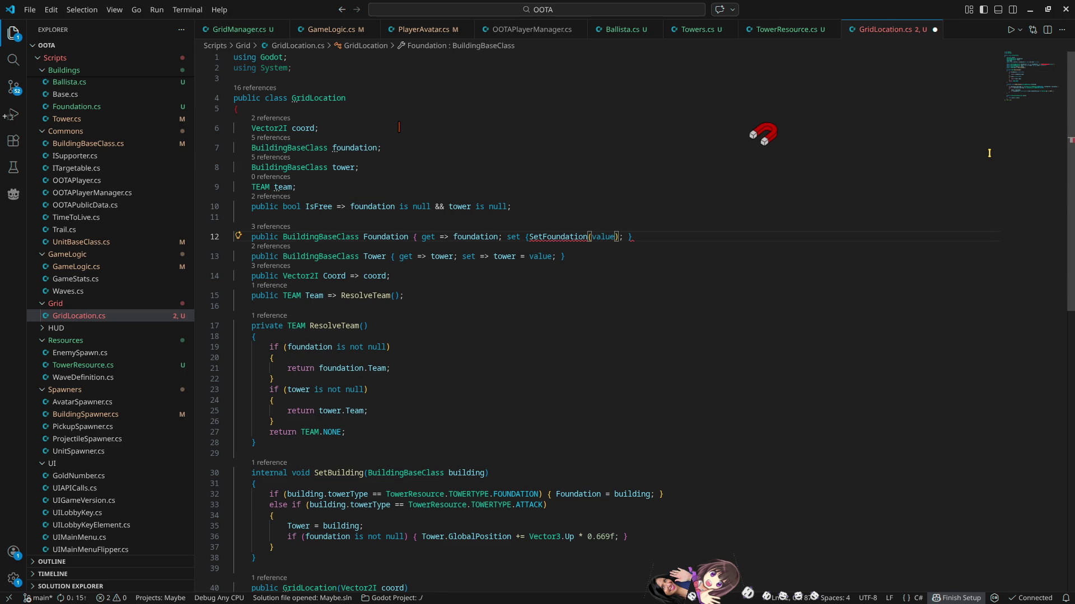
key("Right")
key("shift+alt+f")
key("ctrl+period")
key("Return")
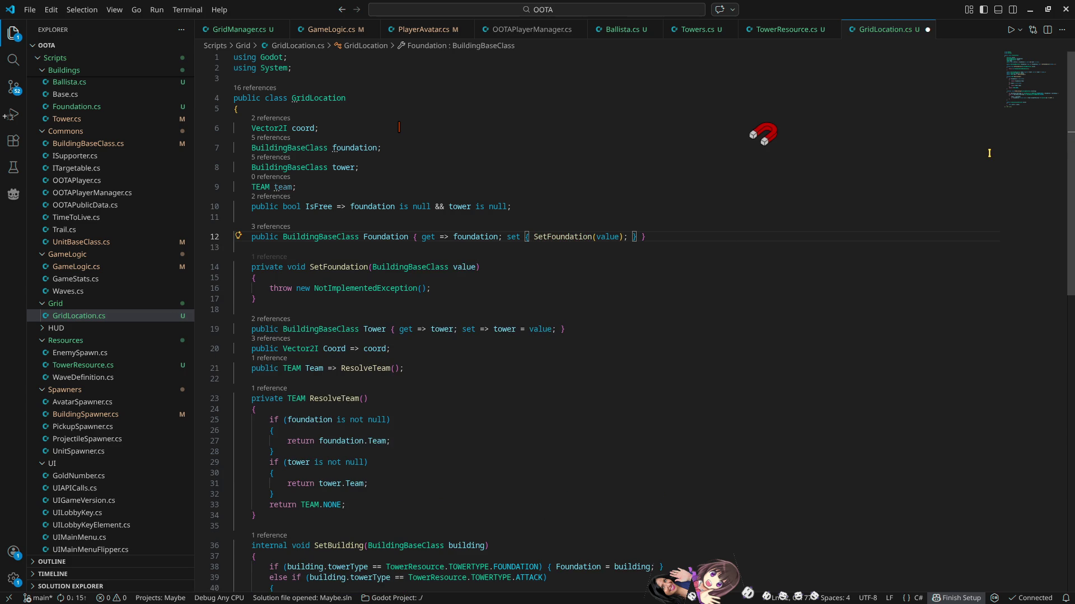
In SetFoundation, call tower.QueueFree() when value is null and a tower exists.
key("Down")
key("Down")
key("Home")
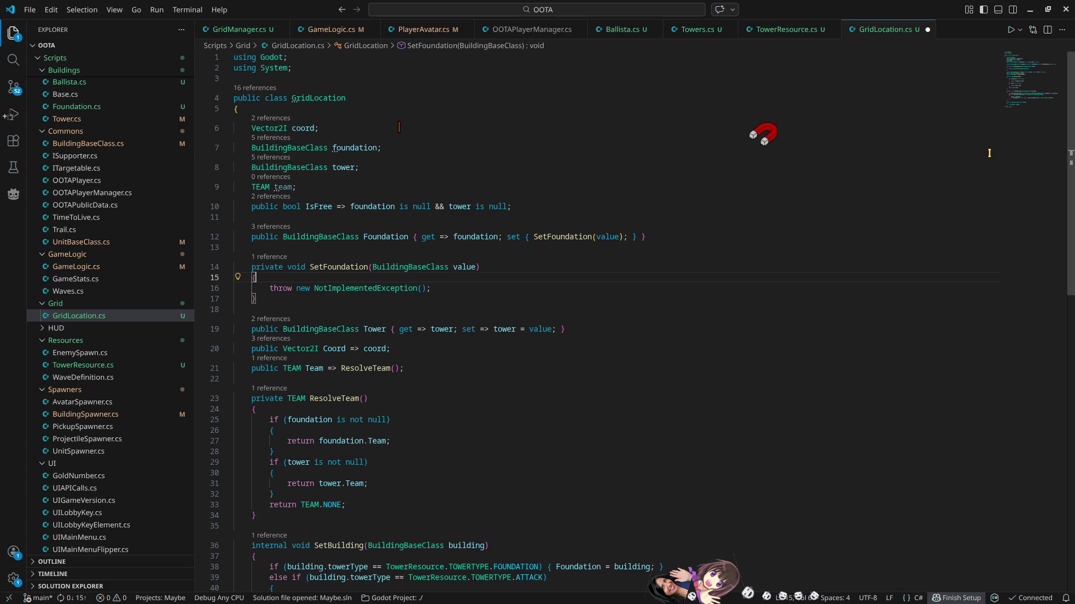
key("Return")
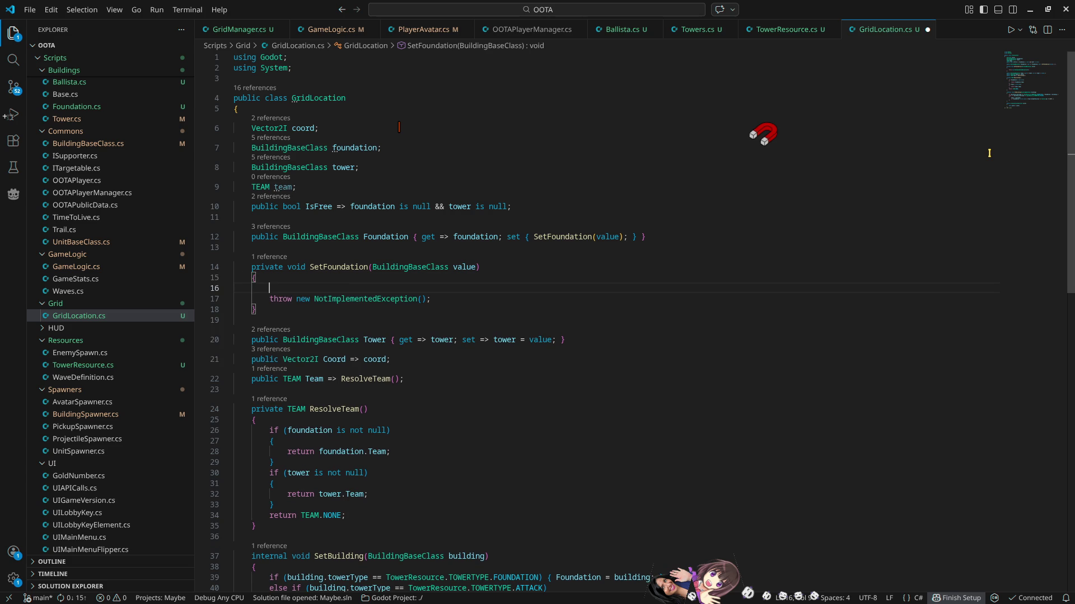
type("if")
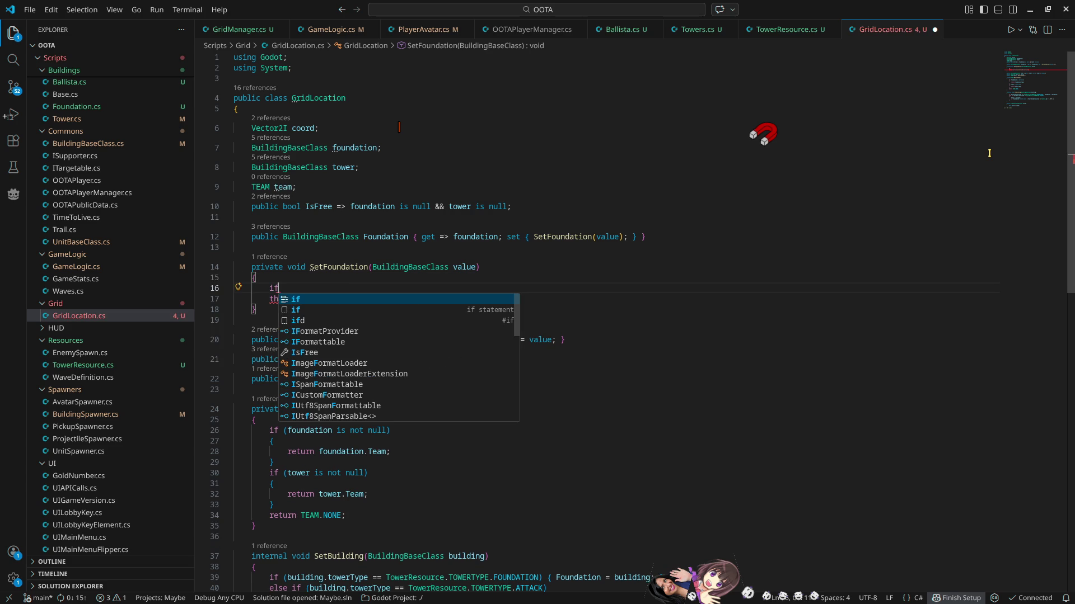
type("(value is n")
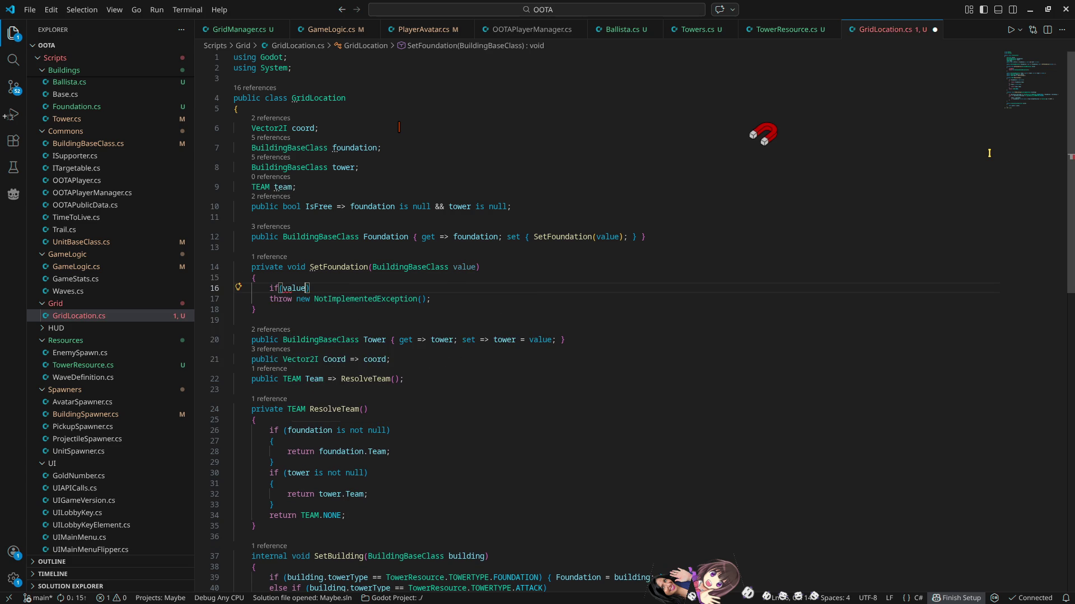
type("ull ")
type("&& ")
type("tower ")
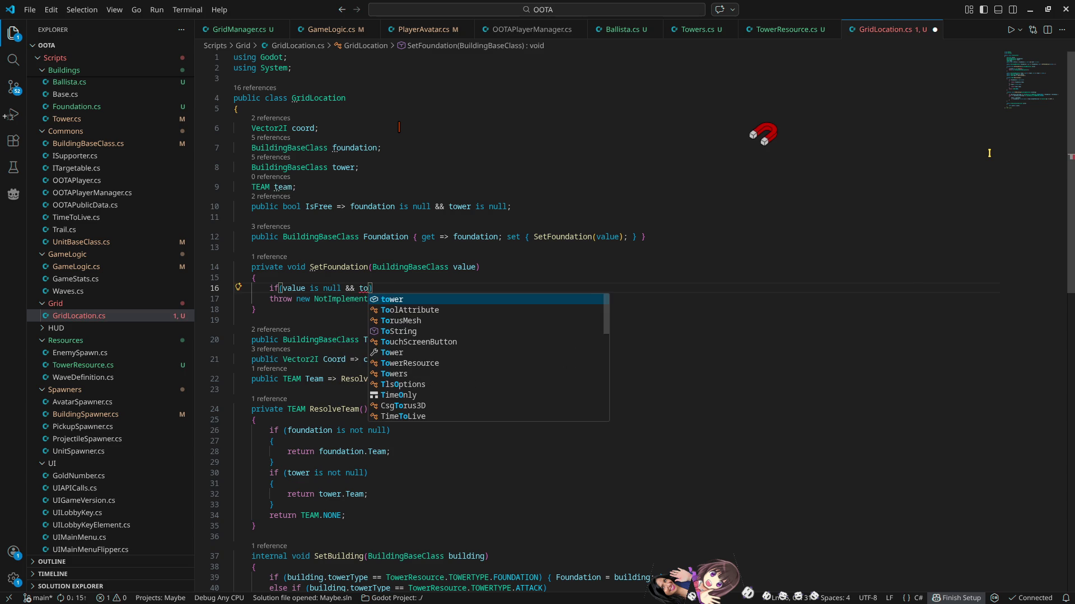
type("is not null")
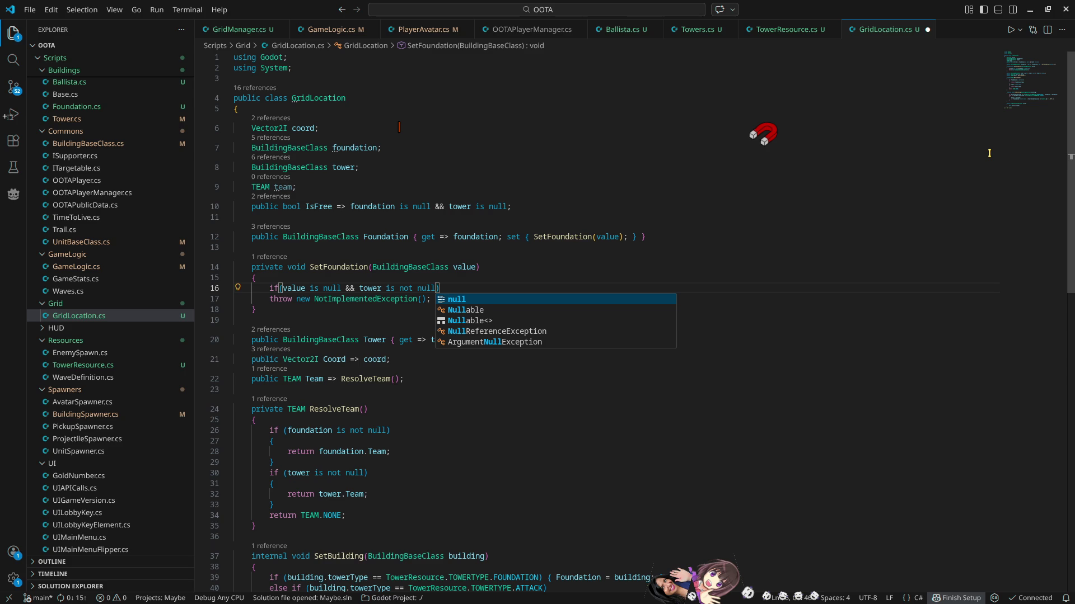
type(")")
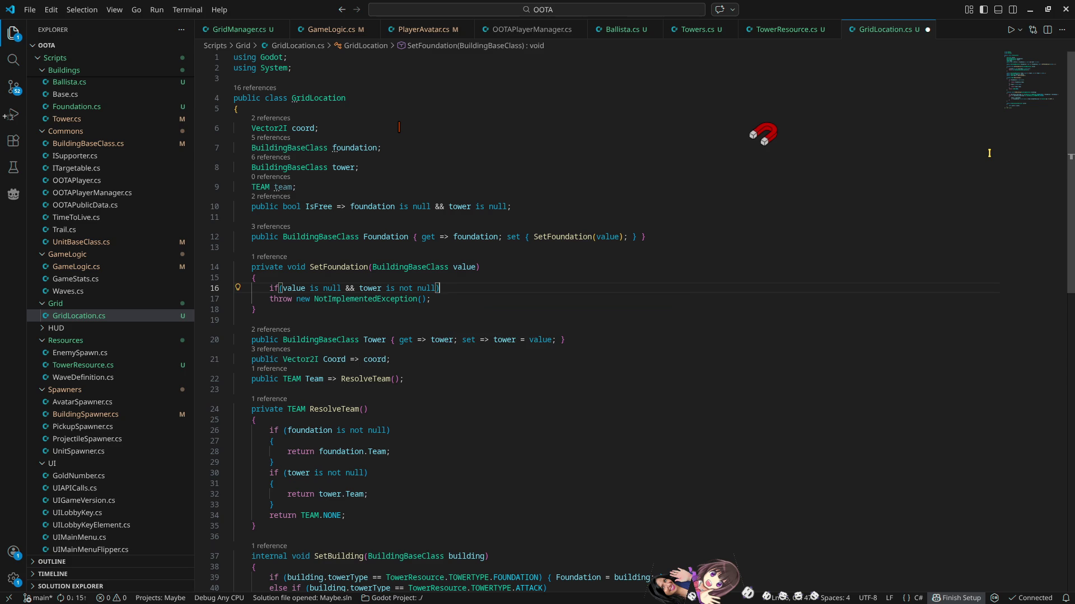
key("Return")
type("{")
key("Return")
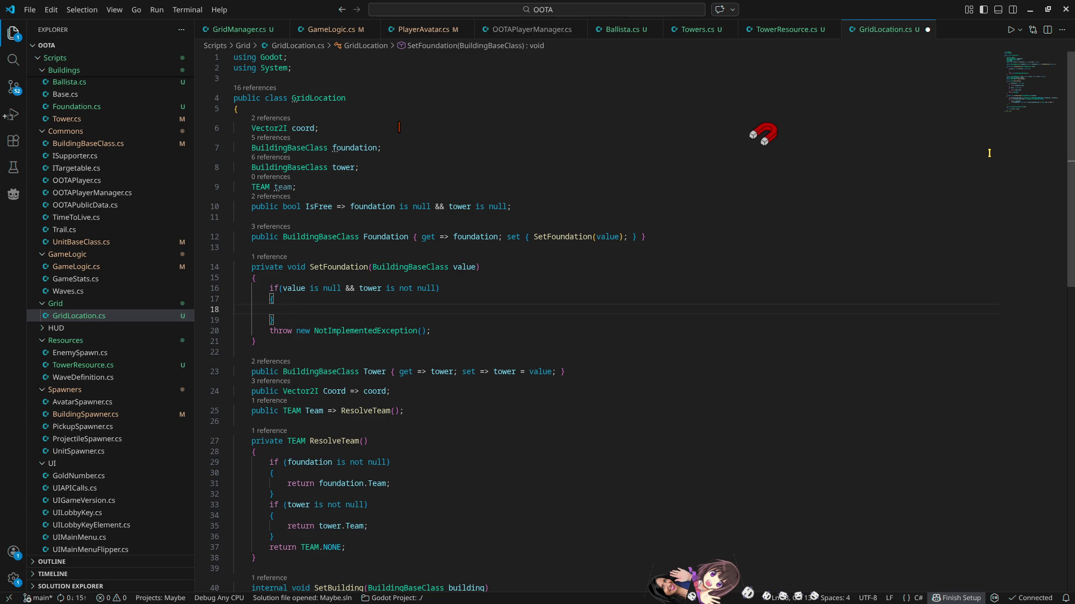
type("towe")
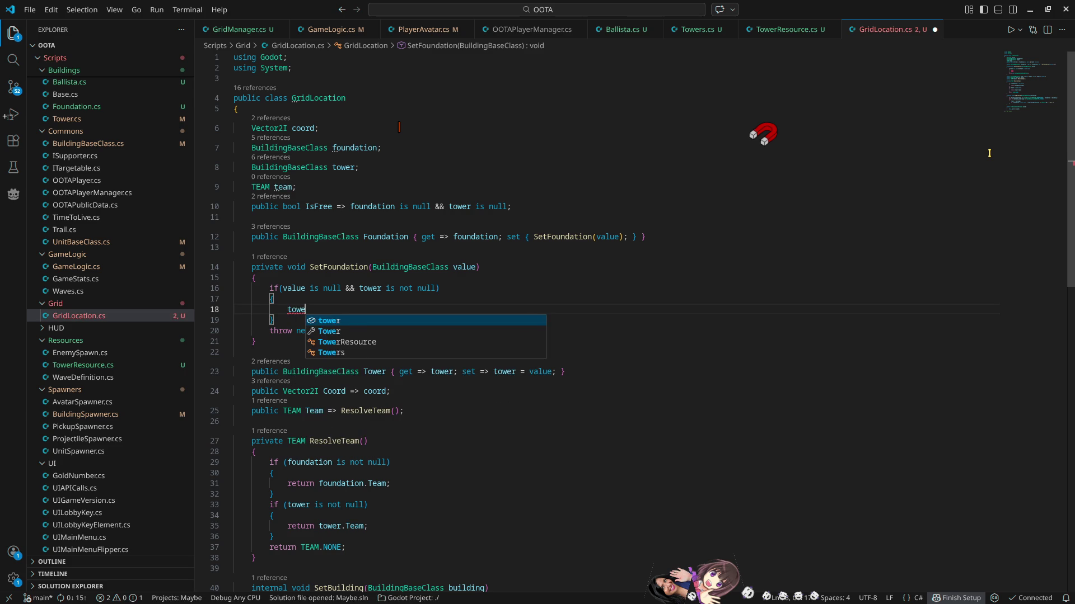
type("r.")
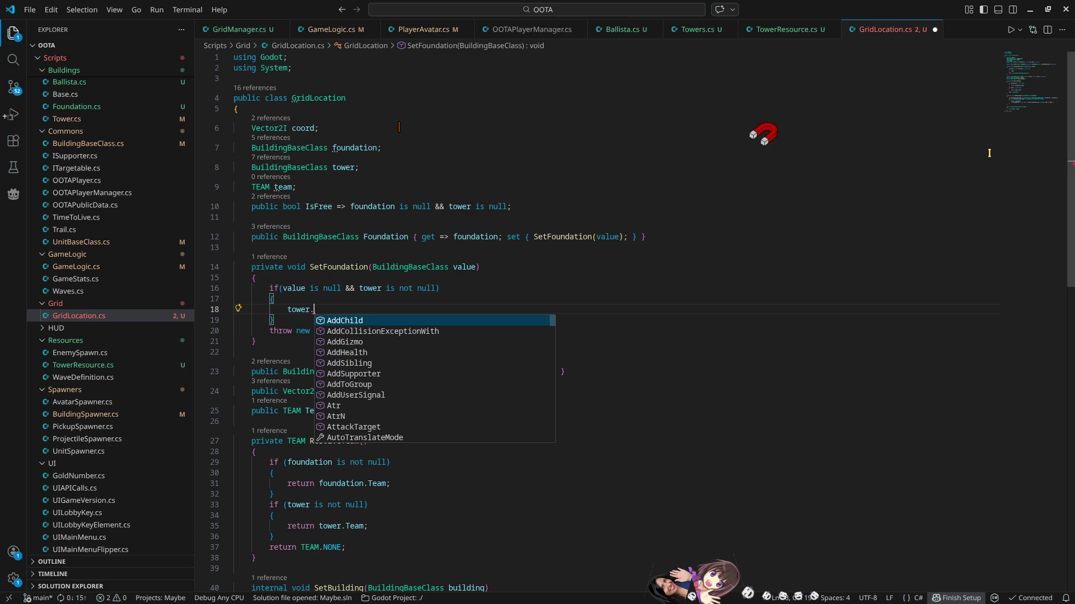
type("qu")
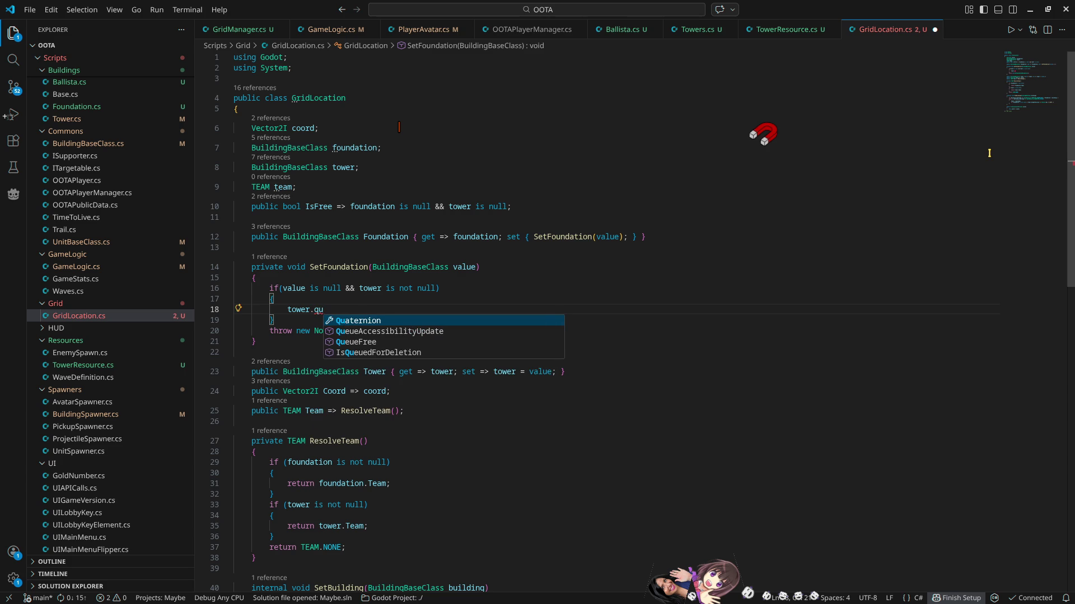
key("Down")
key("Down")
key("Return")
type("();")
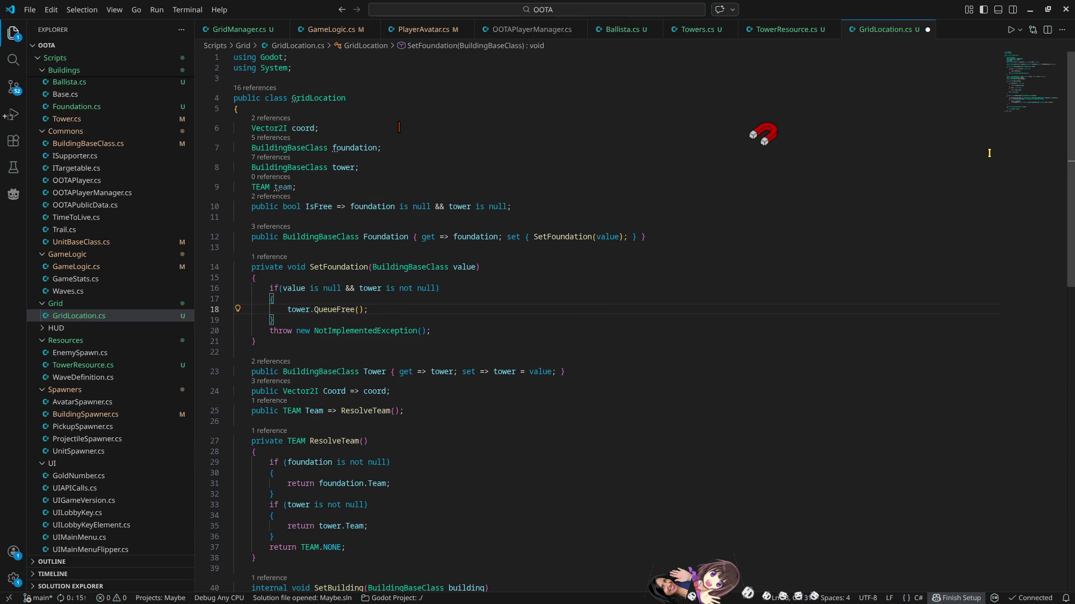
Add foundation = value and delete the NotImplementedException throw line.
key("Down")
key("Down")
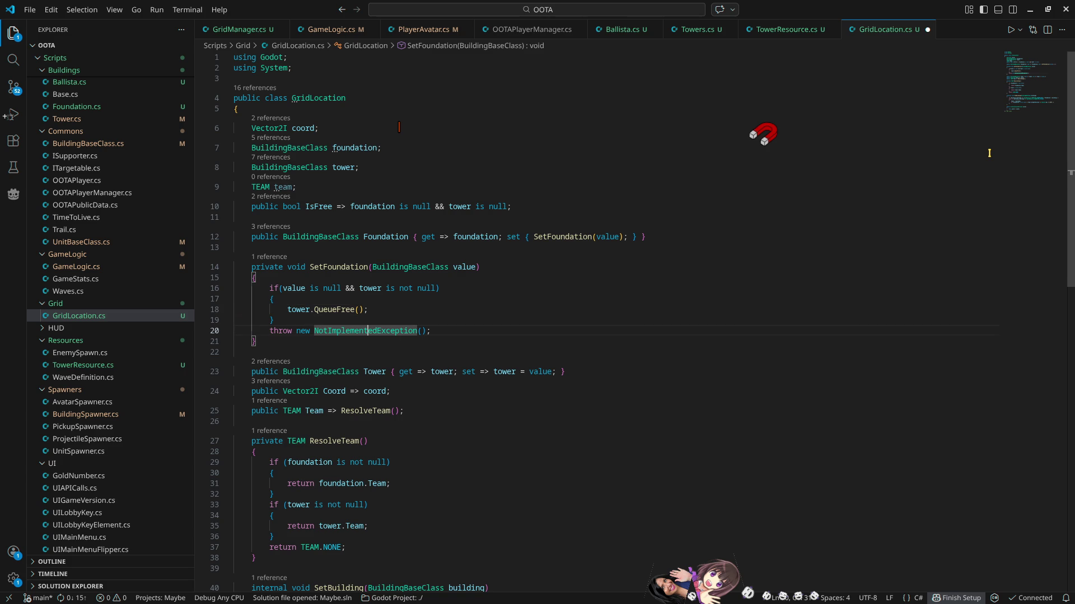
key("ctrl+shift+Return")
type("foun")
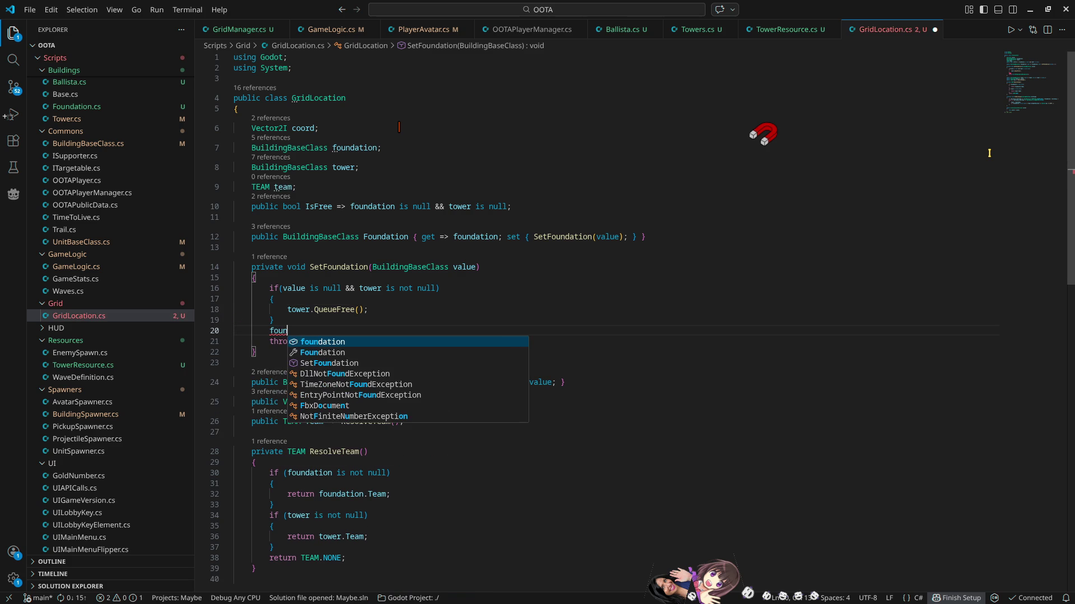
type("dation = value;")
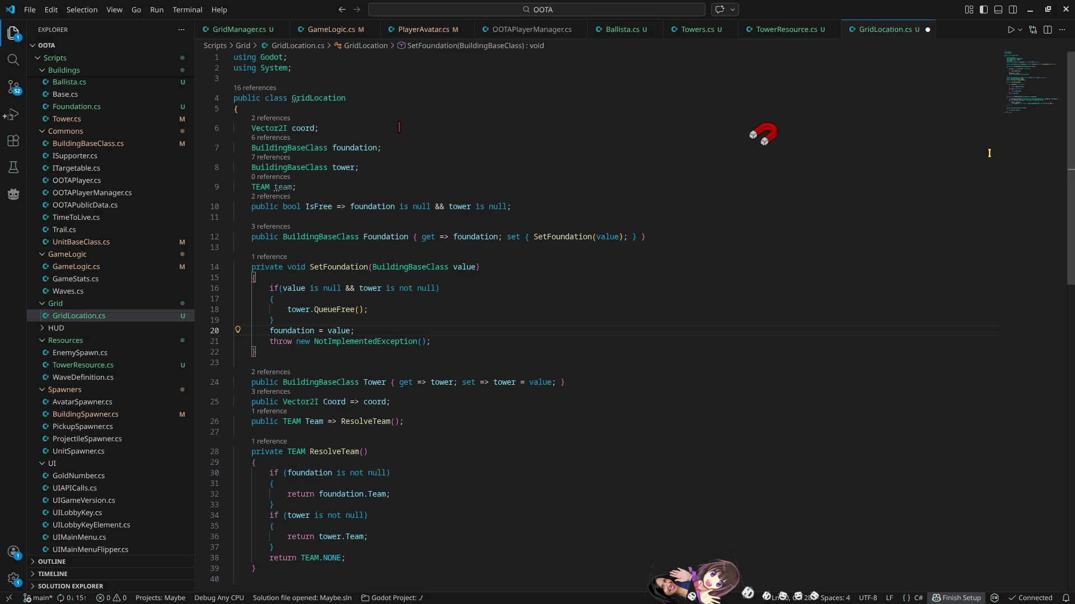
key("Down")
key("ctrl+shift+k")
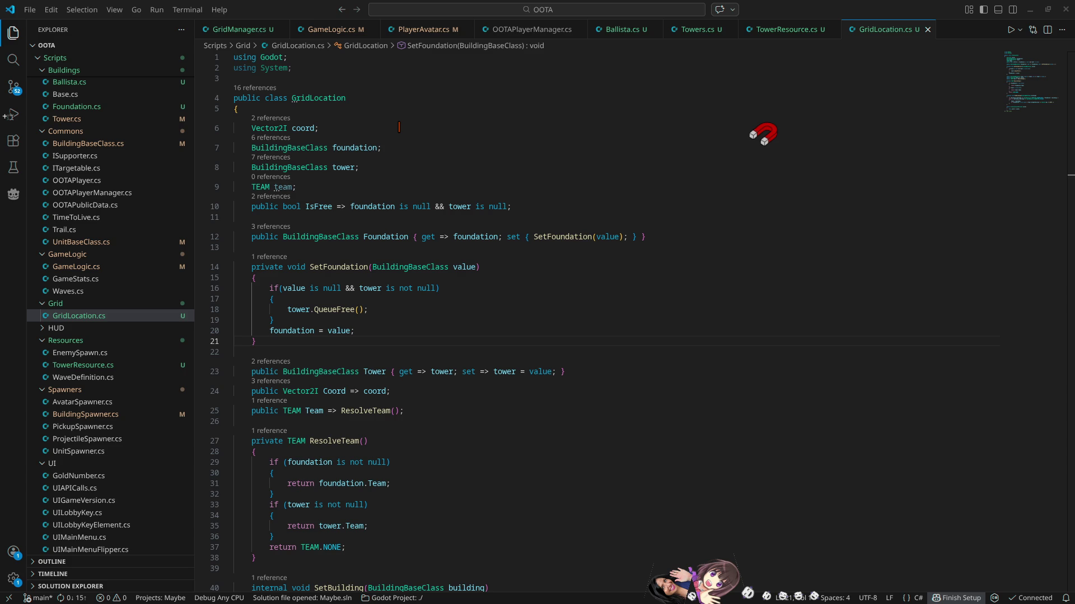
left_click(1029, 10)
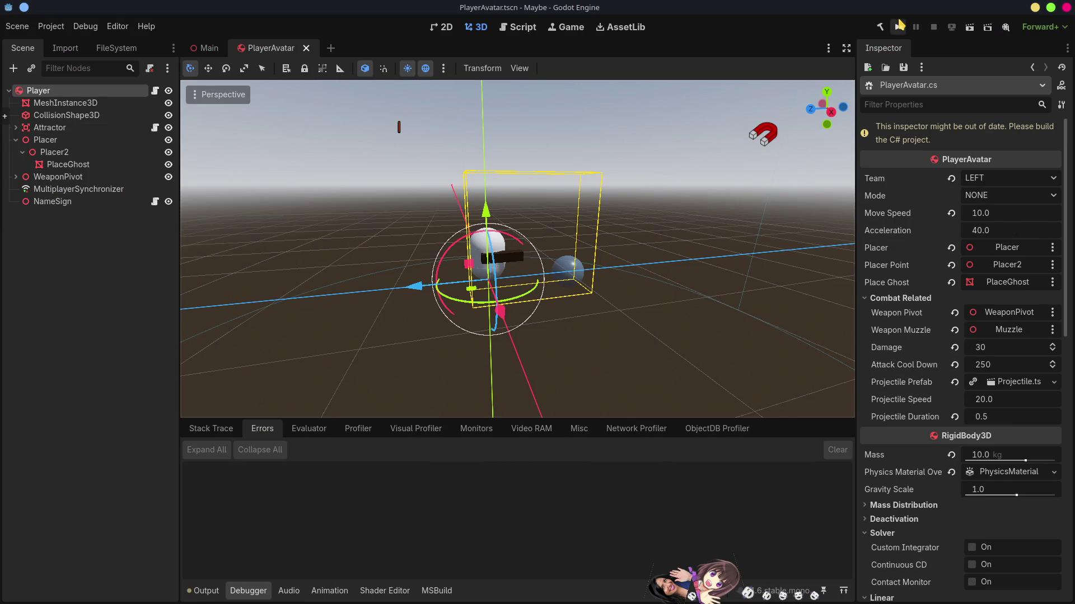
Run the project full screen, host and start a match, place a turret beside the tower, then close the client.
left_click(898, 27)
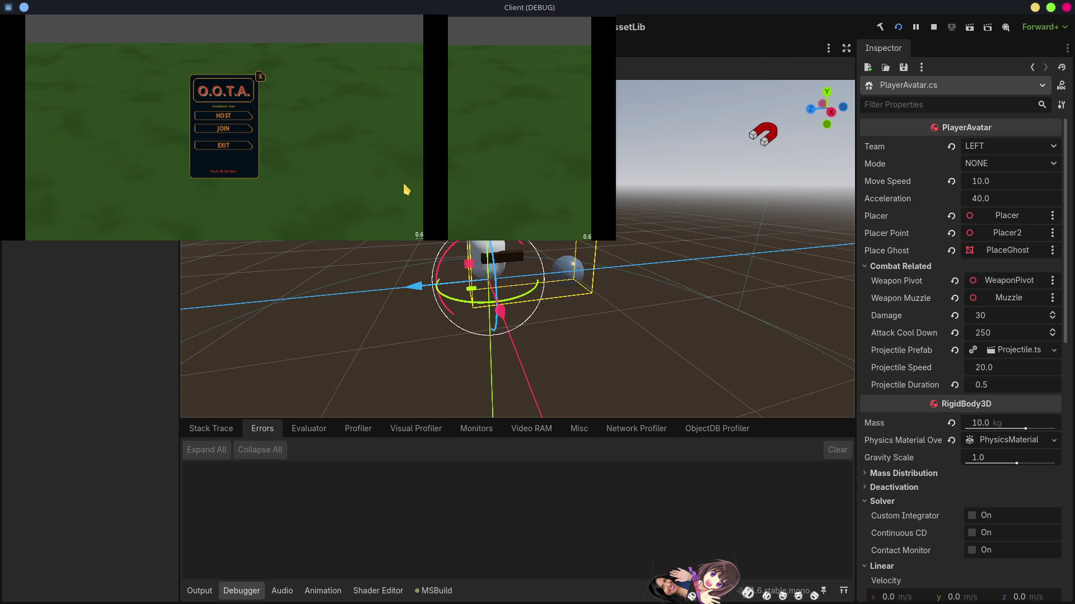
left_click(591, 8)
left_click(535, 289)
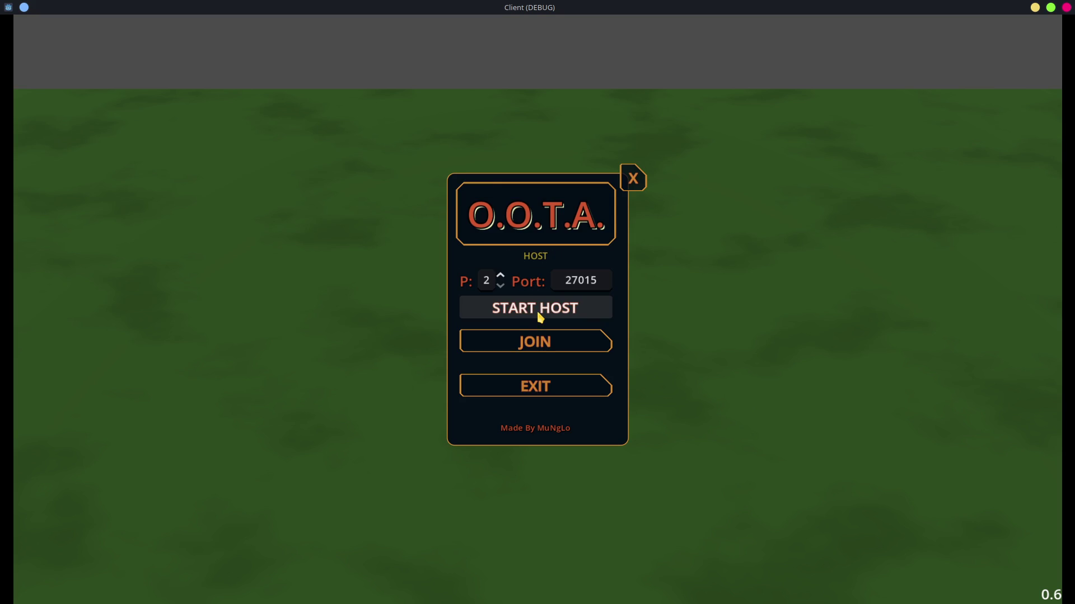
left_click(540, 317)
left_click(538, 327)
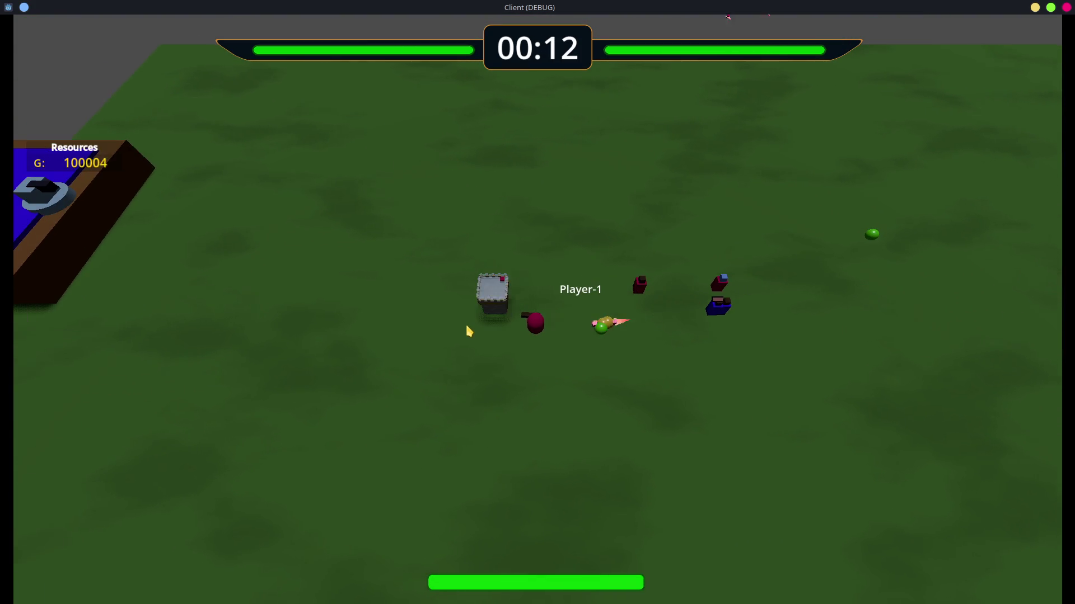
left_click(506, 310)
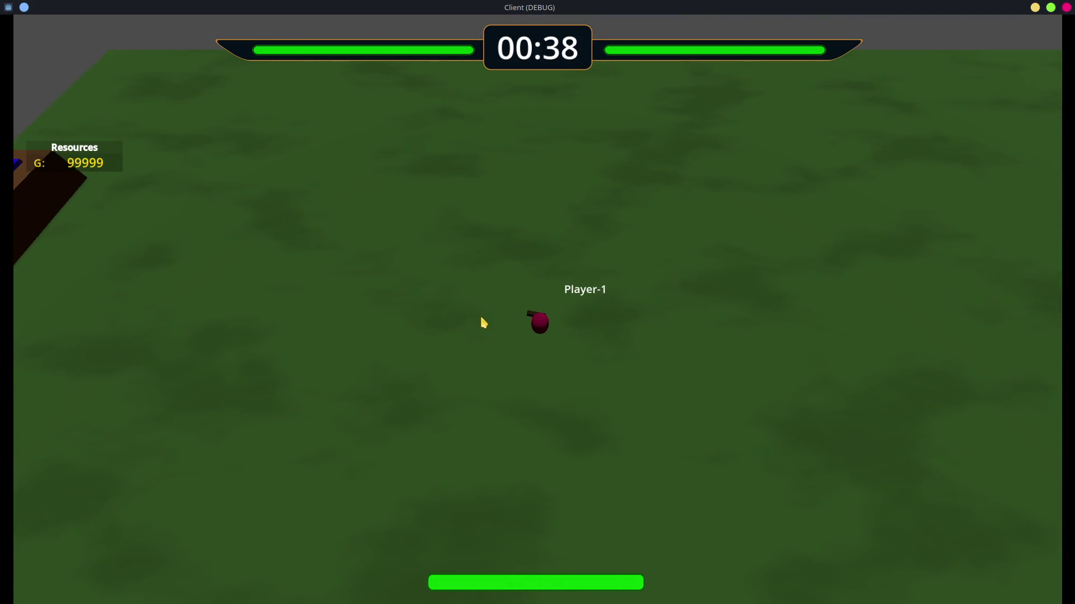
left_click(1066, 8)
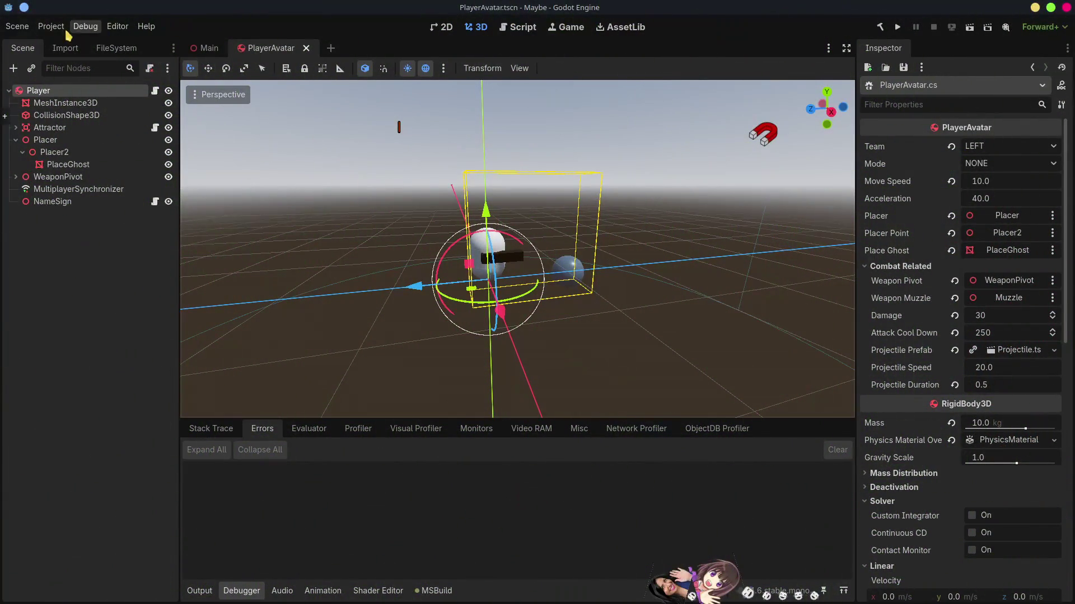
Enable Visible Navigation debugging, run the project, and host a match as a ready player.
left_click(83, 27)
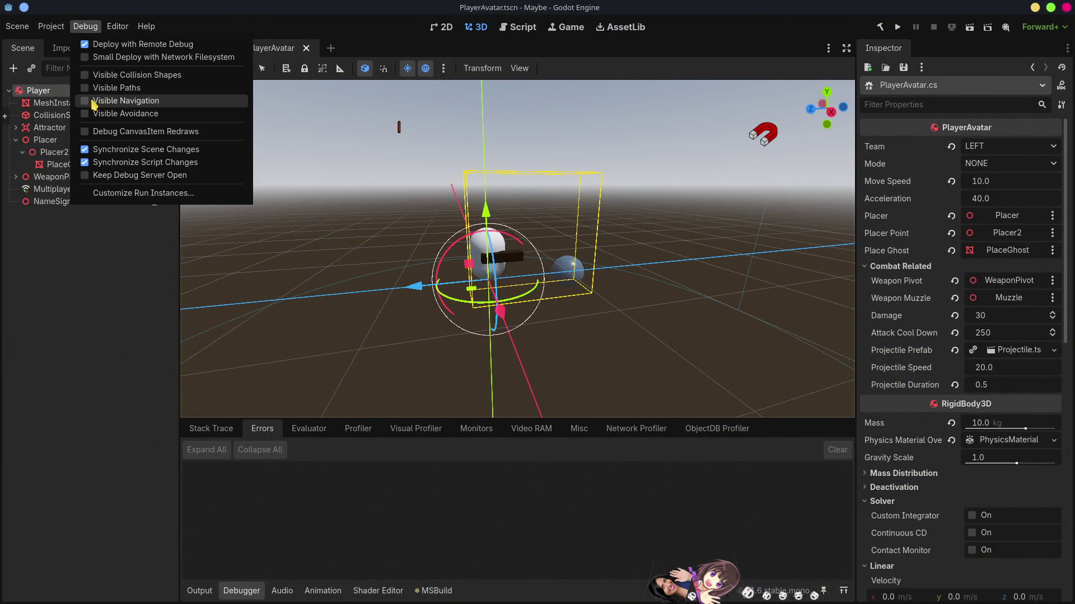
left_click(898, 27)
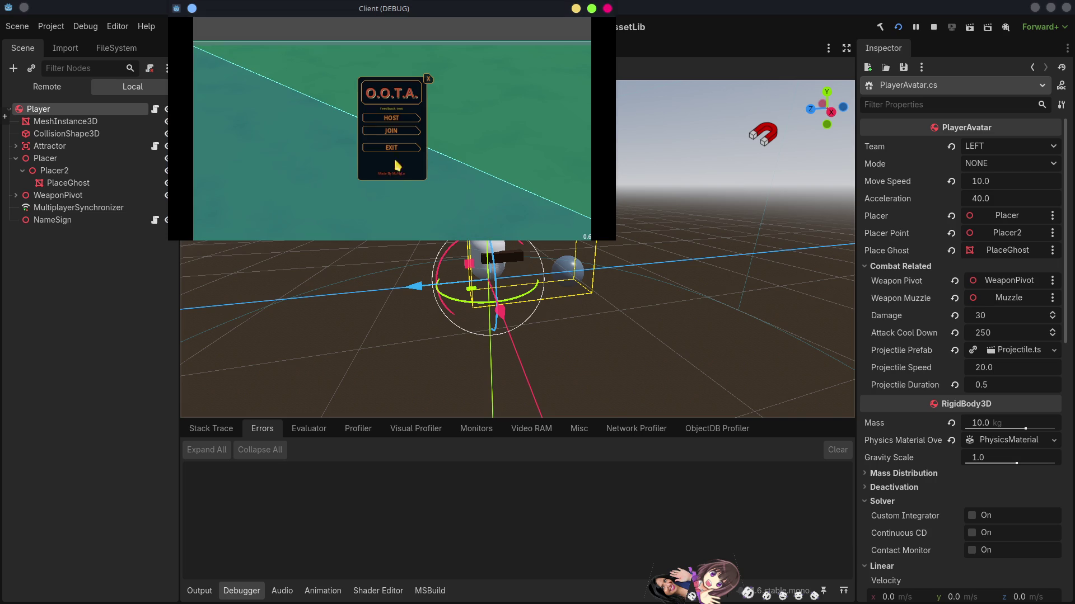
left_click(591, 9)
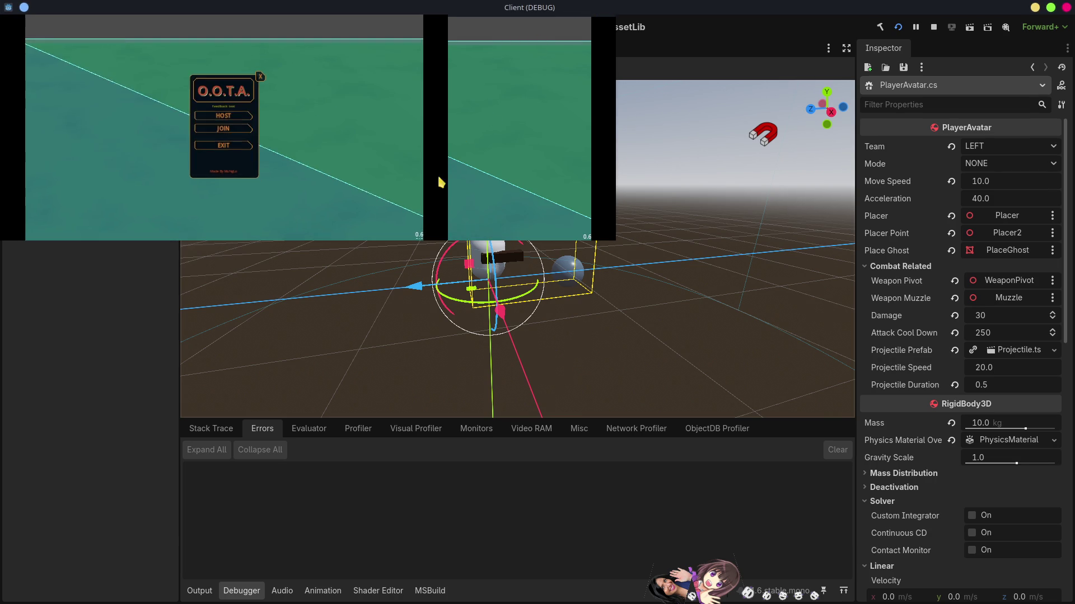
left_click(534, 287)
left_click(550, 321)
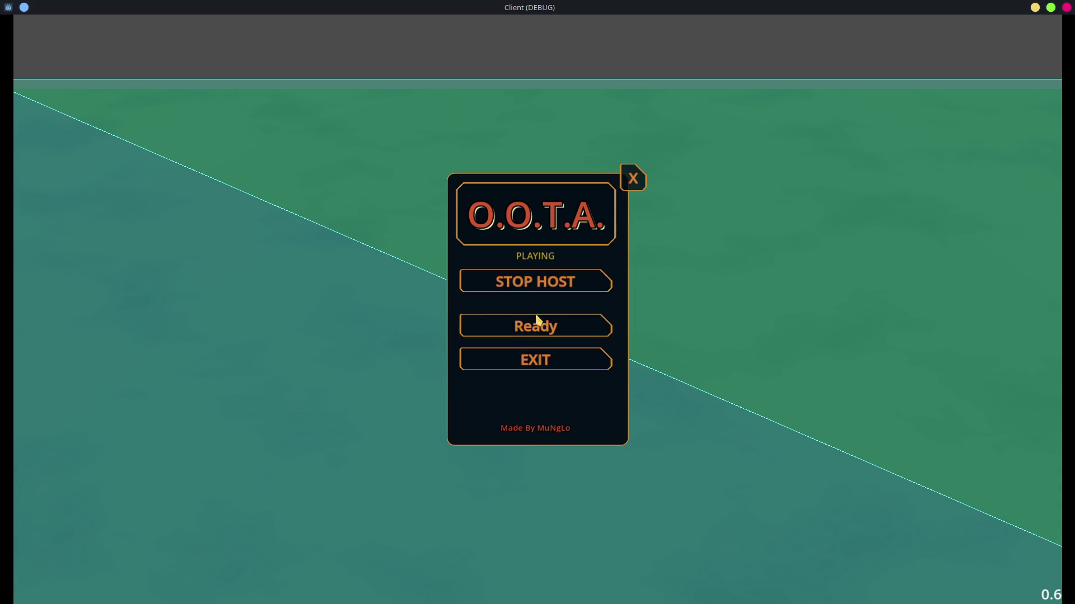
left_click(533, 330)
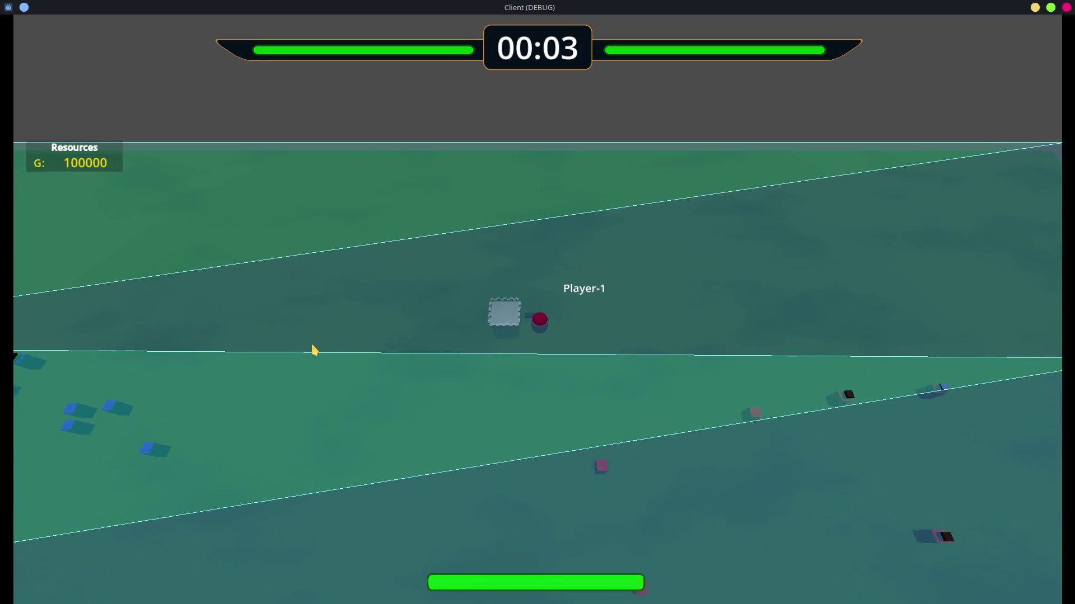
Build several towers and structures near Player-1 to watch the nav mesh, then close the game.
left_click(312, 351)
left_click(520, 353)
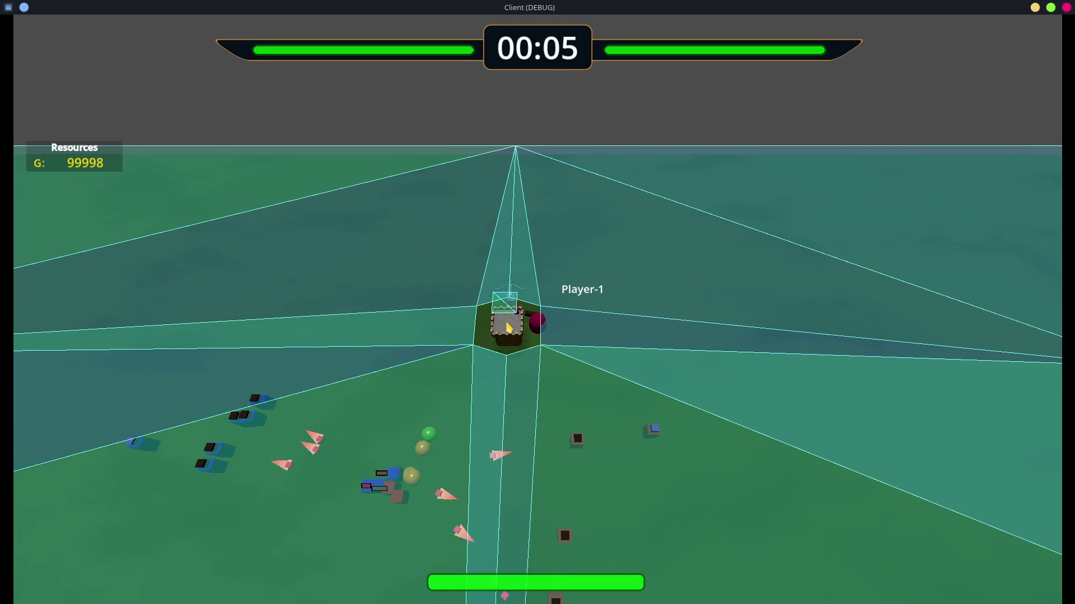
left_click(515, 338)
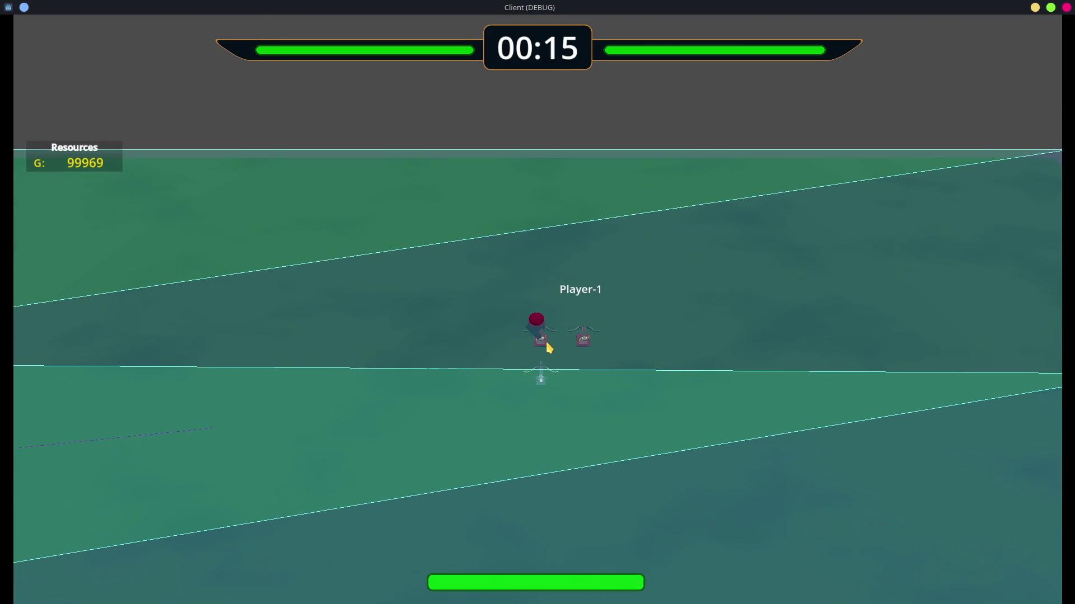
key("1")
left_click(487, 304)
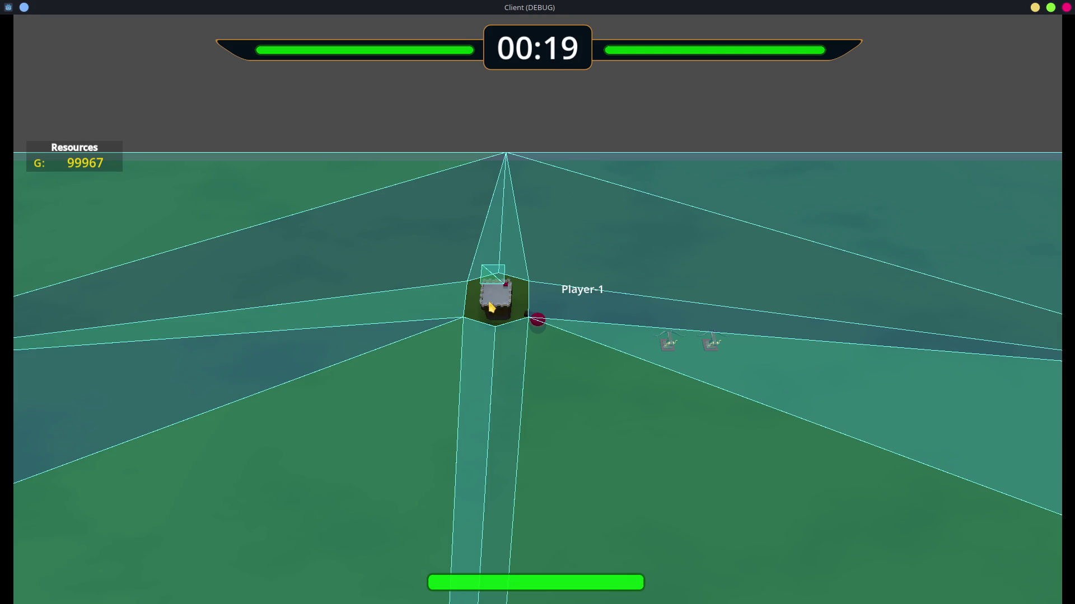
left_click(494, 303)
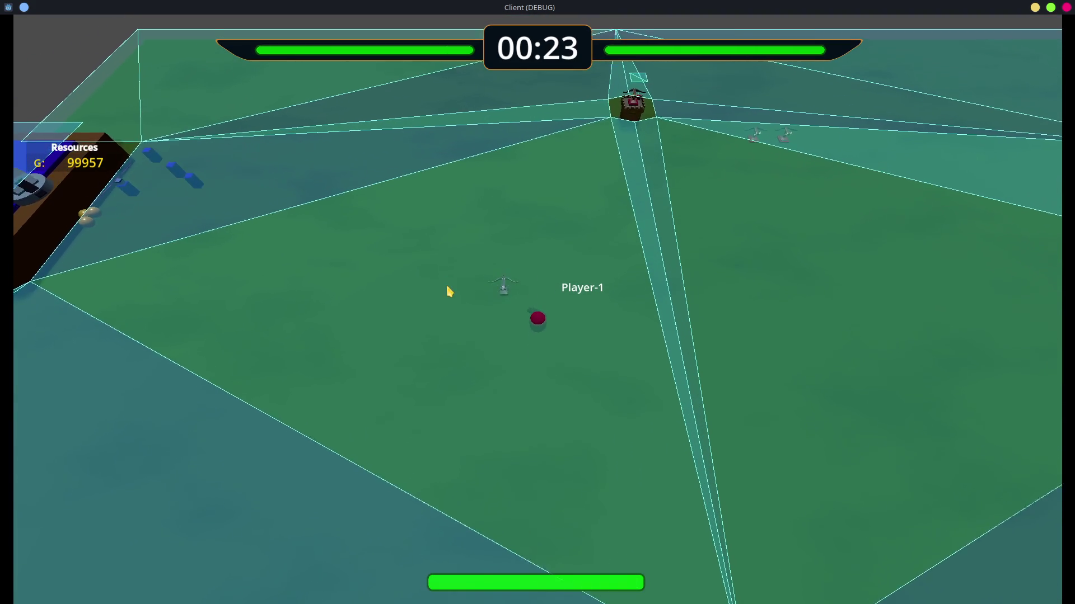
key("1")
left_click(464, 280)
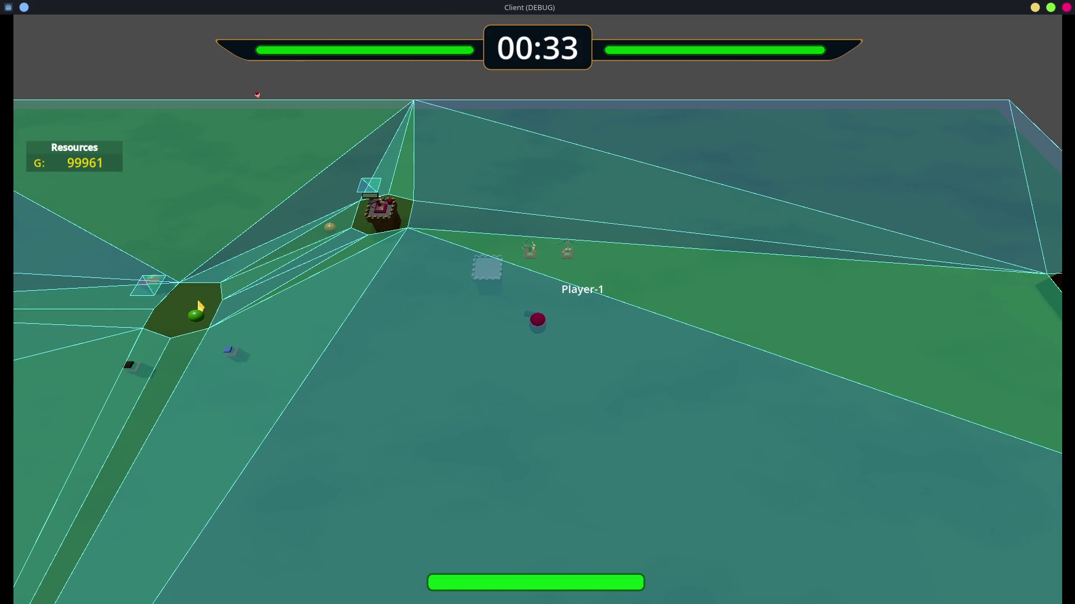
left_click(572, 304)
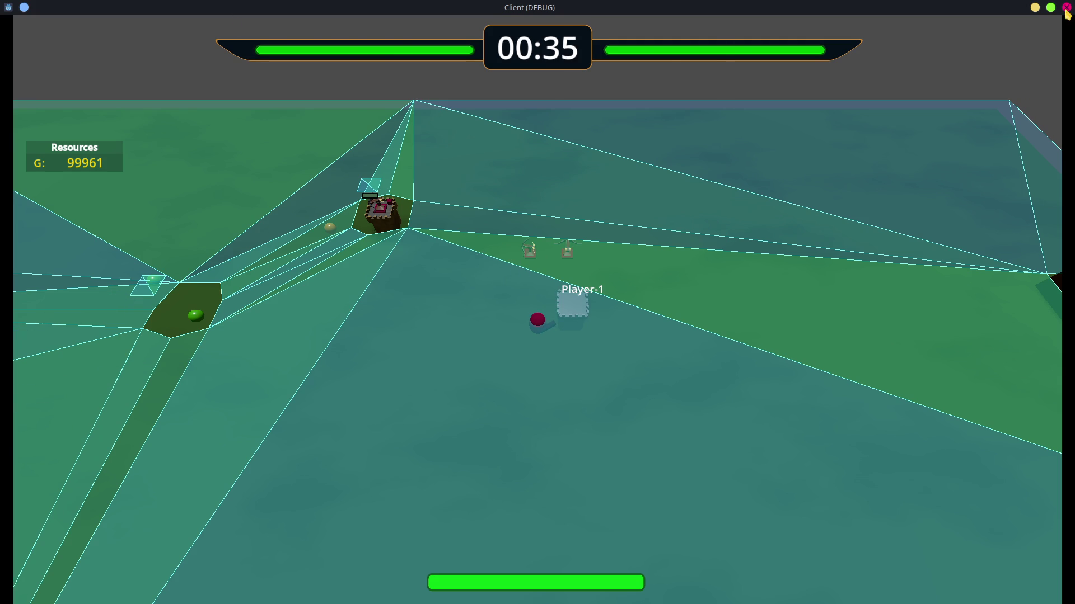
left_click(1066, 7)
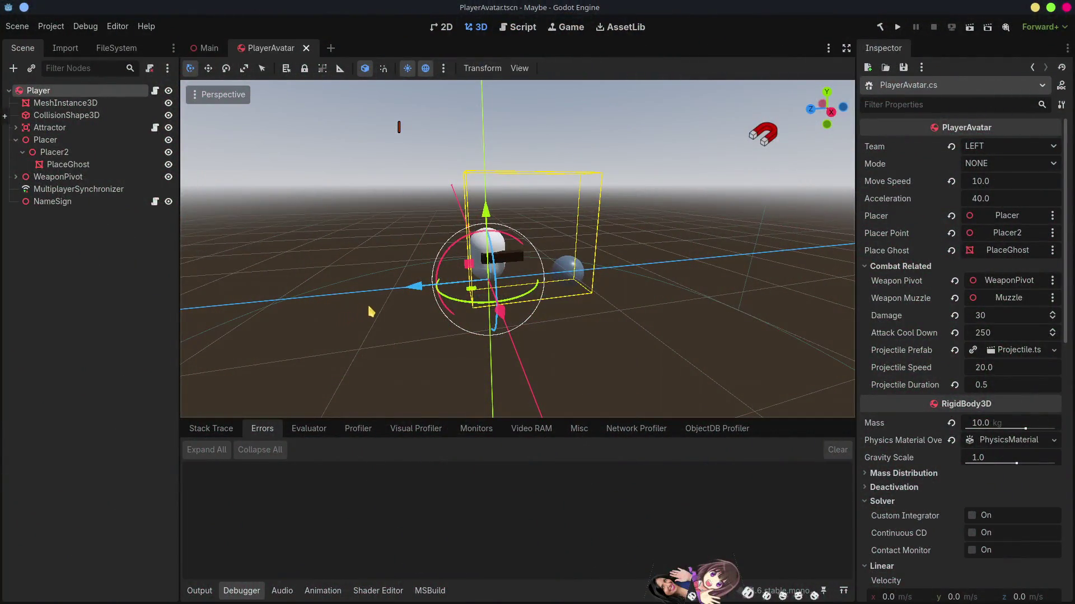
key("alt+Tab")
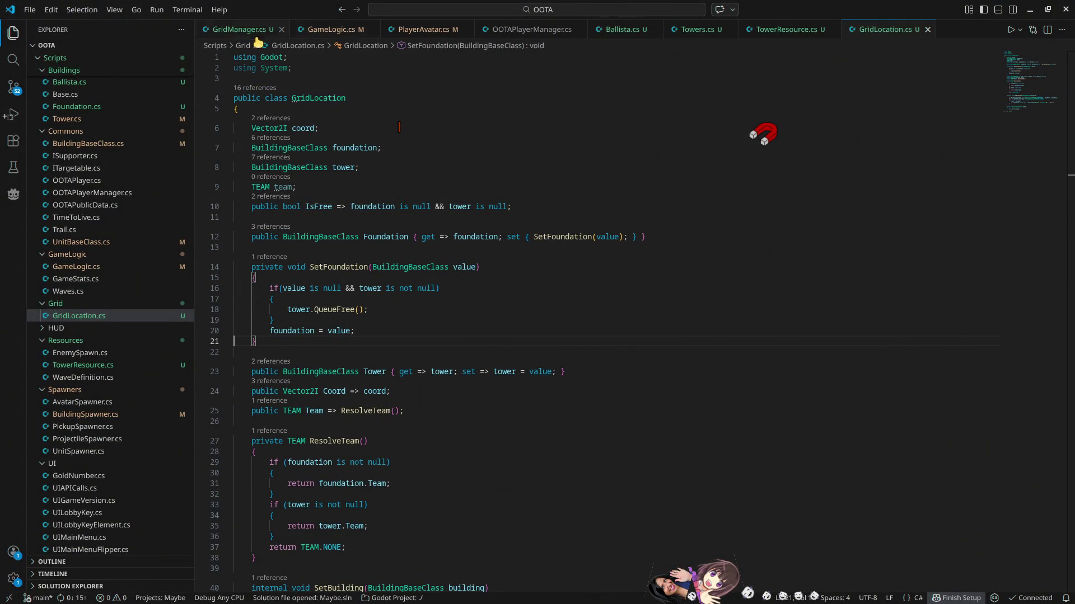
Find RemoveStructure's call in Core.cs's BuildingDied through its references list.
left_click(240, 31)
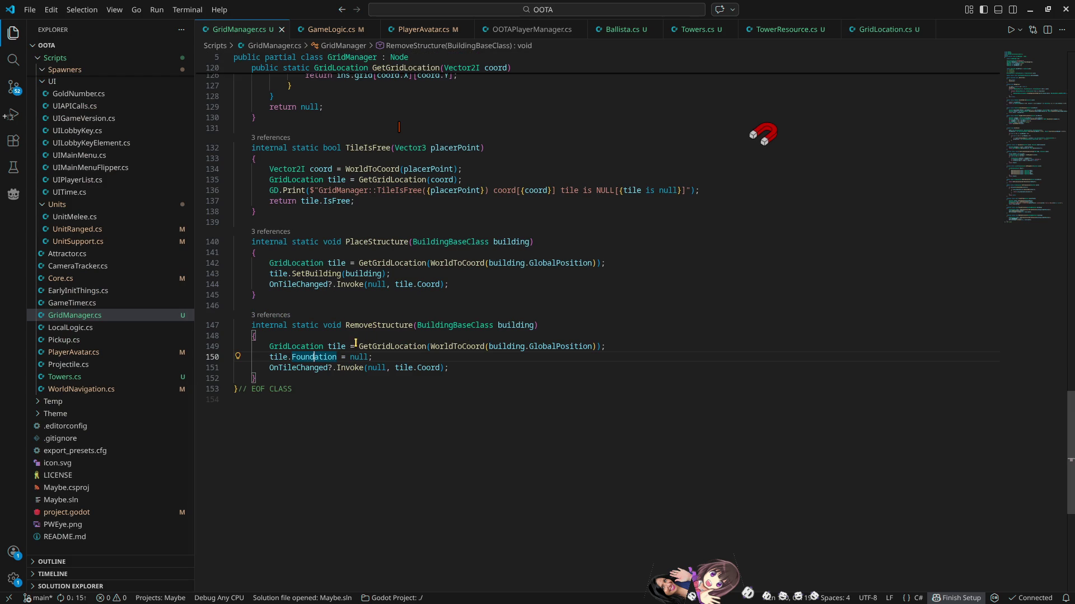
left_click(279, 316)
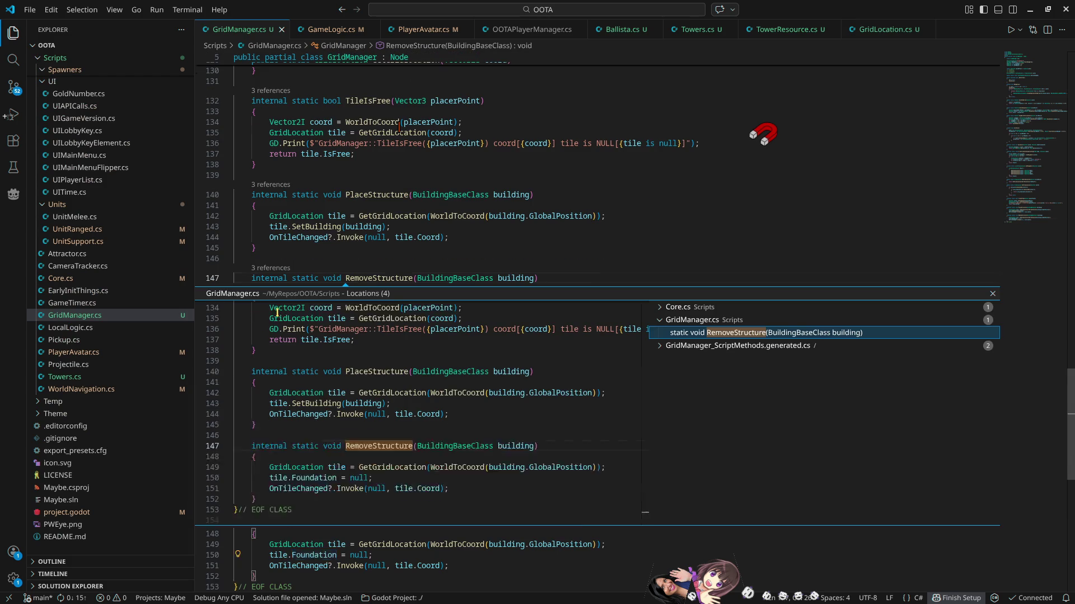
left_click(658, 308)
left_click(715, 321)
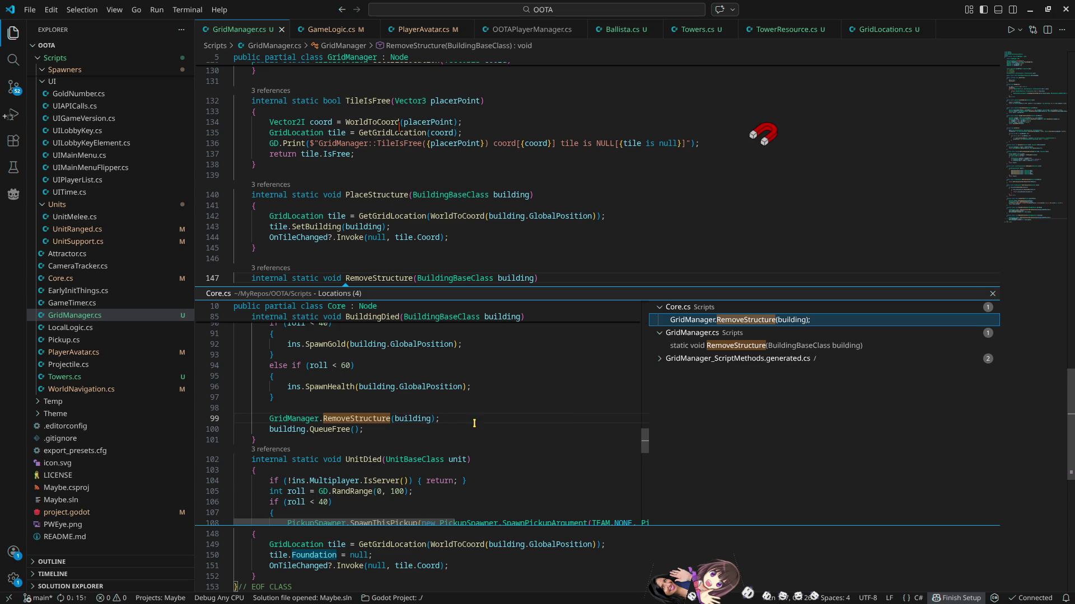
left_click(451, 418)
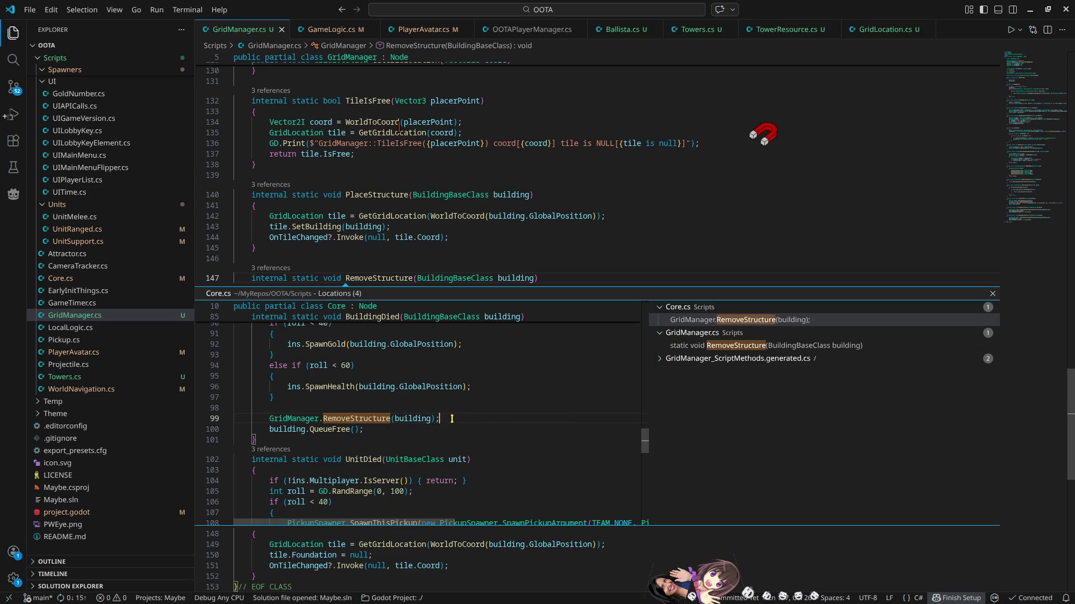
double_click(452, 419)
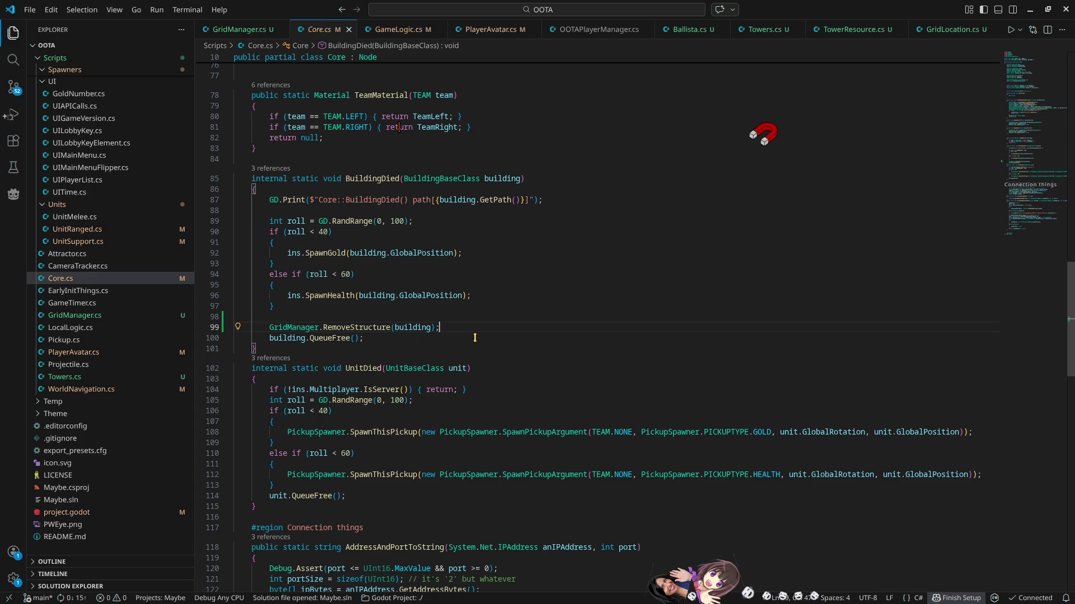
Add 'WorldNavigation.Rebuild();' on a new line after the RemoveStructure call in BuildingDied.
key("Return")
type("N")
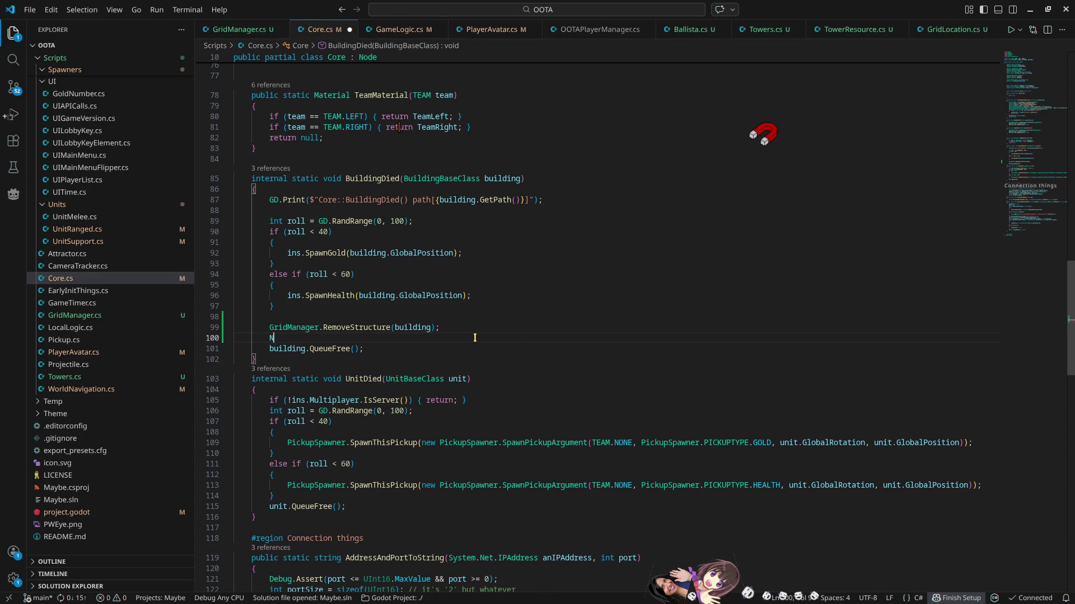
type("avi")
key("BackSpace")
key("BackSpace")
key("BackSpace")
type("Worldnav")
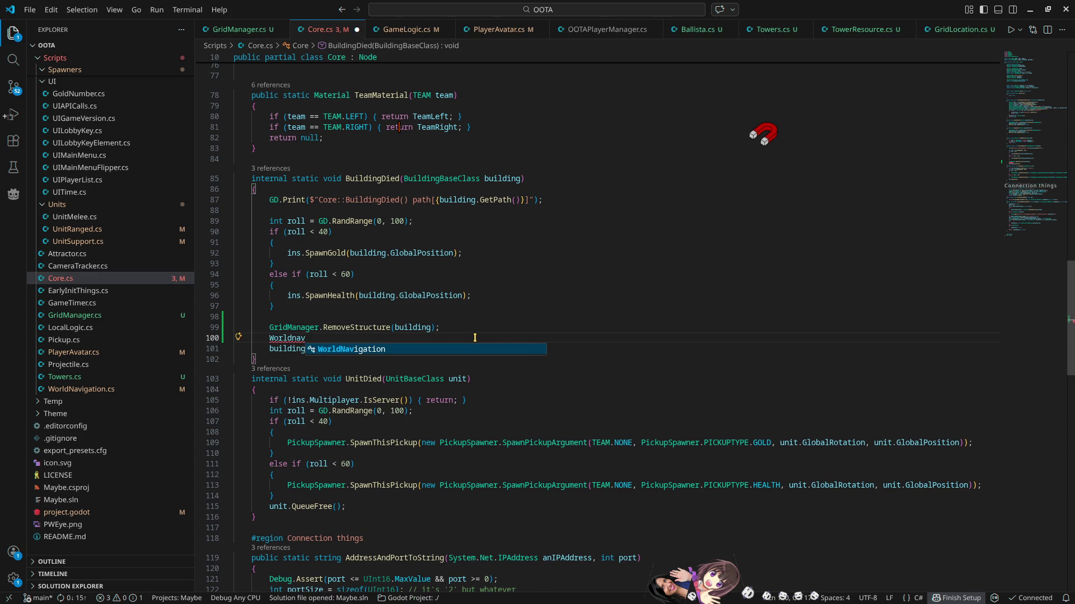
key("Return")
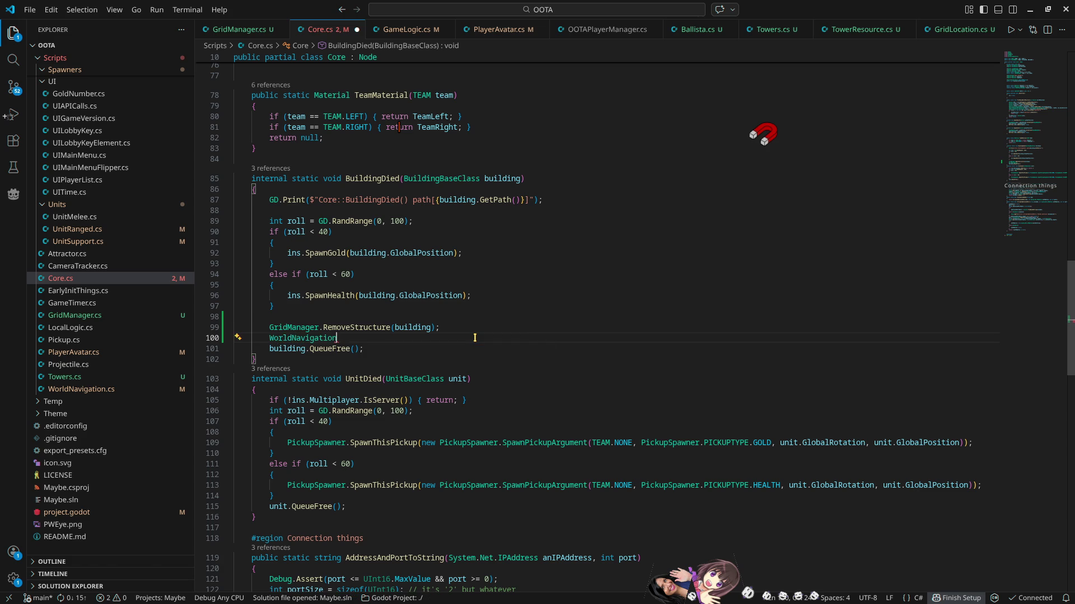
type(".Reb")
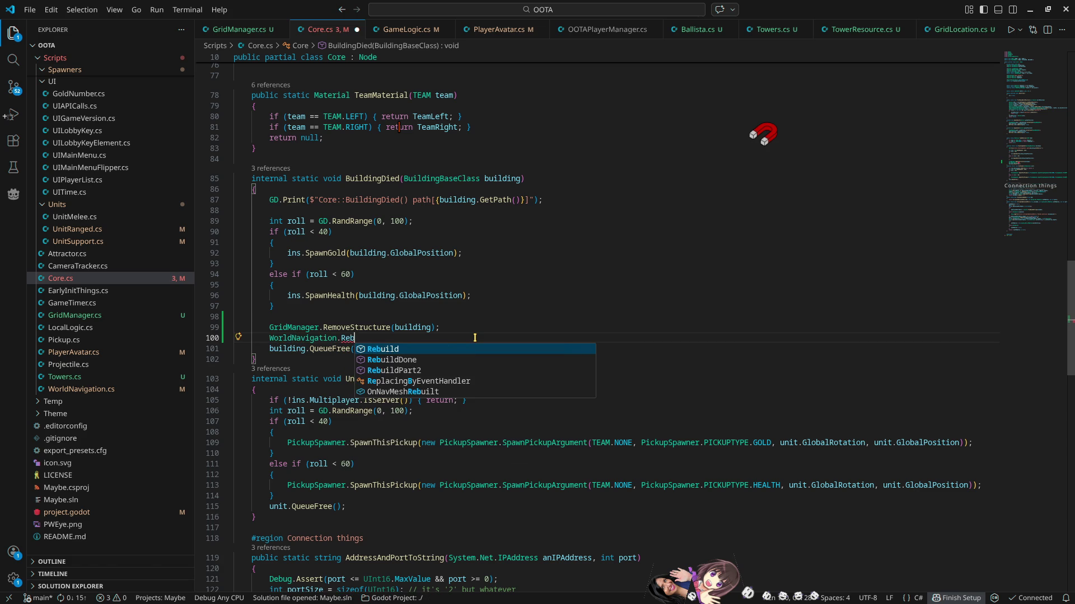
key("Return")
type("();")
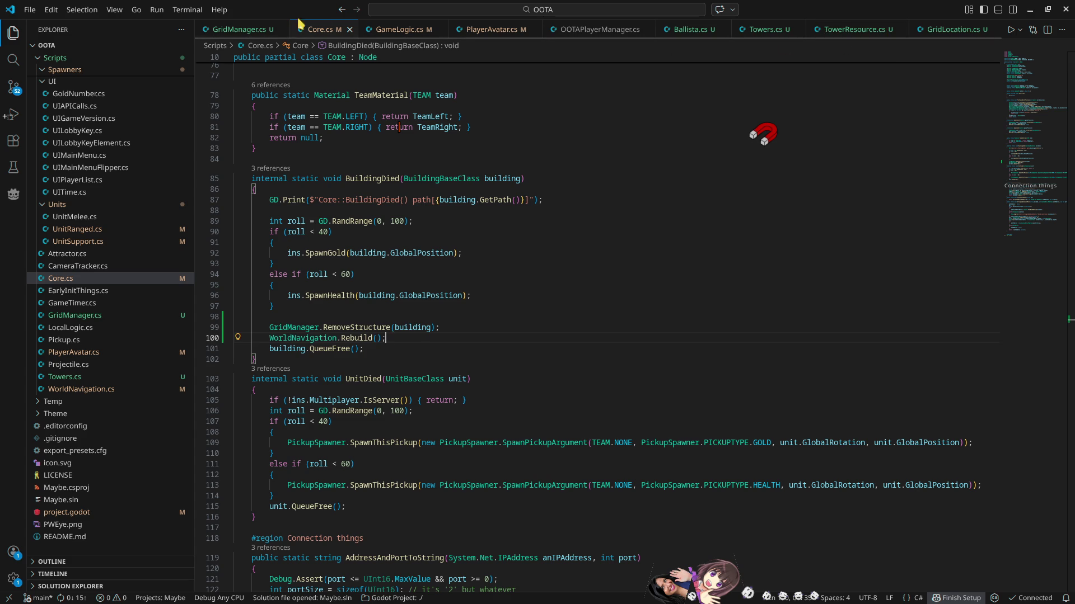
left_click(239, 31)
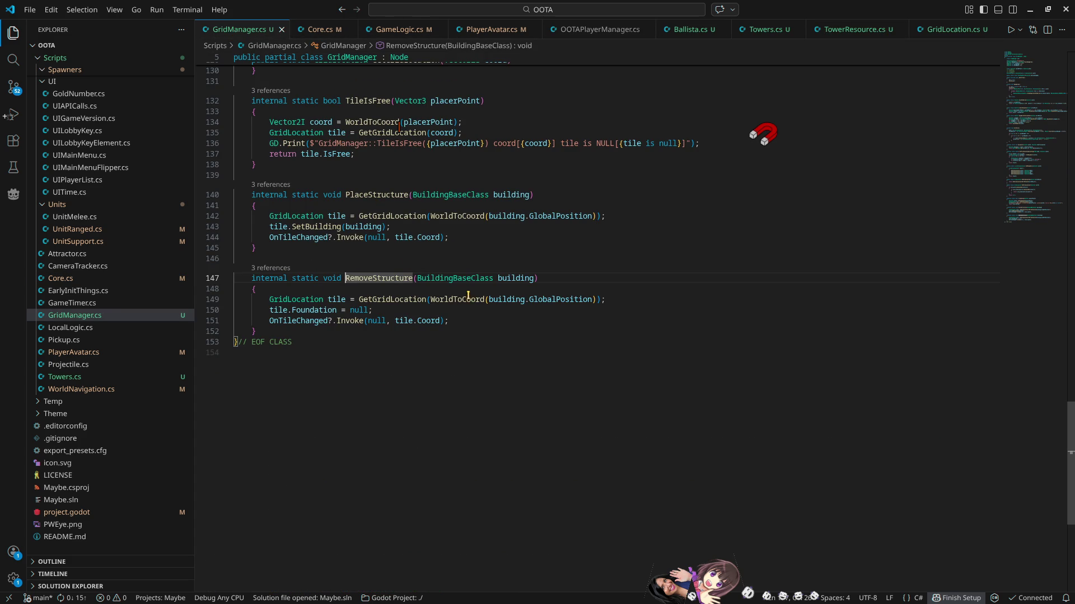
Paste WorldNavigation.Rebuild(); into PlaceStructure and cut the call out of Core's BuildingDied.
mouse_move(456, 295)
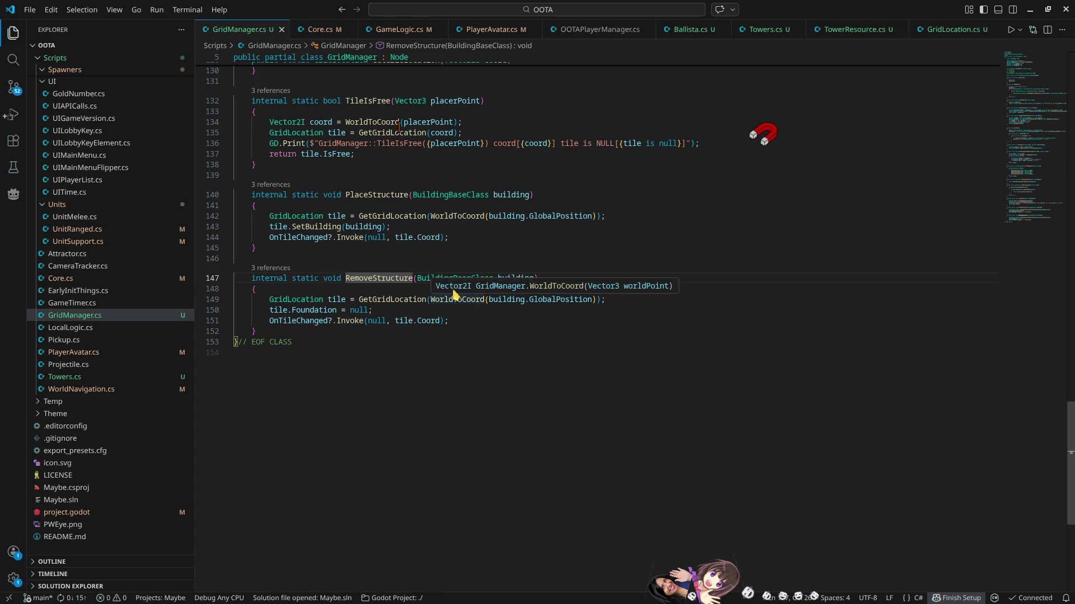
left_click(488, 230)
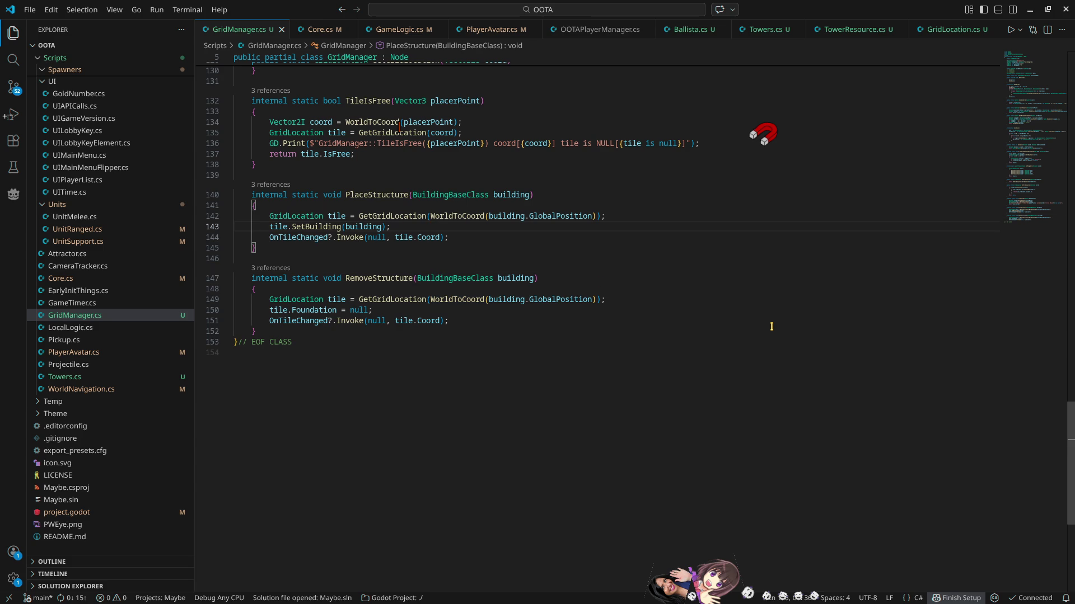
key("Down")
key("Home")
key("Home")
type("WorldNavigation.Rebuild();")
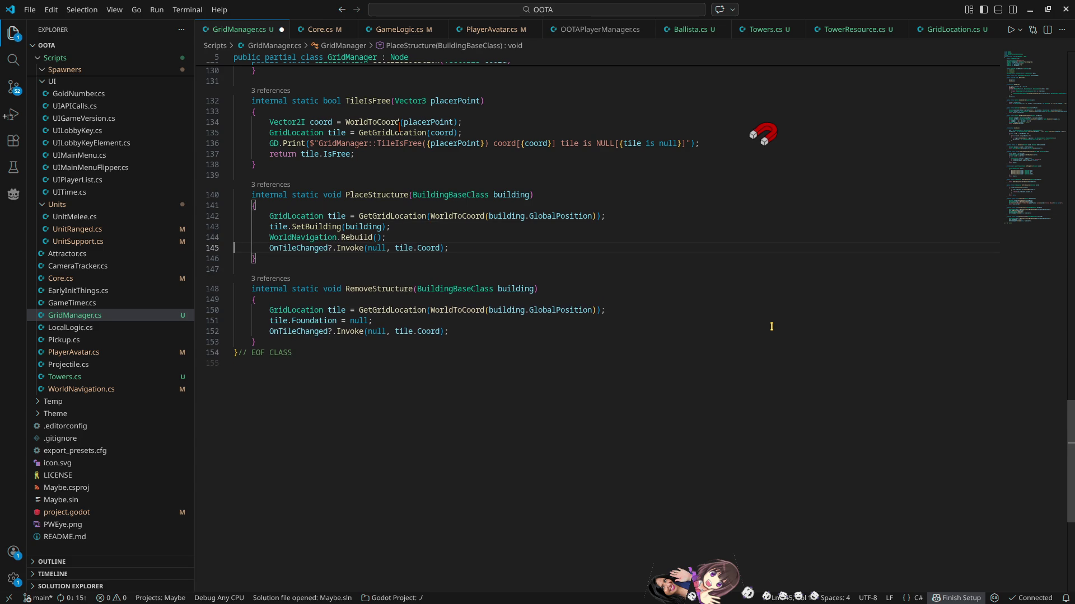
left_click(316, 29)
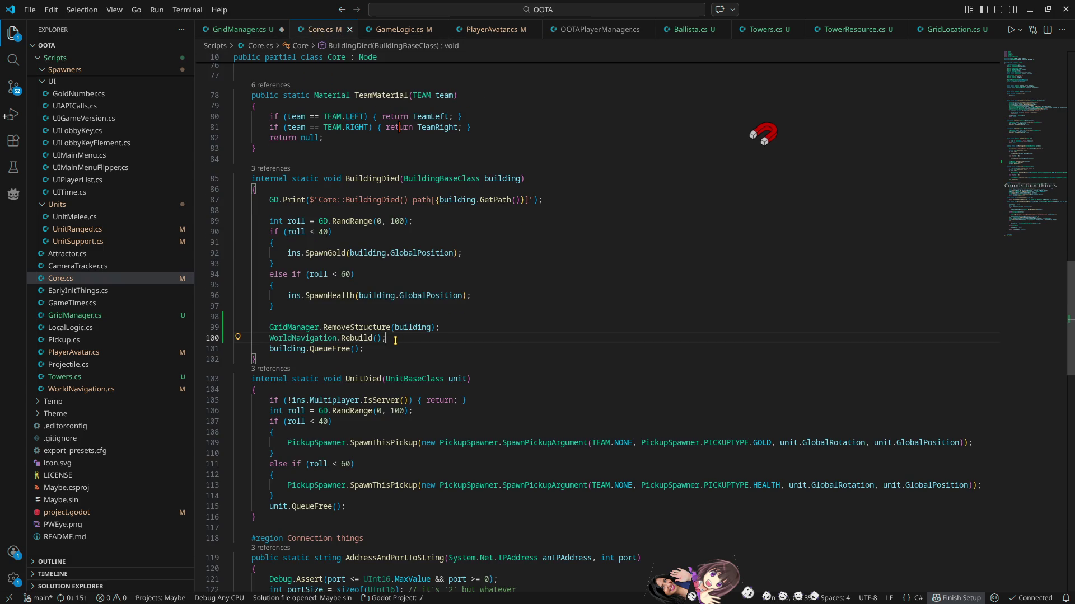
key("ctrl+shift+k")
Paste the rebuild call into RemoveStructure after the Foundation reset line.
left_click(239, 30)
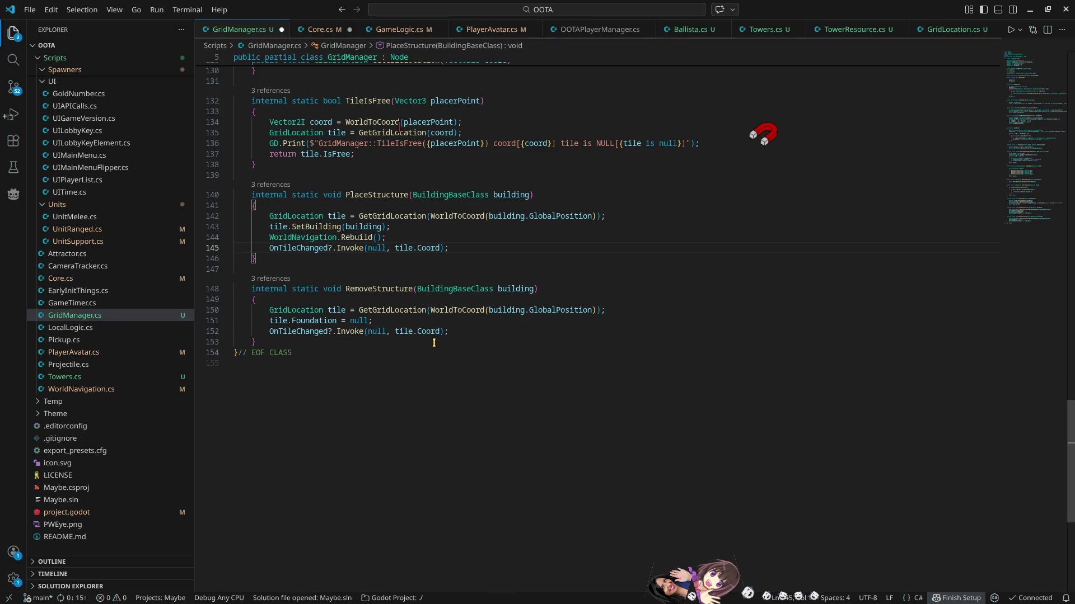
left_click(387, 321)
key("Return")
type("WorldNavigation.Rebuild();")
key("Delete")
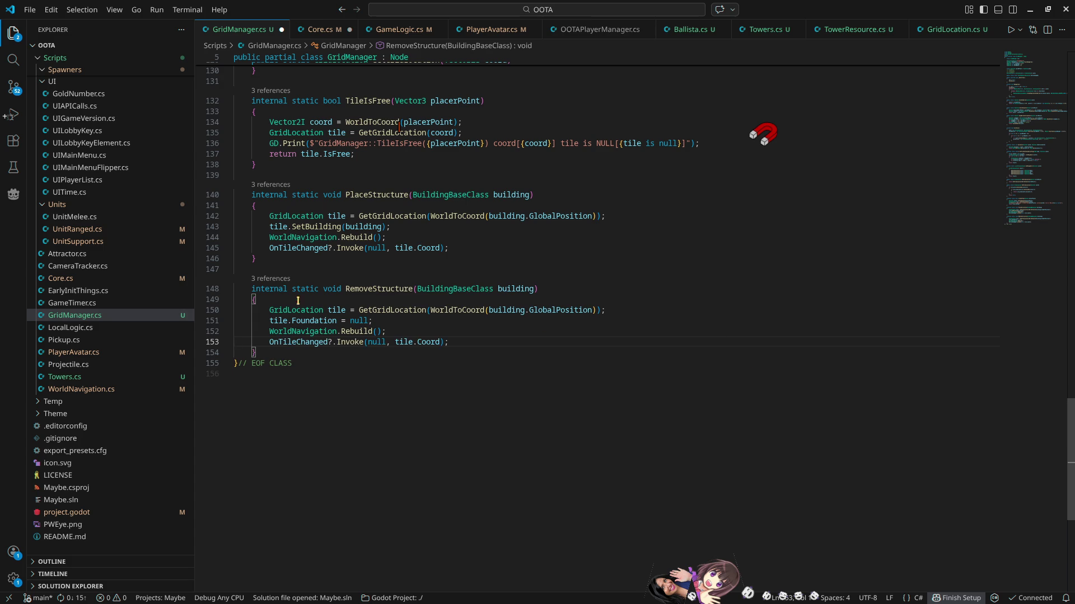
Fix the misspelled Rebuild name in PlaceStructure's call.
double_click(349, 238)
type("Rebuuild")
key("BackSpace")
left_click(424, 237)
List all Rebuild references and inspect the two calls in GameLogic.cs.
left_click(358, 238, "ctrl")
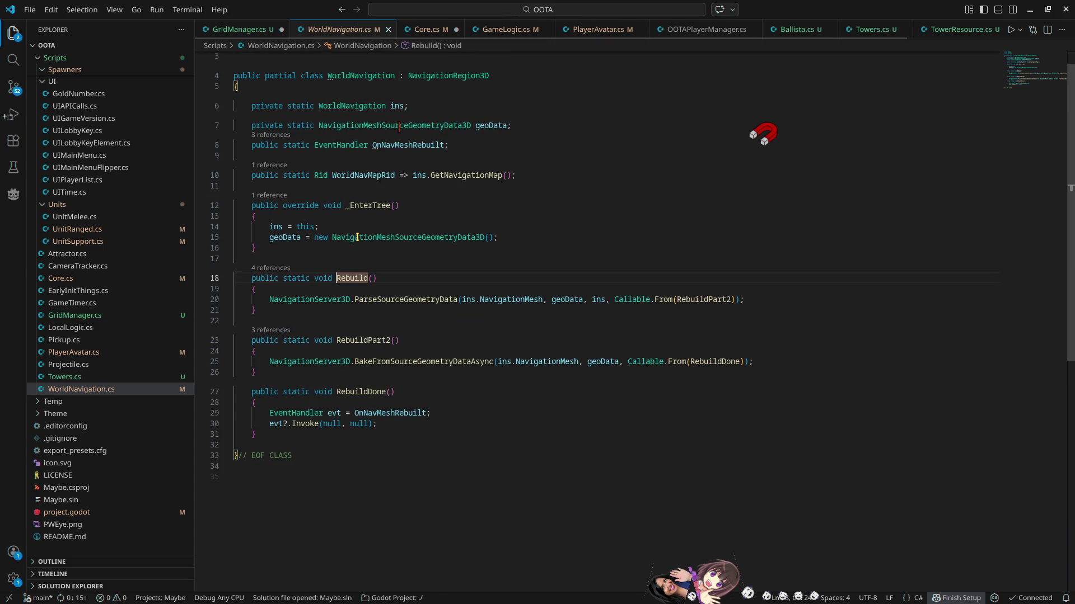
left_click(275, 269)
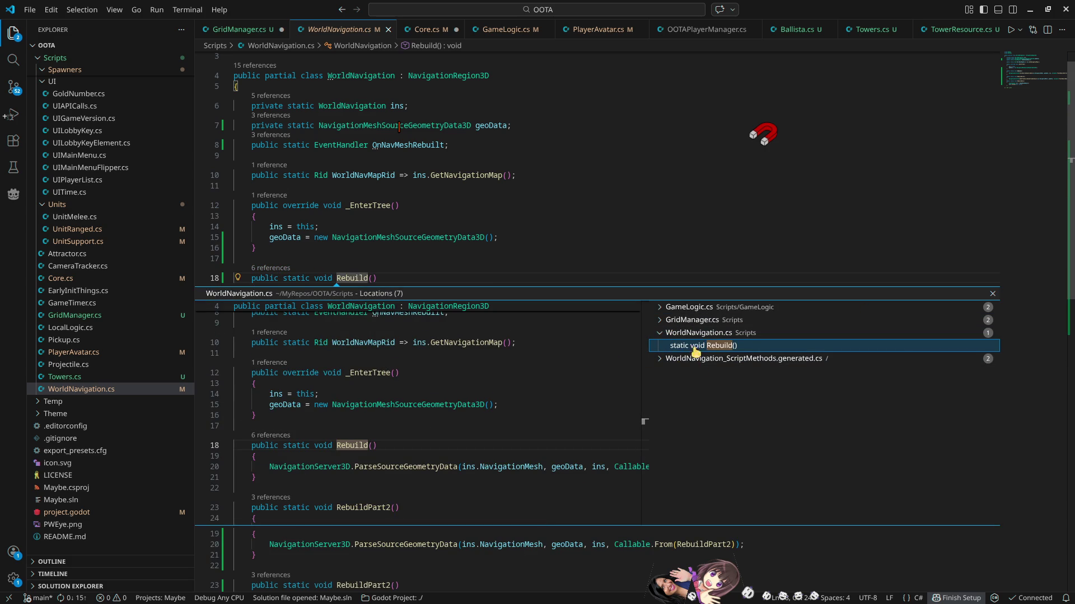
left_click(674, 320)
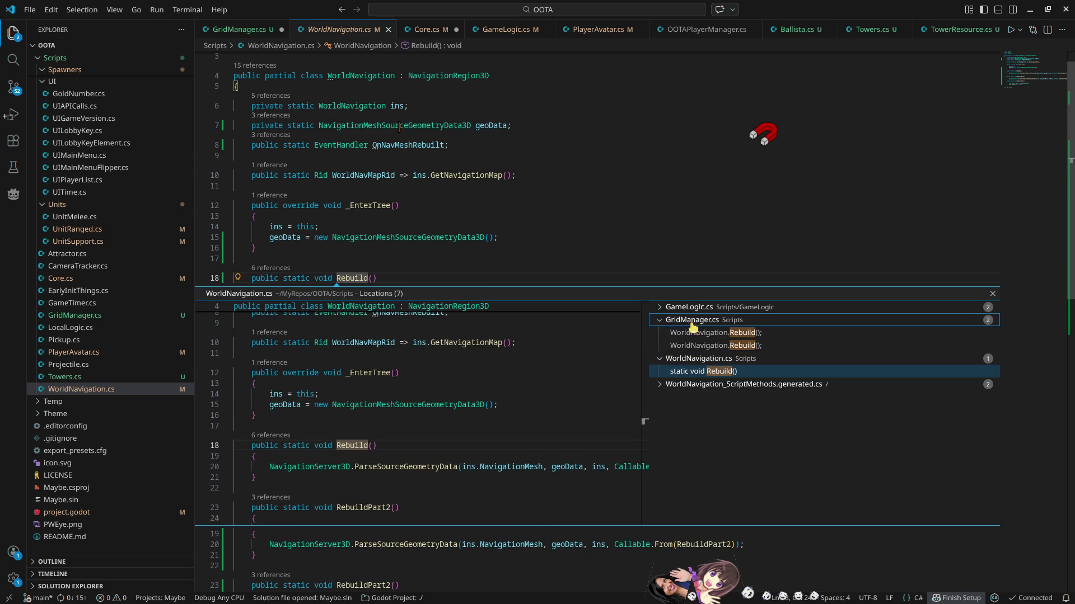
left_click(672, 307)
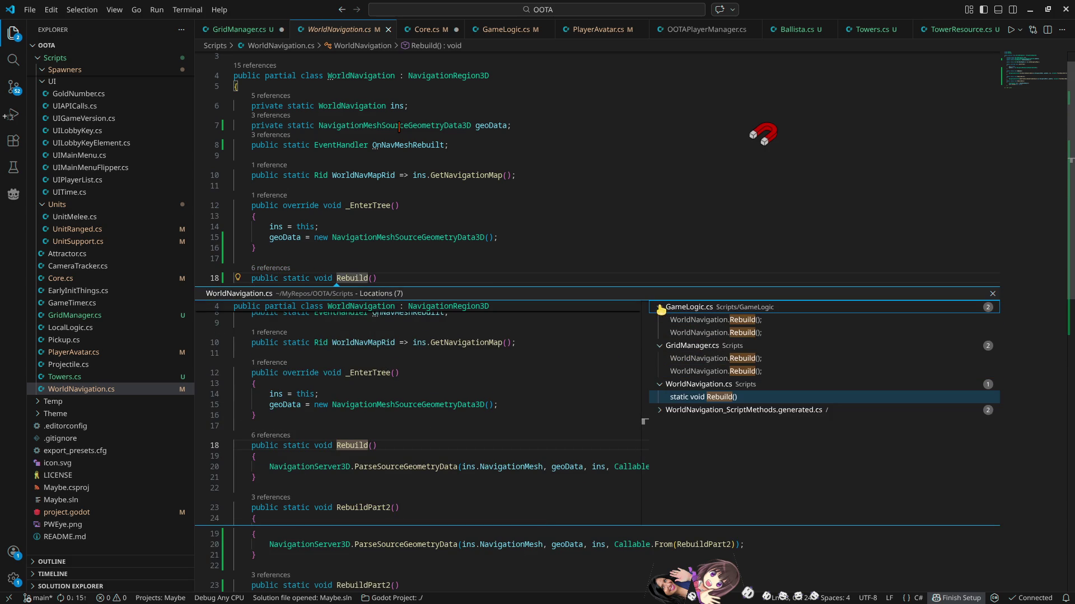
left_click(693, 322)
scroll(482, 407, "up", 1)
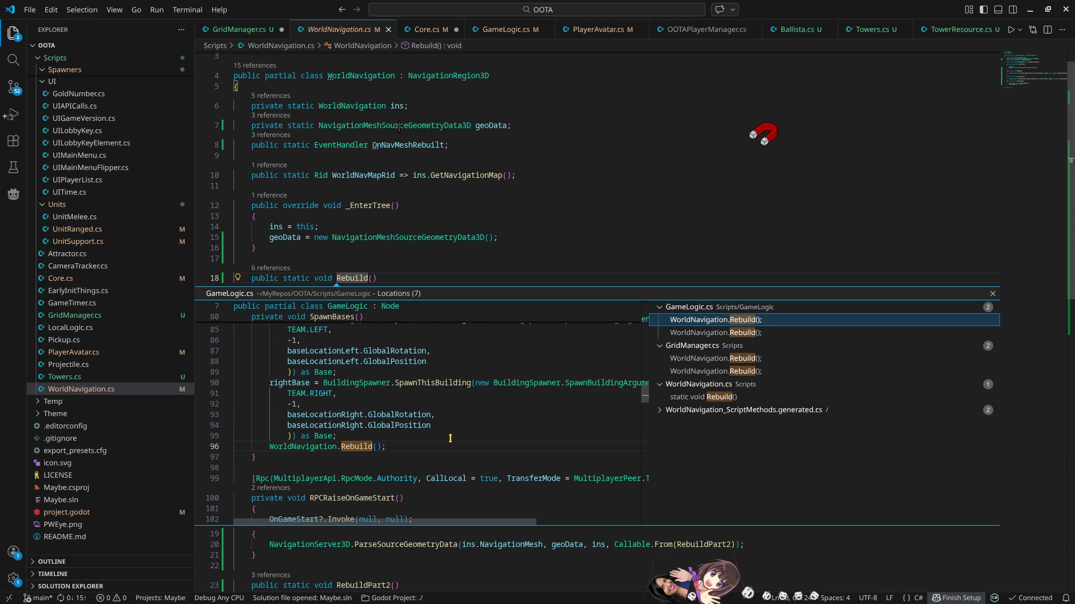
left_click(727, 333)
scroll(458, 447, "up", 3)
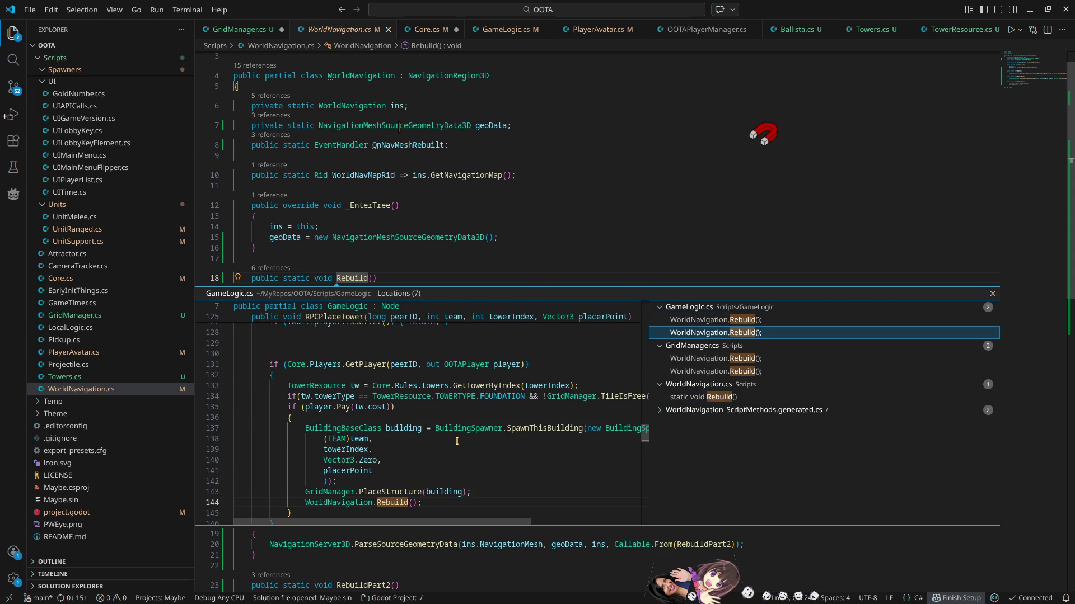
scroll(456, 440, "up", 3)
scroll(456, 439, "down", 4)
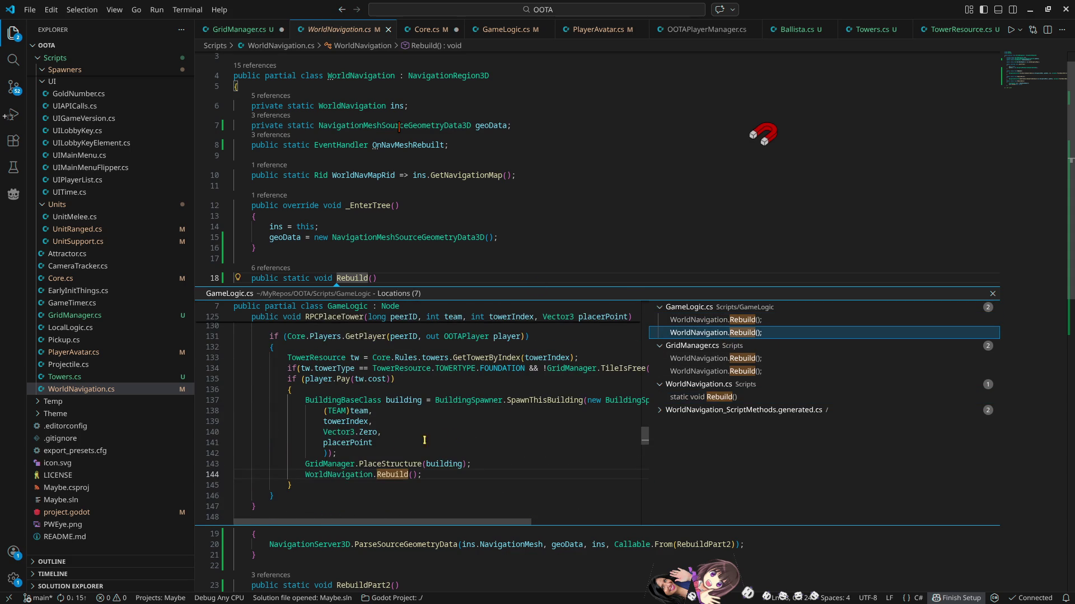
Delete the extra Rebuild call after PlaceStructure in RPCPlaceTower and save GameLogic.cs.
left_click(433, 474)
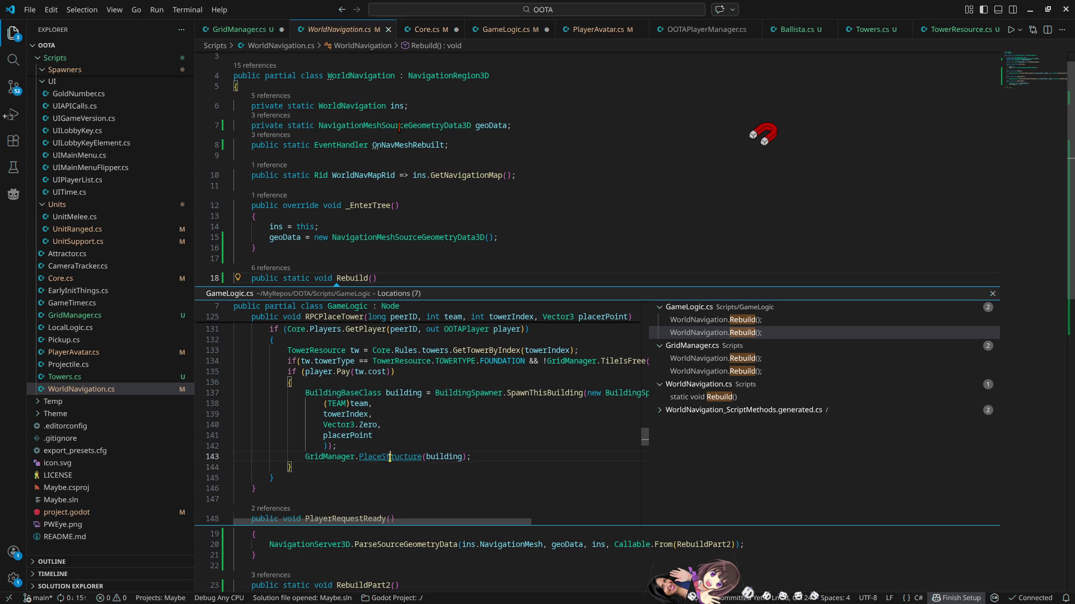
left_click(386, 464, "ctrl")
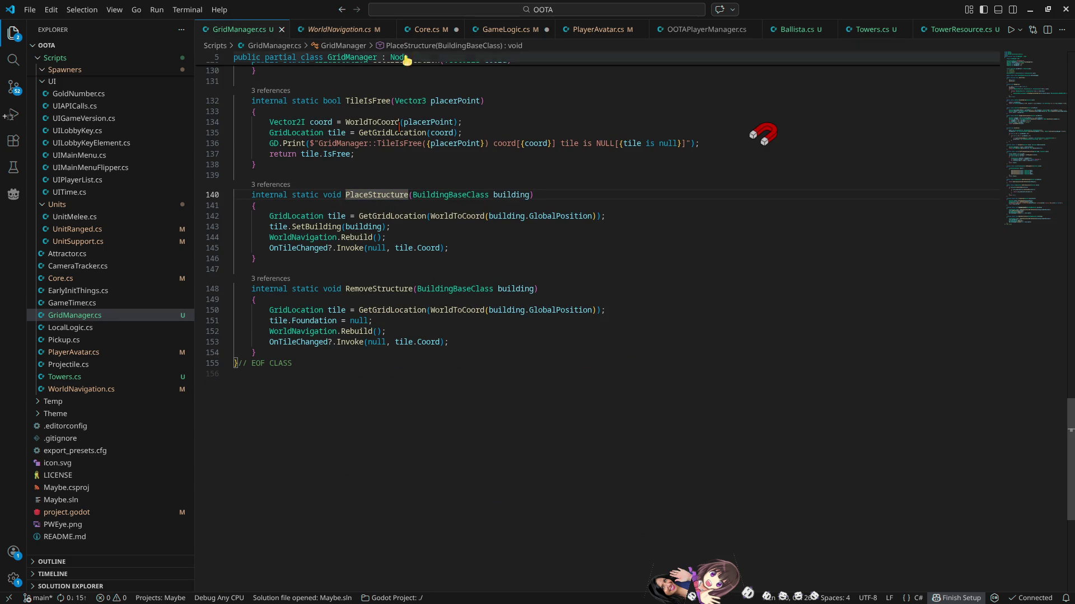
left_click(427, 29)
left_click(512, 32)
key("ctrl+s")
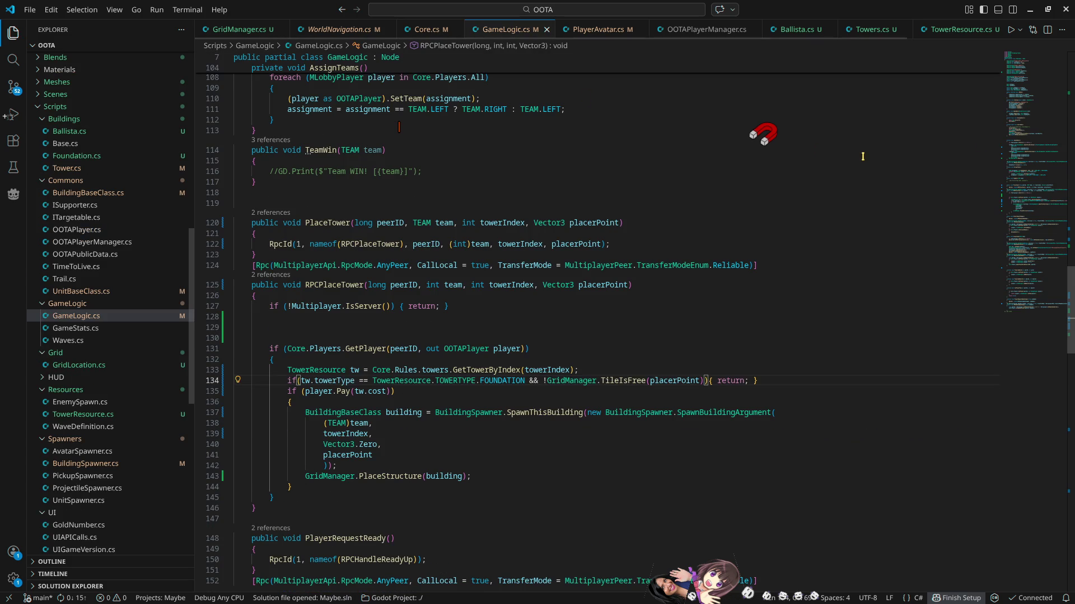
left_click(1032, 10)
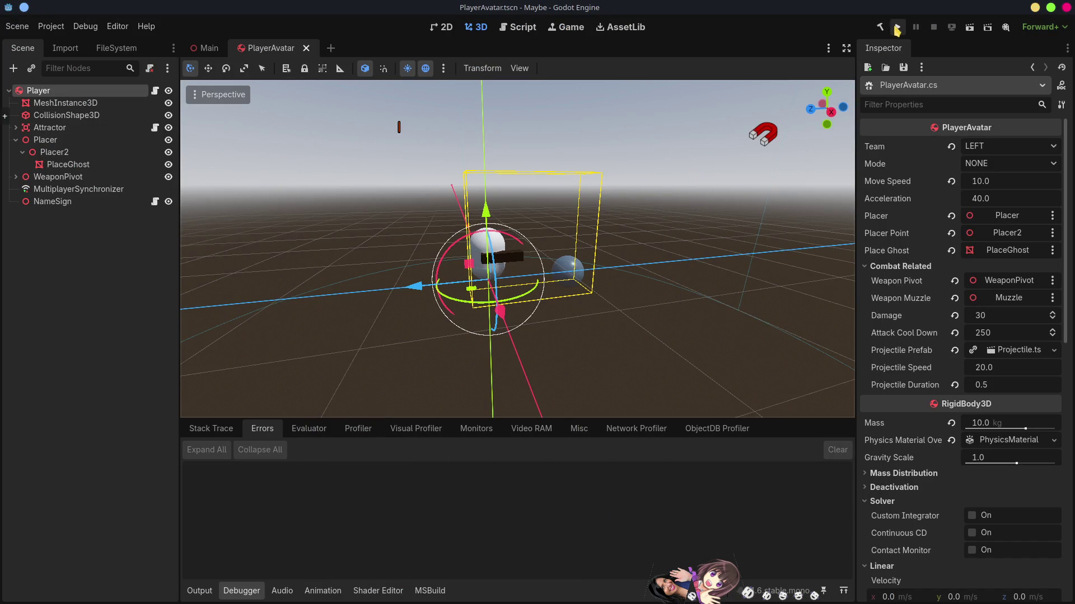
Run the game, host and start a match, watch the navigation overlay, then stop it.
left_click(897, 26)
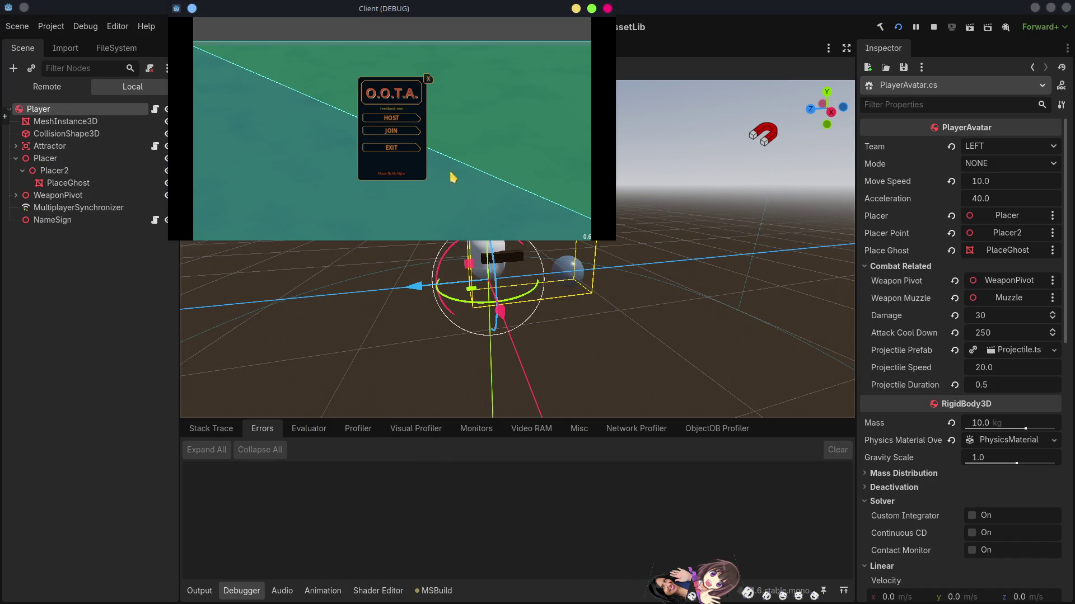
left_click(399, 117)
left_click(390, 131)
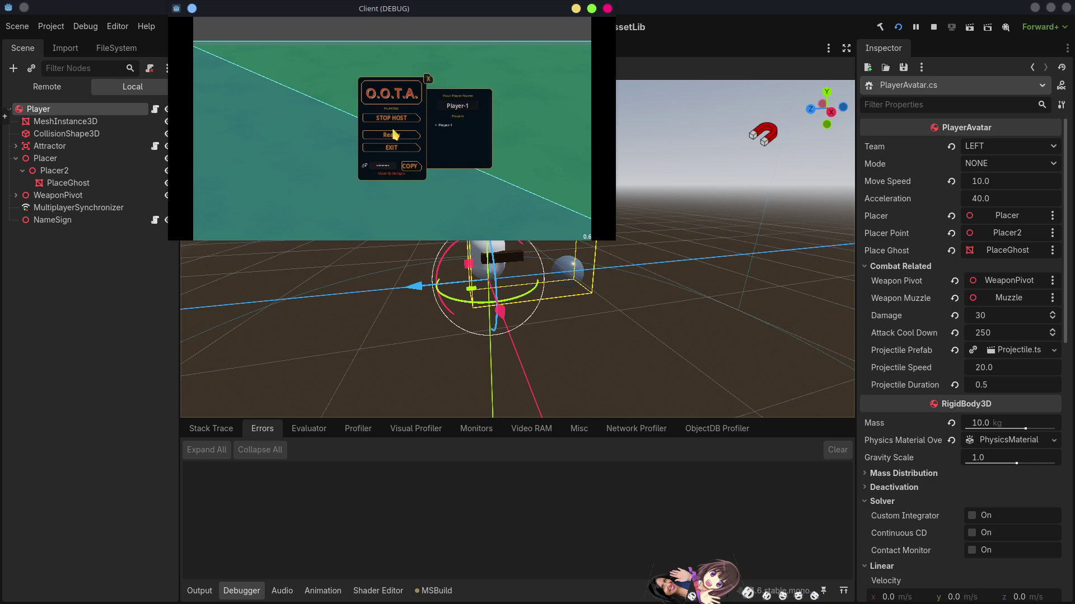
left_click(394, 135)
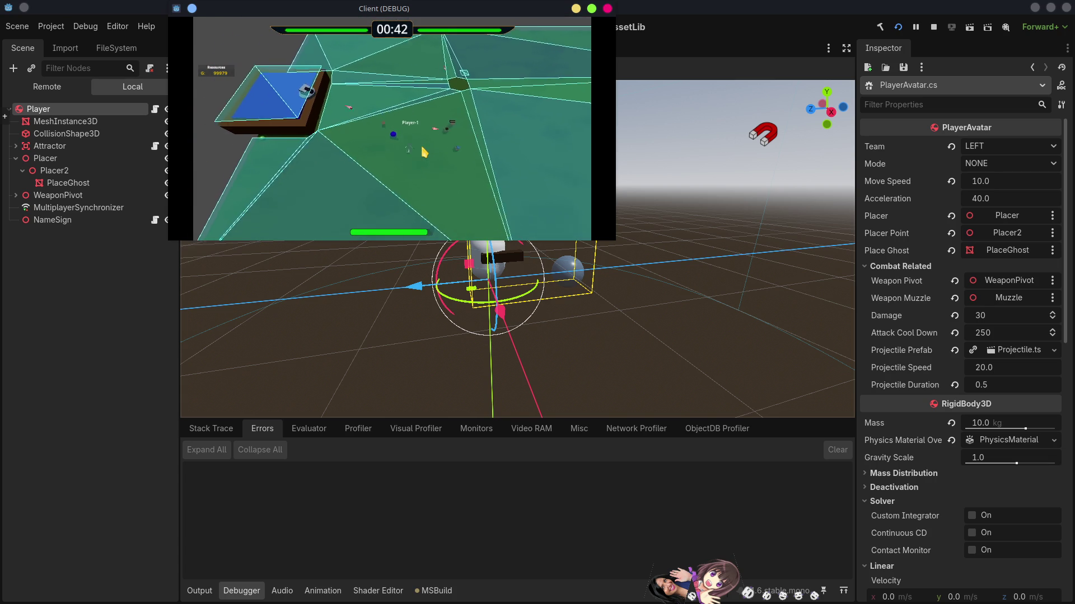
scroll(423, 152, "up", 3)
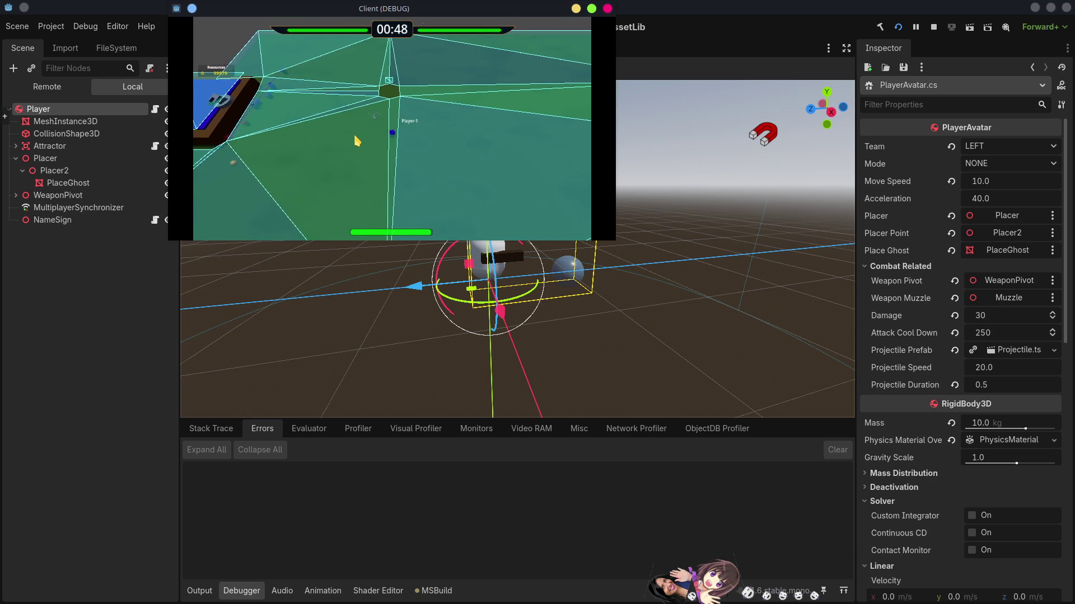
scroll(343, 168, "down", 3)
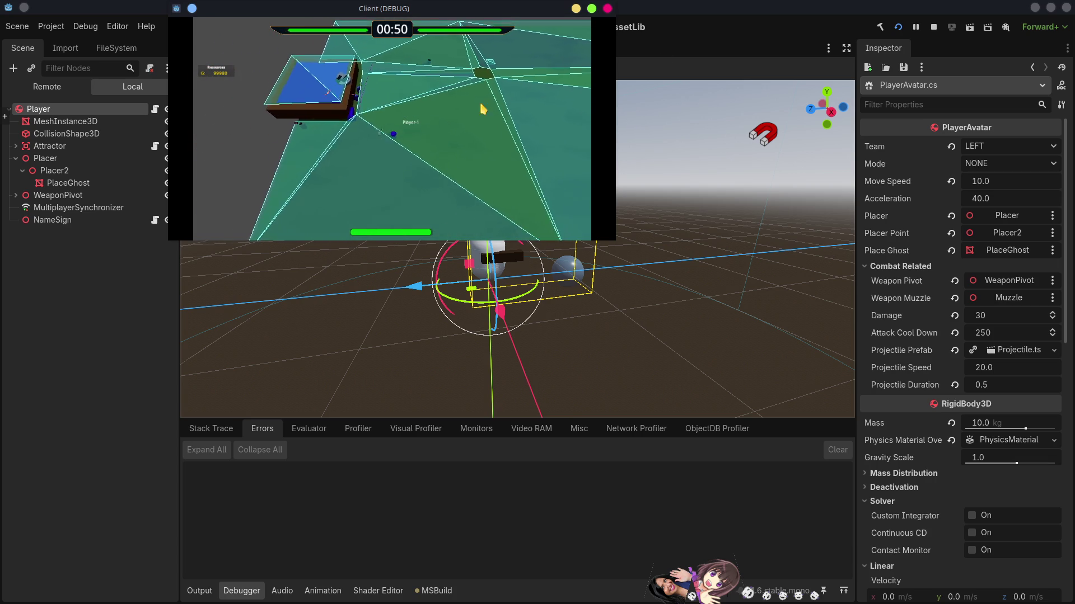
left_click(934, 29)
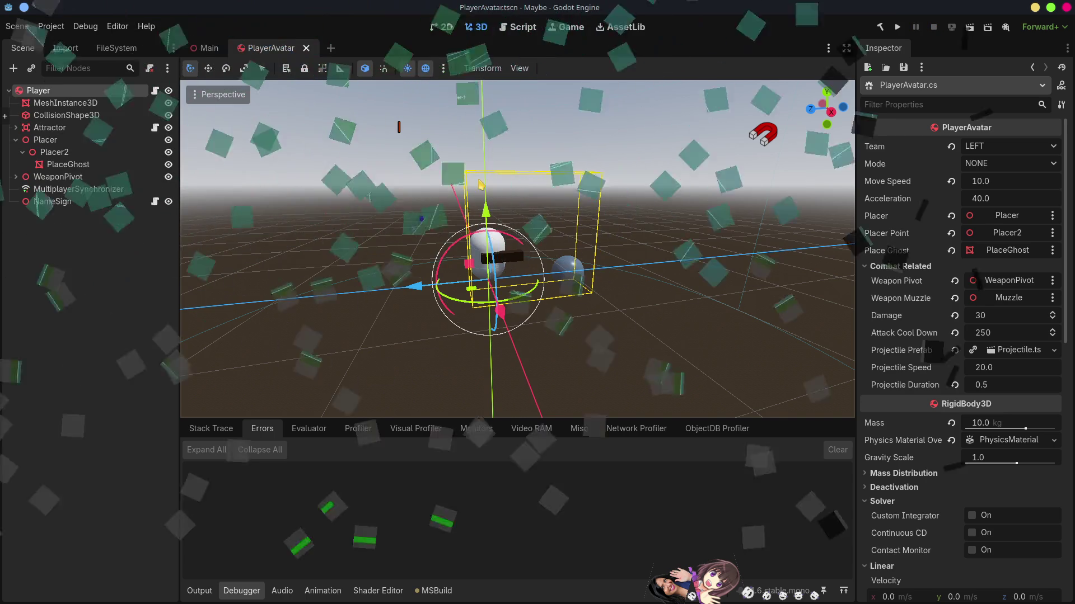
key("alt+Tab")
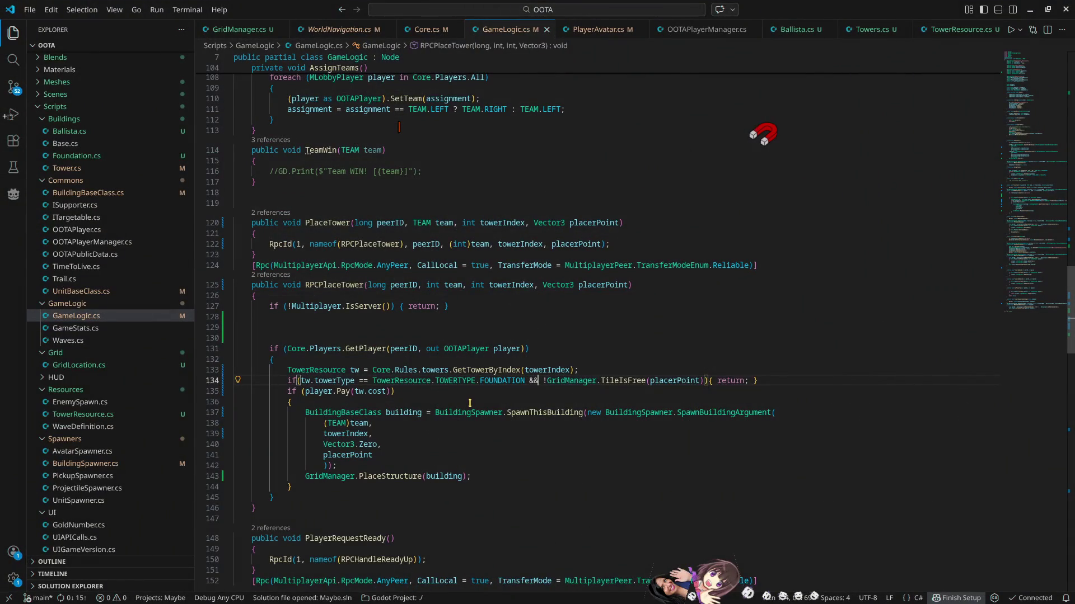
Follow PlaceStructure from RPCPlaceTower into GridManager.cs, then jump to WorldNavigation's Rebuild definition.
left_click(385, 475)
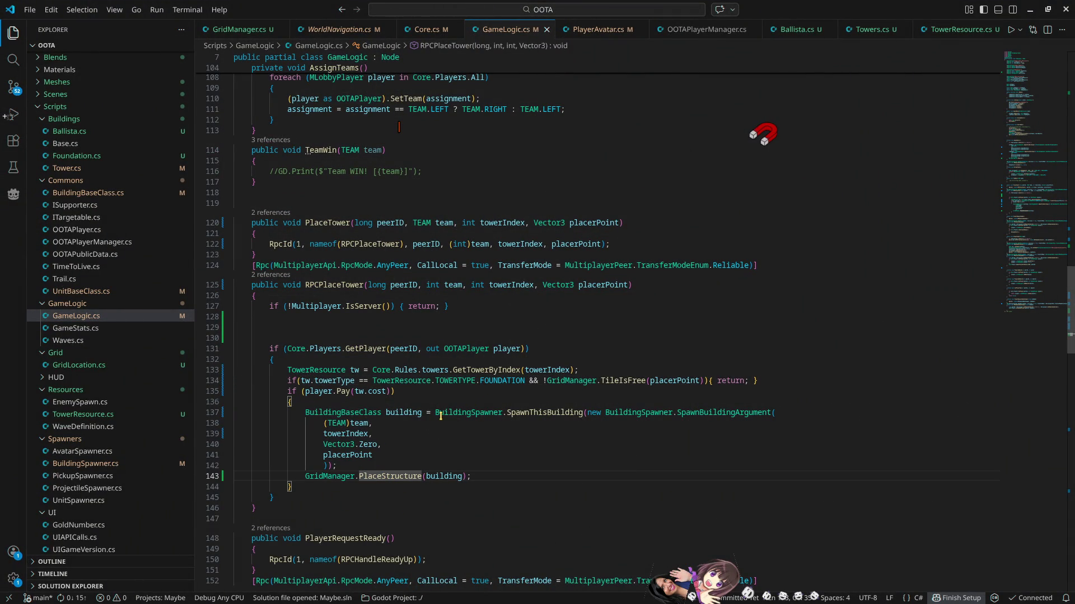
left_click(403, 480, "ctrl")
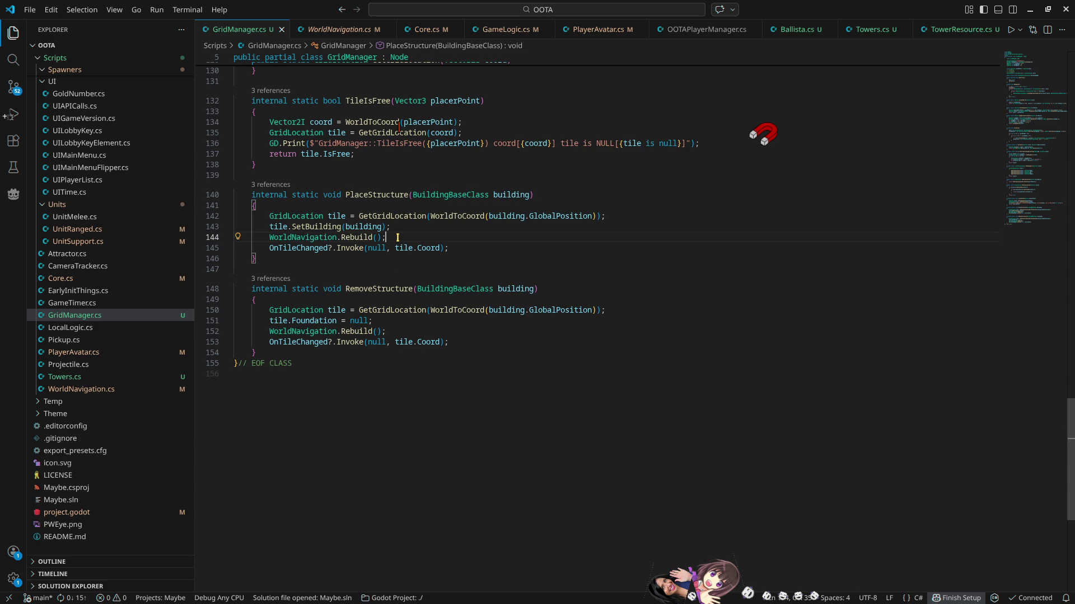
left_click(371, 240, "ctrl")
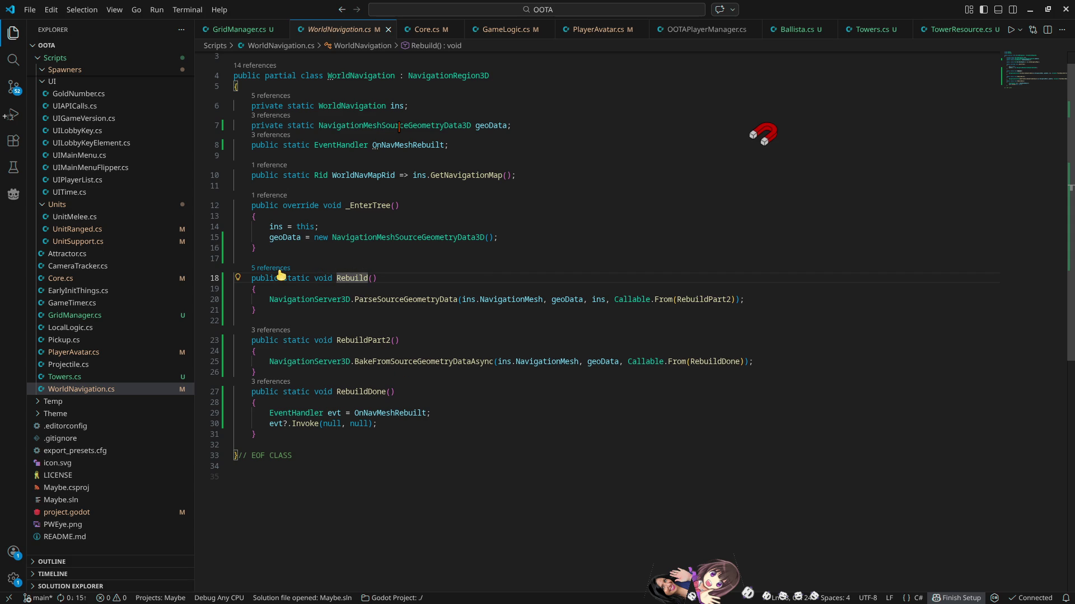
Peek Rebuild's six references, checking the GameLogic.cs call and both GridManager.cs calls.
left_click(280, 269)
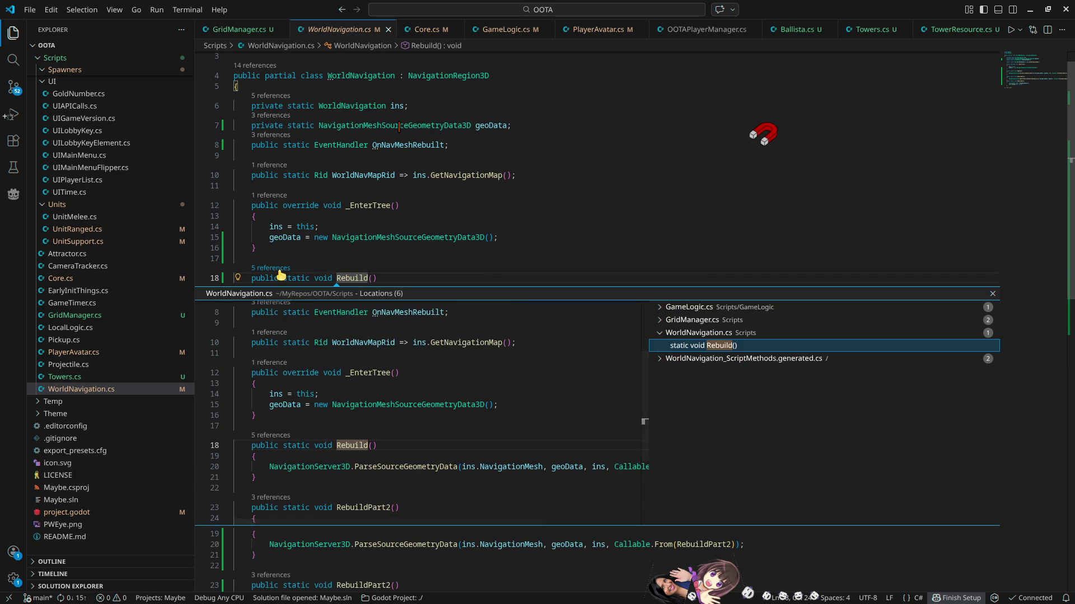
left_click(661, 309)
left_click(722, 320)
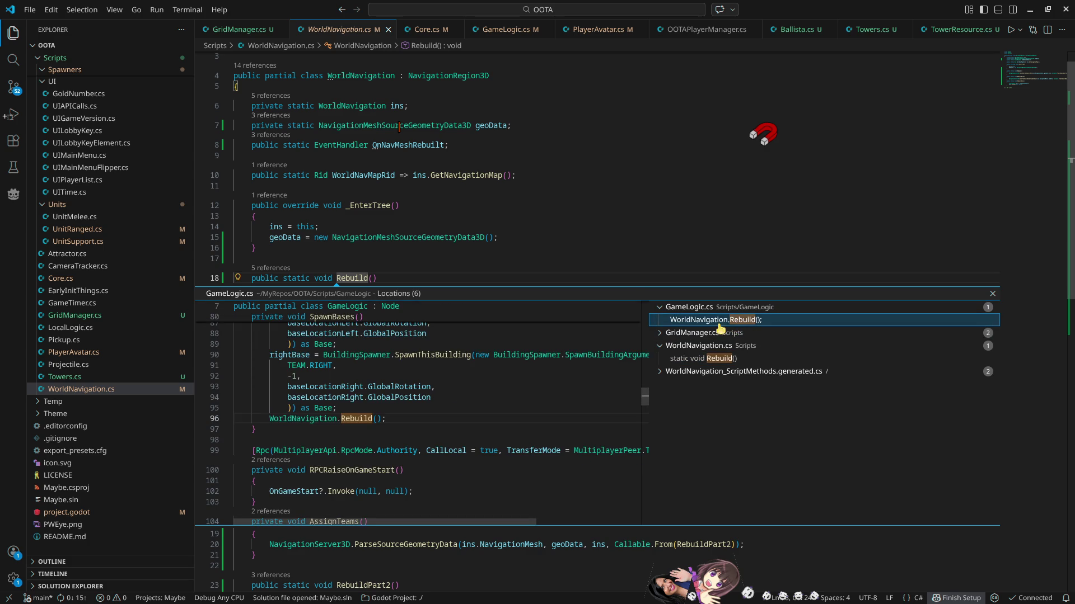
scroll(445, 435, "up", 3)
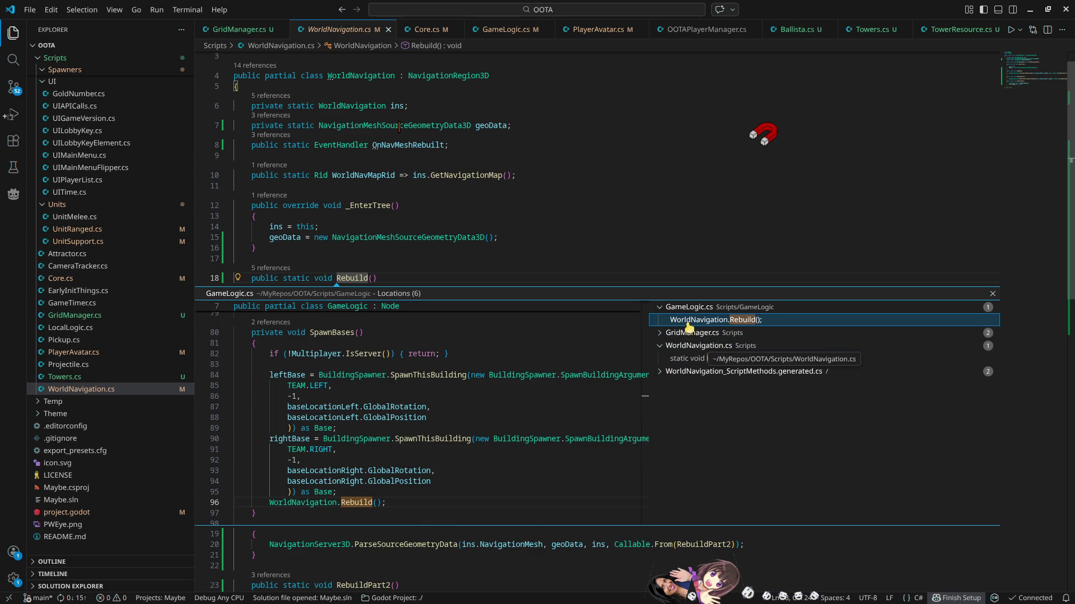
left_click(660, 334)
left_click(731, 347)
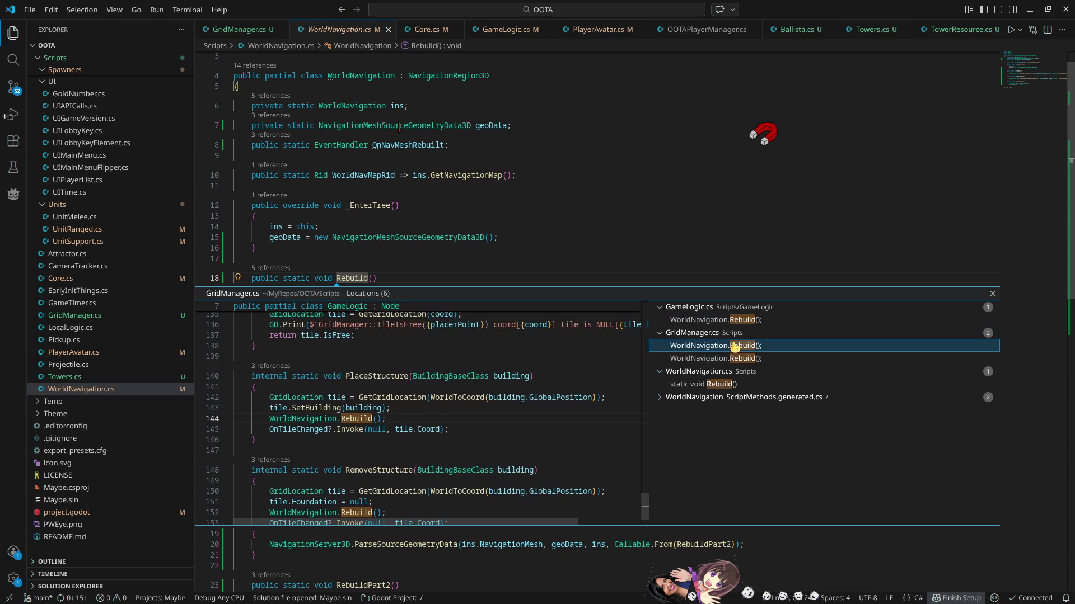
left_click(726, 358)
left_click(722, 385)
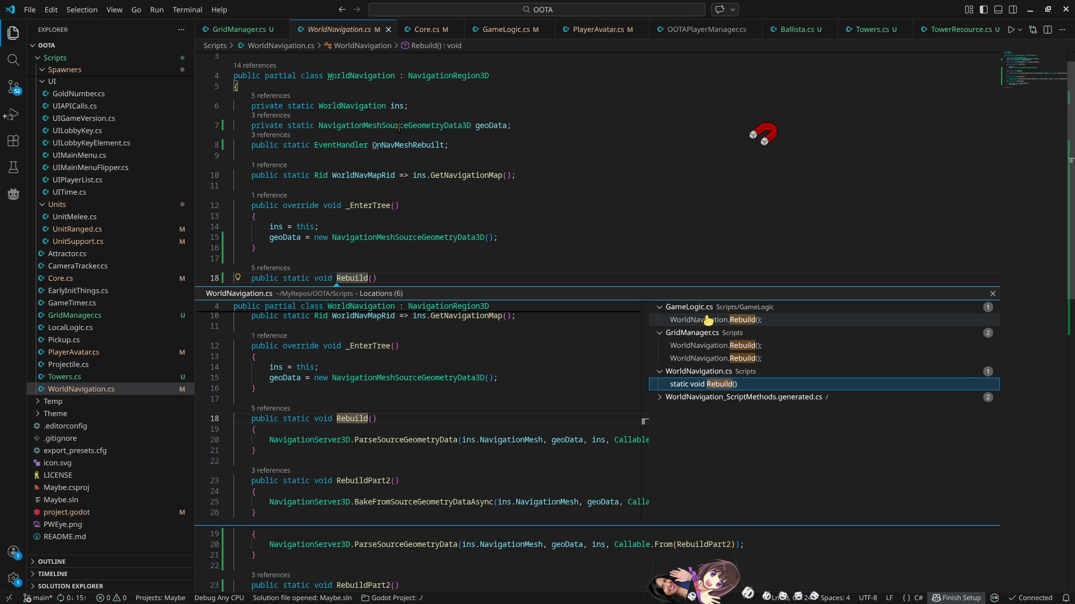
left_click(884, 77)
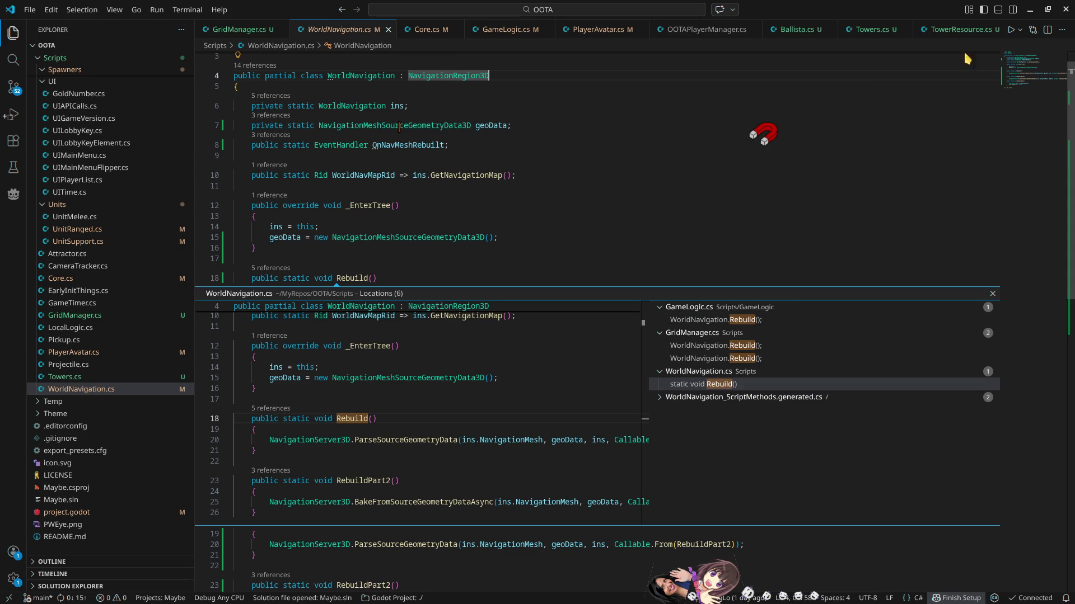
Inspect the Buildings node under NavigationRegion3D in Main, then open Blocker.tscn from FileSystem.
left_click(1032, 11)
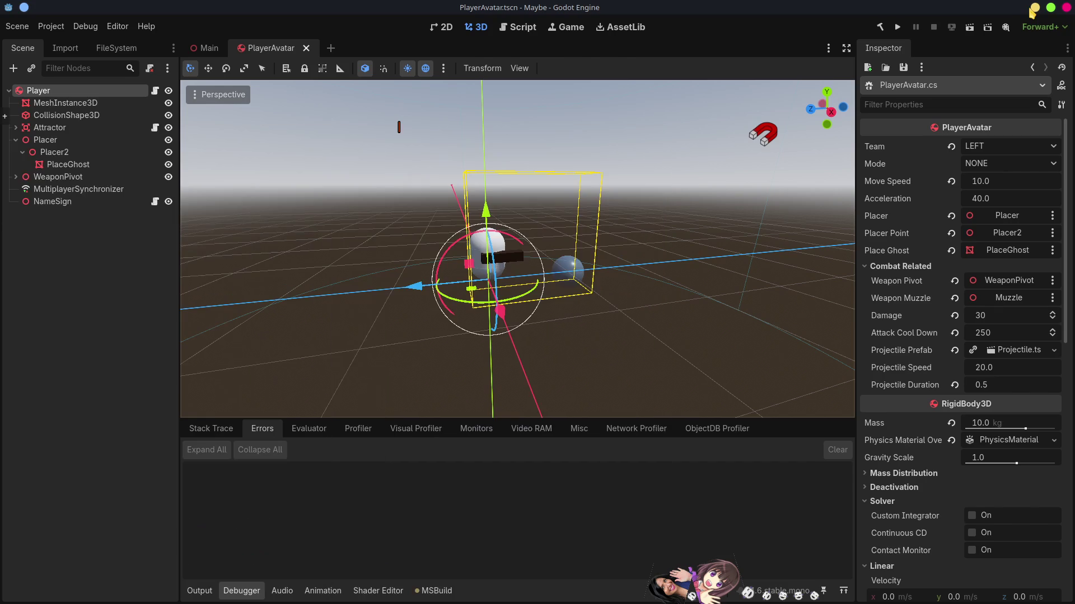
left_click(210, 48)
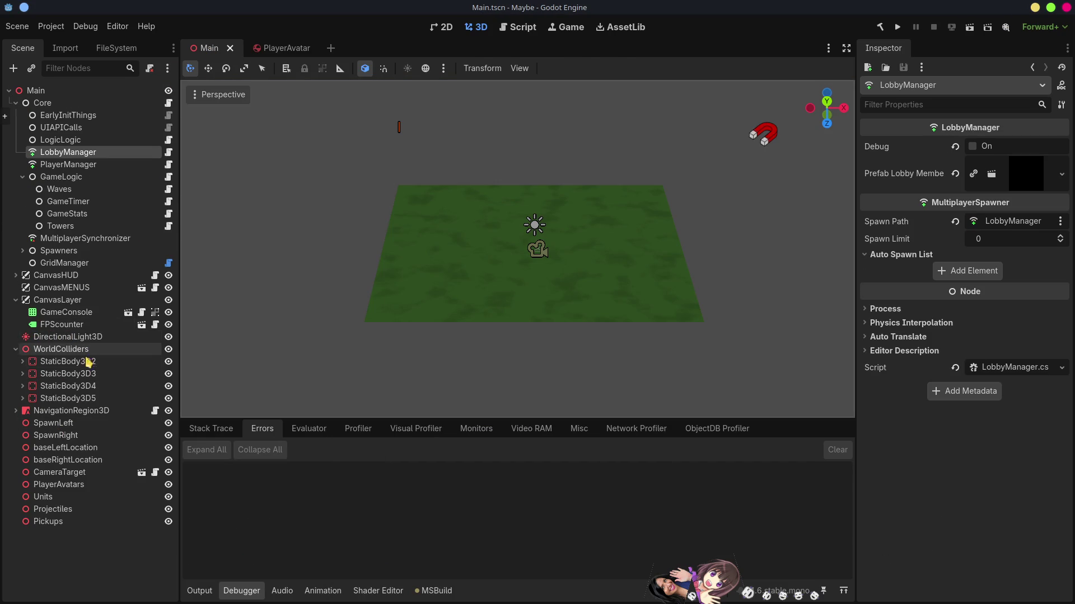
left_click(16, 411)
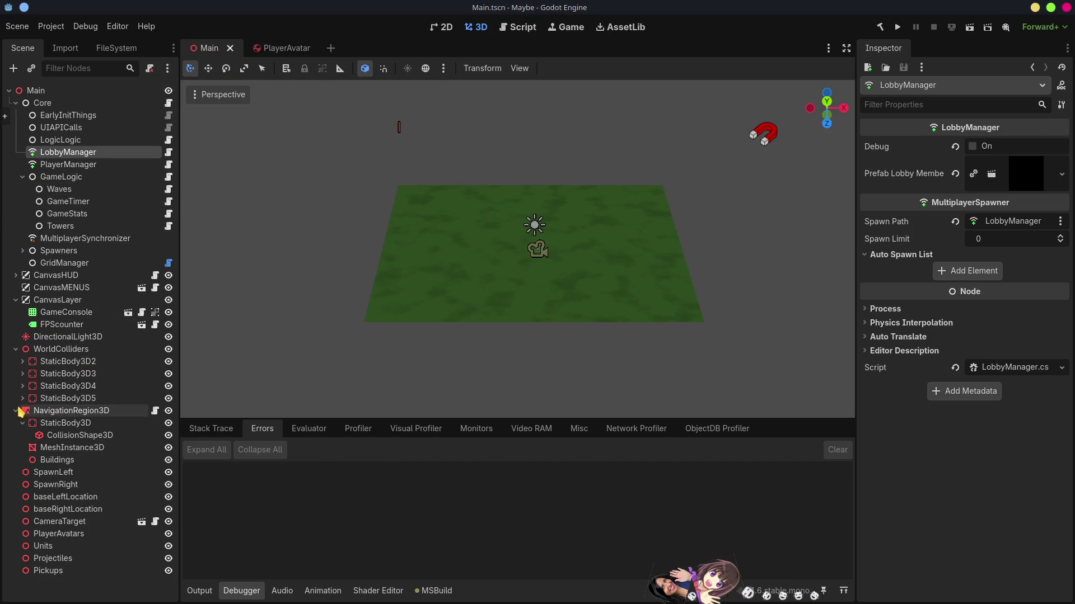
left_click(23, 423)
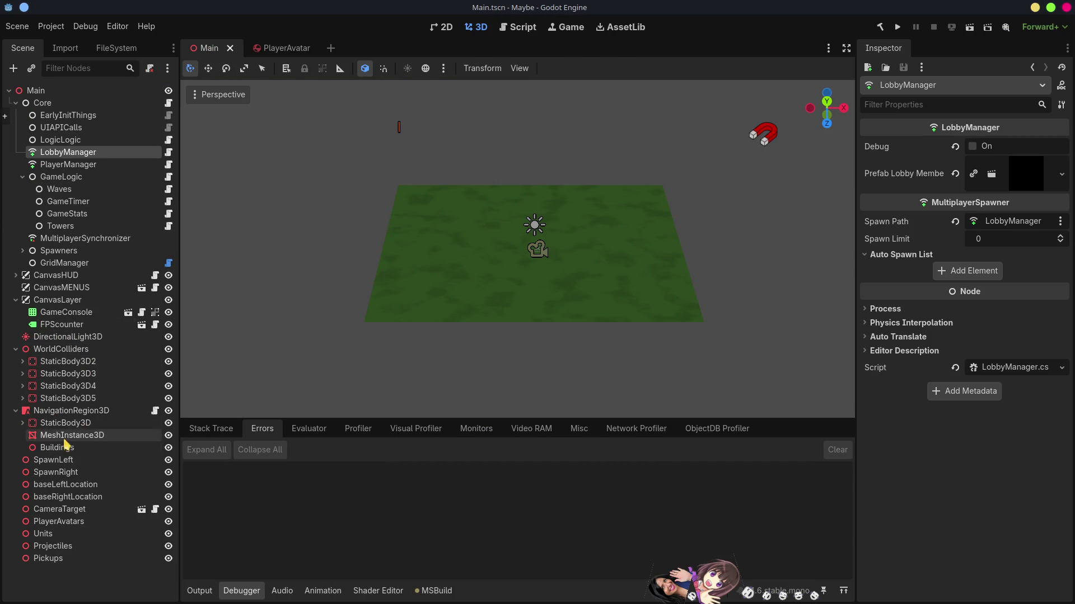
left_click(56, 448)
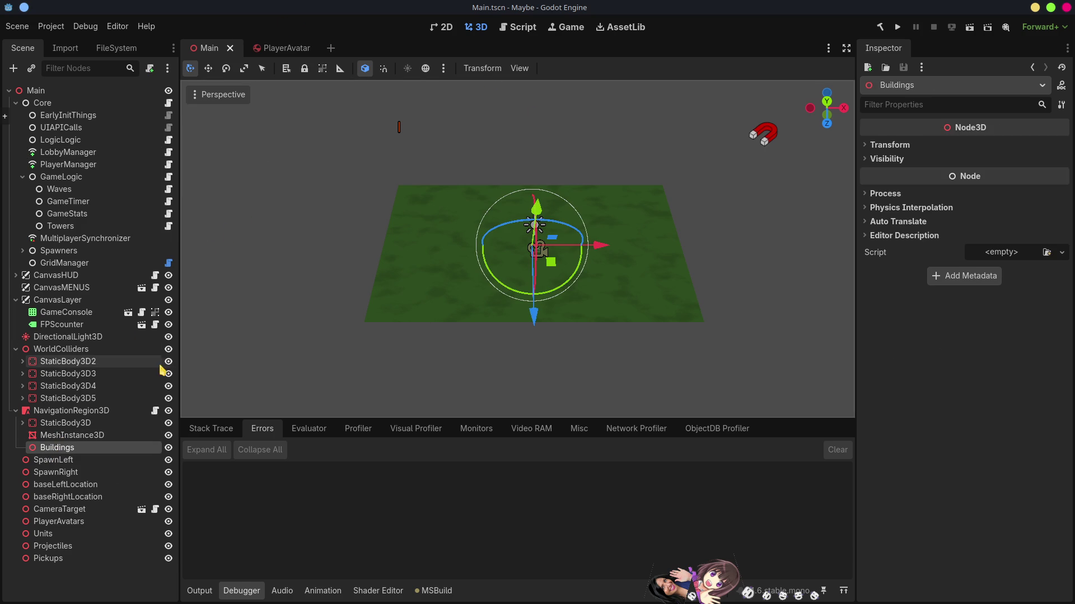
left_click(128, 55)
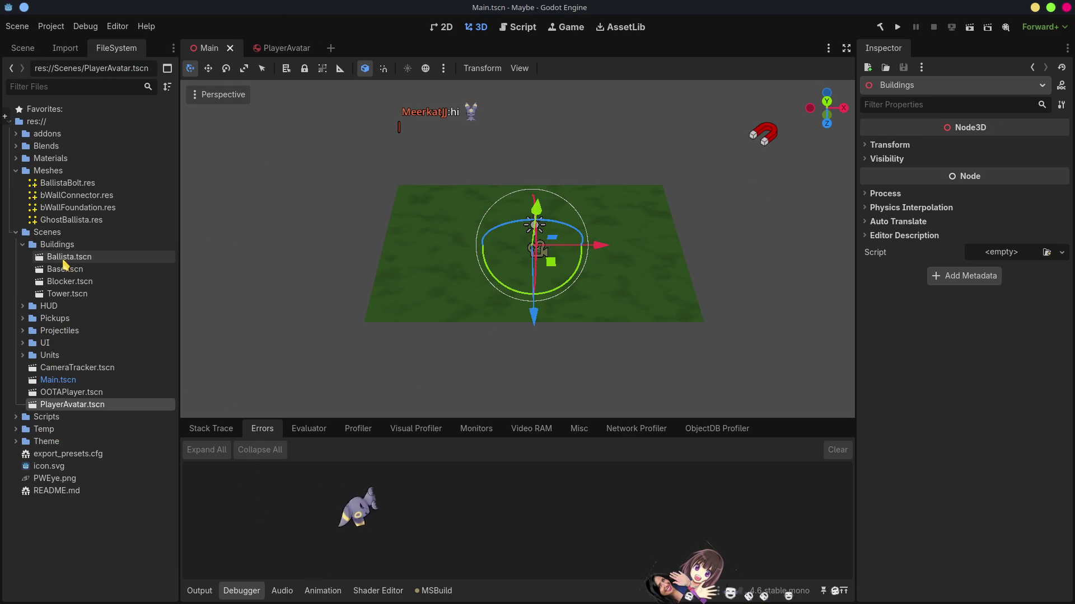
double_click(65, 283)
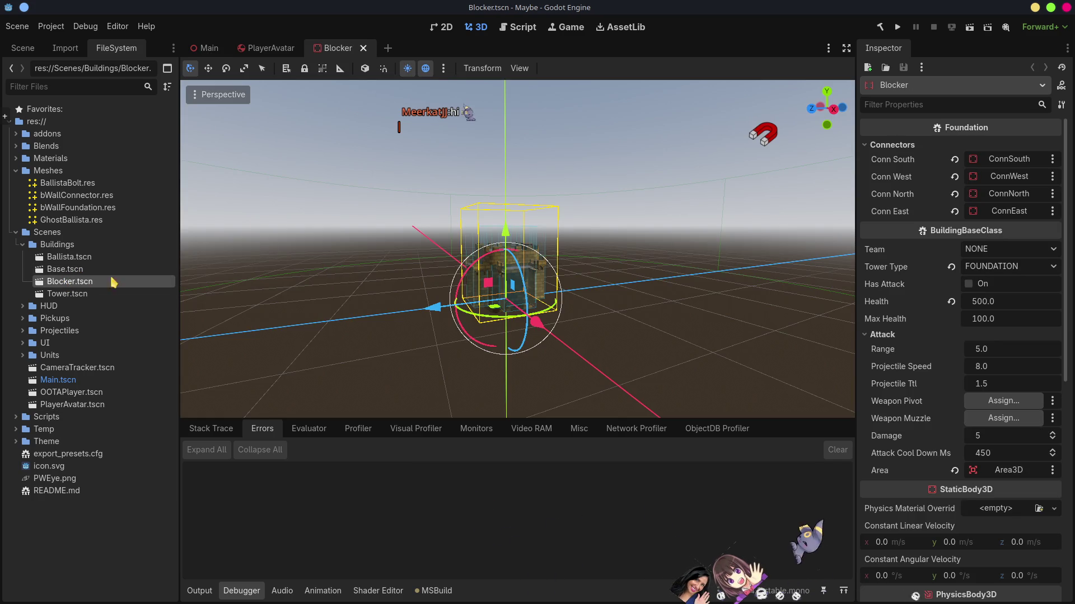
Open Ballista.tscn, review the Blocker's Collision layer and mask, then go to the Ballista tab.
double_click(68, 257)
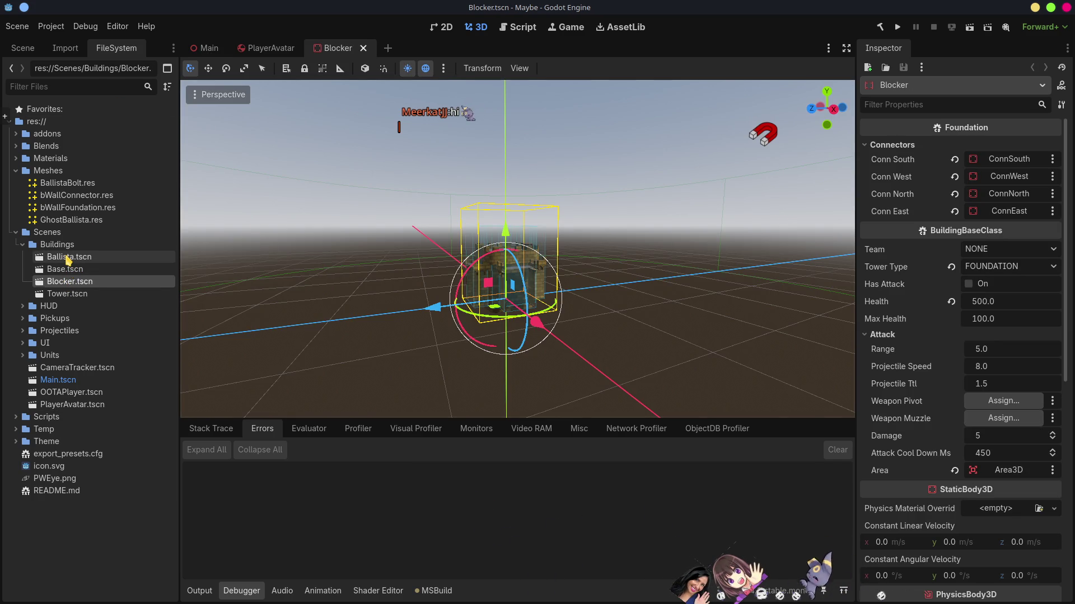
left_click(336, 49)
left_click(23, 49)
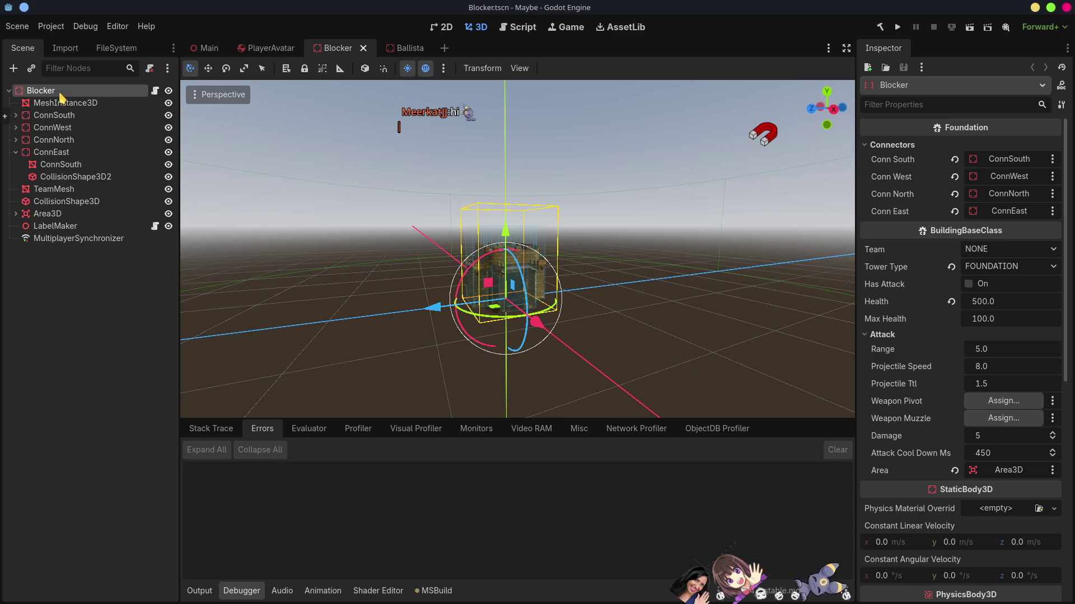
scroll(1033, 407, "down", 10)
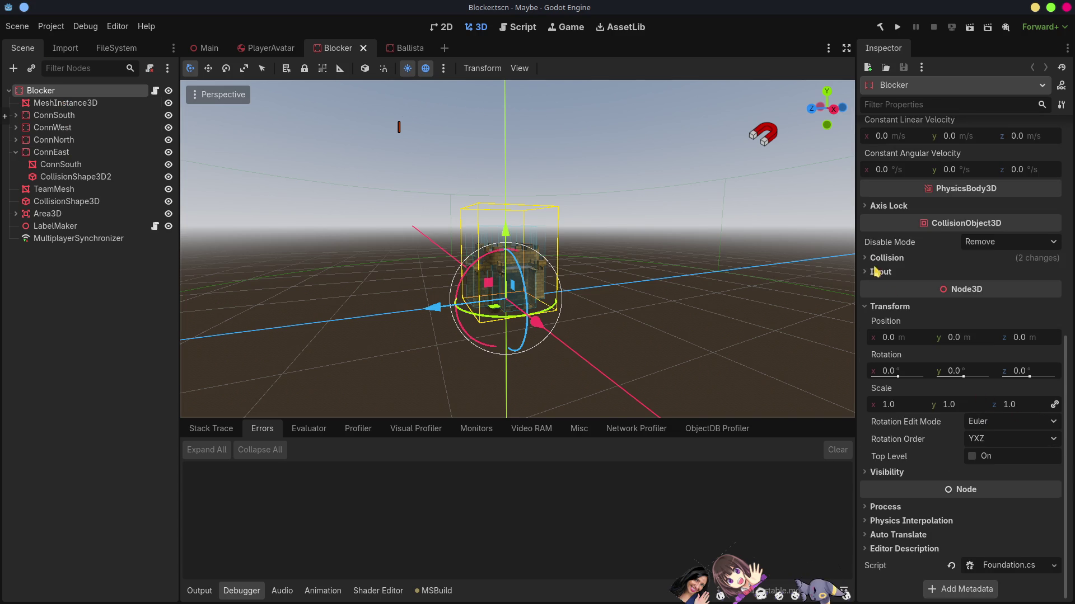
left_click(884, 258)
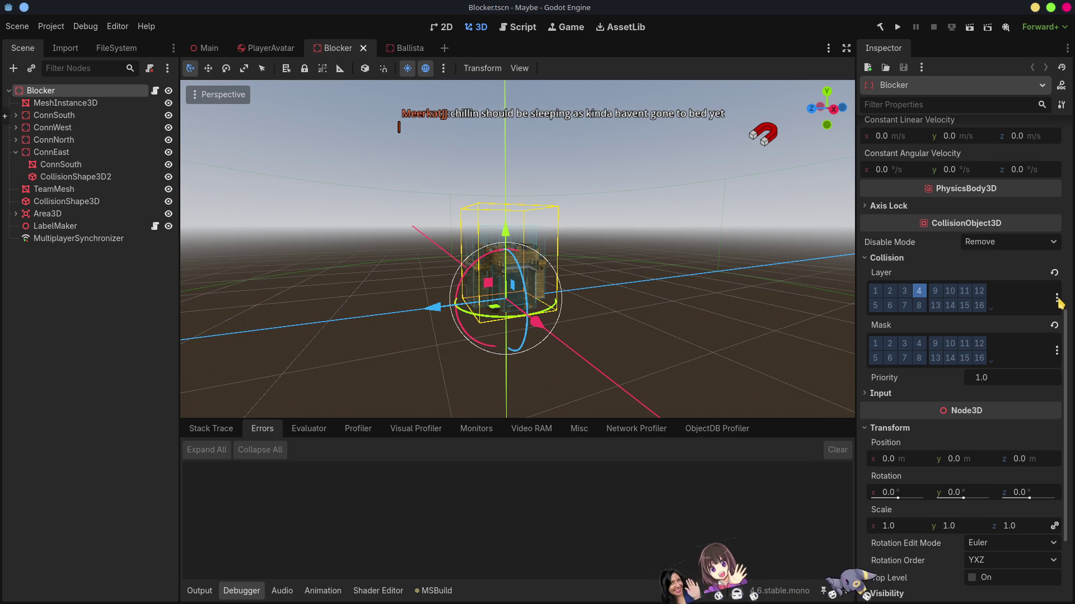
left_click(407, 53)
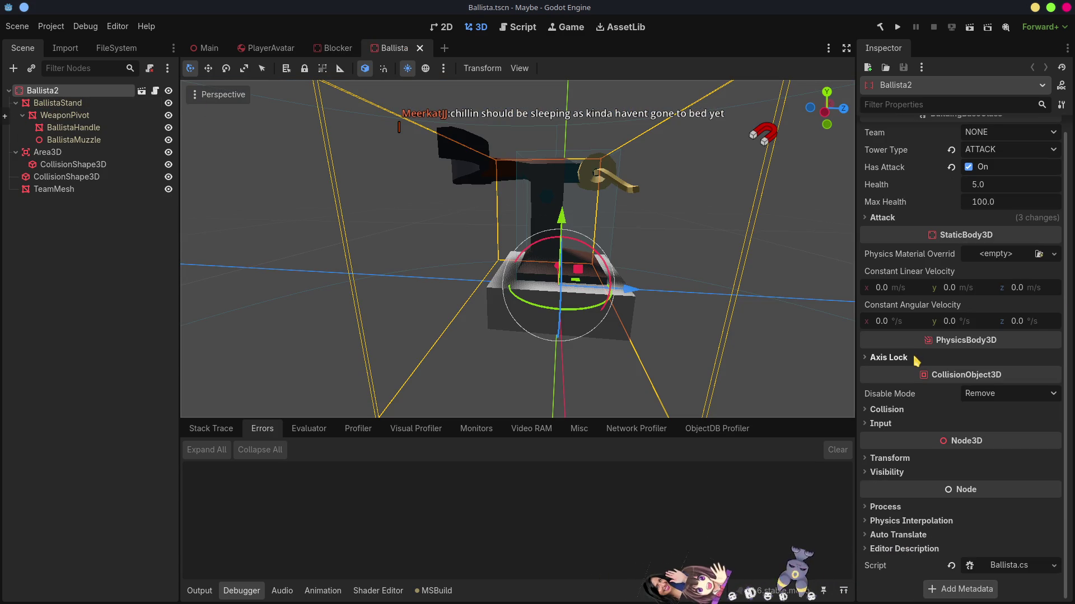
Confirm the Ballista's collision is on layer 4, save the scene, and run the project.
left_click(884, 409)
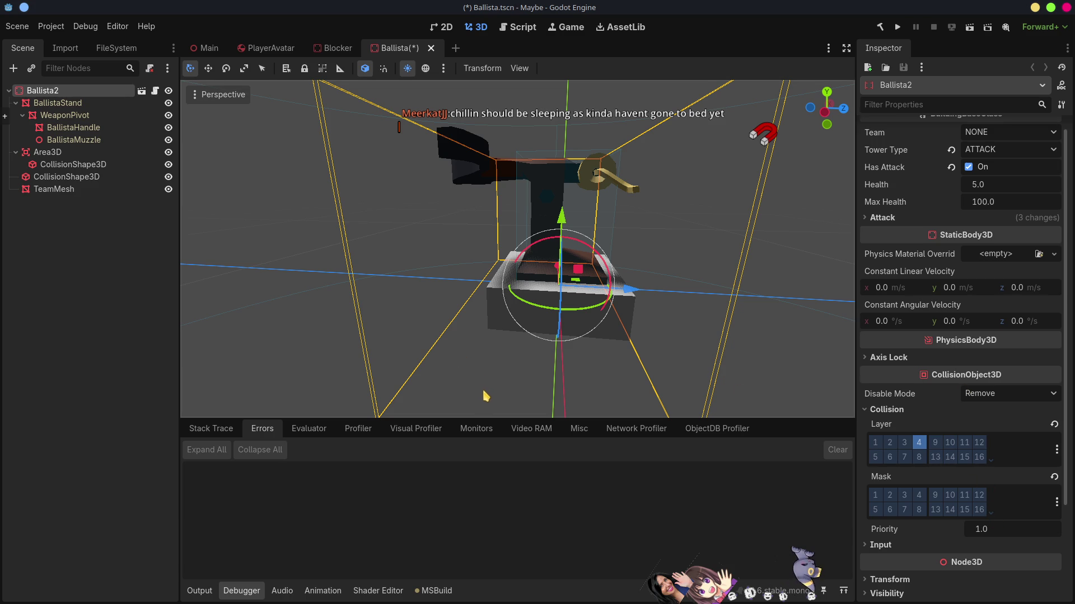
key("ctrl+s")
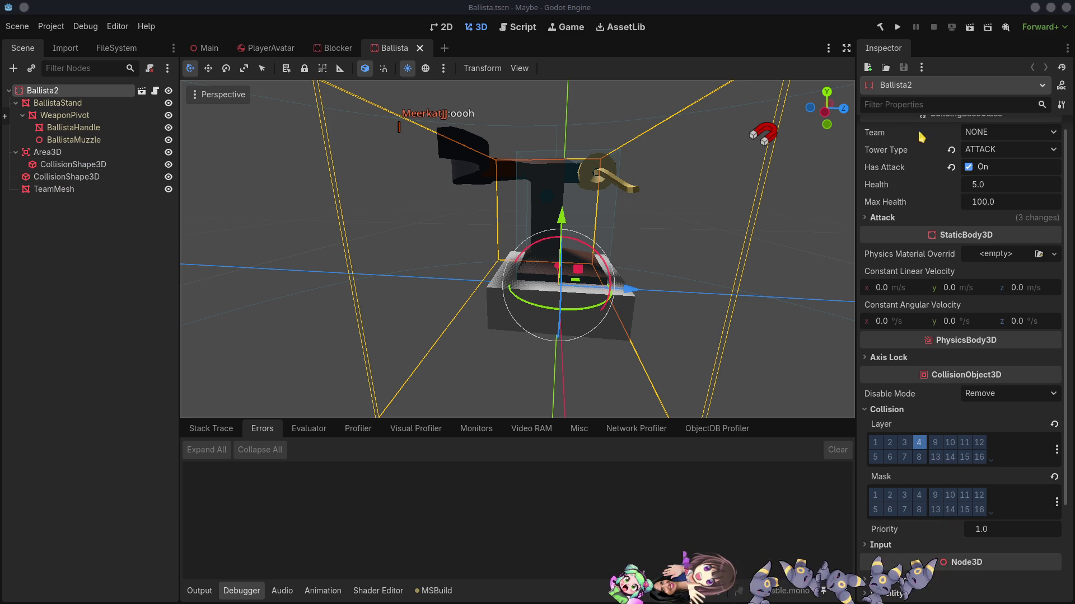
left_click(897, 27)
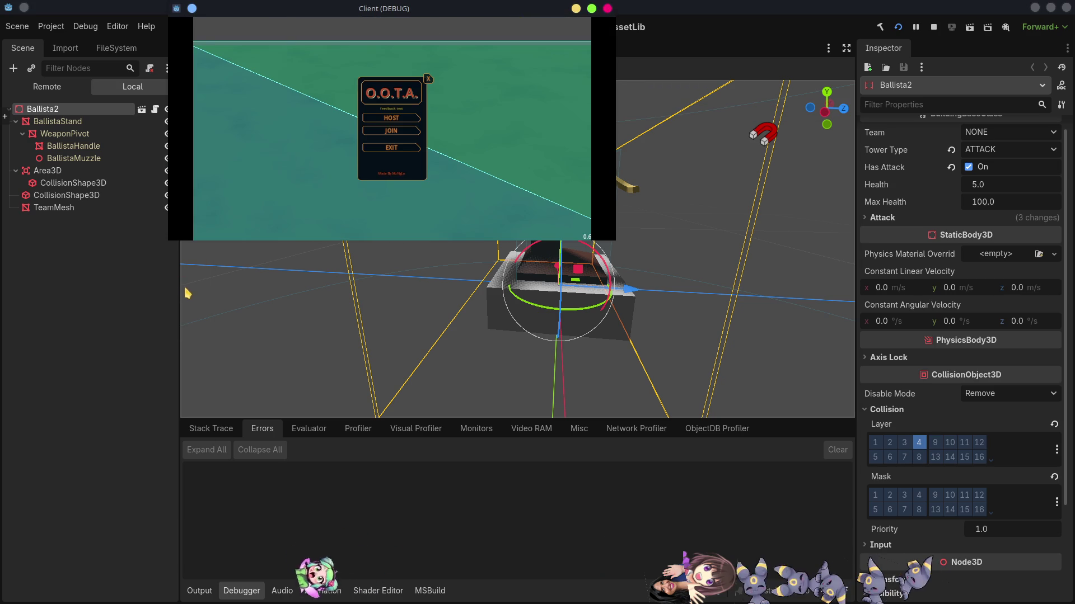
Host a match, mark ready and move the player, then stop and view the Output log.
left_click(390, 119)
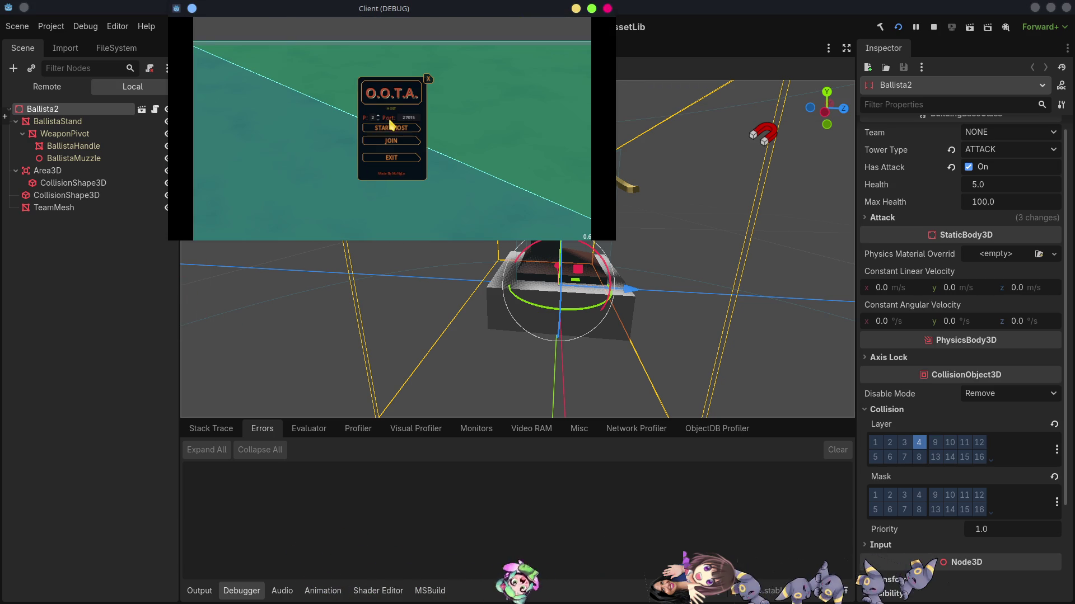
left_click(396, 125)
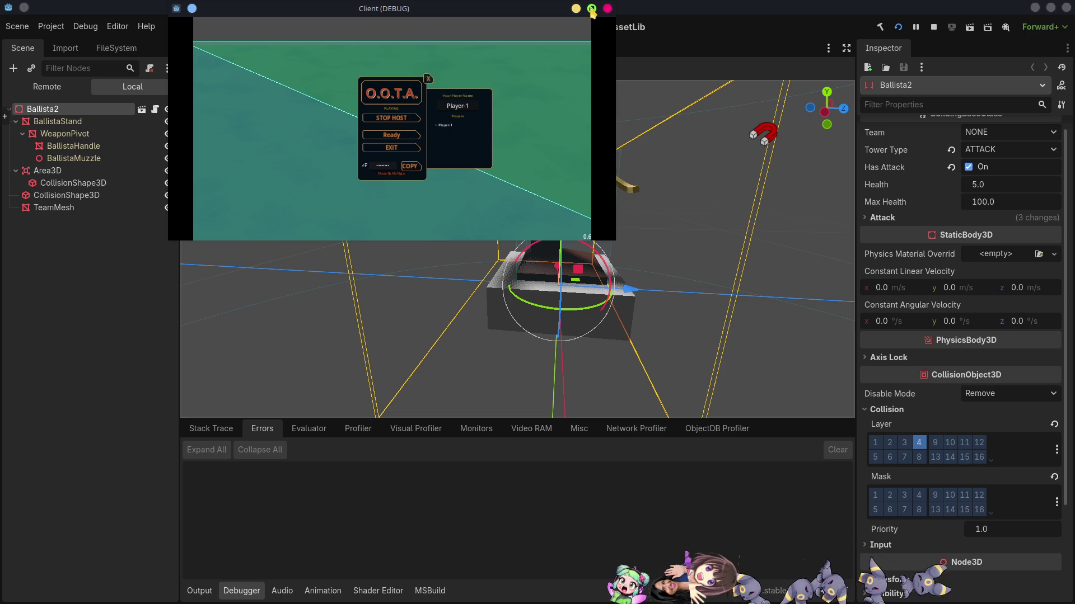
left_click(387, 143)
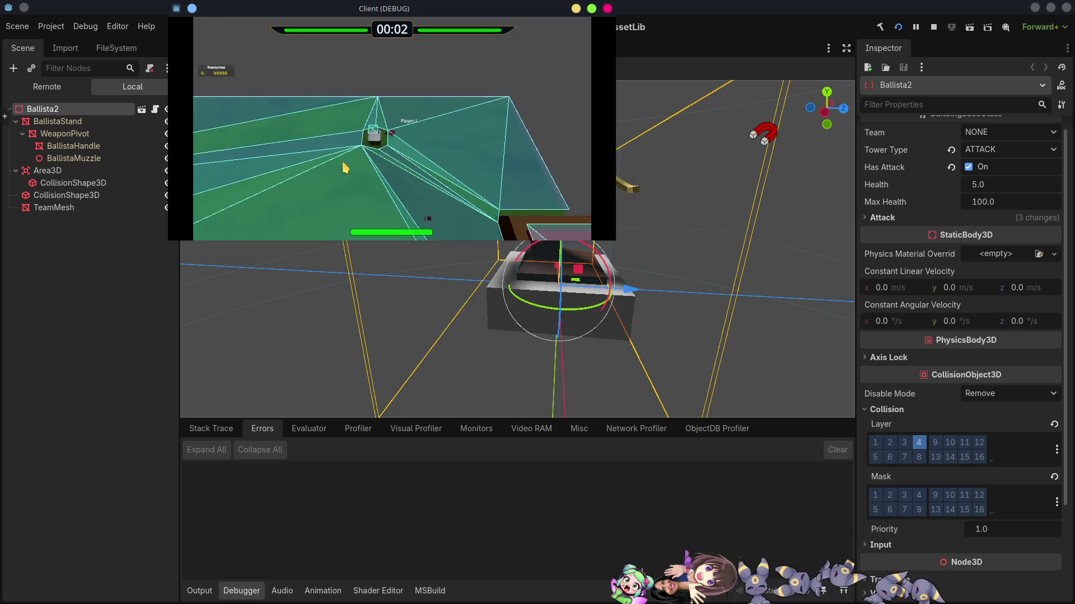
key("s")
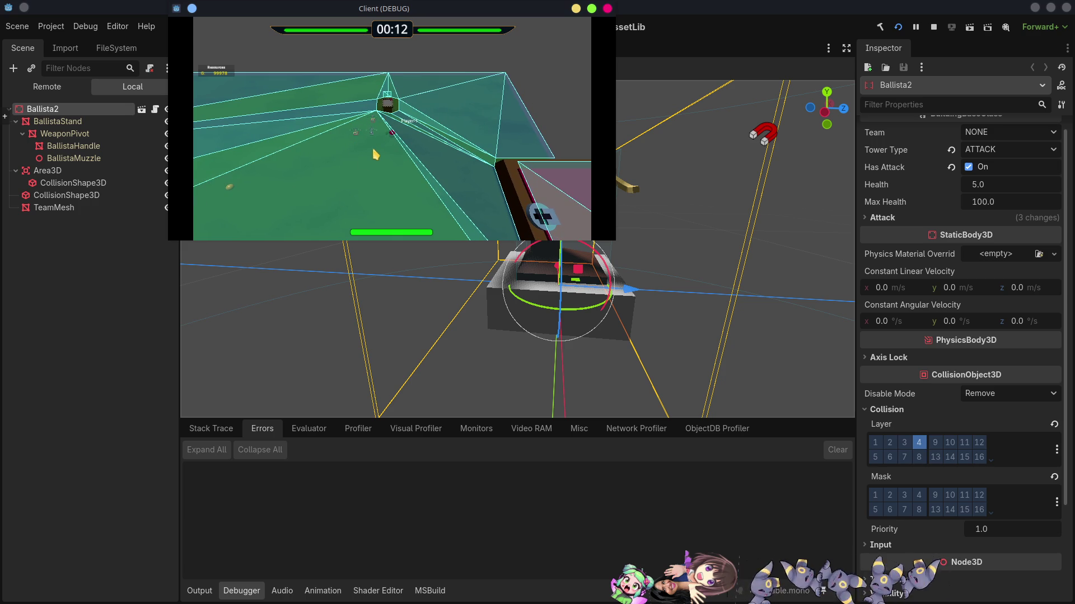
left_click(933, 28)
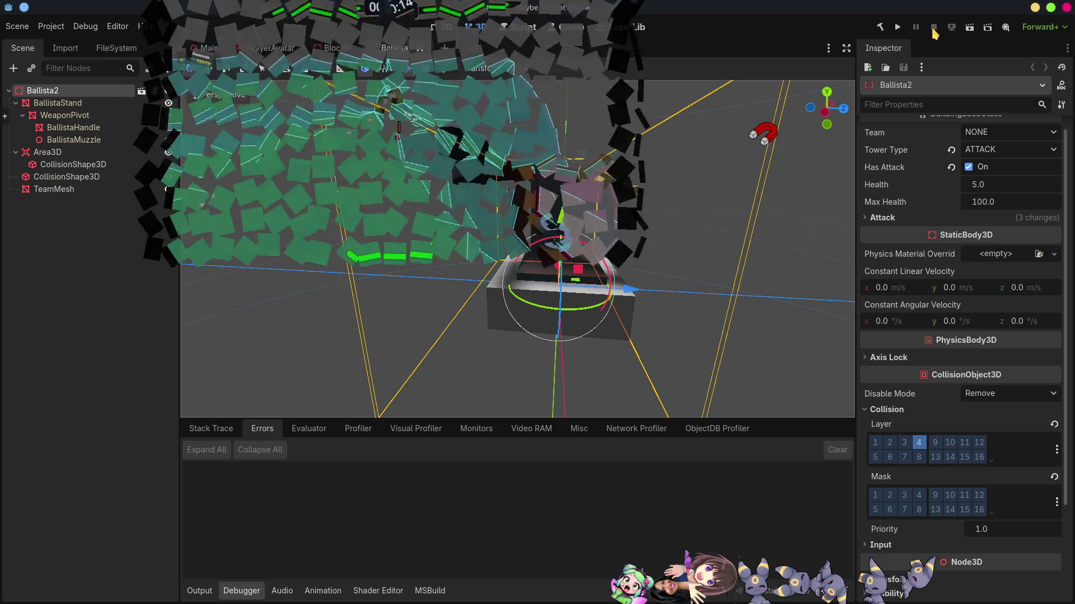
left_click(199, 592)
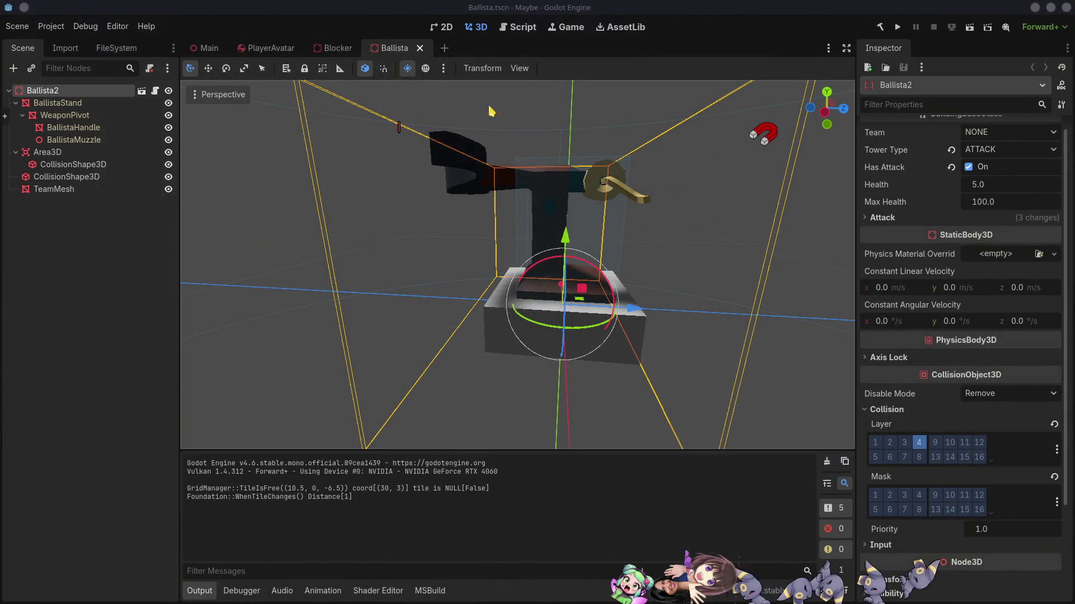
key("alt+Tab")
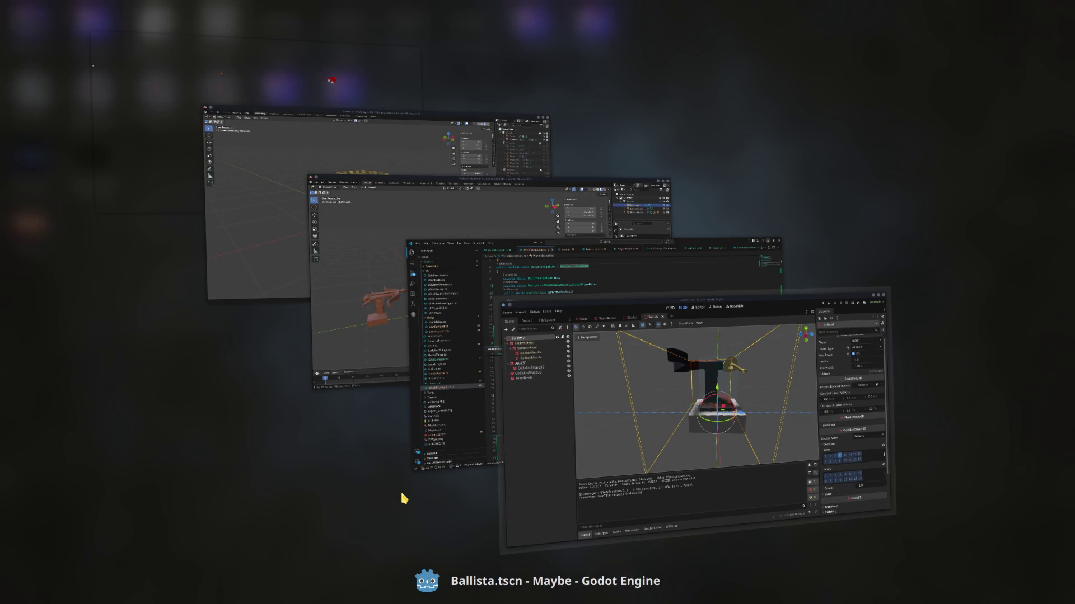
Add GD.Print("WorldNavigation::Rebuild() REBUILDING!!!") at the start of Rebuild() and save WorldNavigation.cs.
key("Tab")
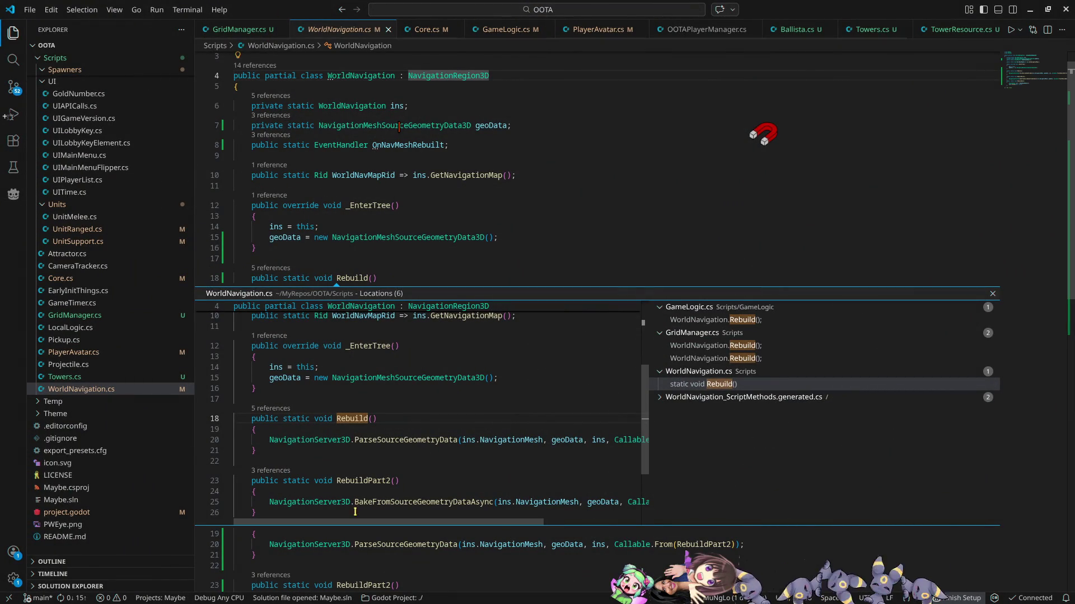
left_click(402, 415)
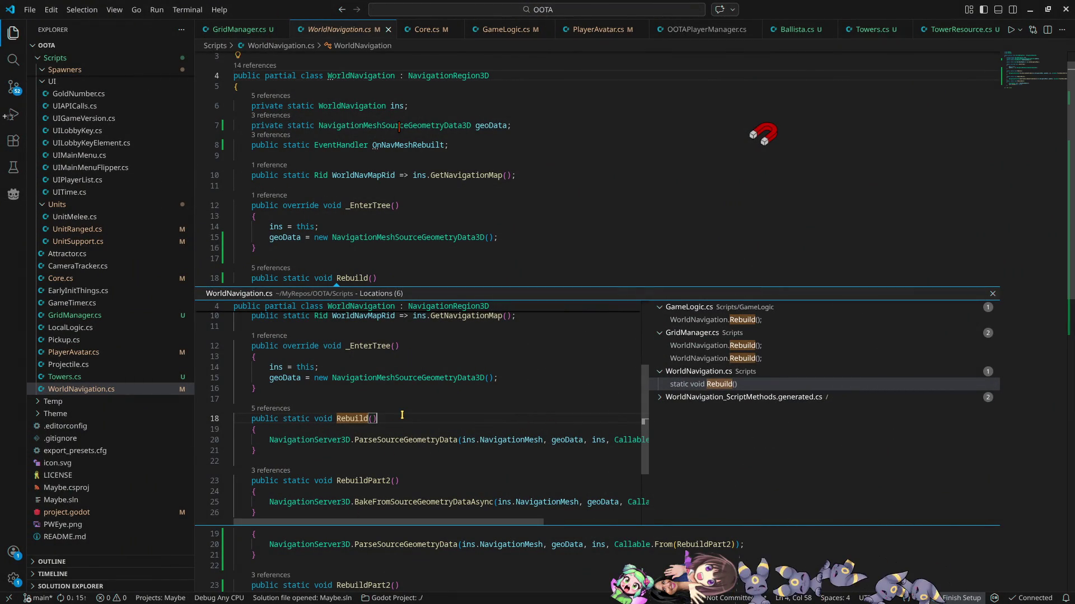
left_click(992, 295)
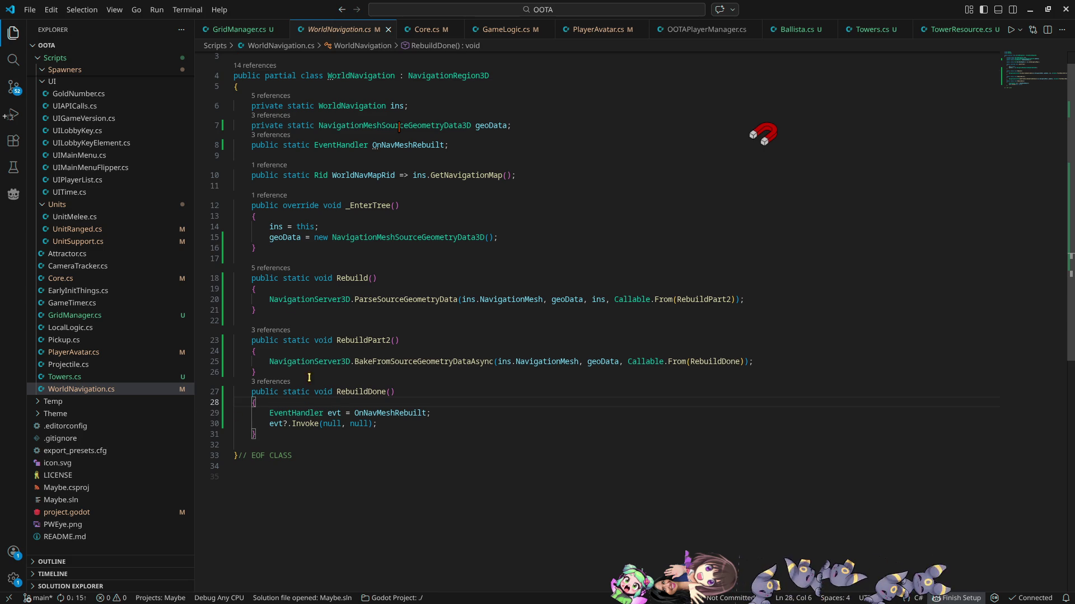
key("Return")
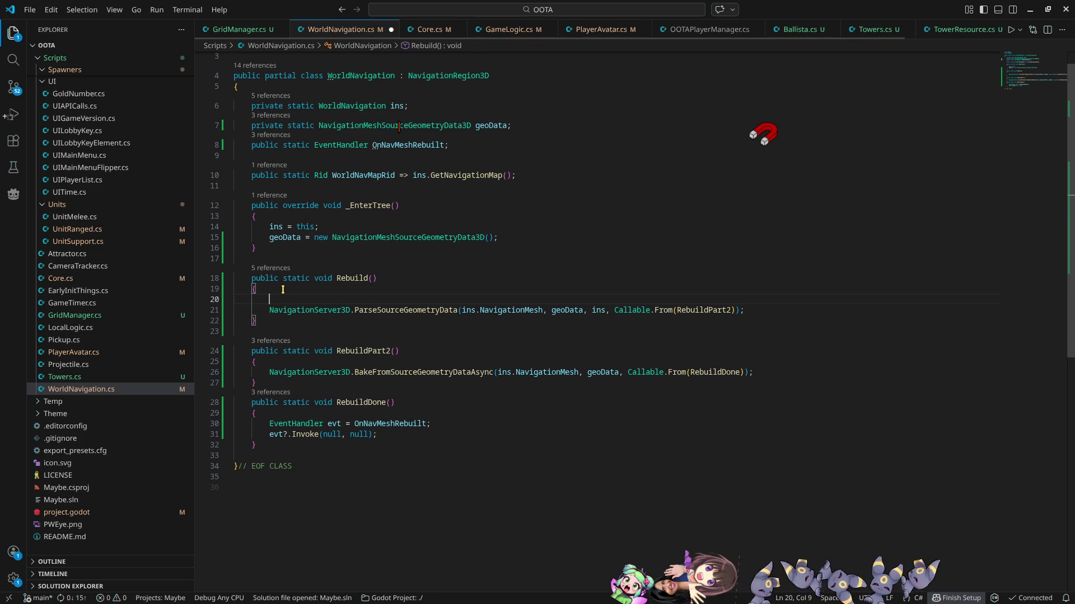
type("gd")
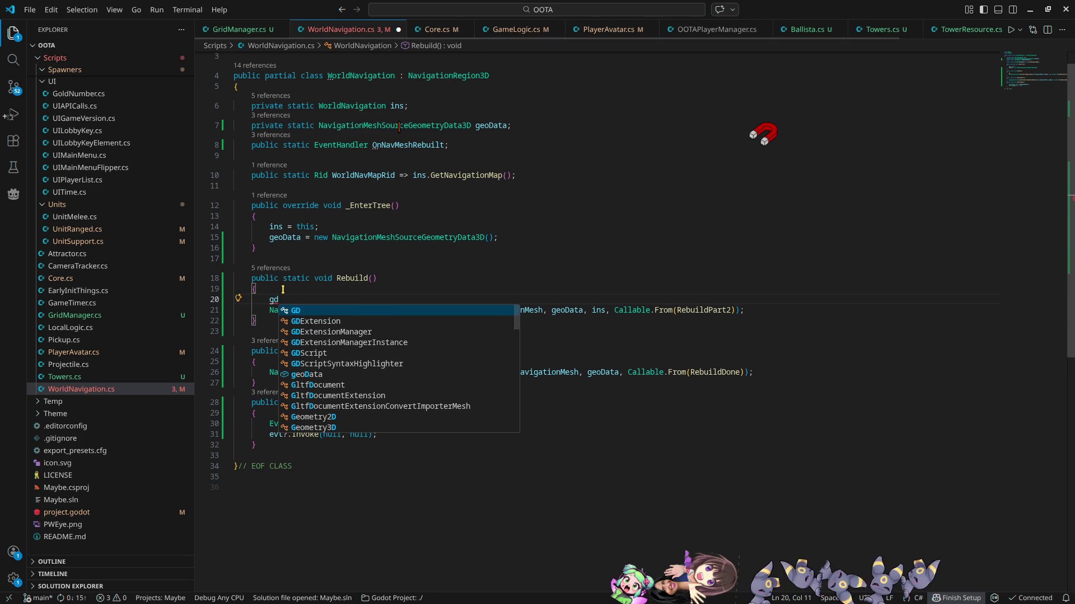
type(".print")
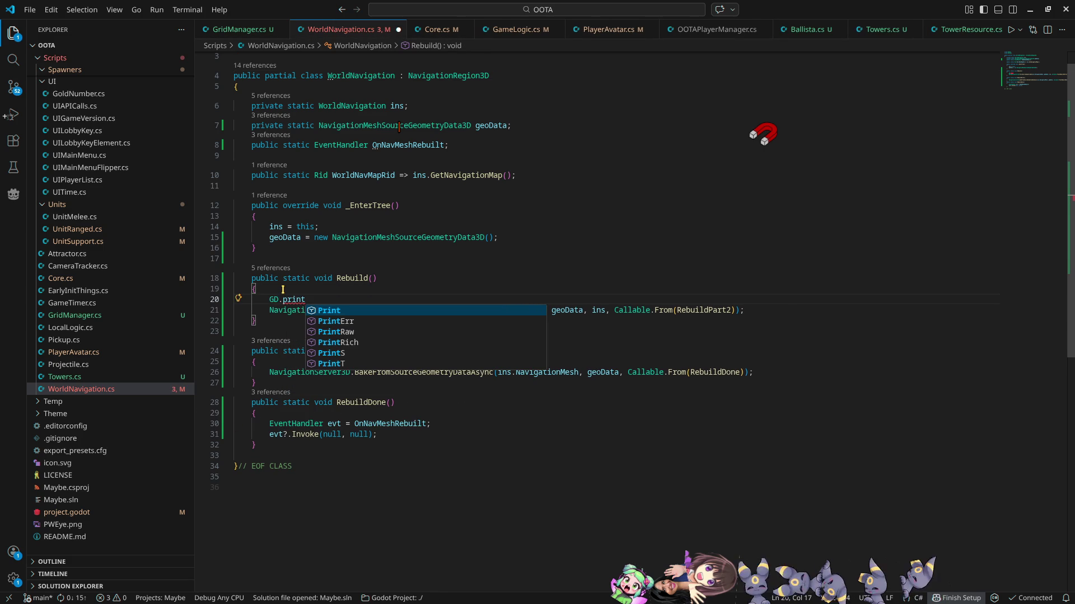
type("(")
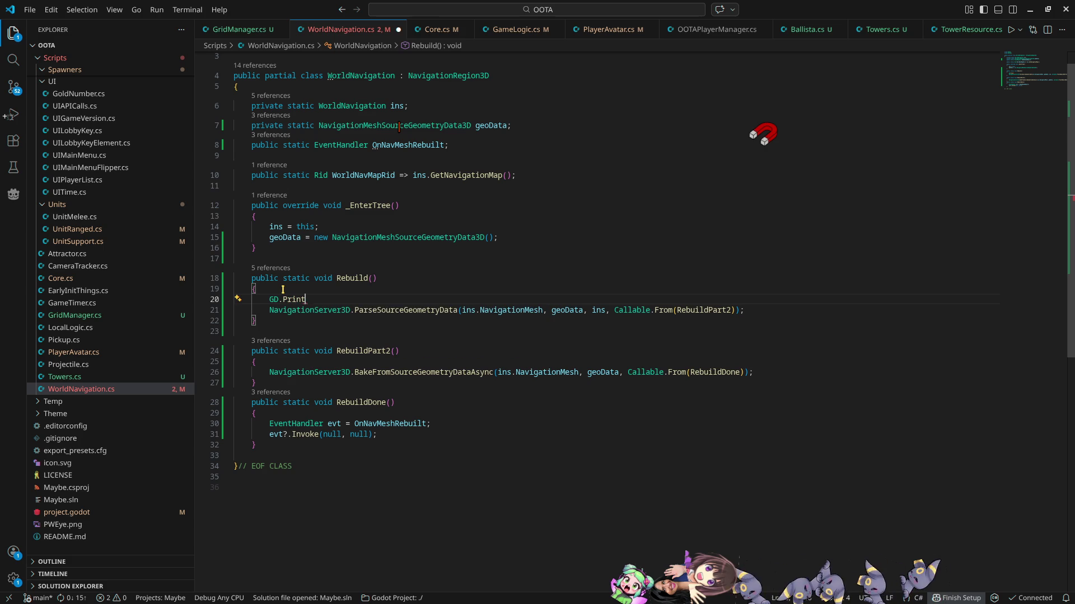
type("(\"")
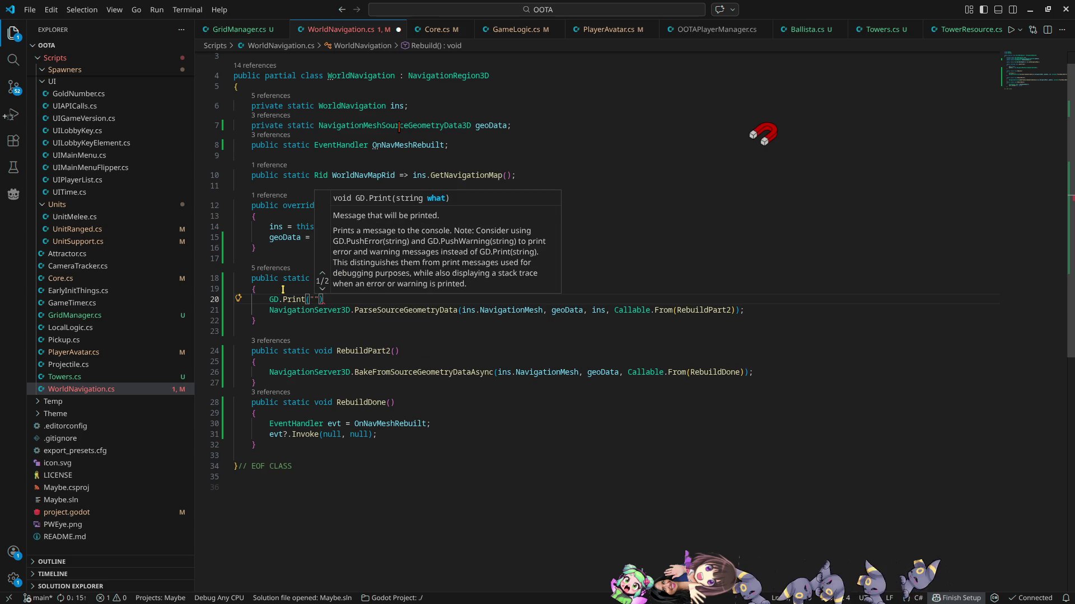
type("WorldNa")
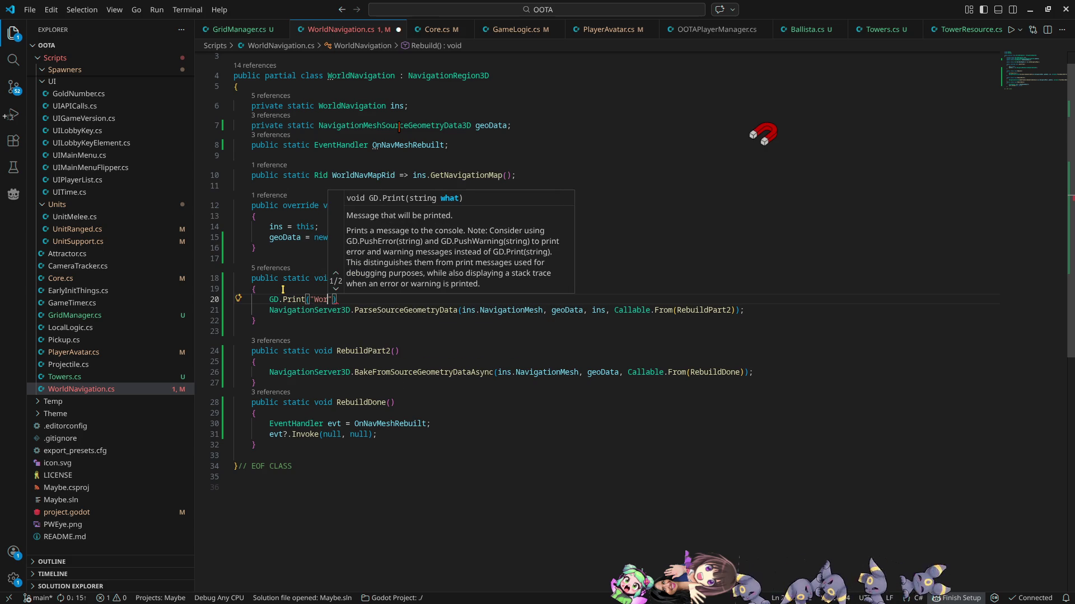
type("vigation")
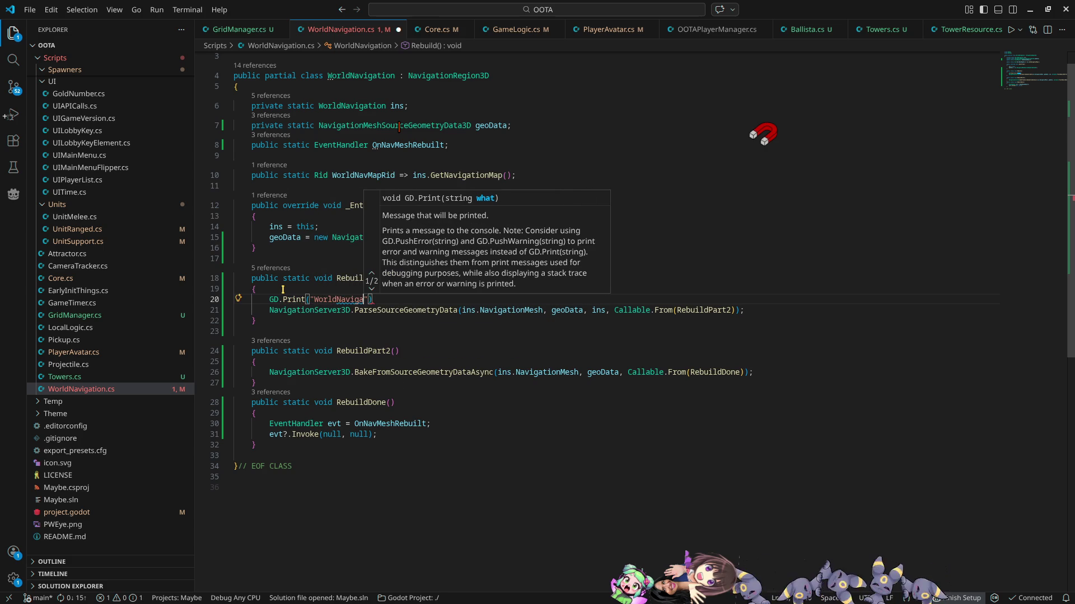
type("::Rebuild()")
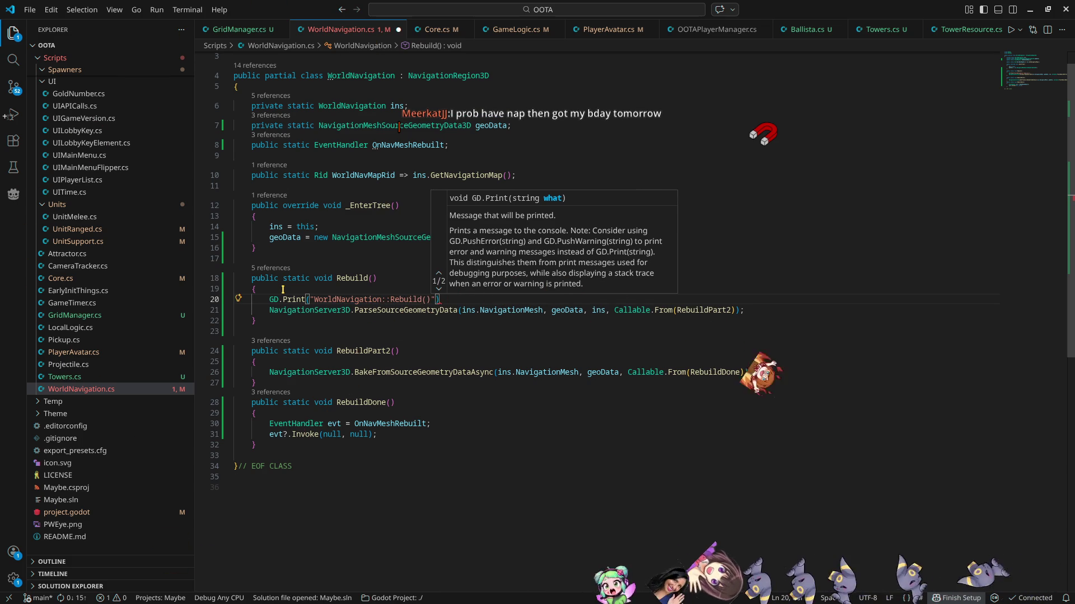
type(" REBUILDING!!!")
type(");")
key("ctrl+s")
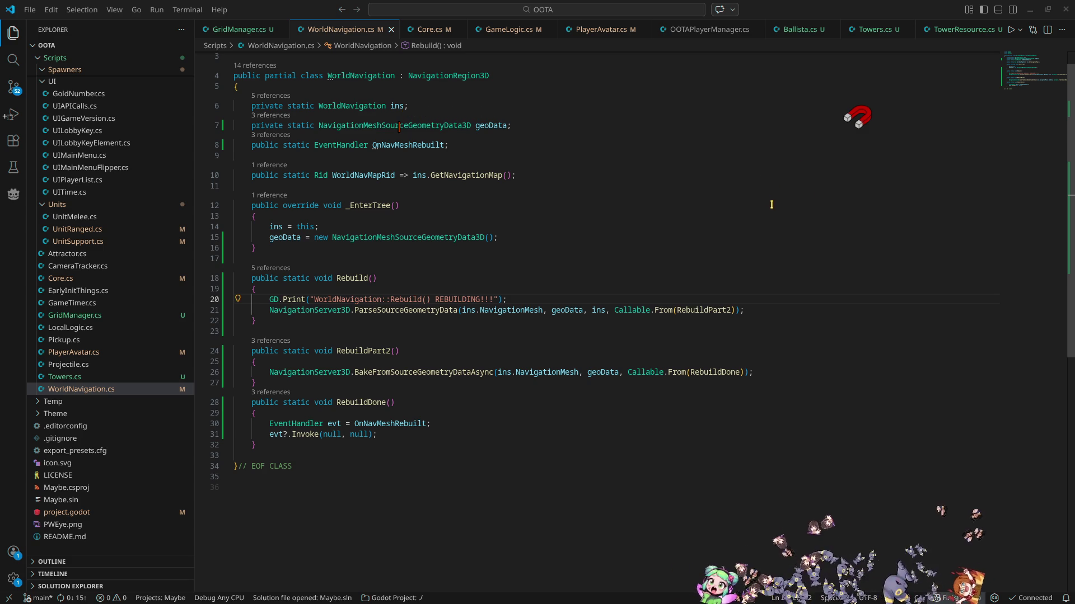
left_click(1030, 9)
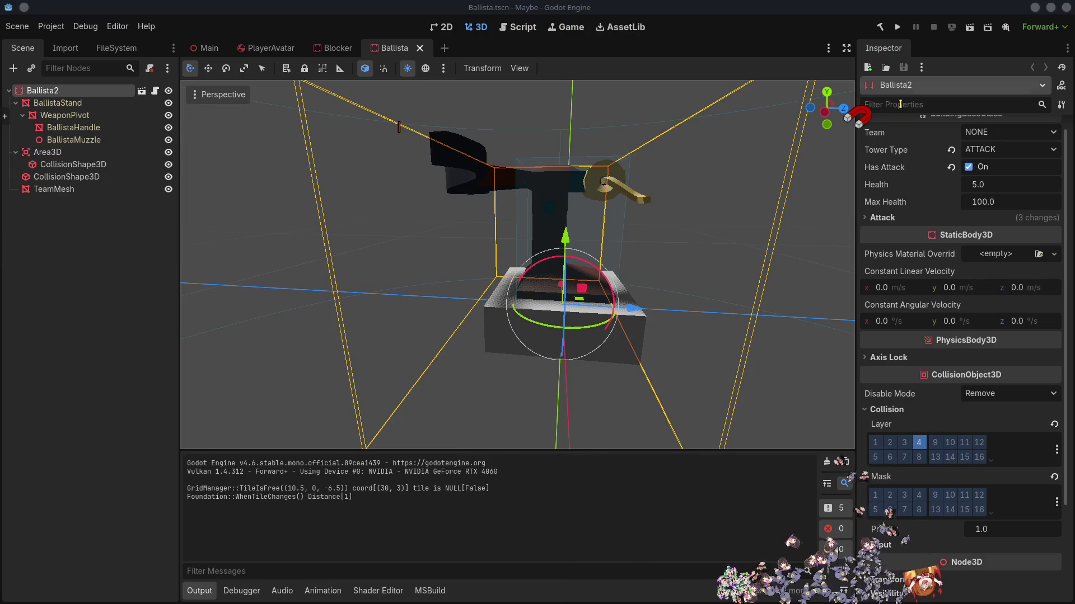
Run the game, then host and start a match as a ready player.
left_click(896, 29)
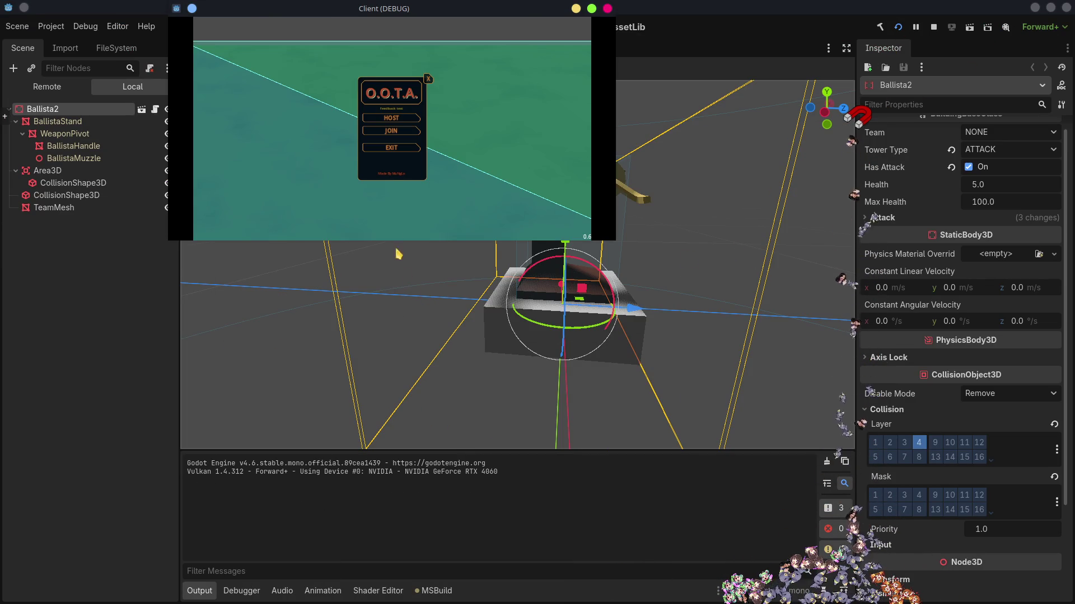
left_click(384, 118)
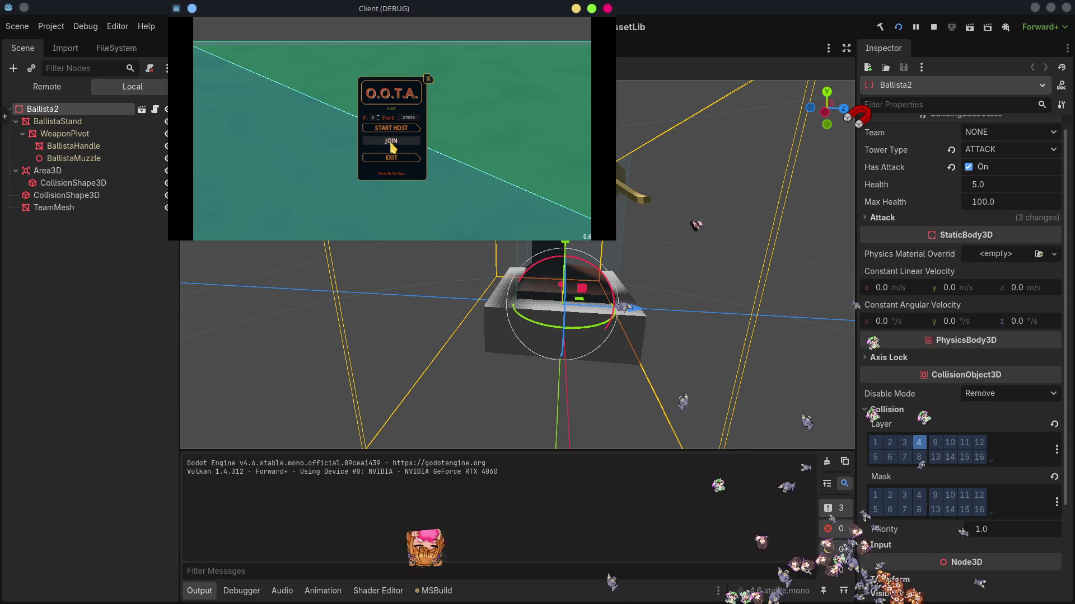
left_click(388, 128)
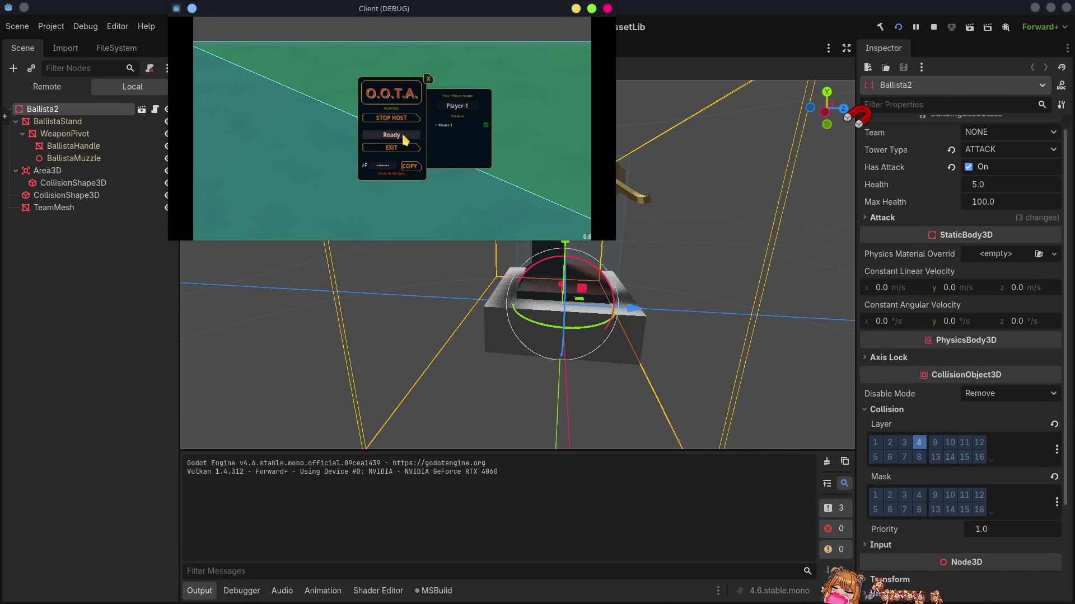
left_click(404, 136)
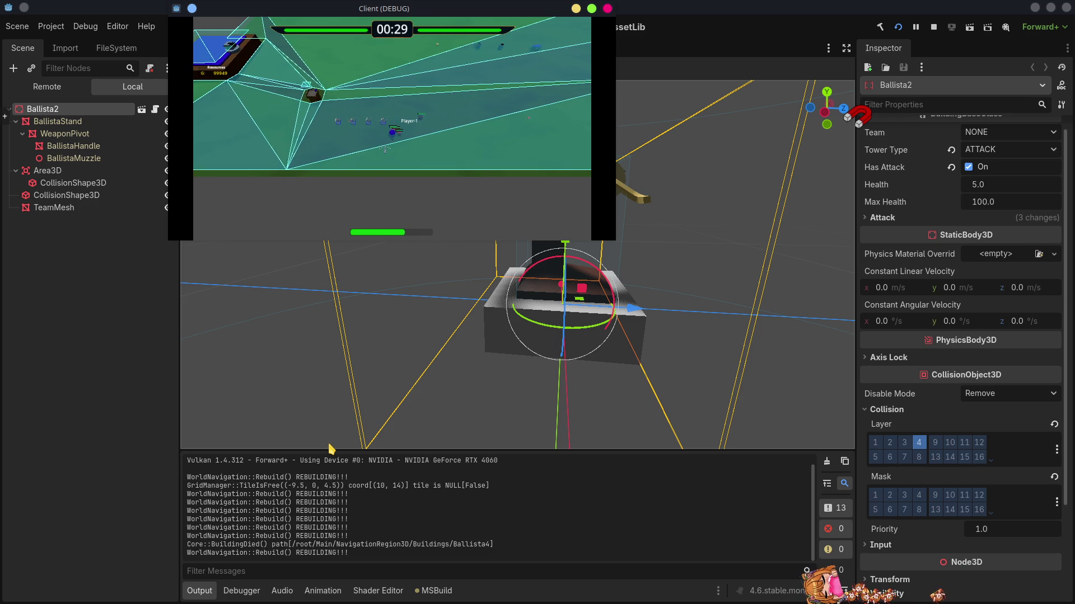
Pan the game camera with W, S and D to inspect the rebuilt navmesh, then stop the game.
left_click(287, 413)
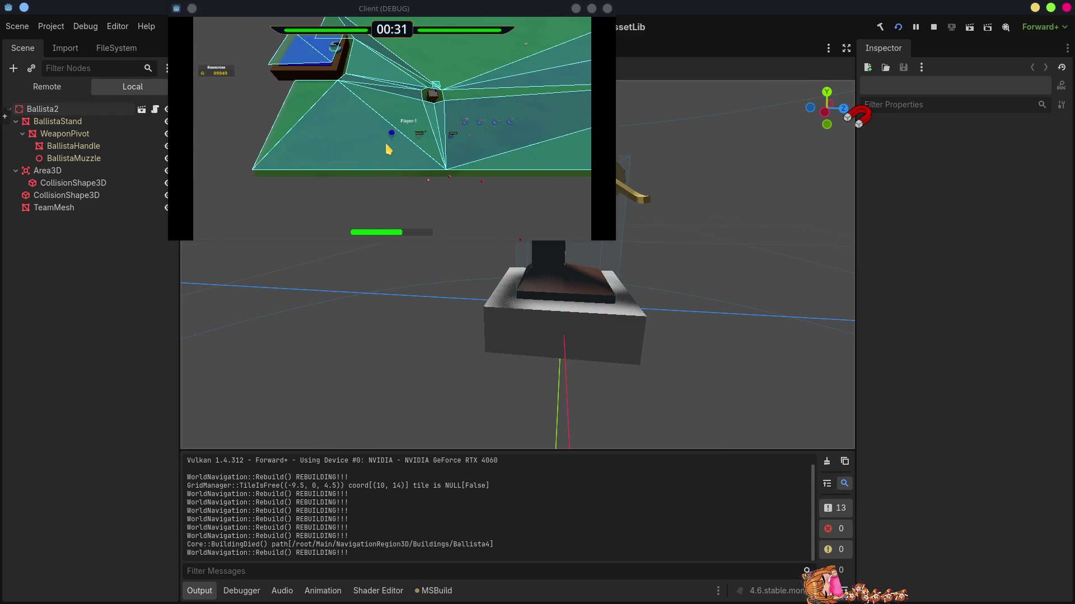
left_click(440, 143)
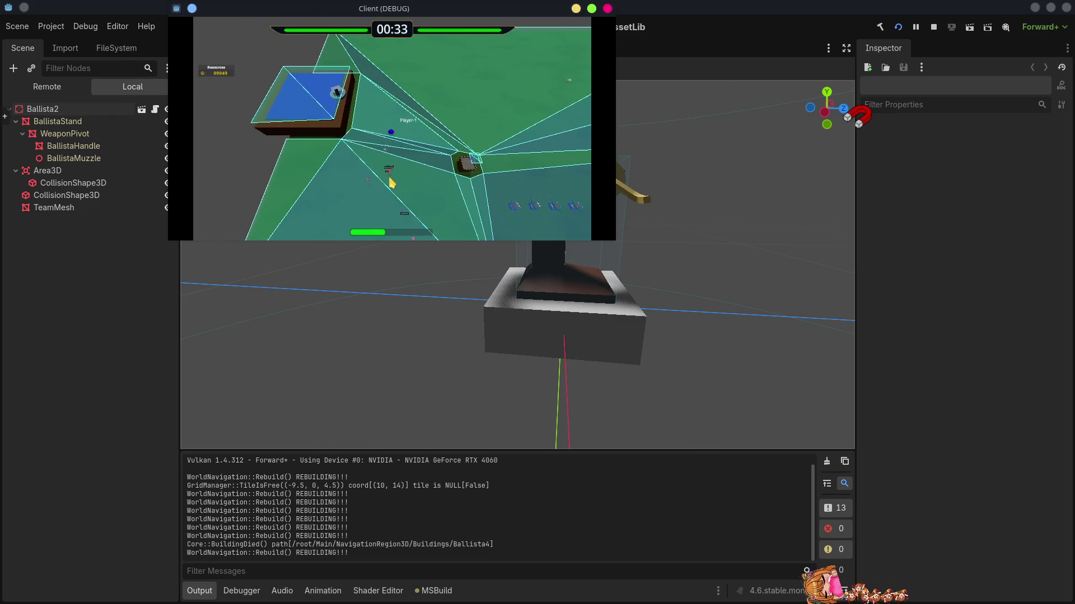
key("w")
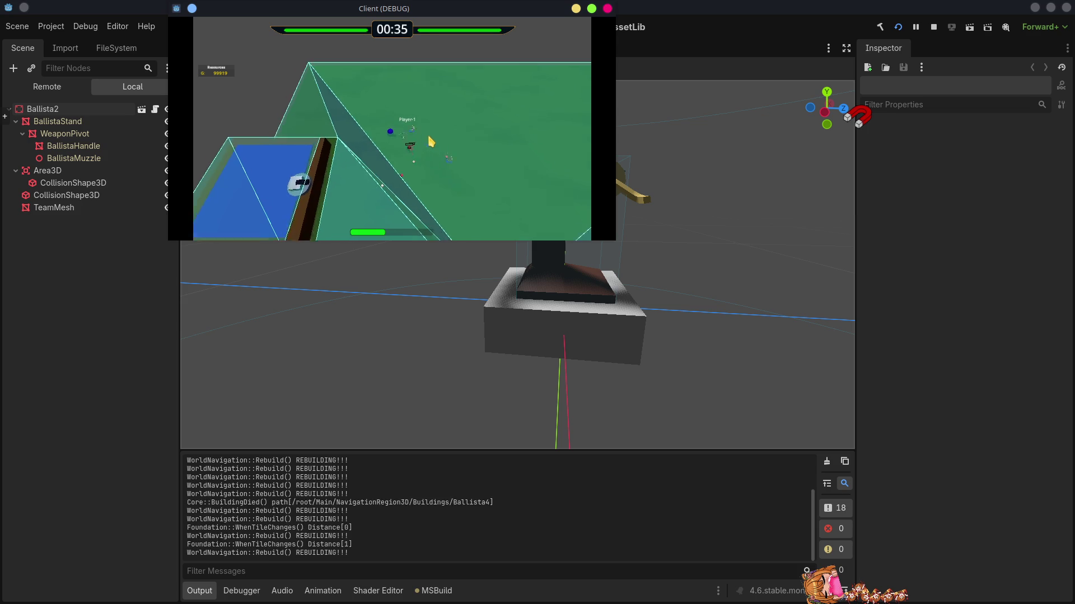
key("s")
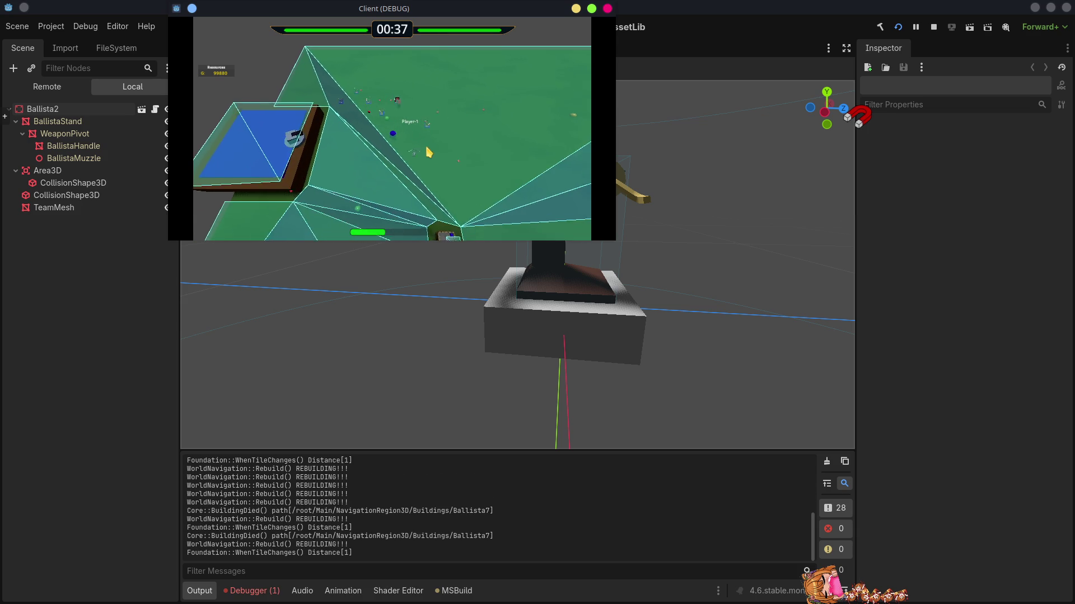
key("s")
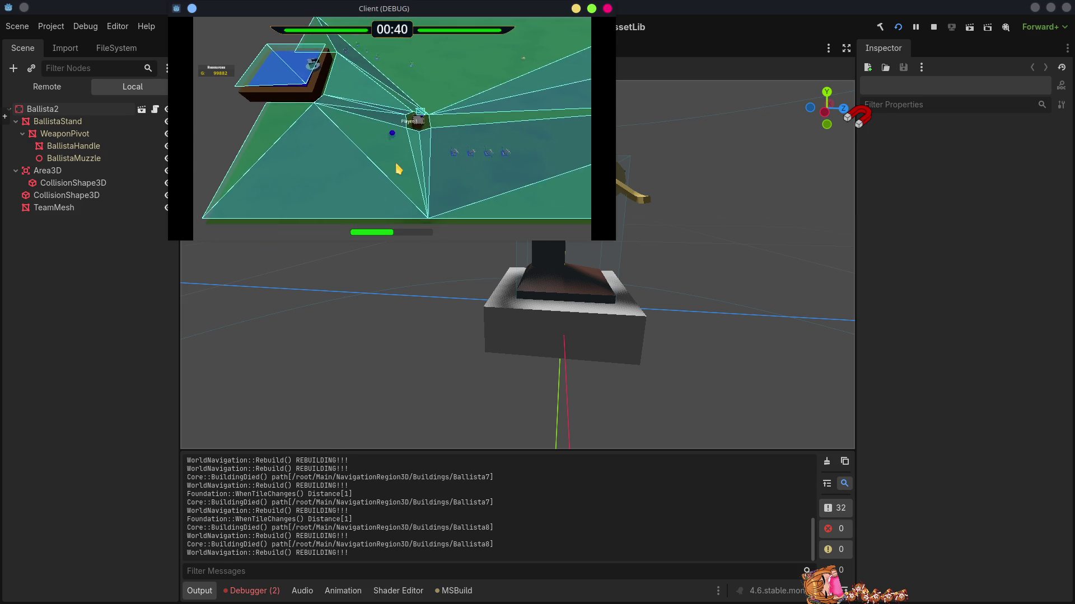
key("s")
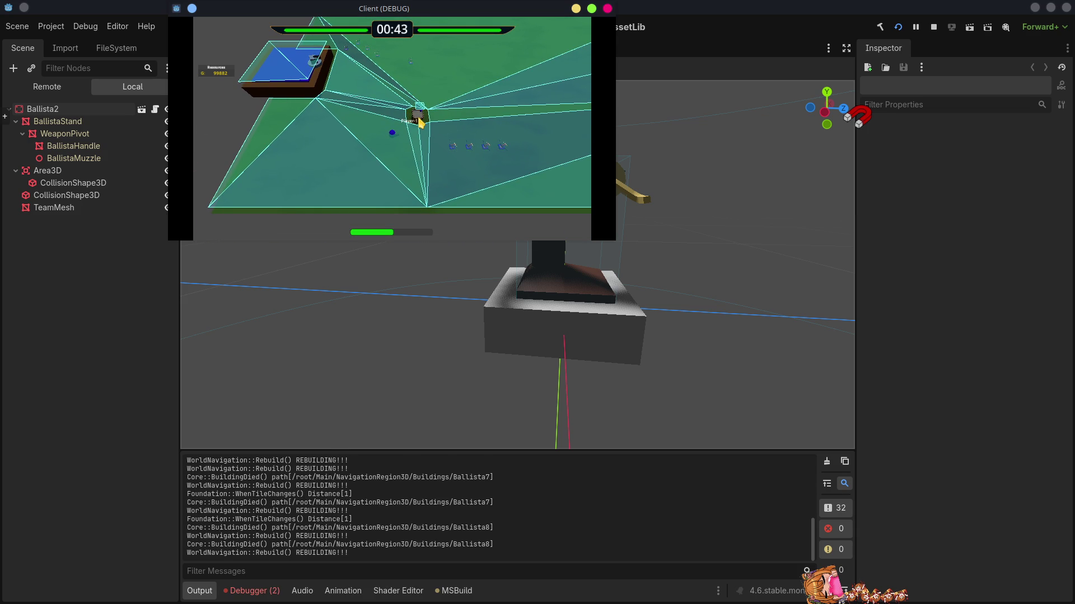
key("d")
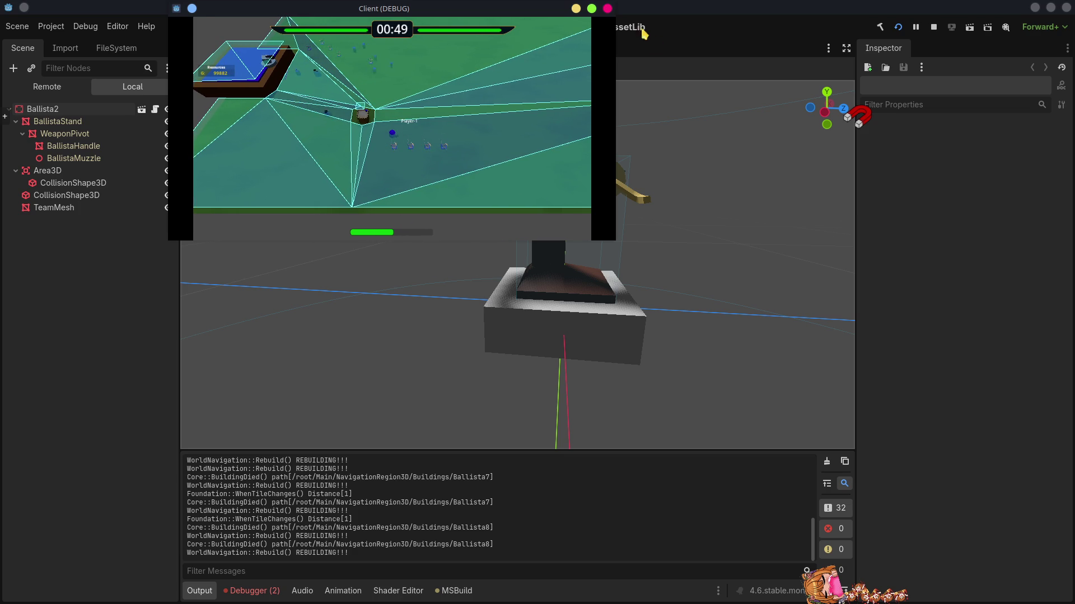
left_click(933, 27)
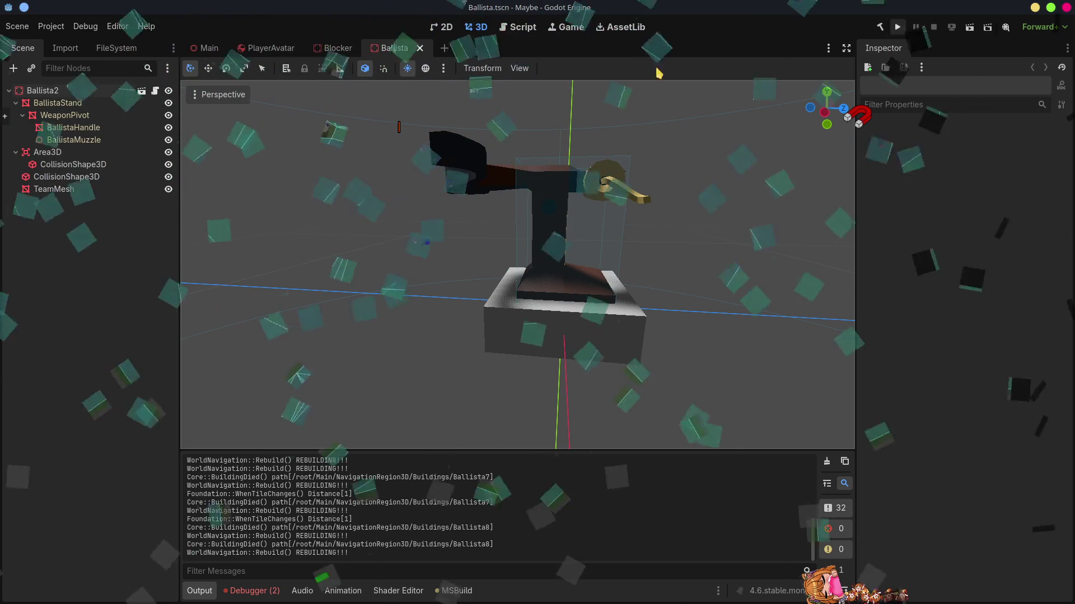
Shrink the Ballista body's collision box to about 0.21 × 0.44 × 0.20 and save Ballista.tscn.
left_click(84, 140)
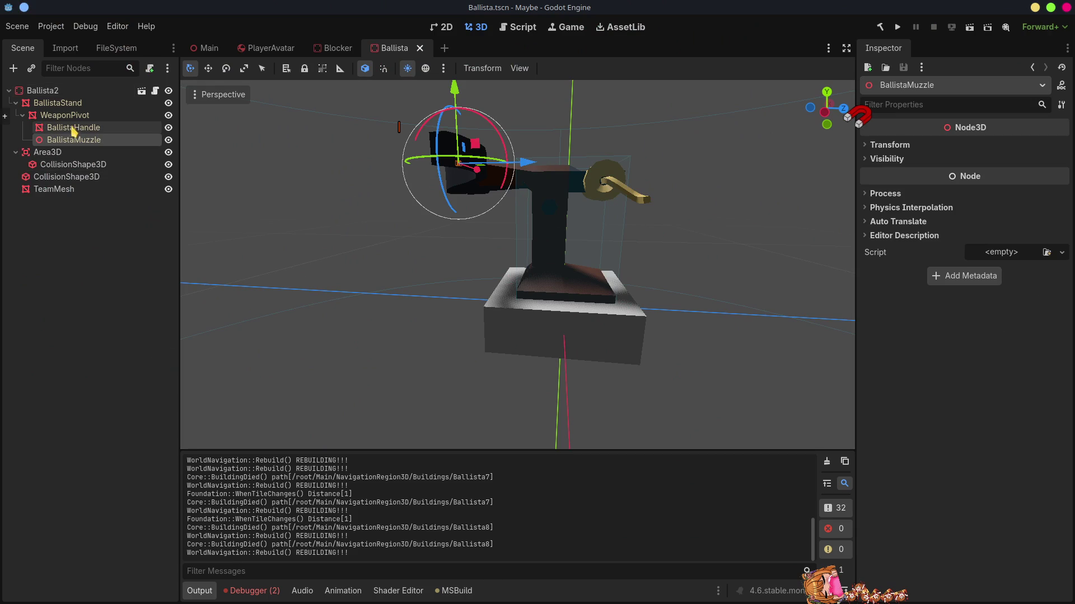
left_click(83, 165)
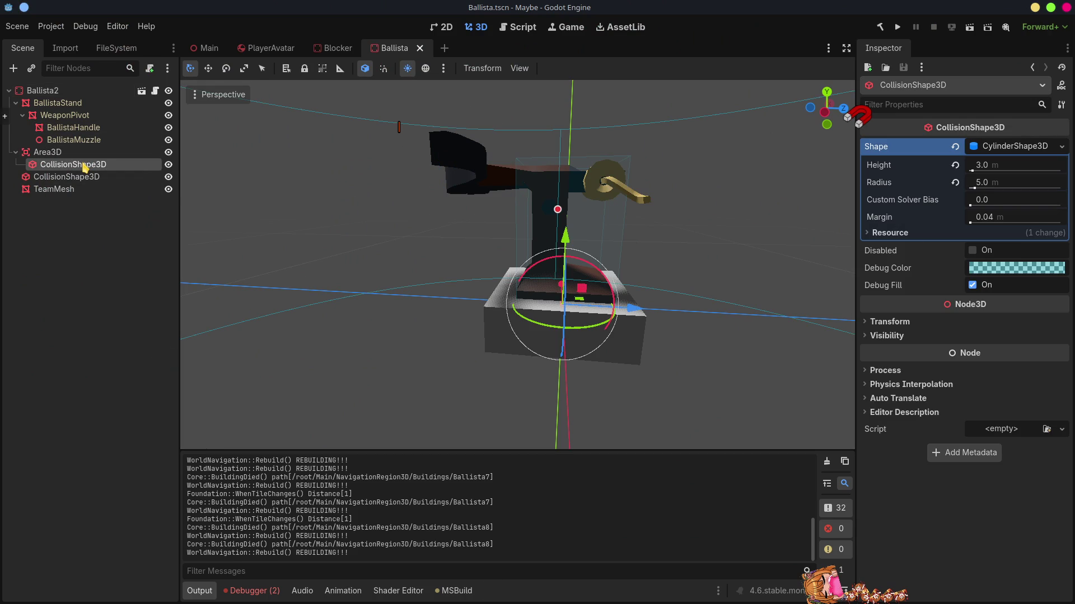
left_click(78, 178)
mouse_move(615, 338)
left_mouse_down()
mouse_move(689, 297)
mouse_move(656, 287)
left_mouse_up()
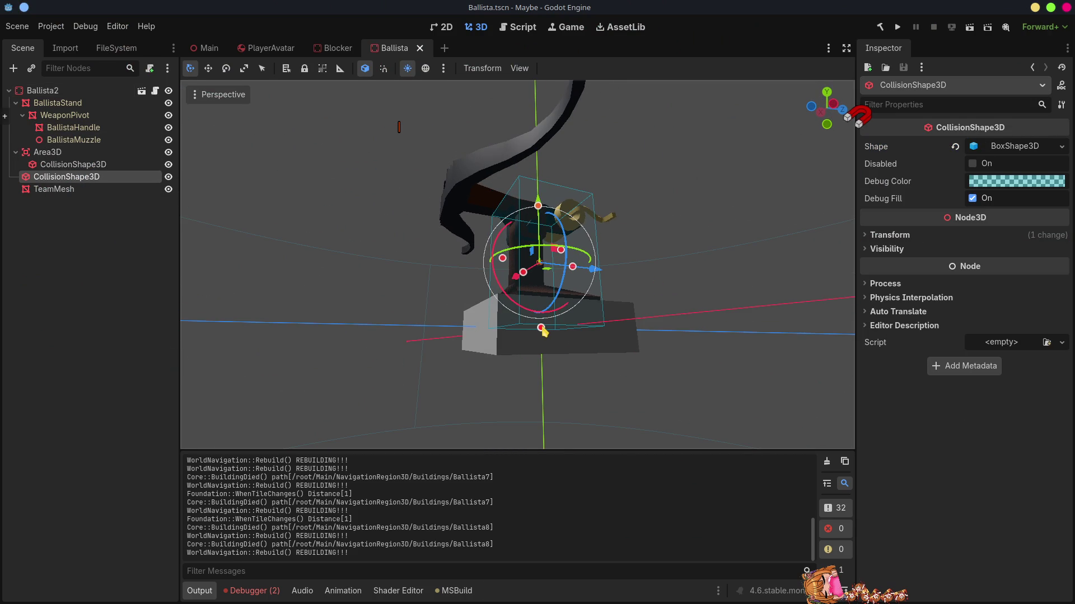
left_click_drag(542, 329, 551, 383)
scroll(593, 341, "down", 3)
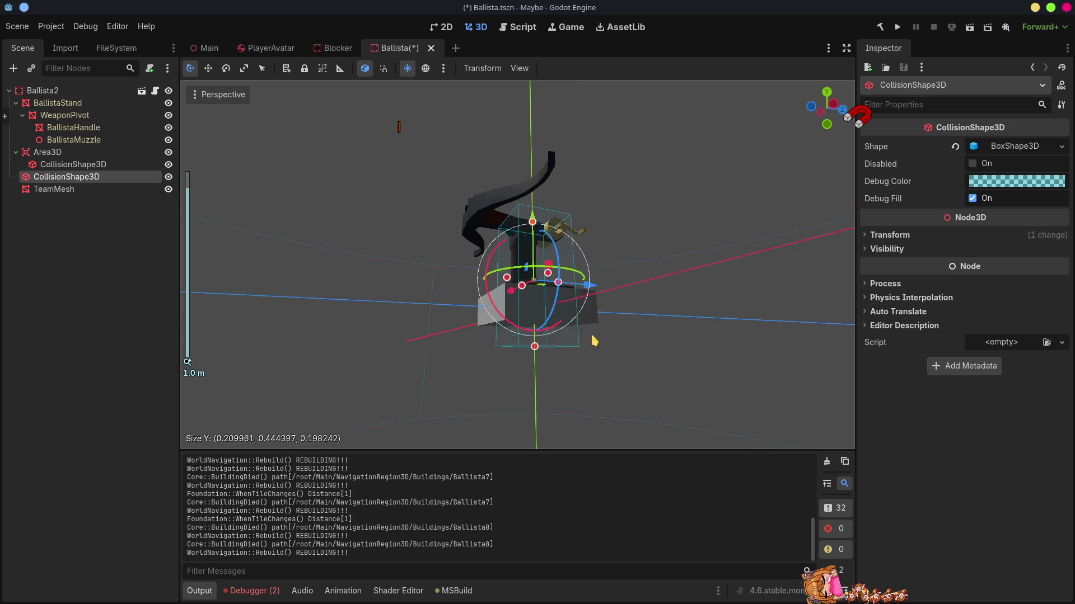
mouse_move(601, 298)
left_mouse_down()
mouse_move(560, 364)
mouse_move(566, 289)
left_mouse_up()
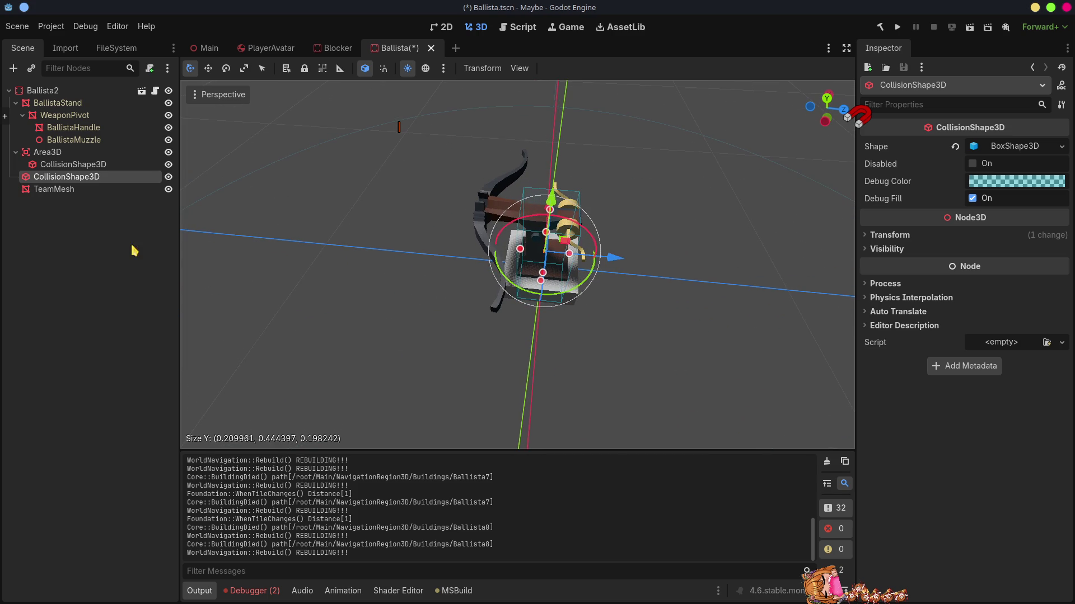
key("ctrl+s")
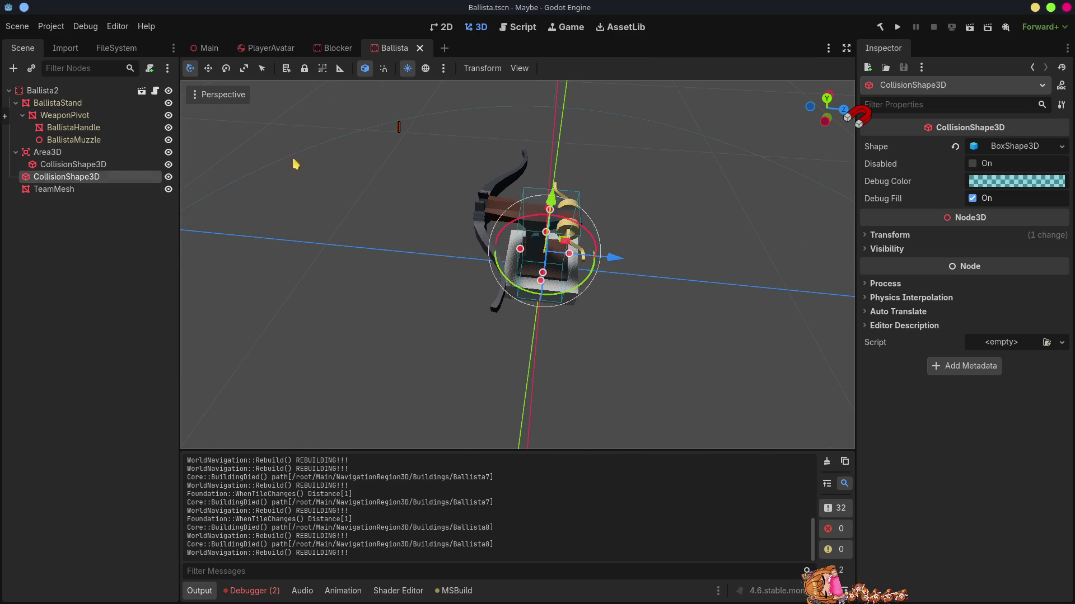
Inspect the Blocker scene's CollisionShape3D box size for comparison.
left_click(335, 51)
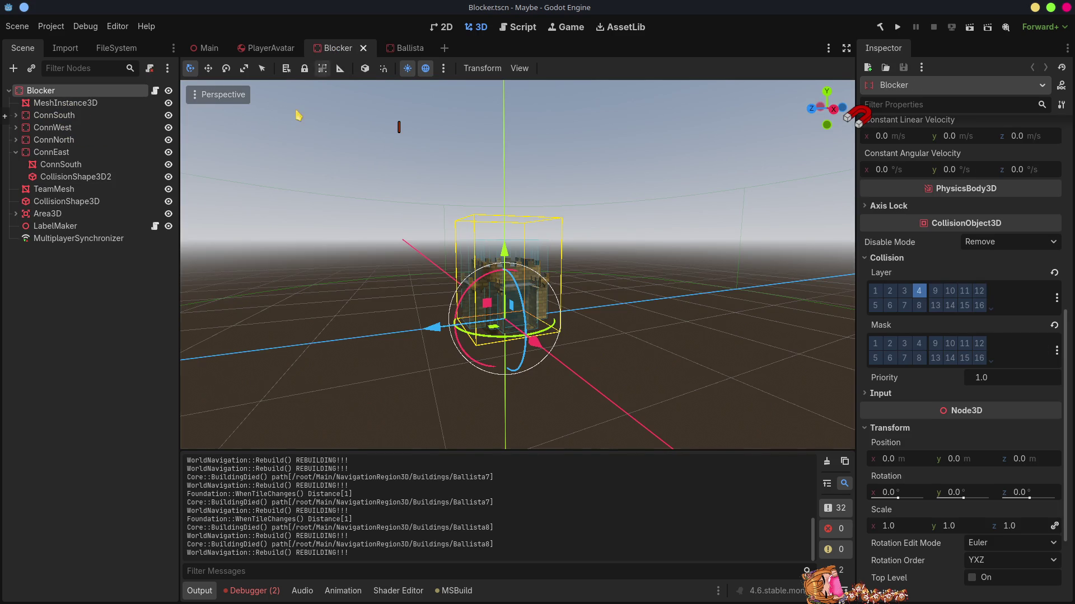
left_click(76, 204)
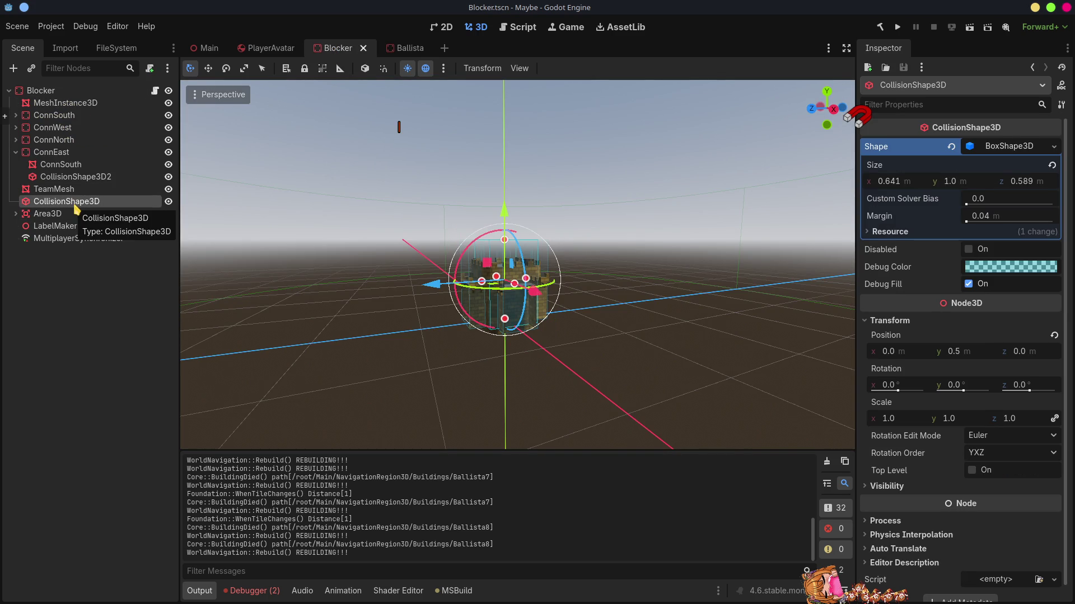
left_click_drag(610, 291, 631, 432)
scroll(607, 386, "up", 4)
left_click_drag(607, 363, 602, 235)
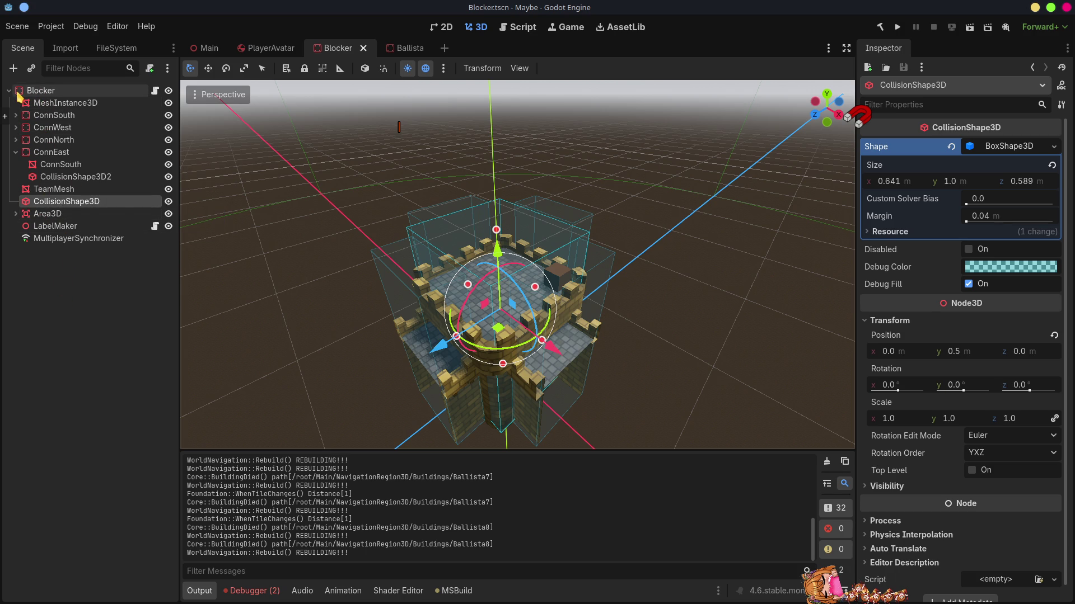
Review the Main level's NavigationRegion3D navigation mesh bake settings, then return to the Ballista scene.
mouse_move(415, 53)
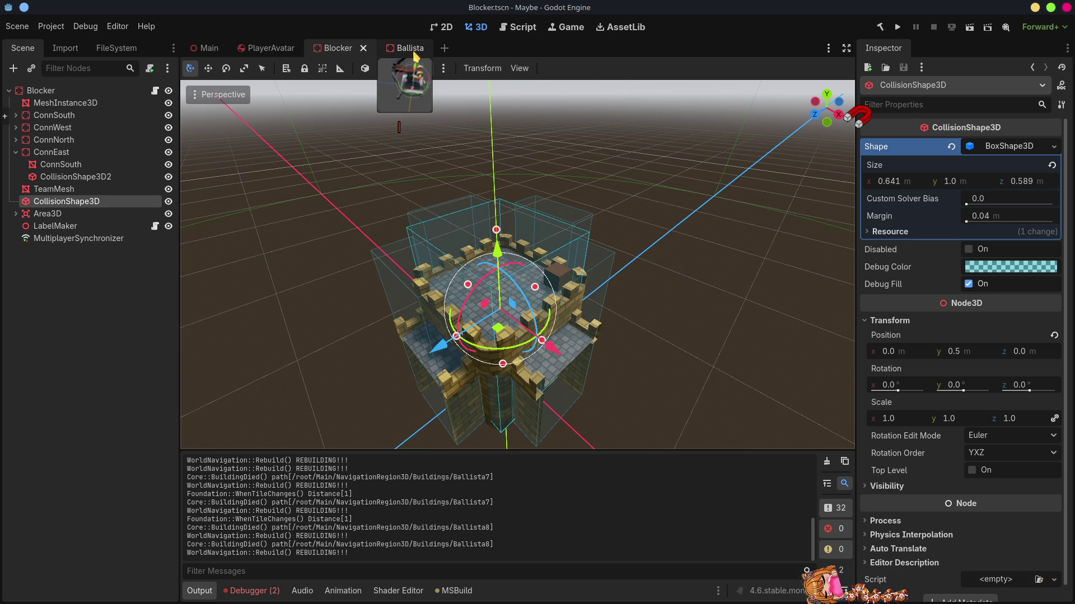
left_click(207, 48)
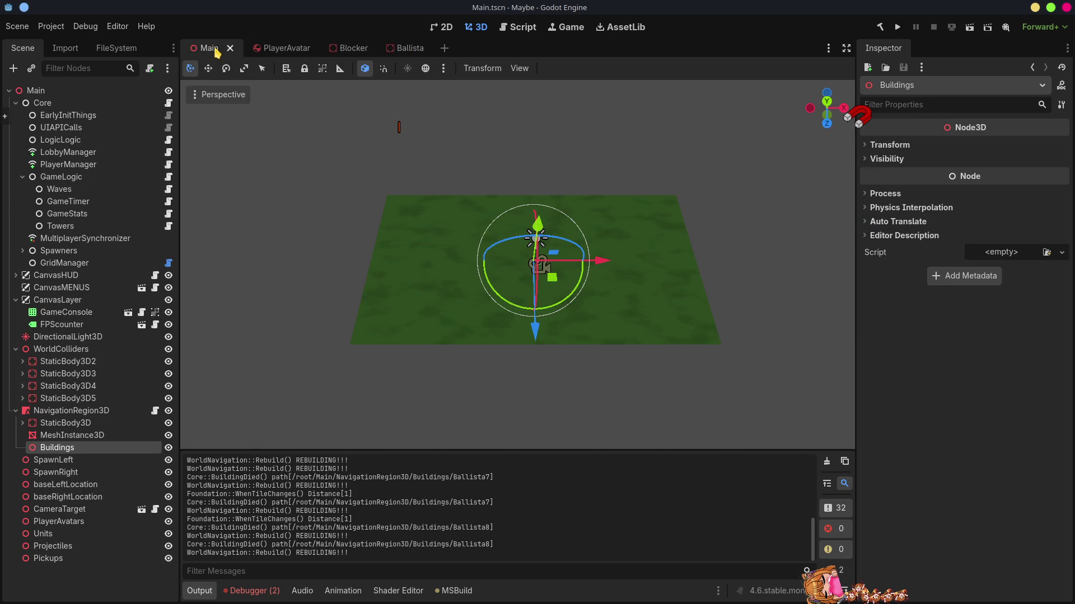
left_click(68, 410)
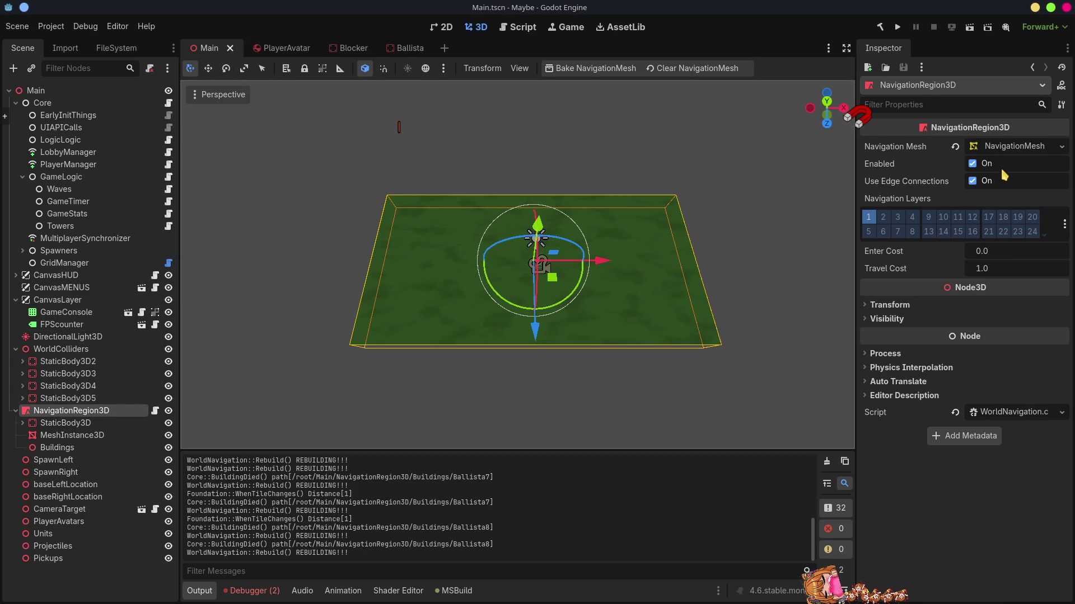
left_click(1009, 148)
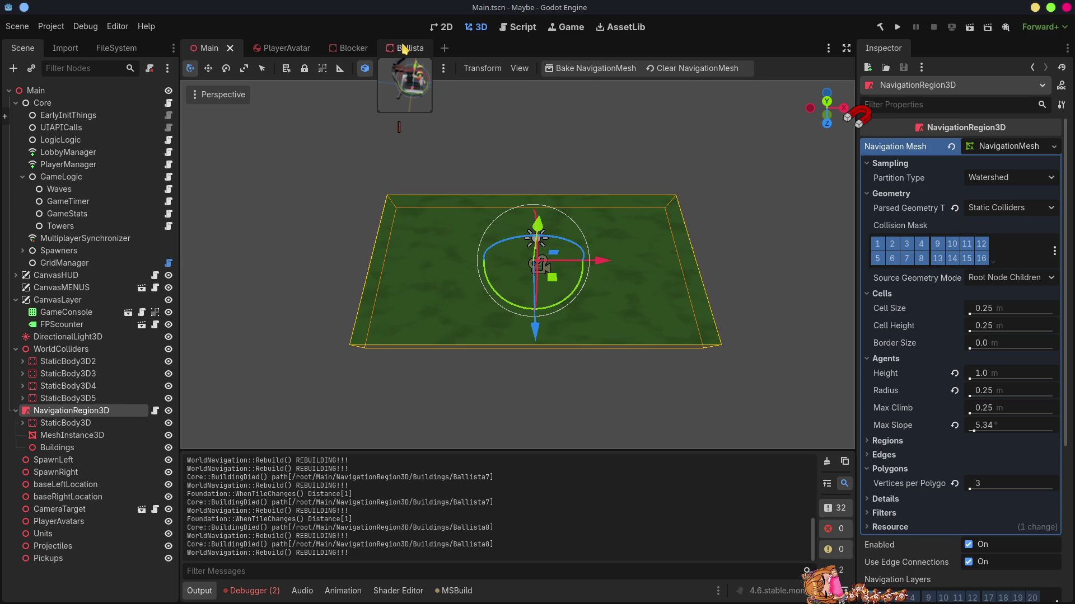
left_click(358, 51)
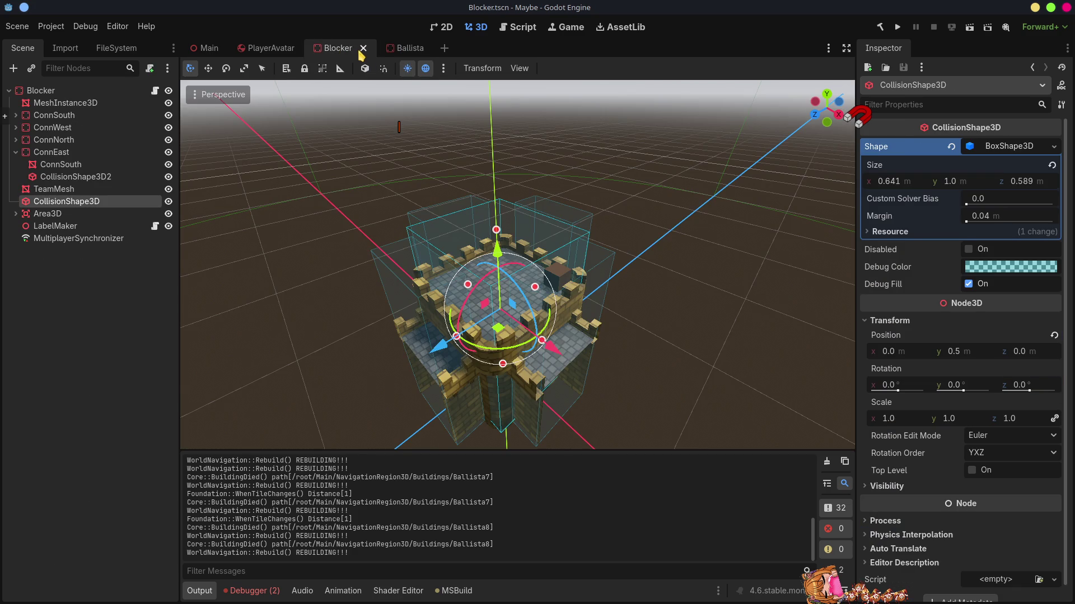
left_click(421, 49)
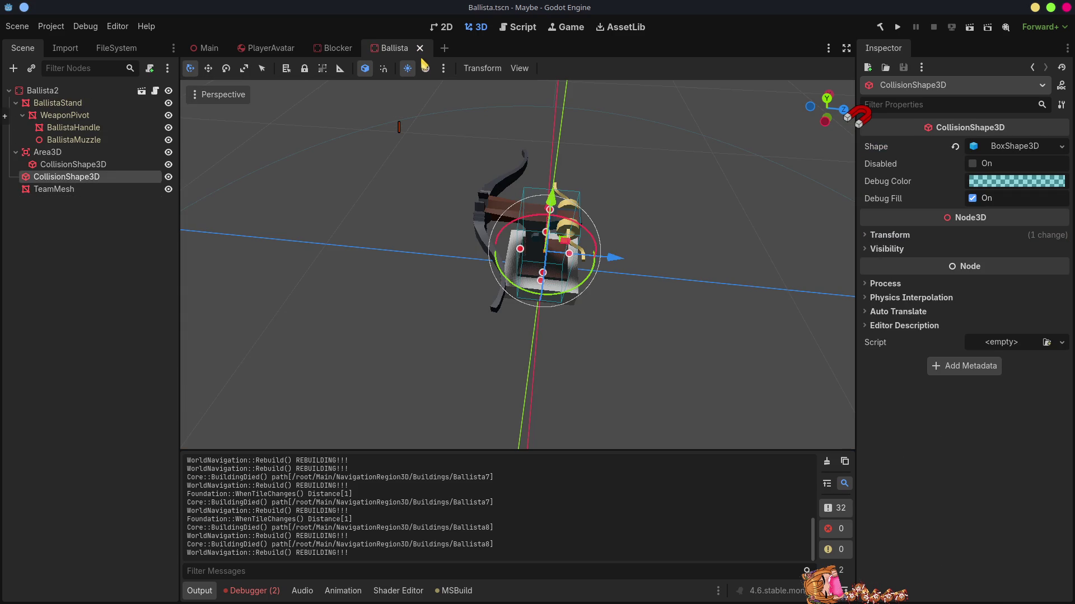
Widen, lengthen and raise the Ballista's collision box to about 1.70 × 1.67 × 1.96, then save.
mouse_move(593, 376)
left_mouse_down()
mouse_move(638, 220)
mouse_move(697, 226)
mouse_move(699, 253)
left_mouse_up()
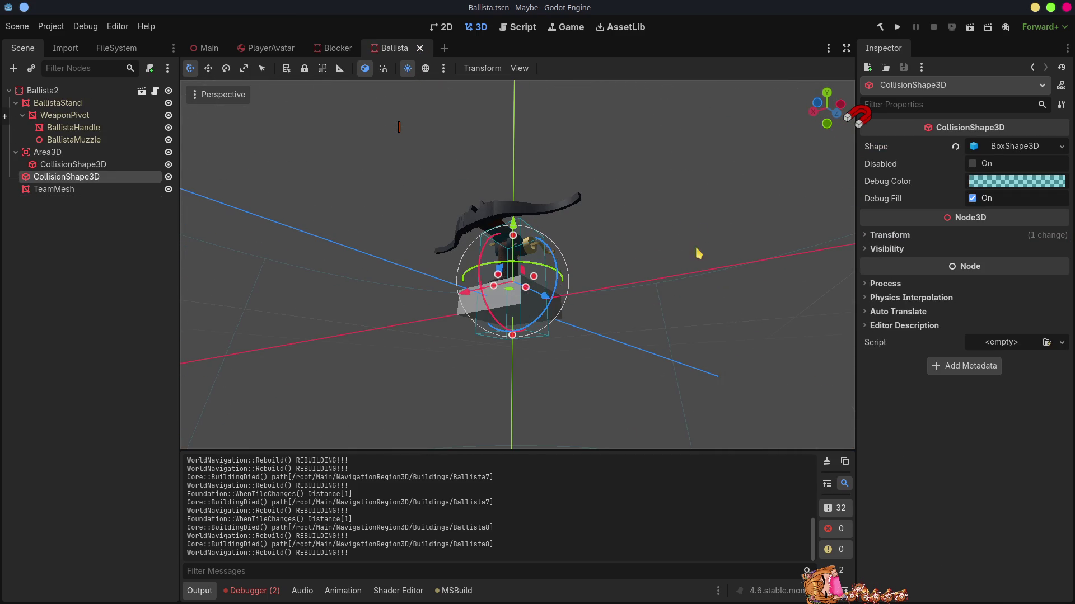
left_click_drag(573, 334, 752, 379)
mouse_move(662, 258)
left_mouse_down()
mouse_move(514, 363)
mouse_move(516, 252)
left_mouse_up()
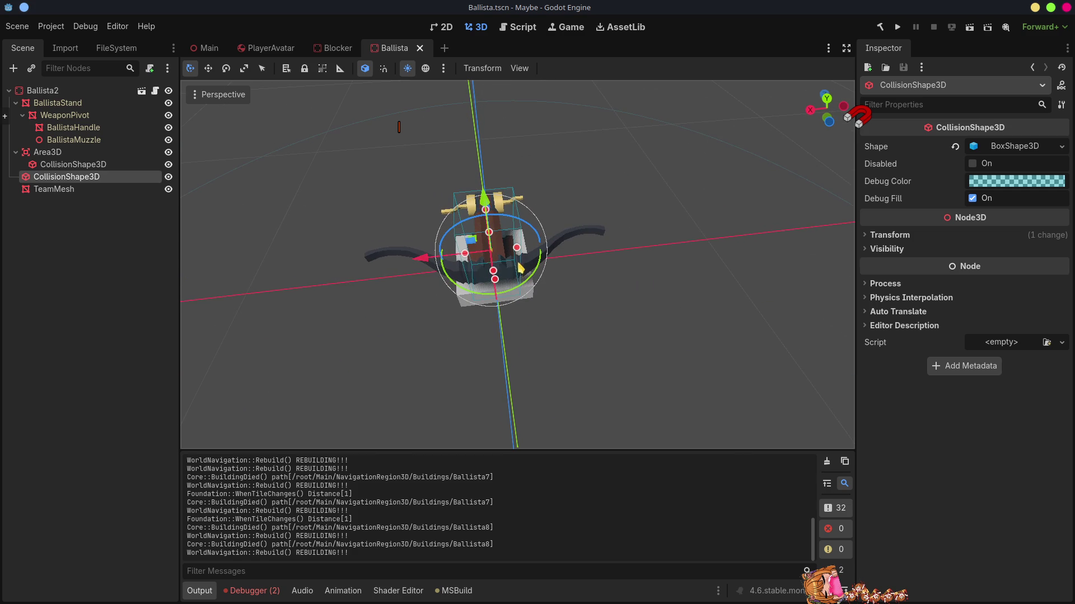
mouse_move(518, 252)
left_mouse_down()
mouse_move(780, 220)
mouse_move(689, 232)
mouse_move(616, 280)
mouse_move(568, 176)
left_mouse_up()
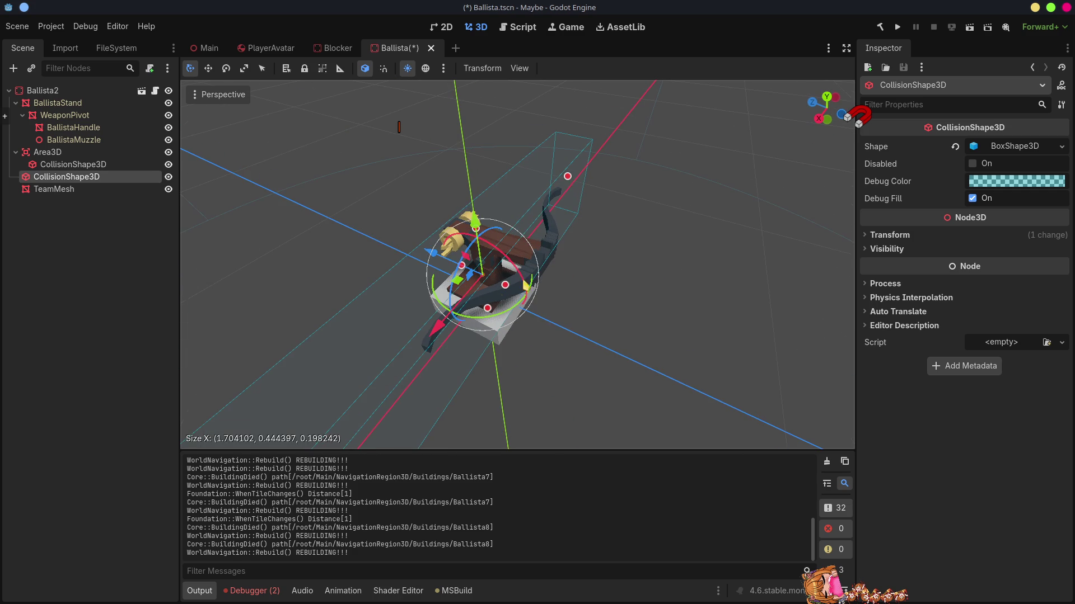
left_click_drag(504, 286, 758, 400)
scroll(552, 244, "down", 4)
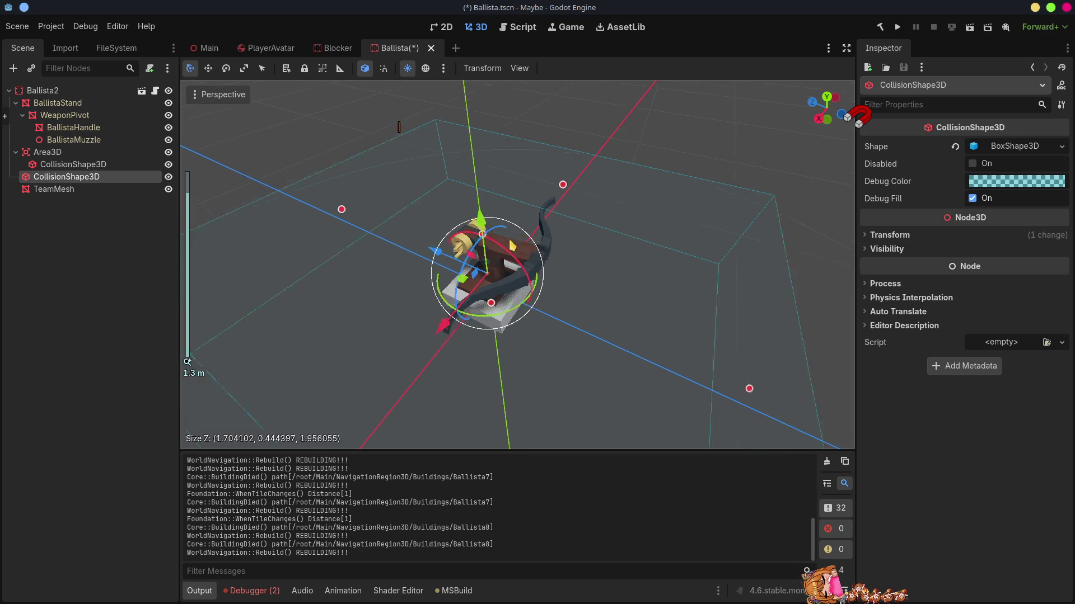
mouse_move(552, 244)
left_mouse_down()
mouse_move(534, 240)
mouse_move(500, 151)
mouse_move(498, 56)
left_mouse_up()
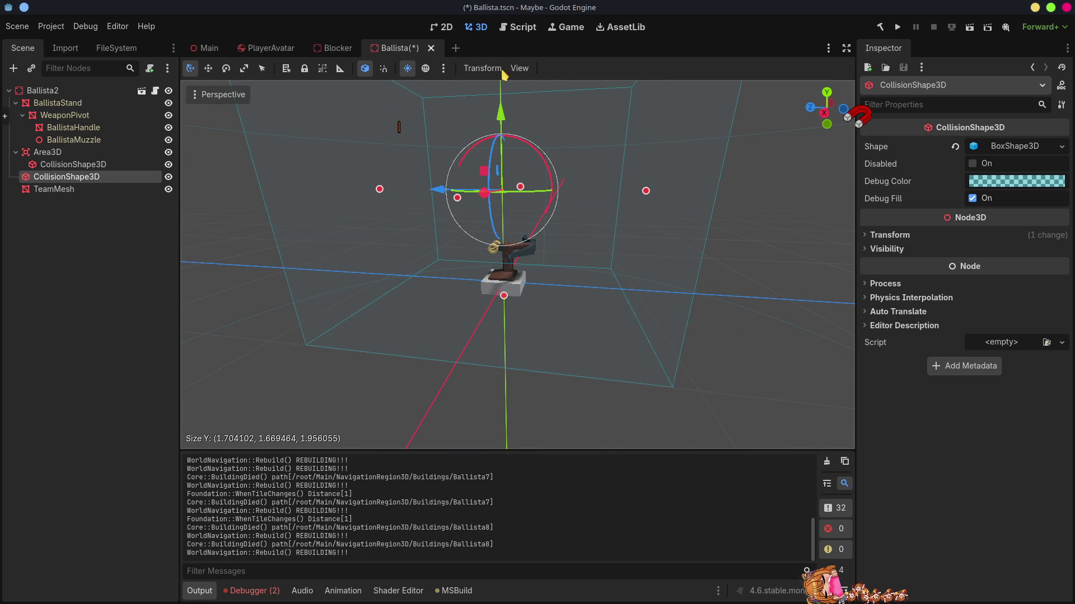
key("ctrl+s")
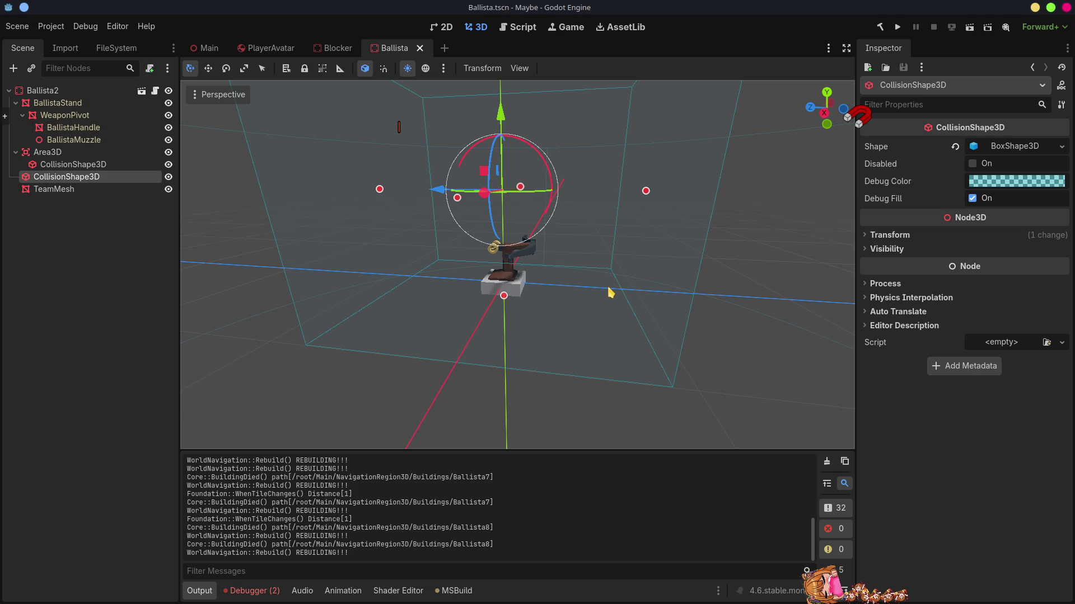
left_click(898, 28)
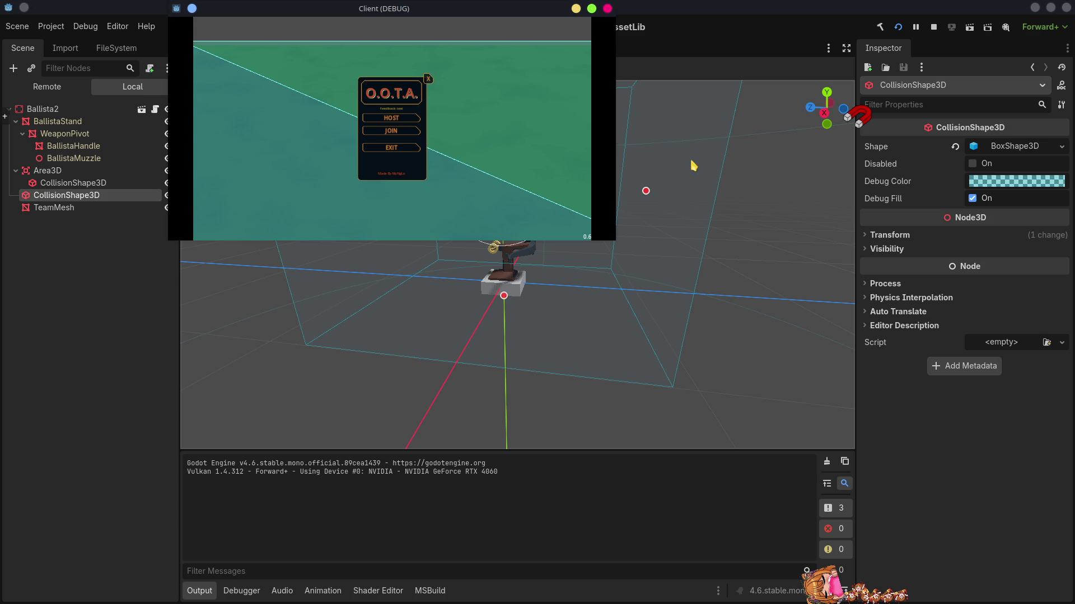
Host a new match and mark the player ready to start.
left_click(392, 118)
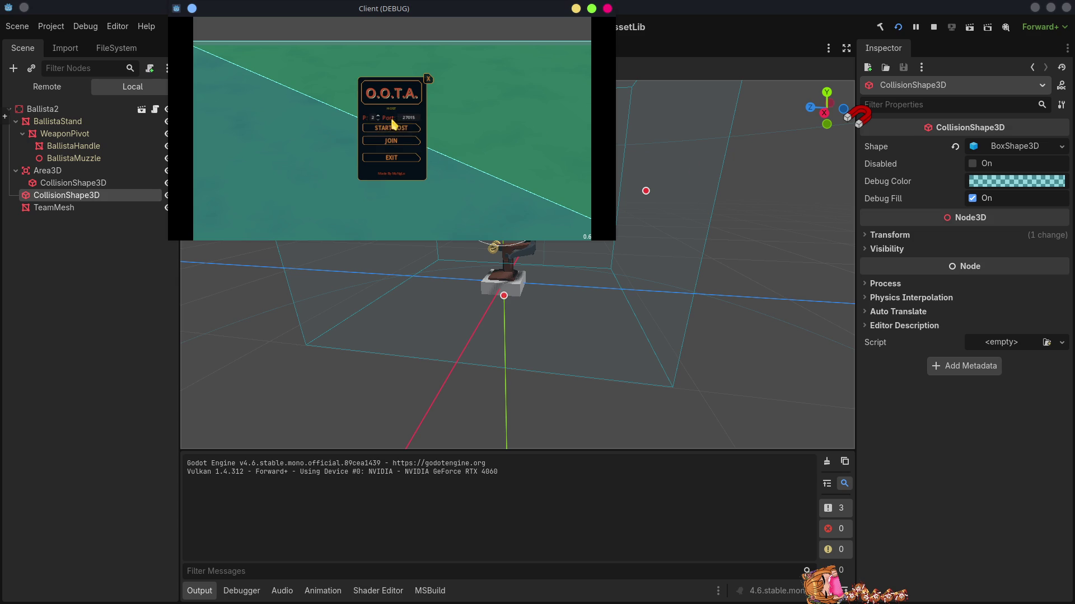
left_click(397, 143)
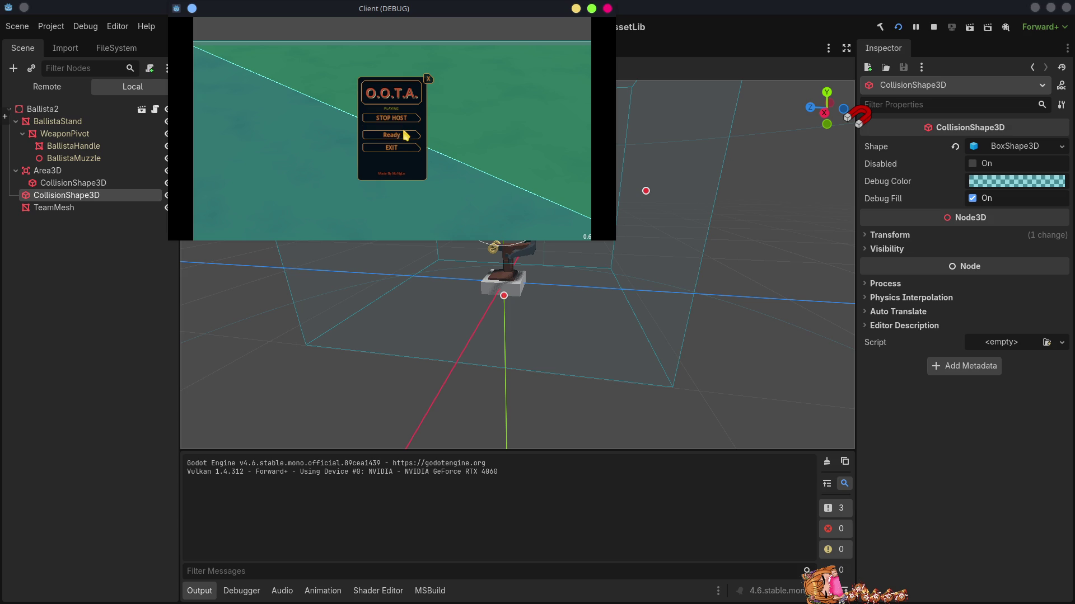
left_click(403, 139)
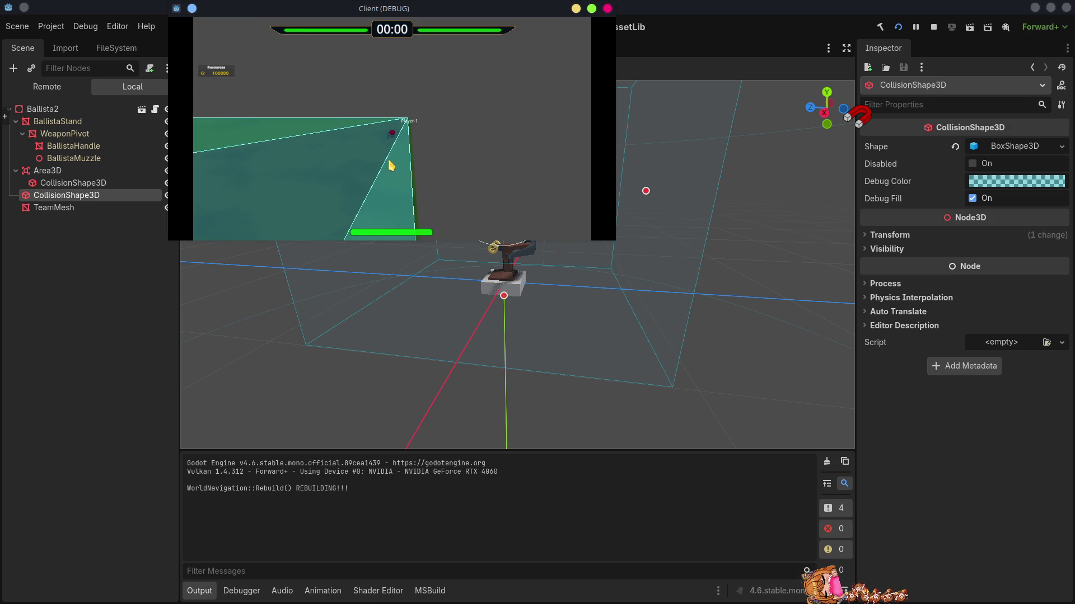
Place three structures in the arena to trigger navmesh rebuilds, then stop the game with F8.
left_click(422, 141)
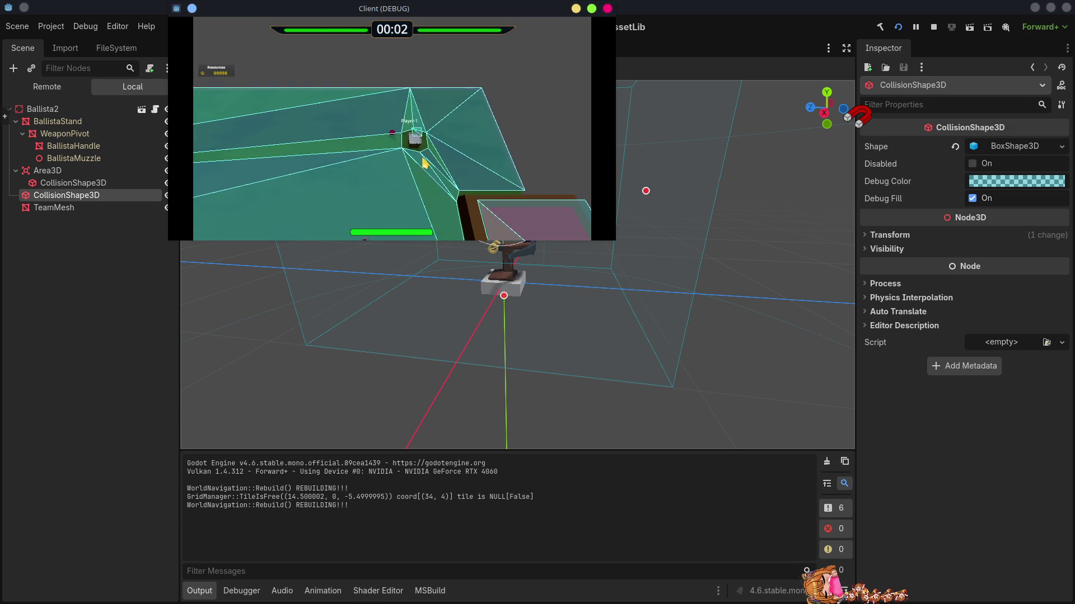
left_click(419, 156)
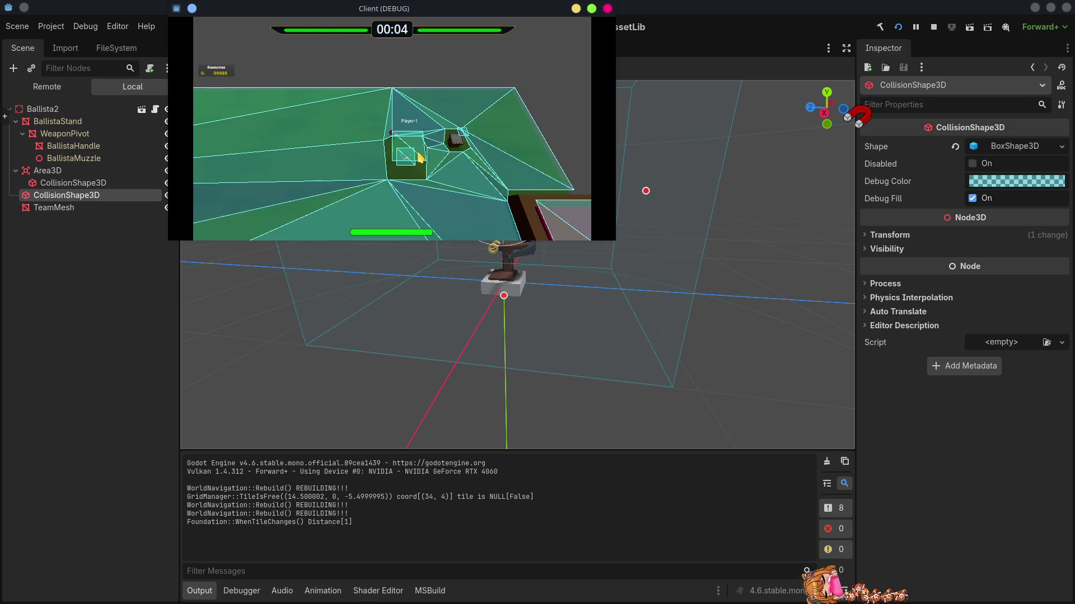
left_click(399, 172)
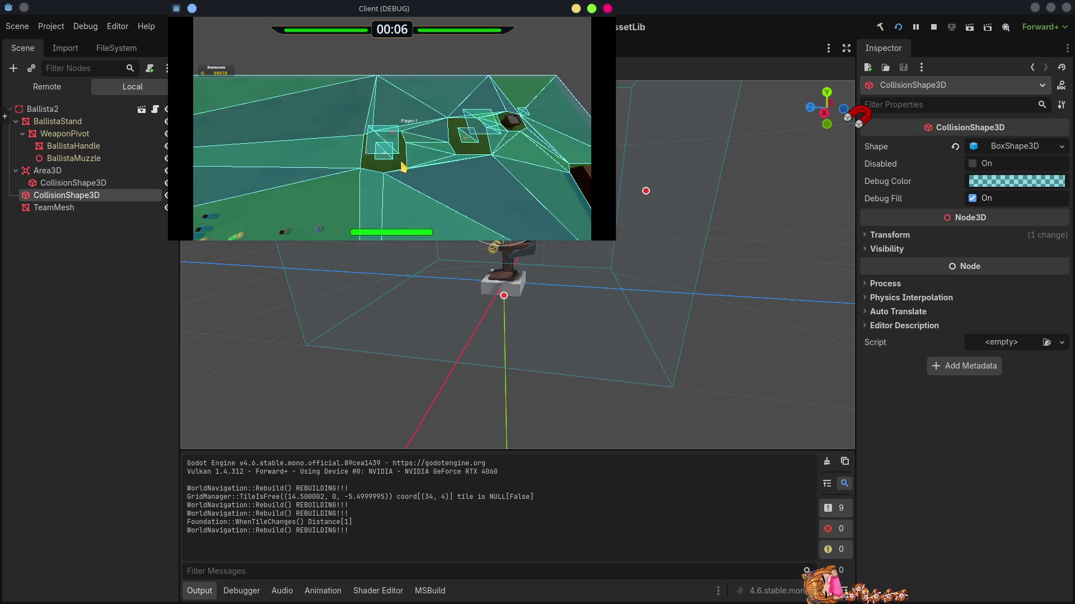
key("F8")
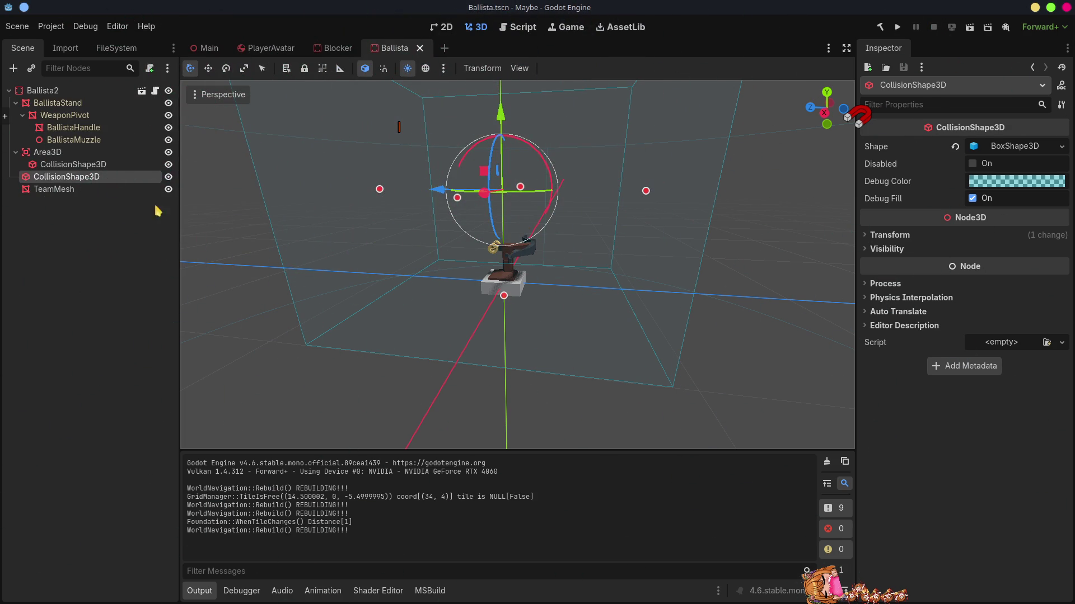
In top view, drag the Ballista collision box handles smaller, trimming its depth to 0.321 m.
left_click(62, 168)
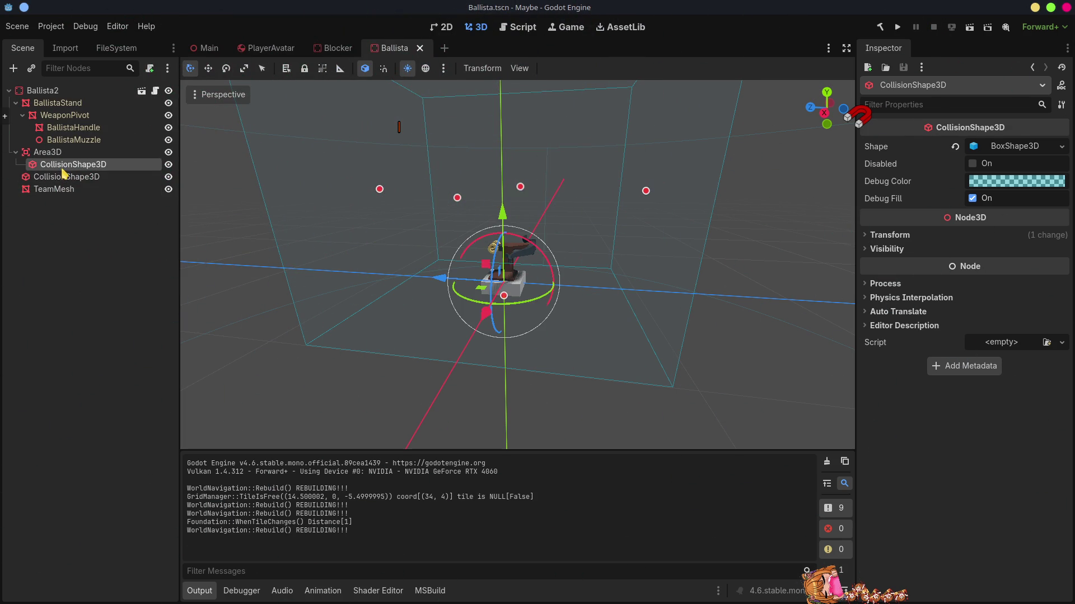
left_click(61, 179)
scroll(538, 241, "down", 5)
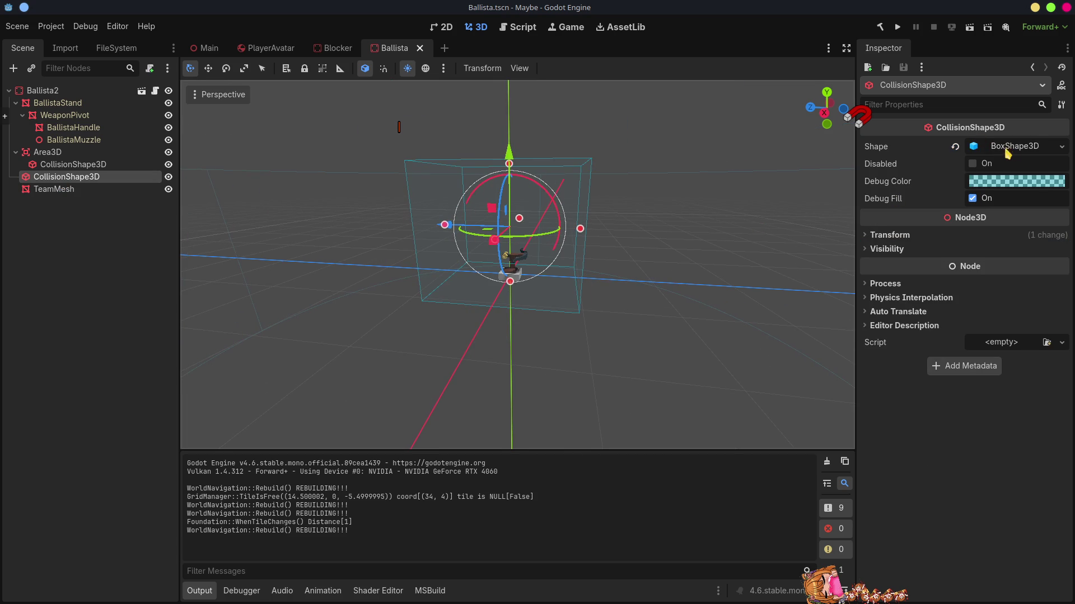
key("KP_7")
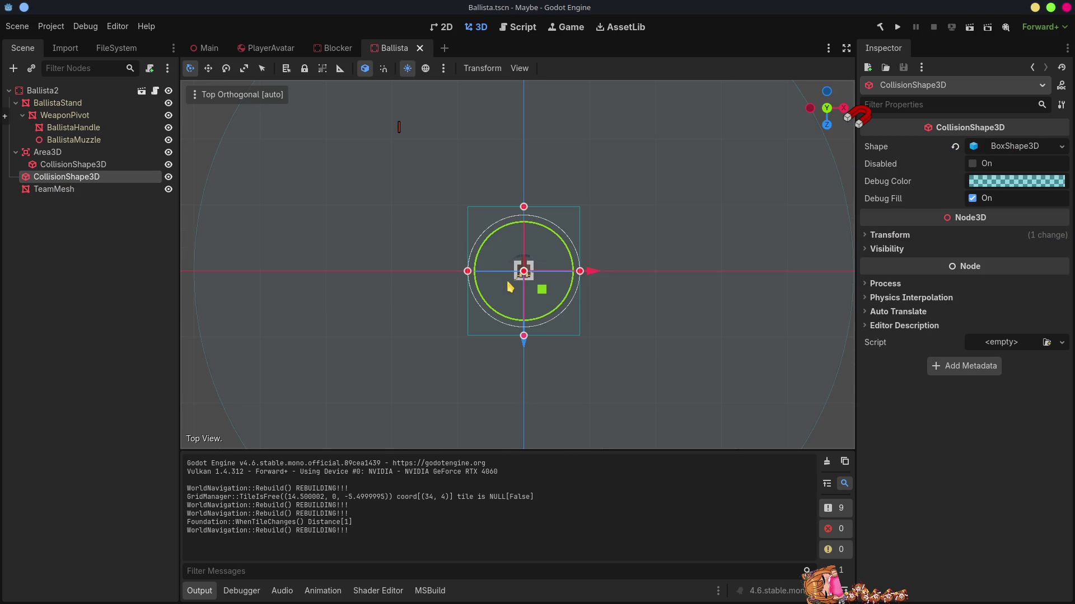
scroll(558, 223, "up", 5)
left_click_drag(535, 120, 551, 252)
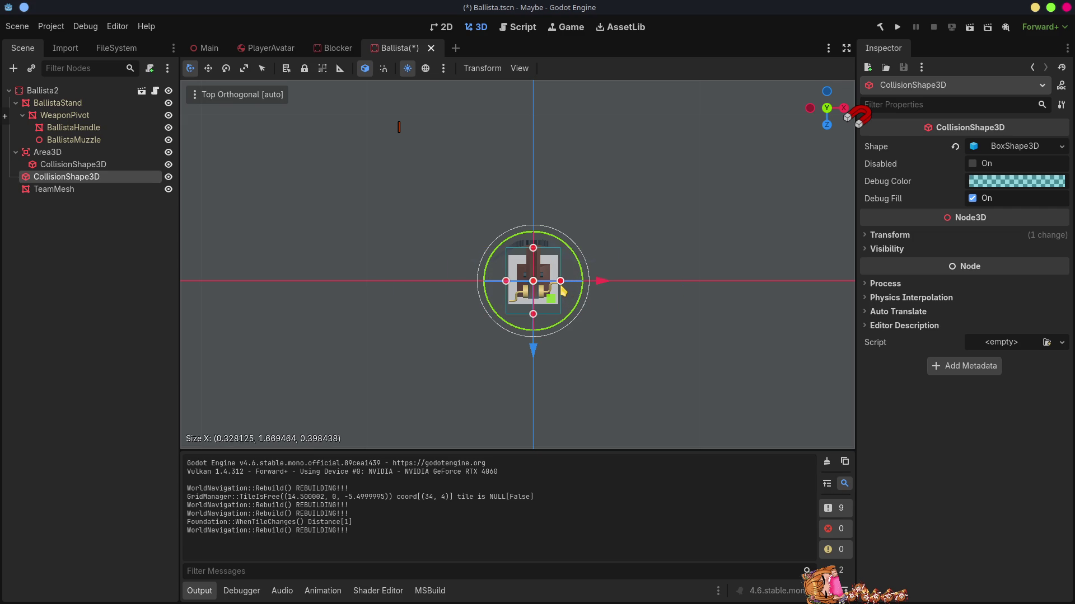
scroll(563, 341, "up", 4)
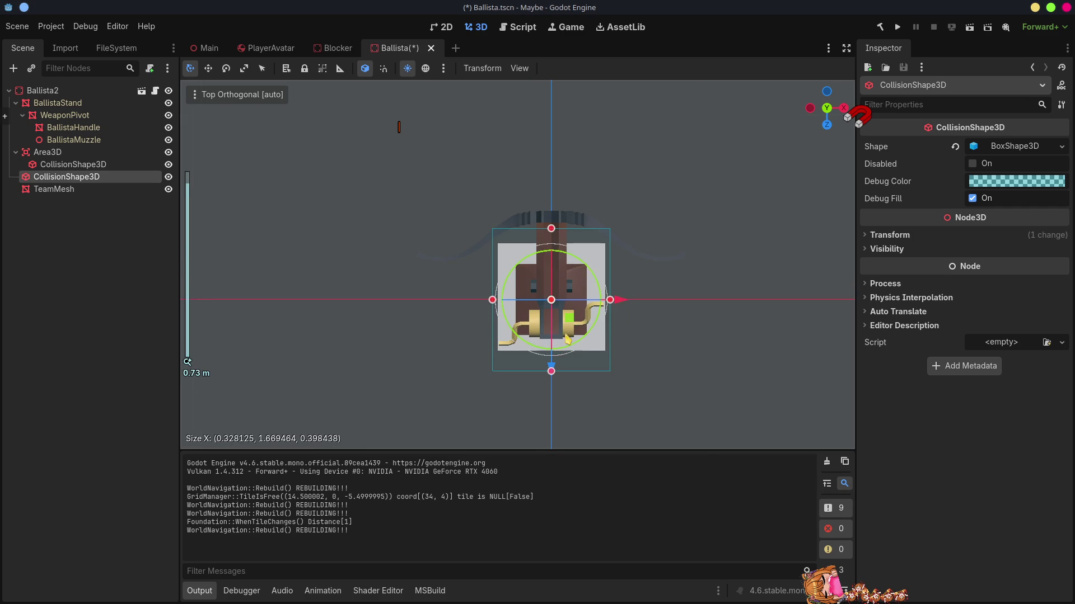
left_click_drag(552, 241, 553, 248)
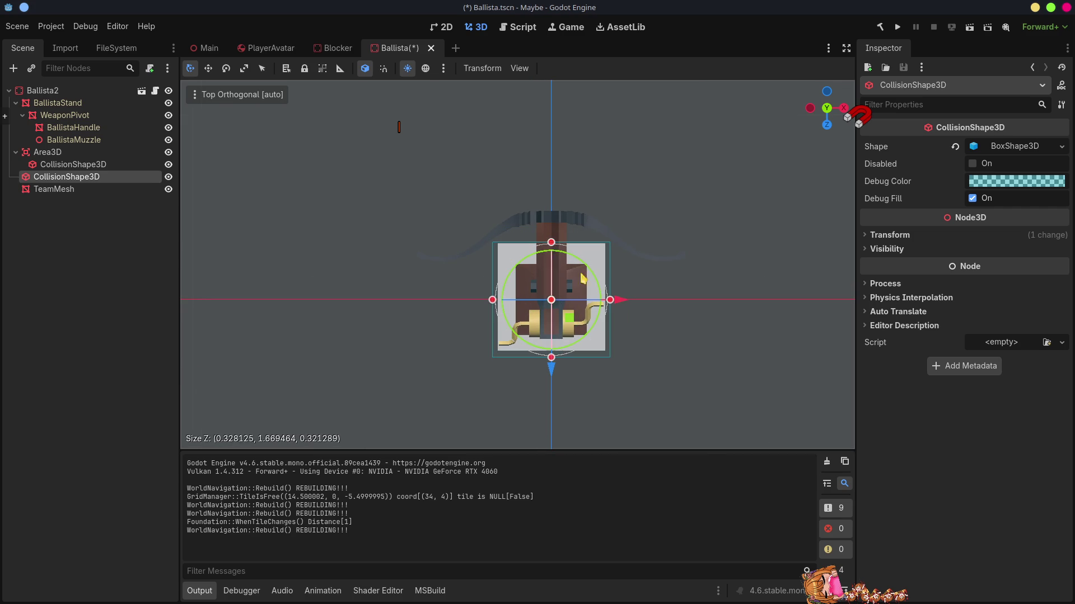
scroll(605, 314, "down", 4)
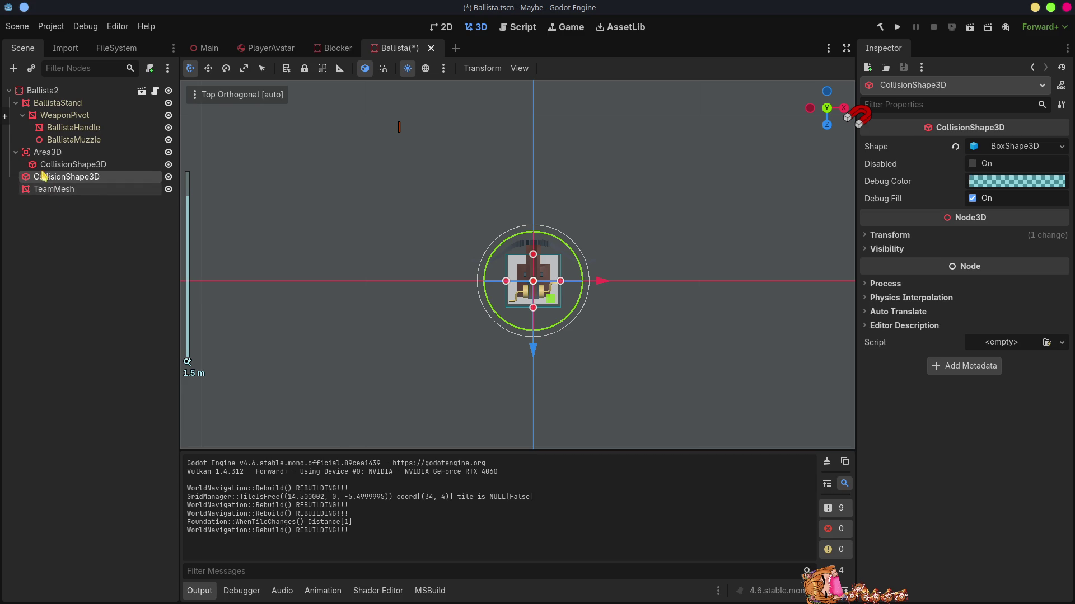
mouse_move(528, 405)
left_mouse_down()
mouse_move(665, 268)
mouse_move(667, 234)
left_mouse_up()
scroll(627, 224, "down", 5)
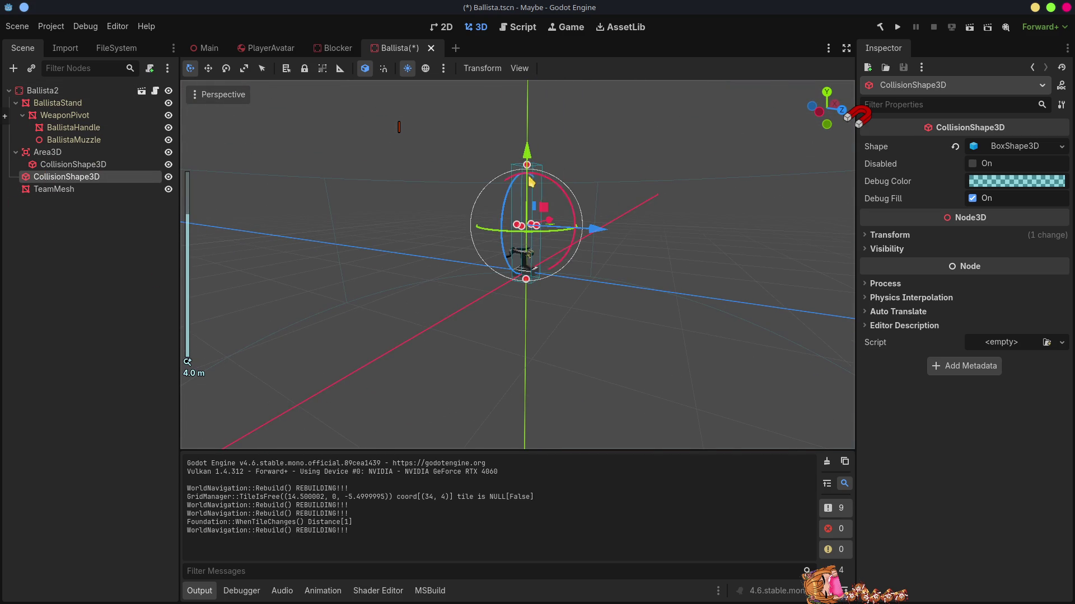
left_click_drag(532, 171, 528, 217)
Set the box's Y size to 1.0 and its Y position to 0.5 in the Inspector, and save.
left_click(1014, 148)
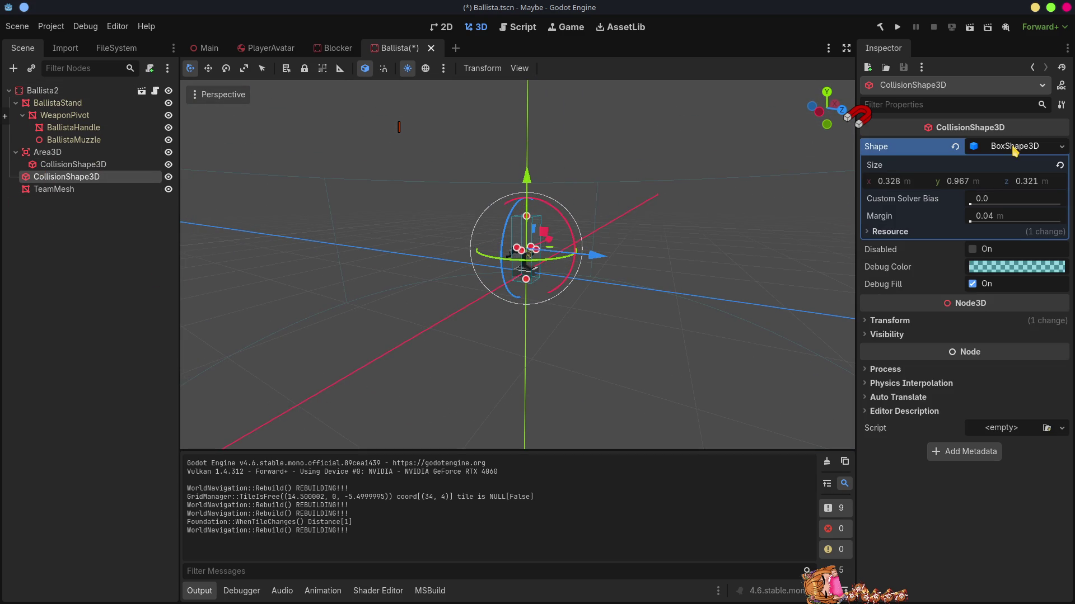
left_click(968, 183)
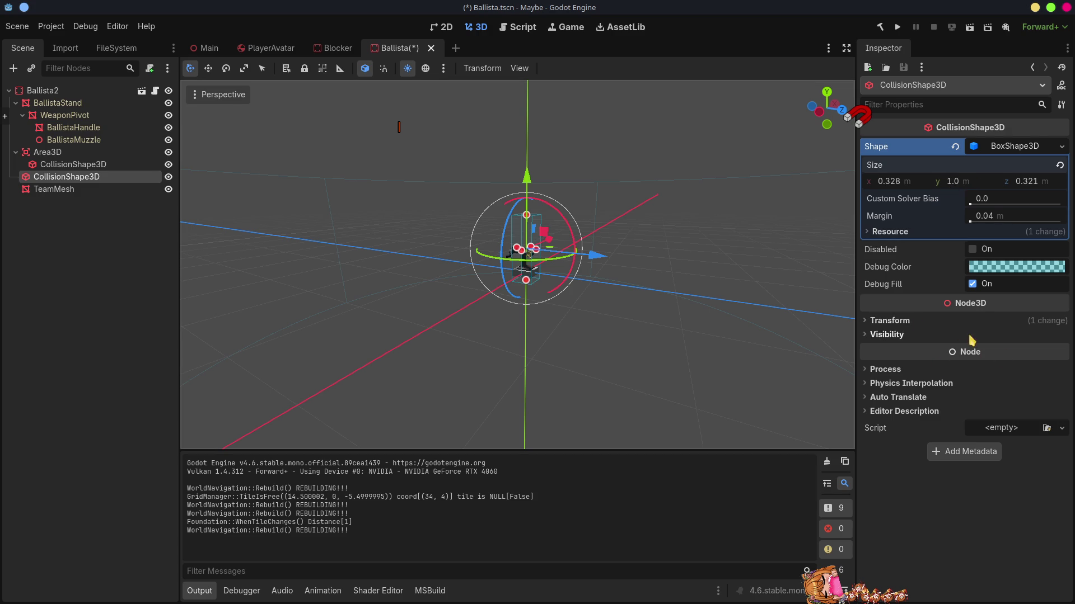
left_click(912, 321)
left_click(960, 356)
mouse_move(603, 338)
left_mouse_down()
mouse_move(683, 305)
mouse_move(675, 297)
left_mouse_up()
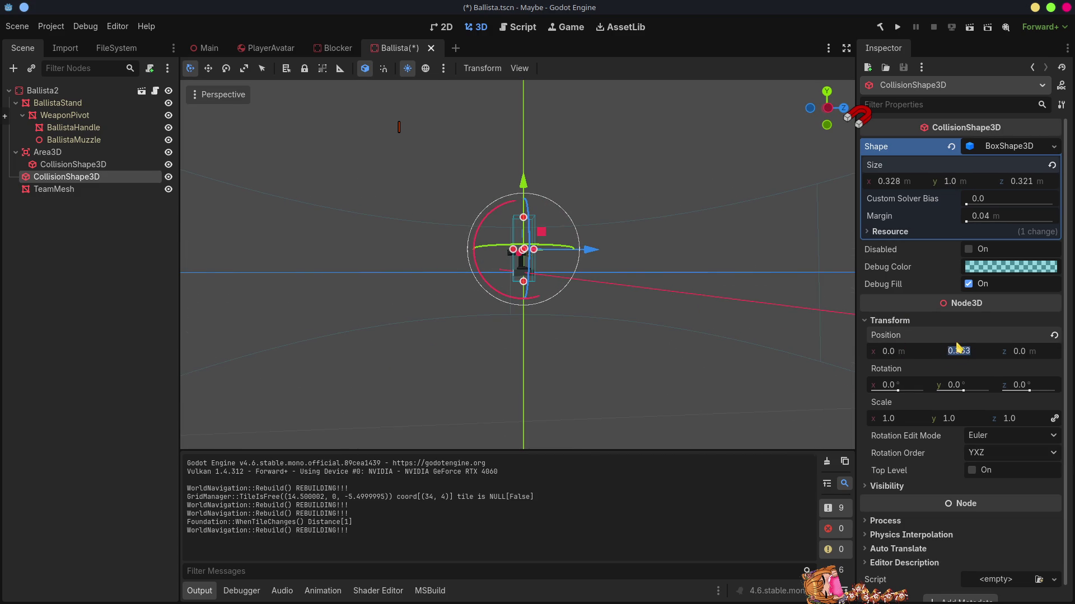
type("0.38")
key("Return")
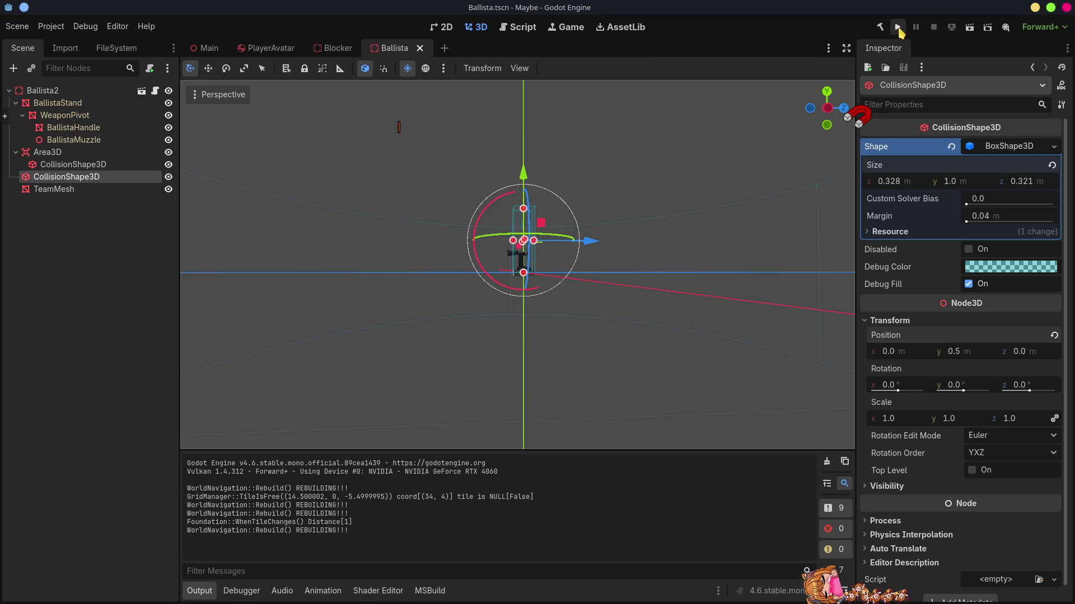
Run the project and host a new match.
left_click(898, 28)
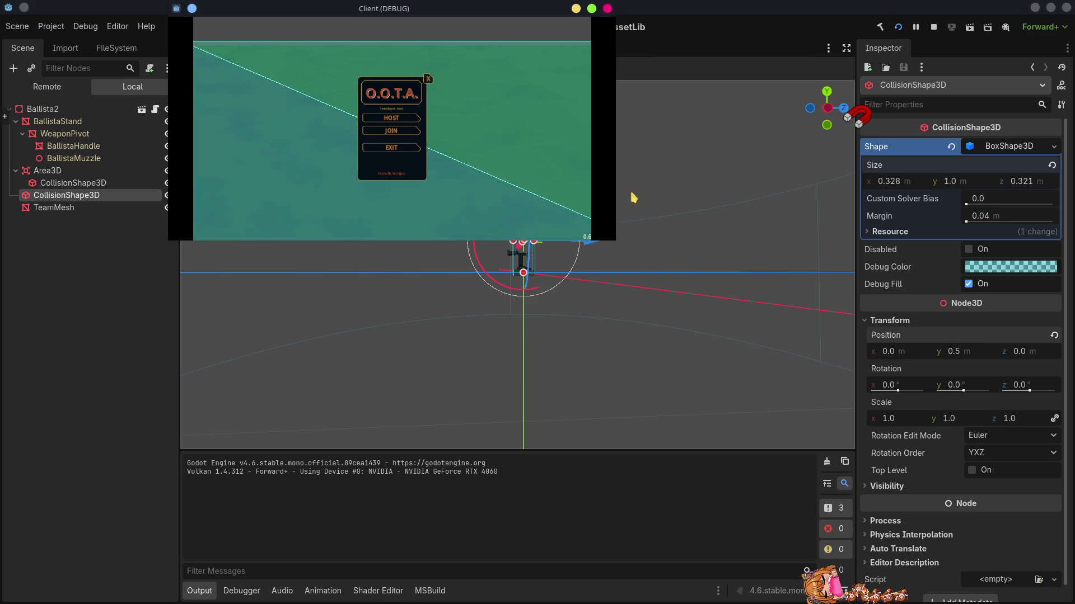
left_click(399, 123)
left_click(391, 128)
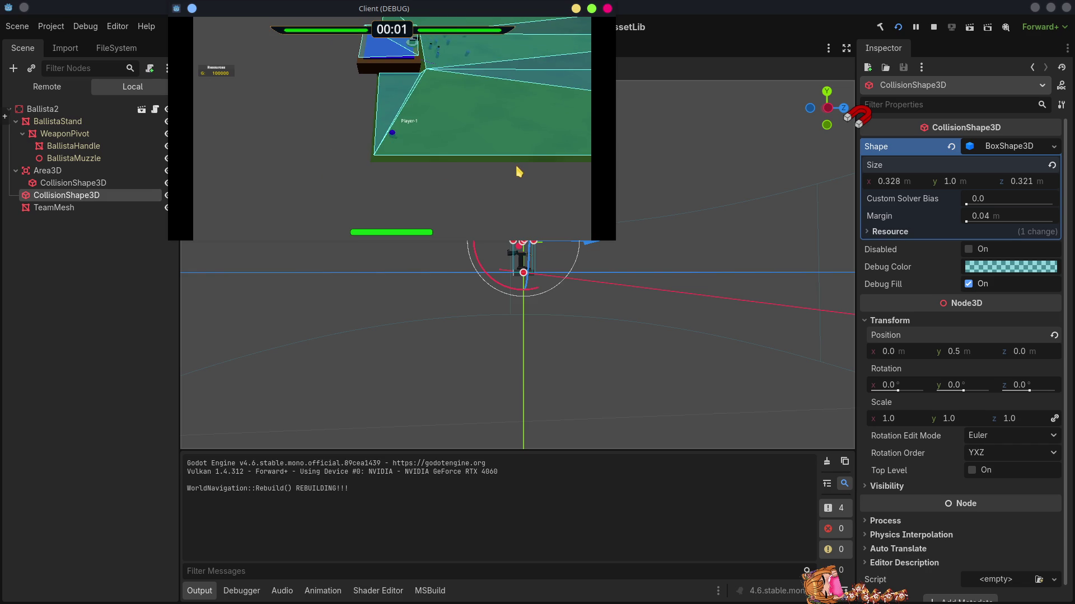
Move Player-1 and place six structures in a line beside it.
key("d")
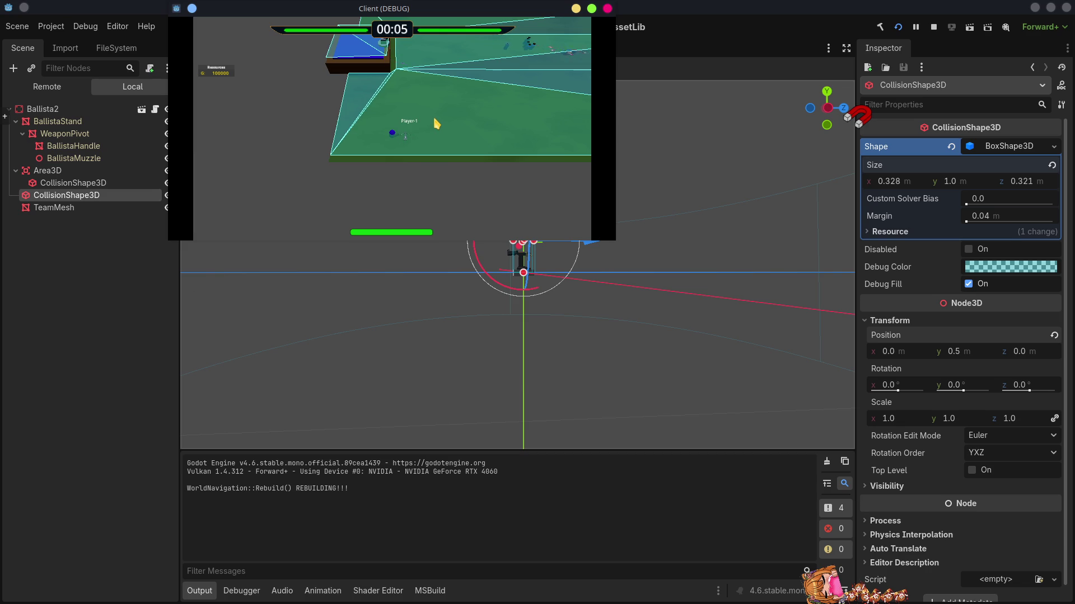
left_click(432, 116)
left_click(425, 140)
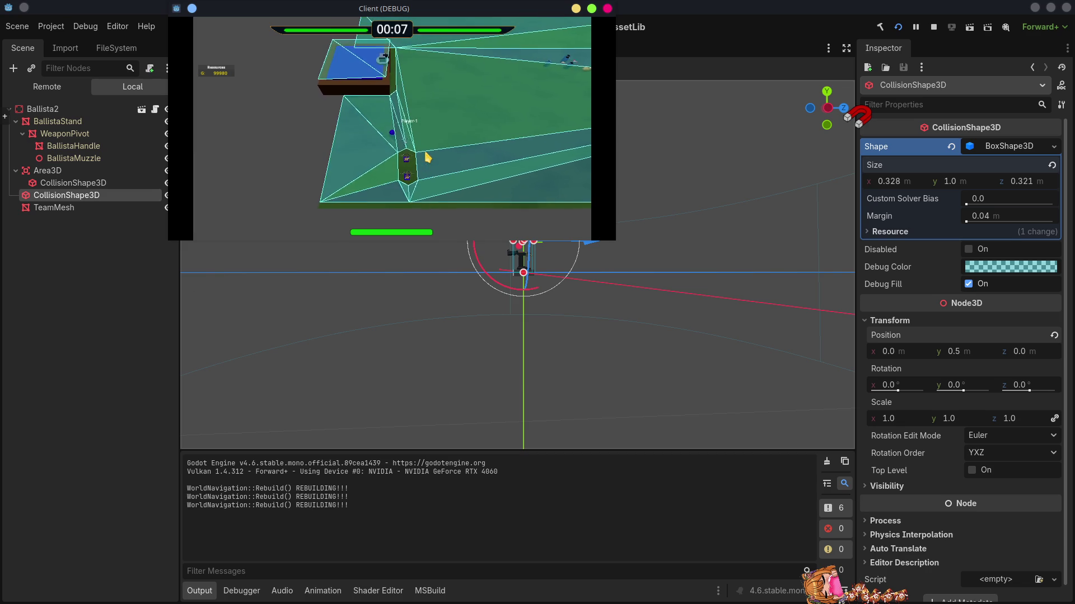
left_click(420, 161)
left_click(419, 150)
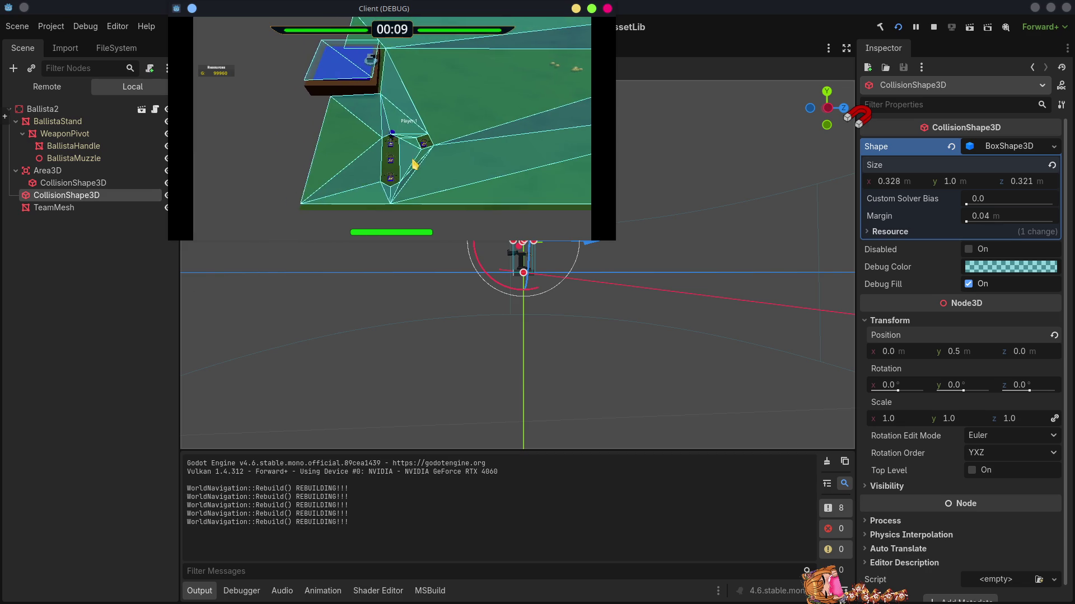
left_click(417, 151)
left_click(373, 162)
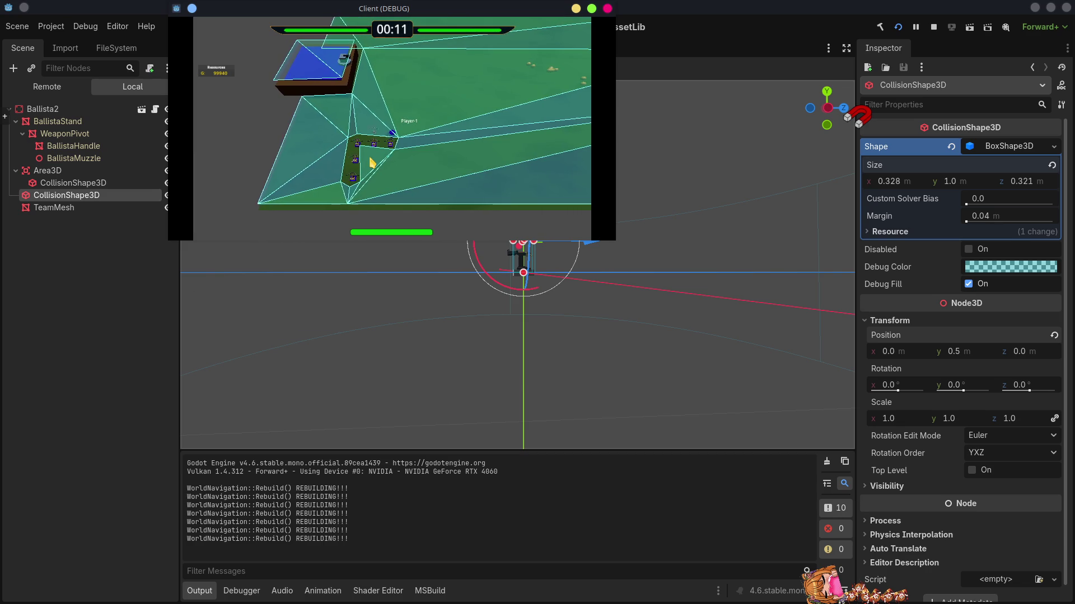
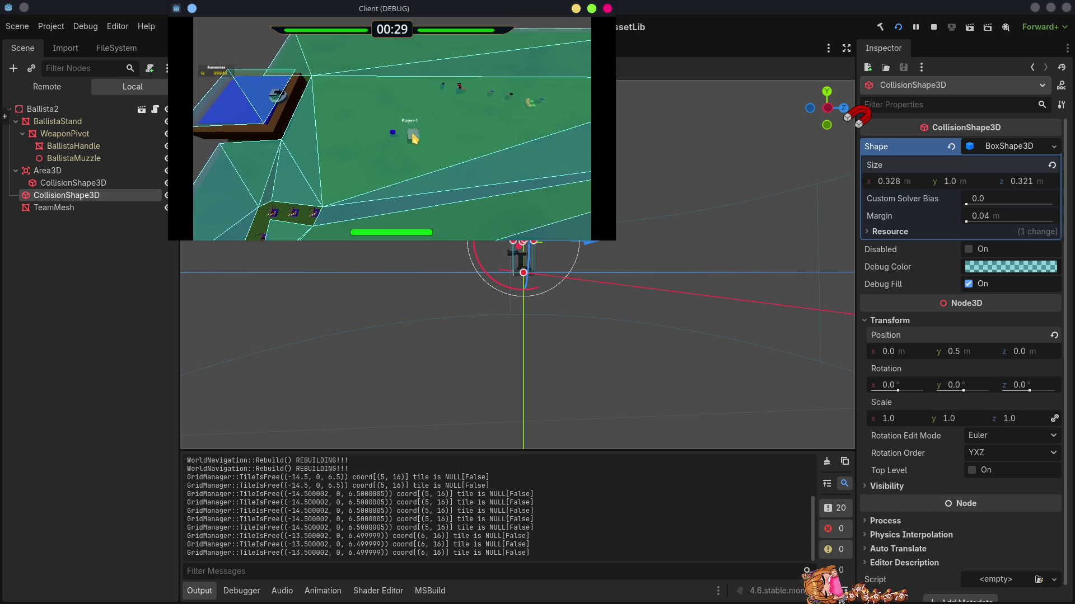
Place a first block on the map in the debug client and move the player around it.
left_click(405, 143)
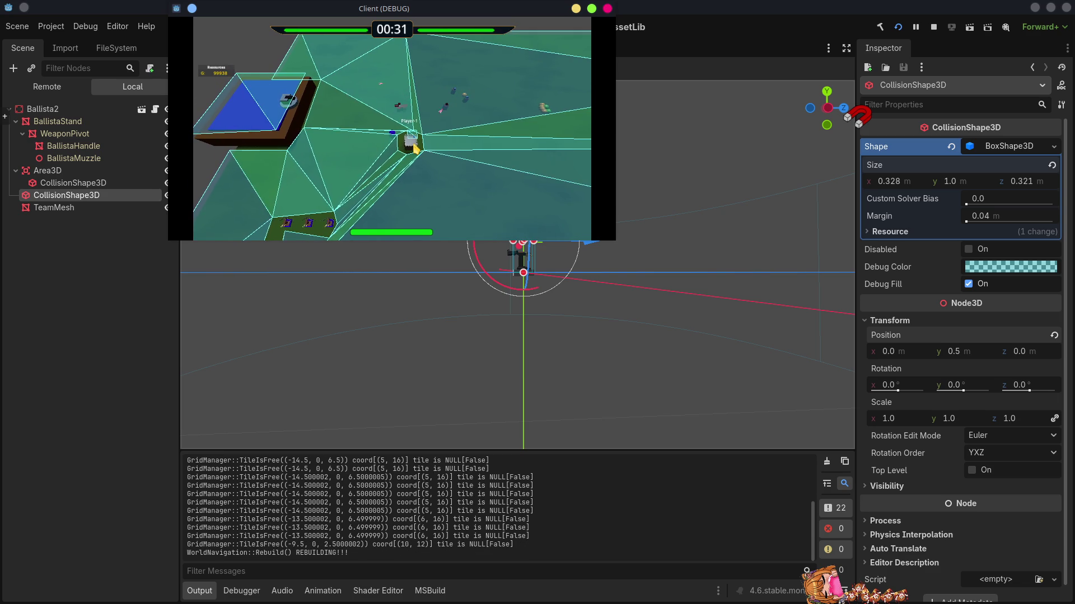
key("s")
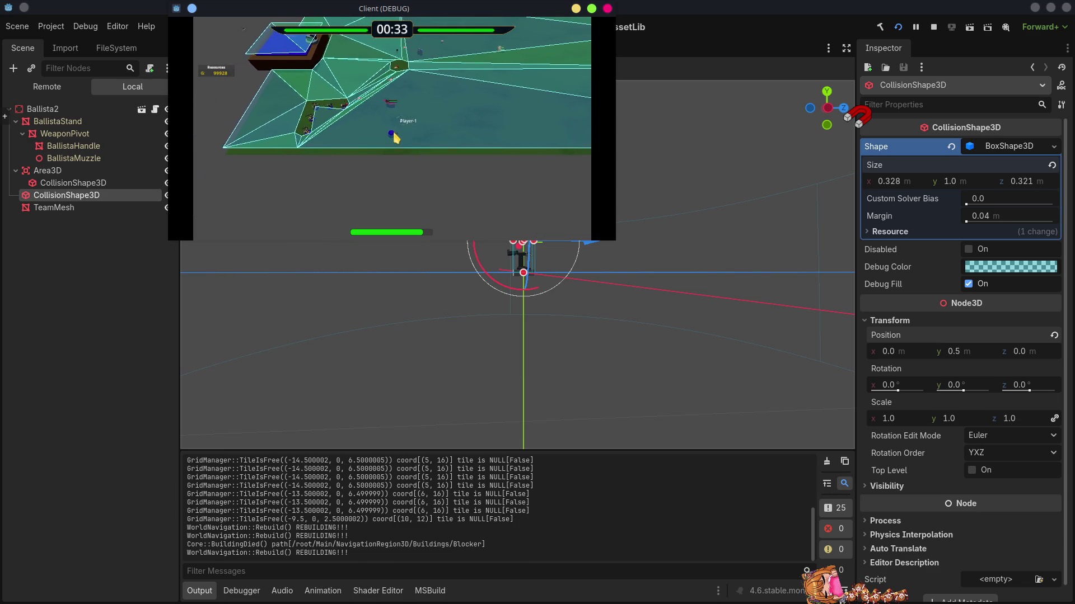
key("w")
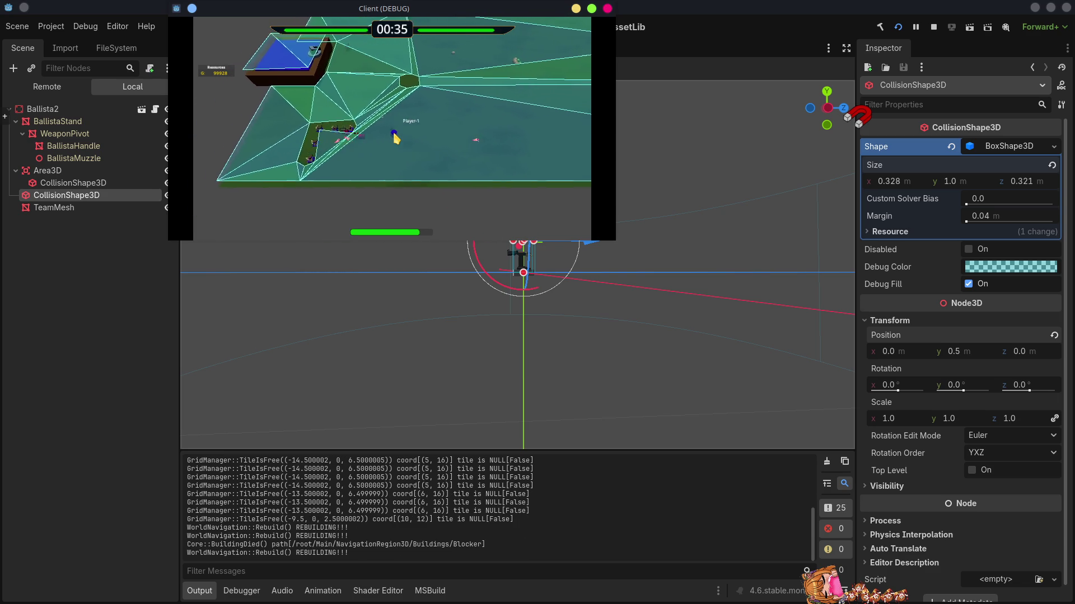
key("a")
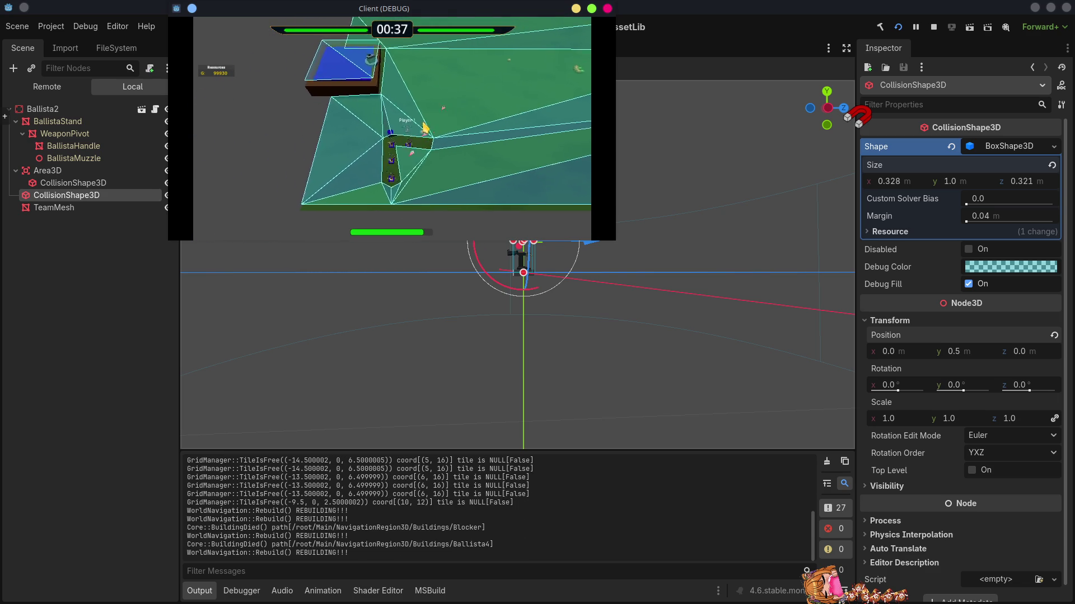
key("a")
key("d")
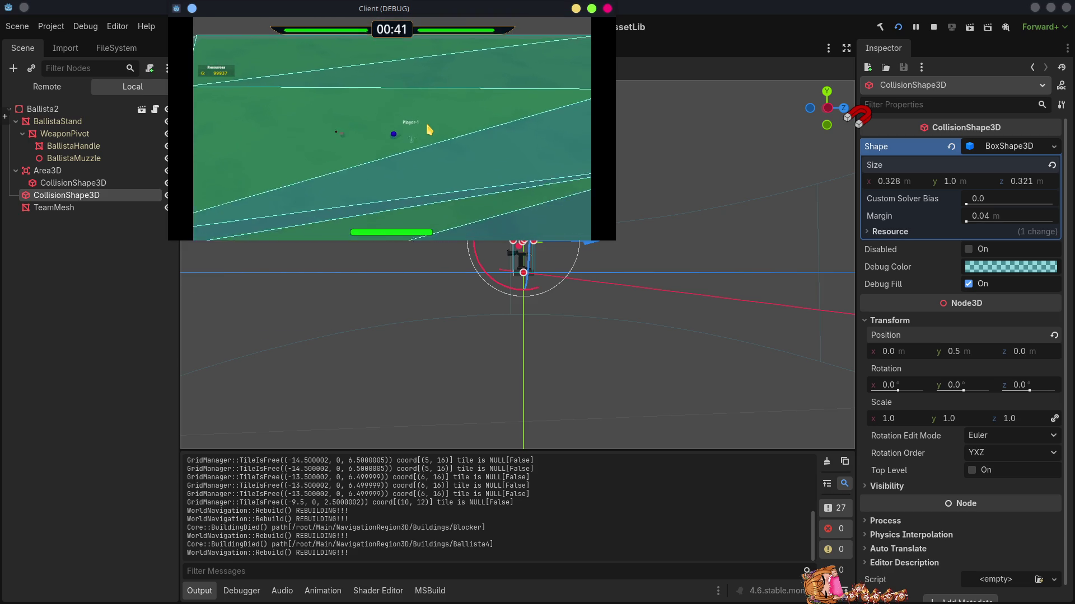
Place five more buildings on the open ground near the foundation area.
left_click(429, 131)
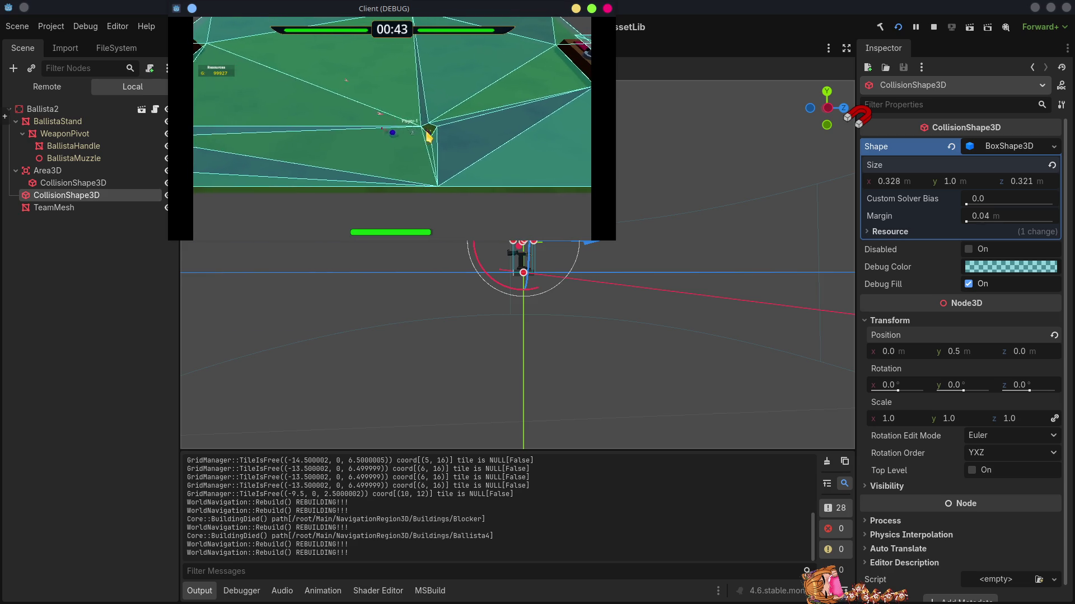
left_click(429, 134)
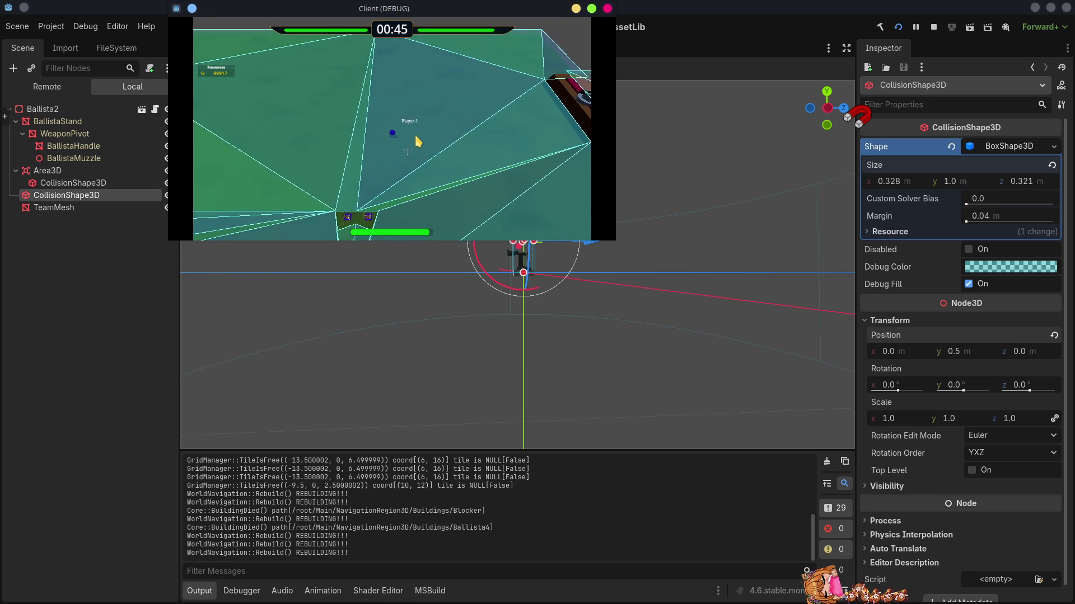
left_click(417, 136)
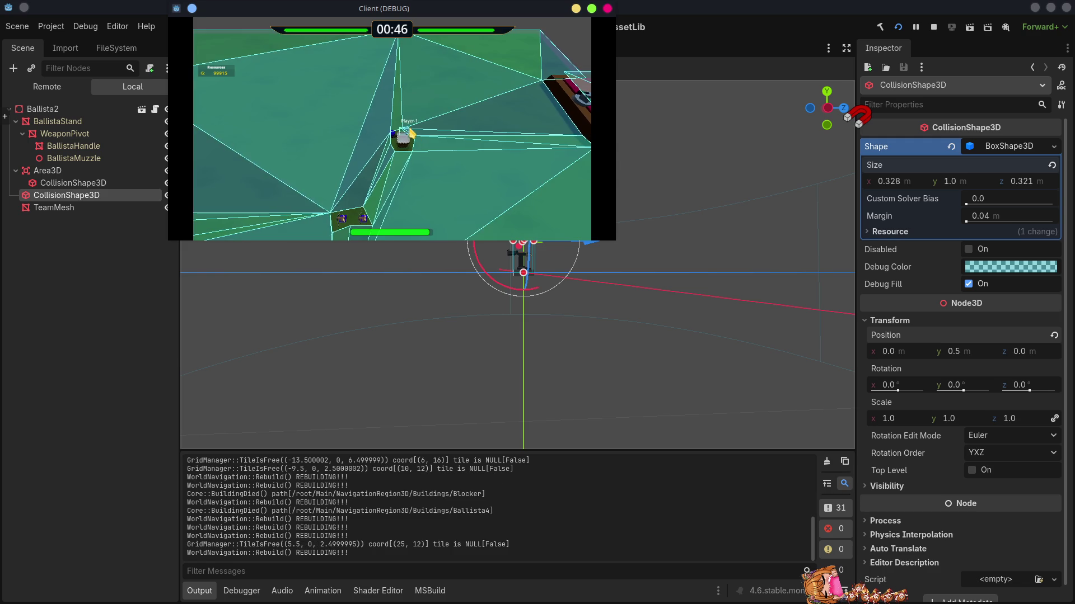
left_click(415, 118)
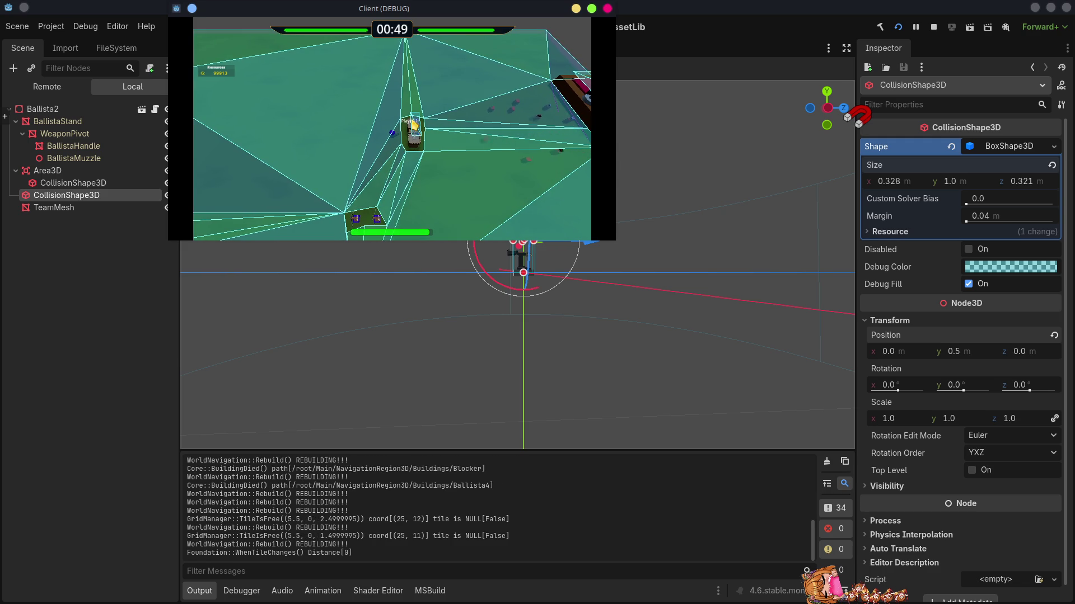
left_click(417, 126)
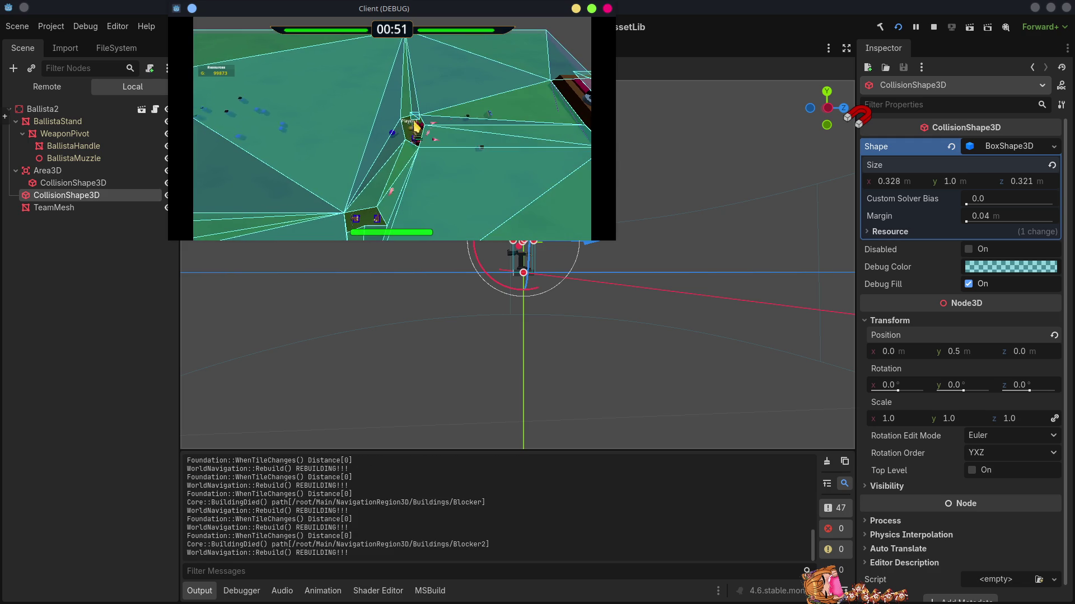
key("a")
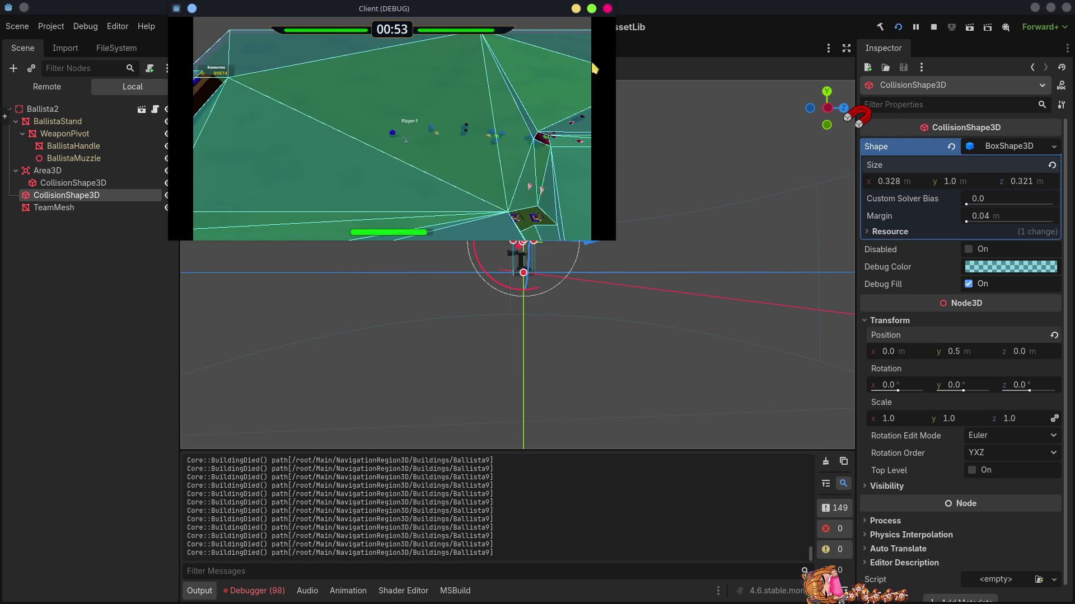
Maximize the game window and move the player around the map between the towers and enemy wall.
left_click(591, 9)
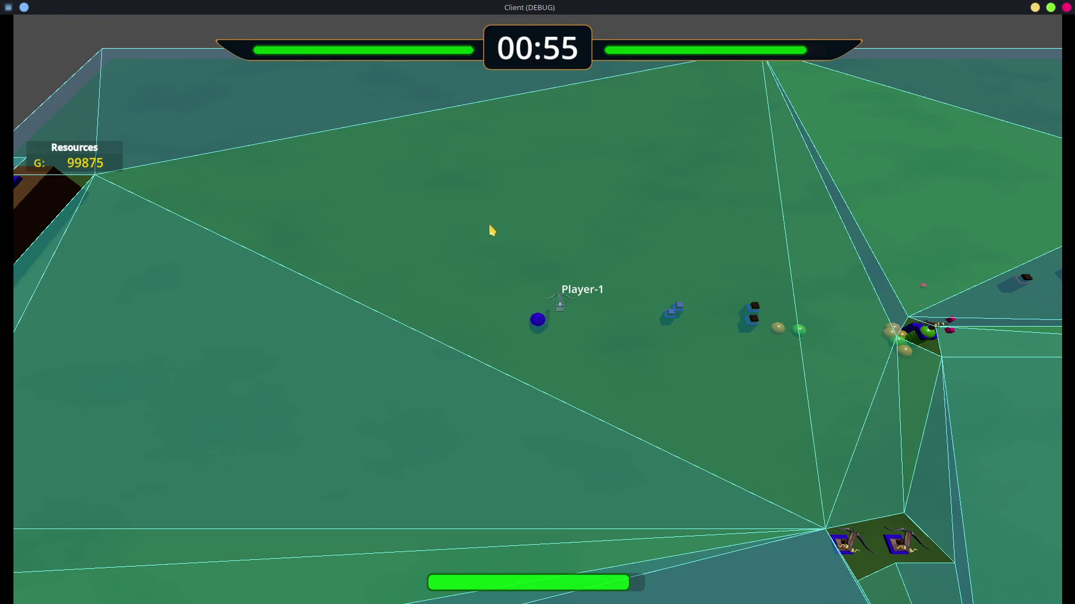
key("w")
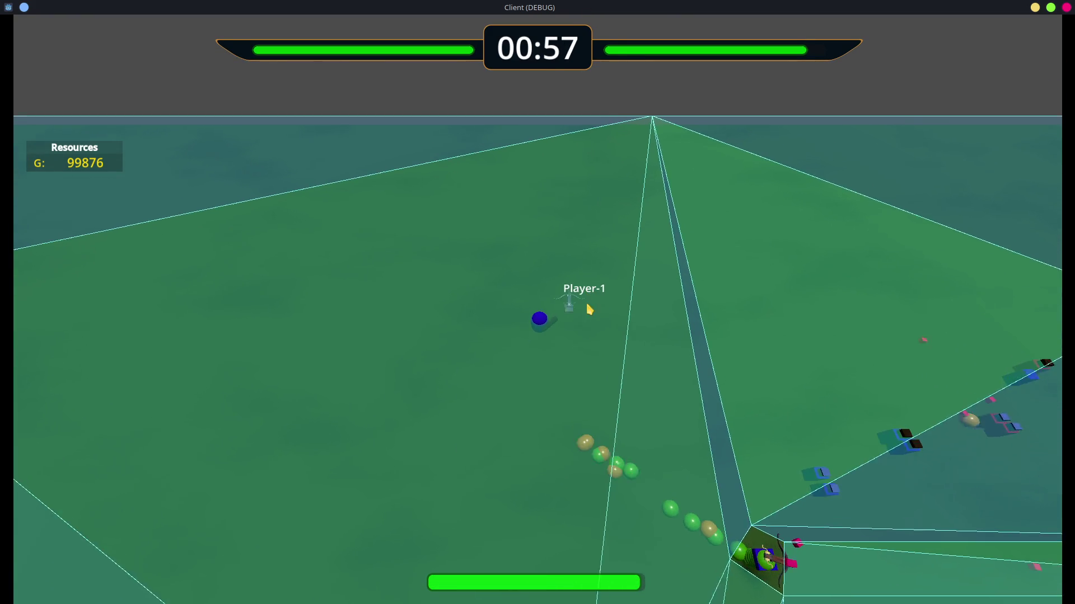
key("s")
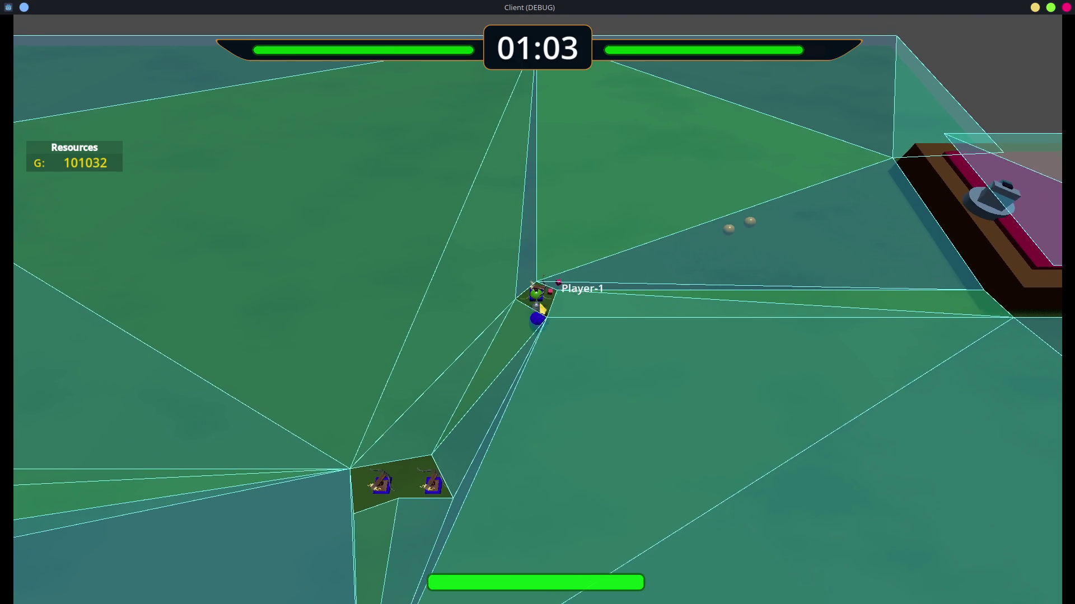
key("w")
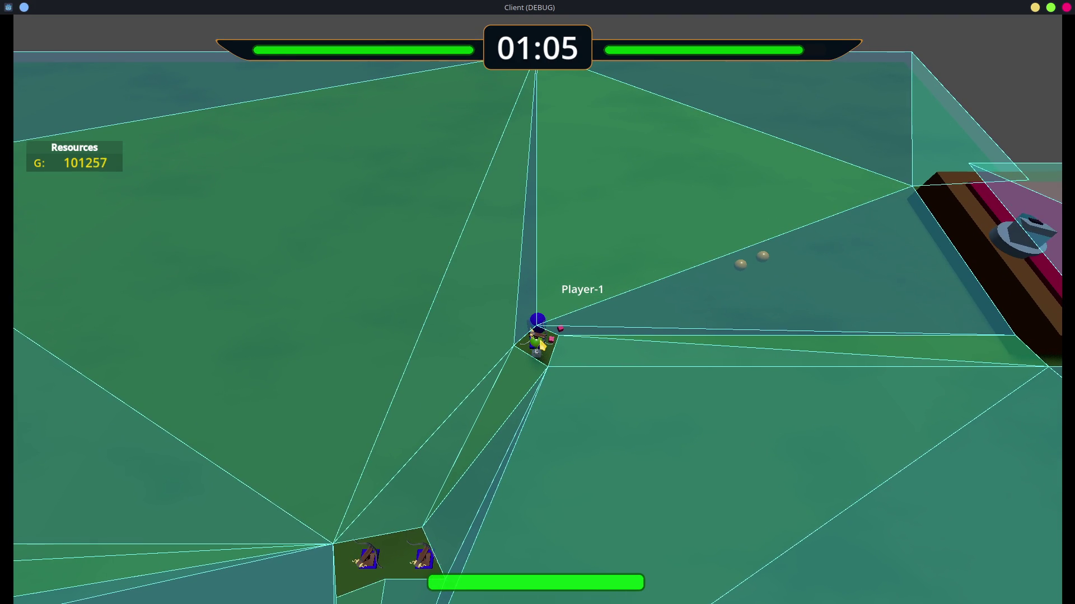
key("d")
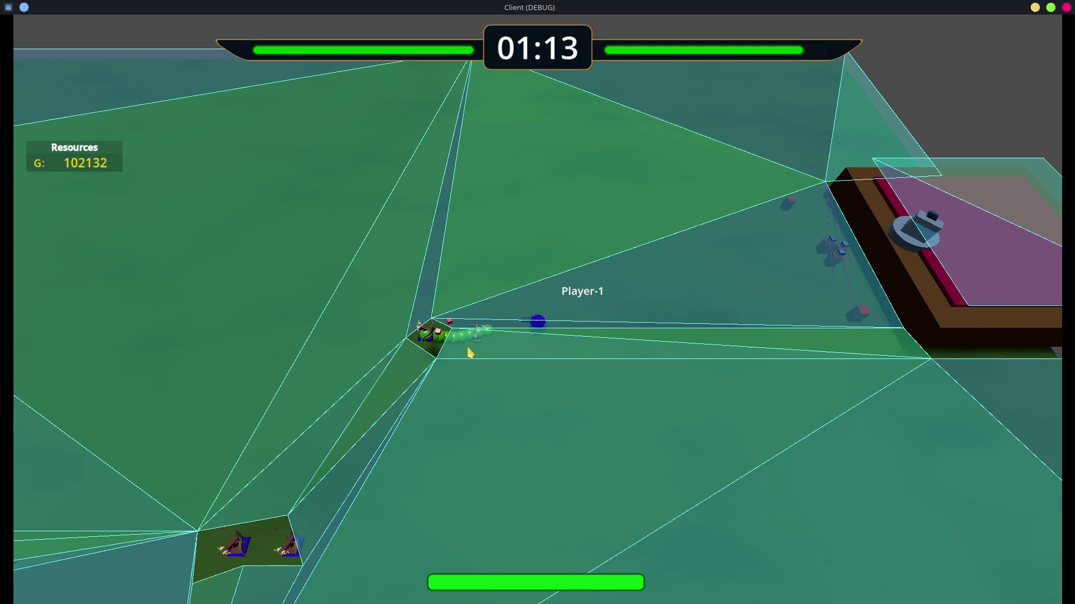
key("s")
key("a")
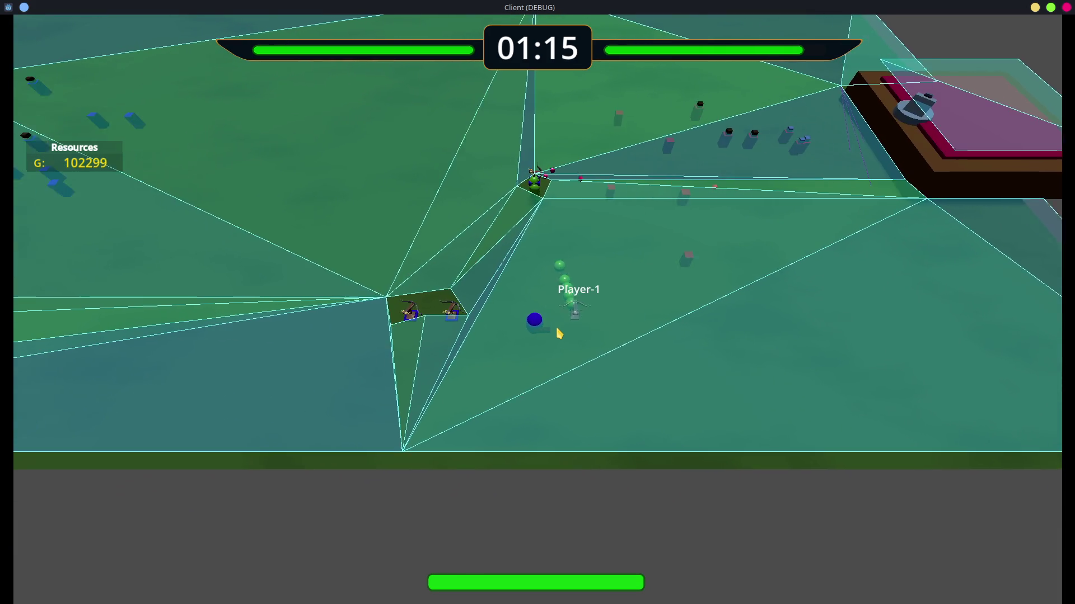
key("w")
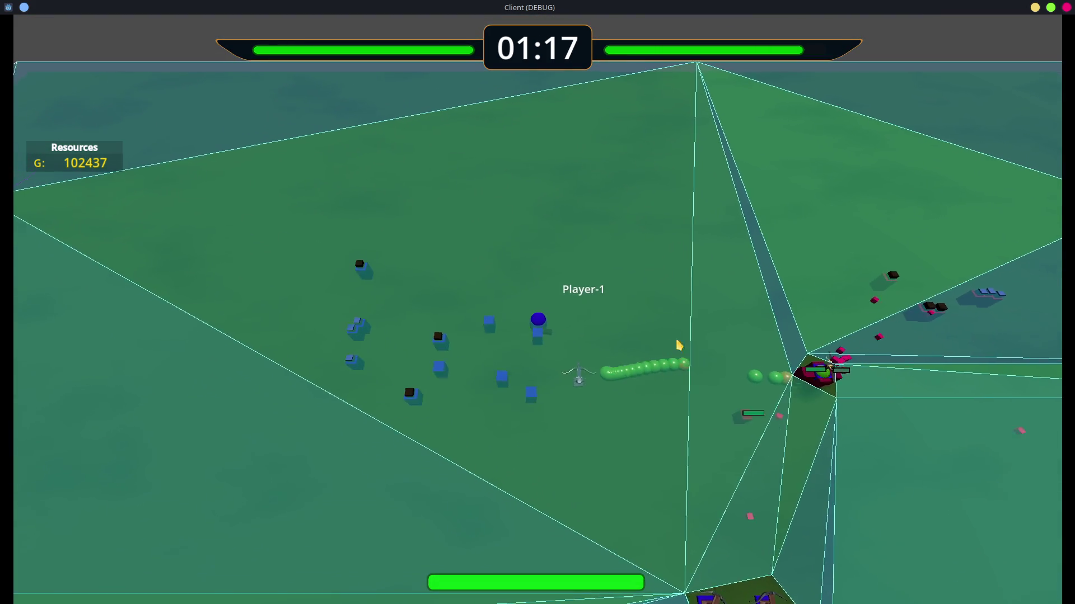
key("d")
key("s")
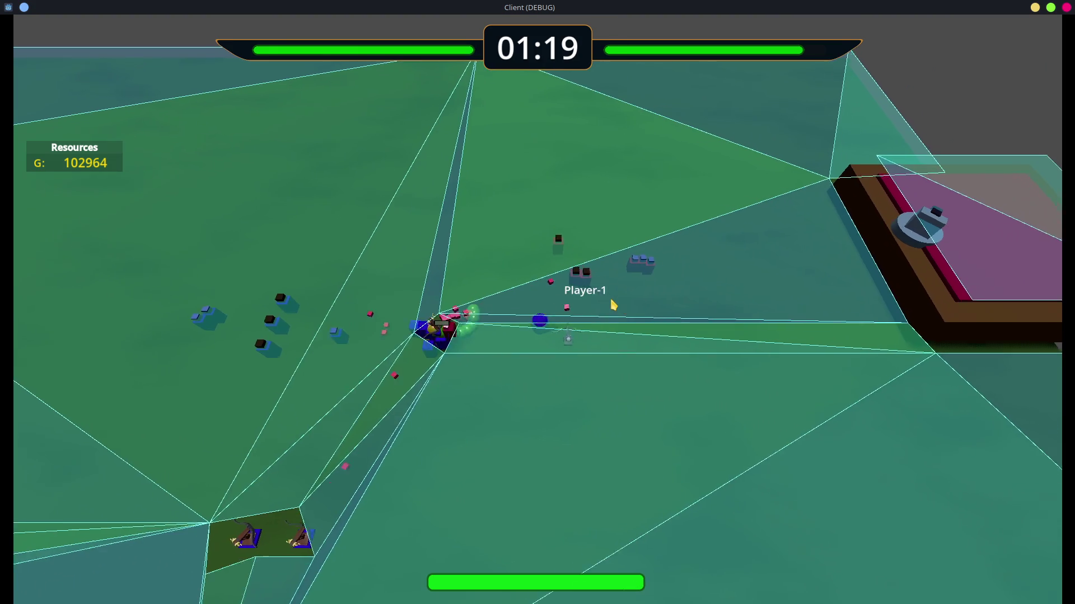
key("a")
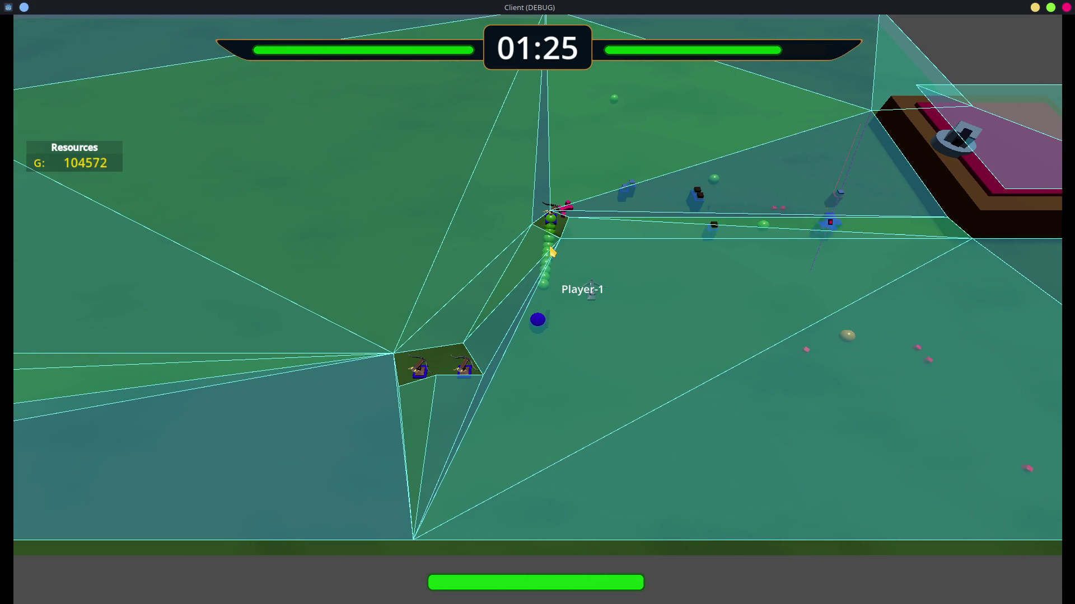
key("d")
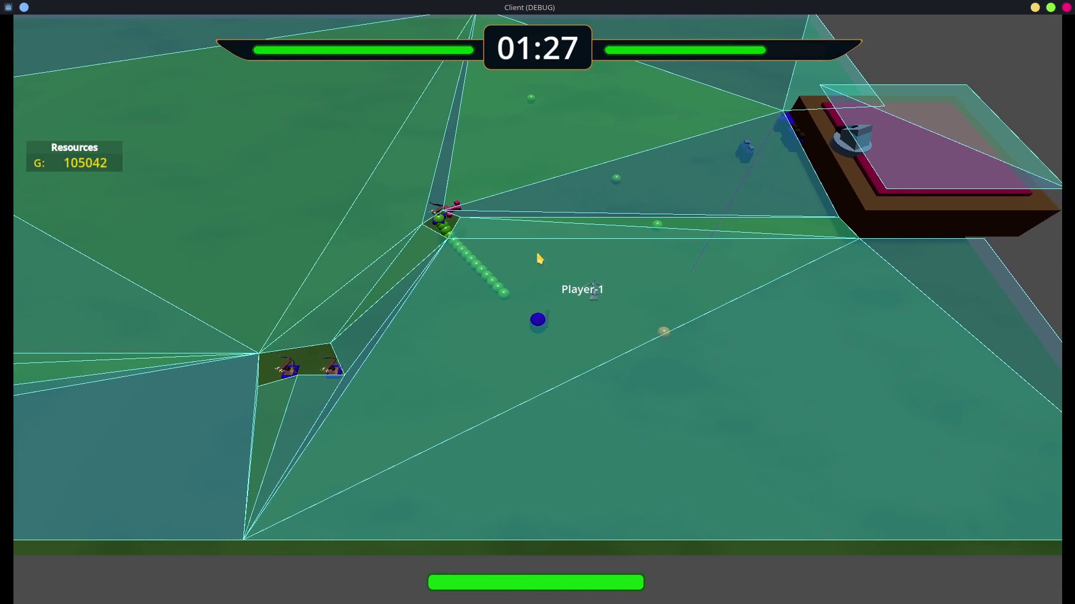
key("a")
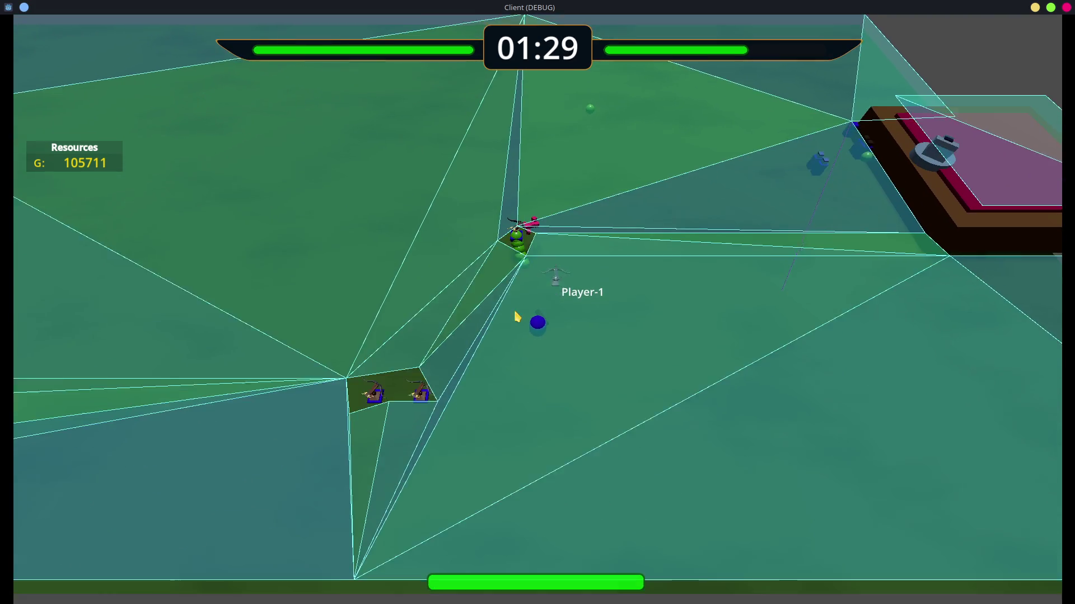
Keep moving the player toward the enemy base, pan the camera, then close the game window.
key("s")
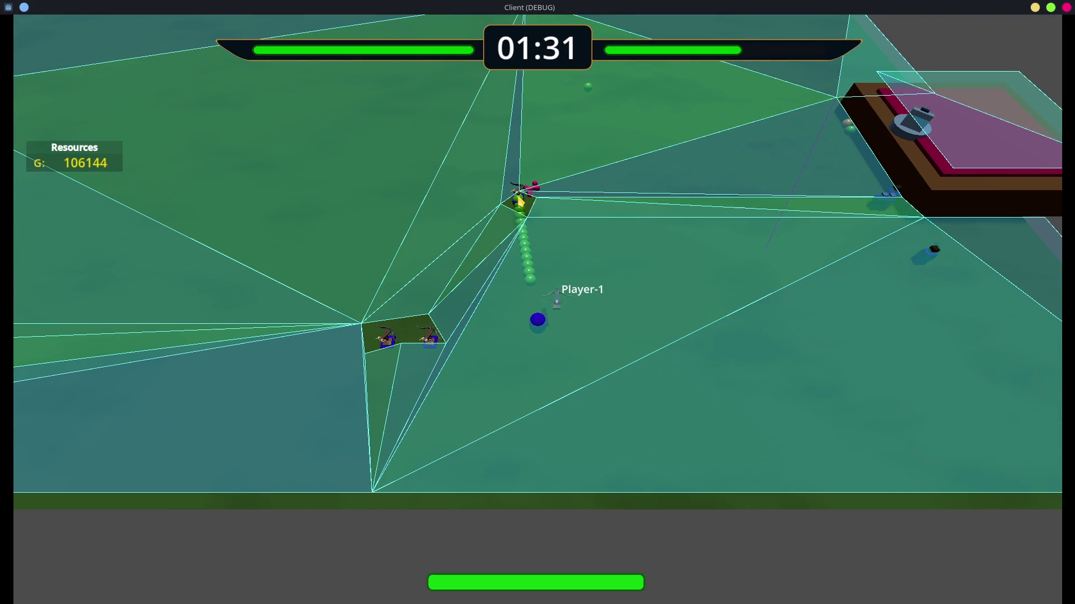
key("d")
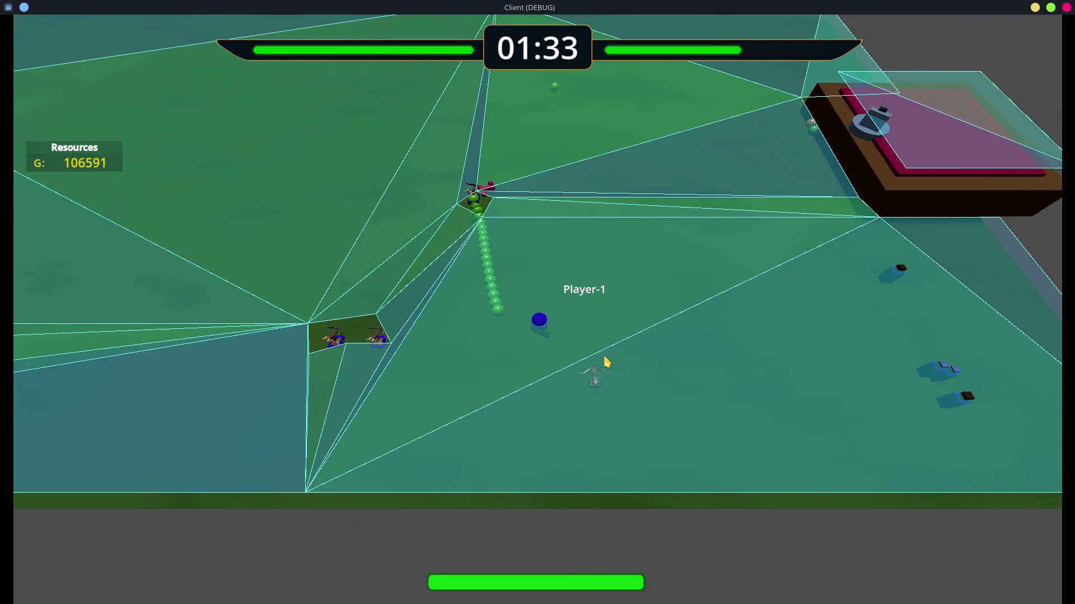
key("a")
key("w")
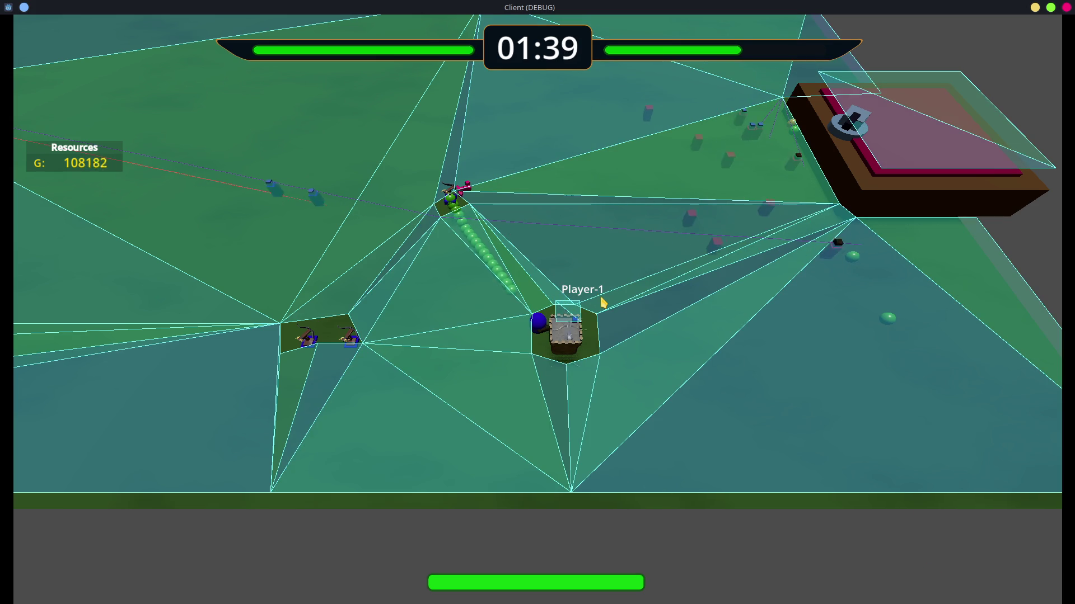
key("s")
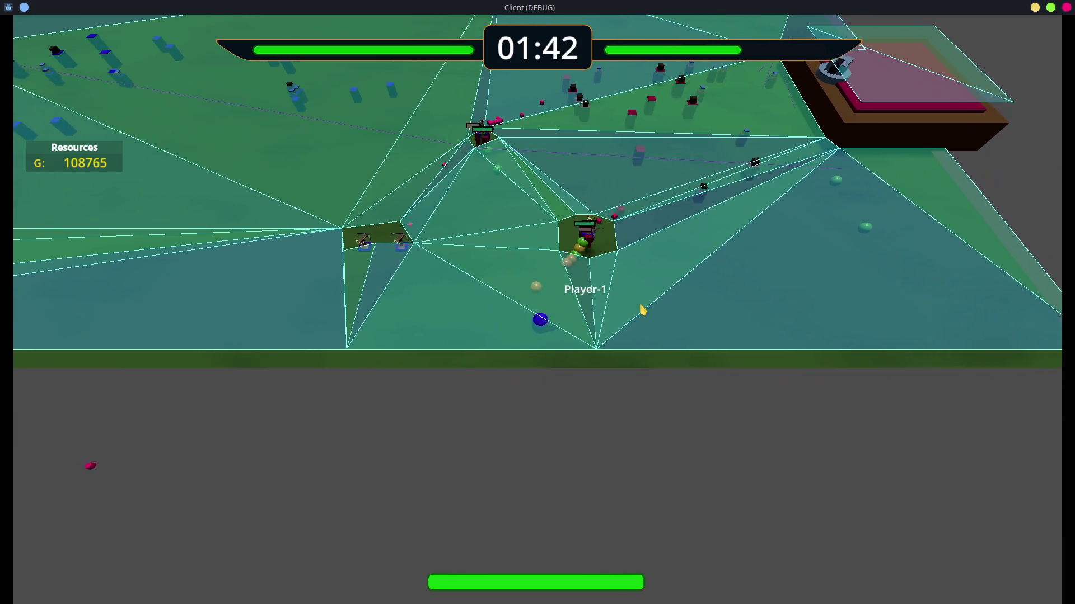
key("d")
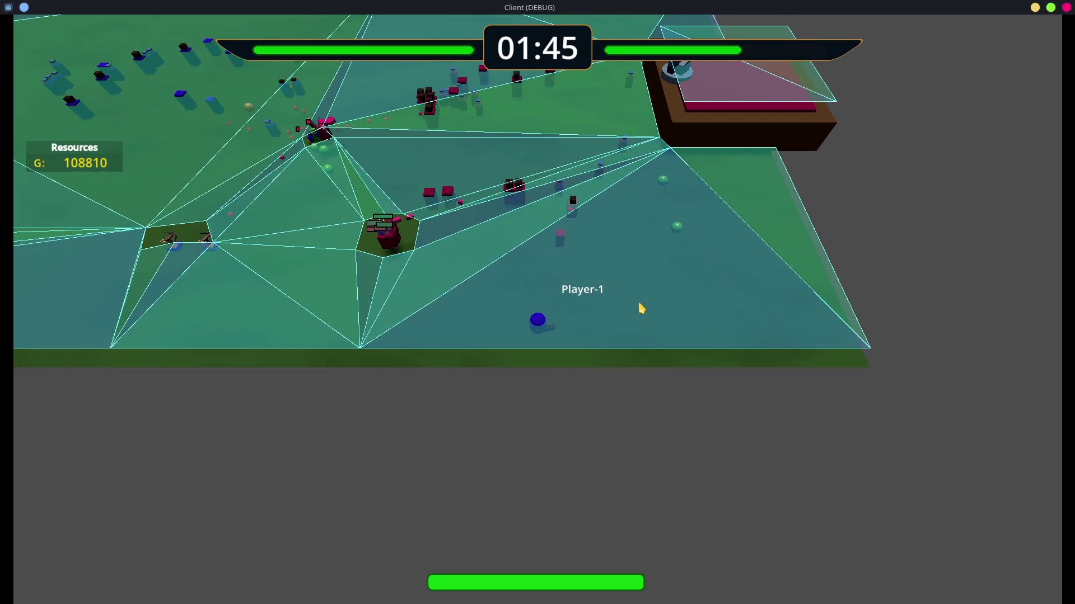
key("w")
key("d")
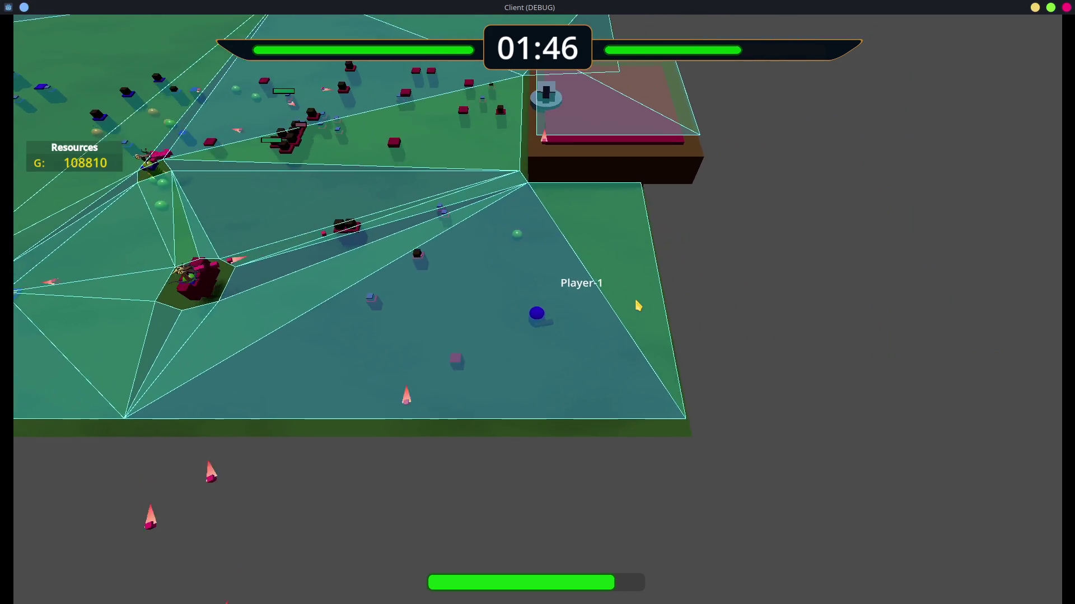
scroll(638, 305, "up", 5)
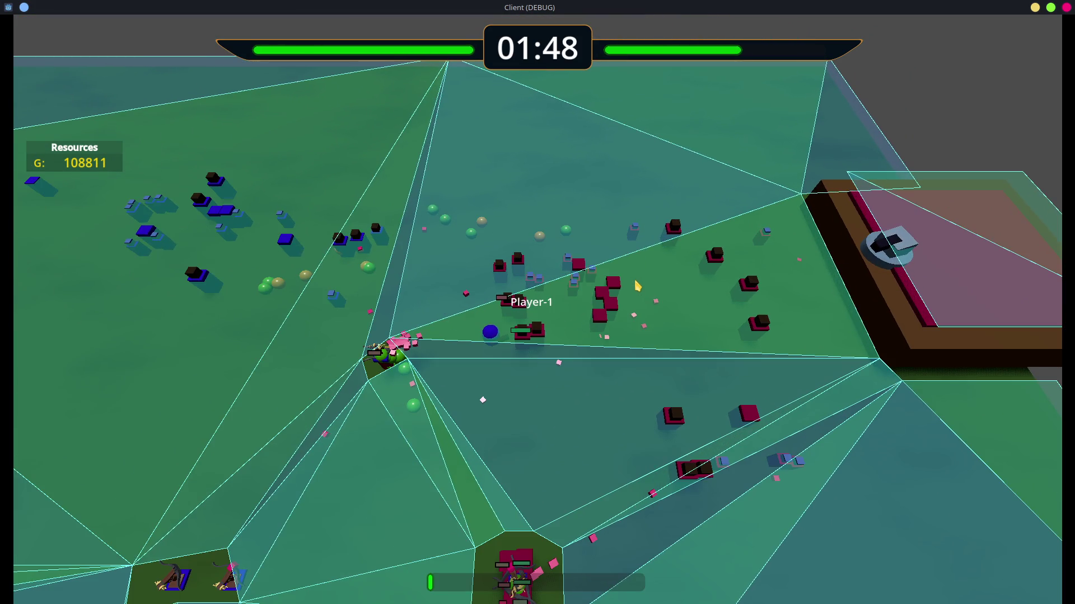
scroll(637, 286, "down", 5)
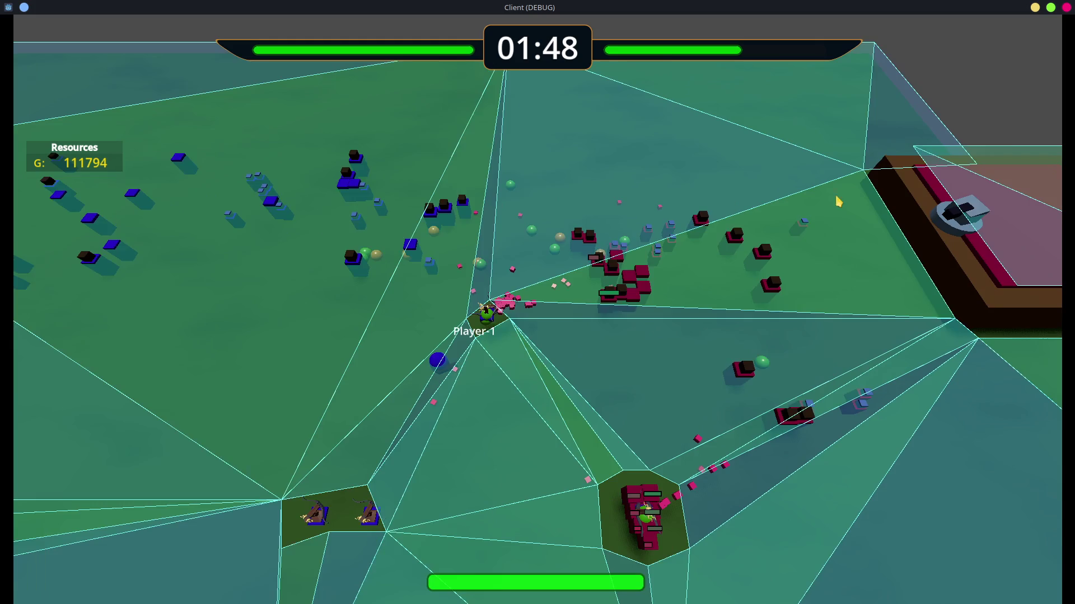
key("q")
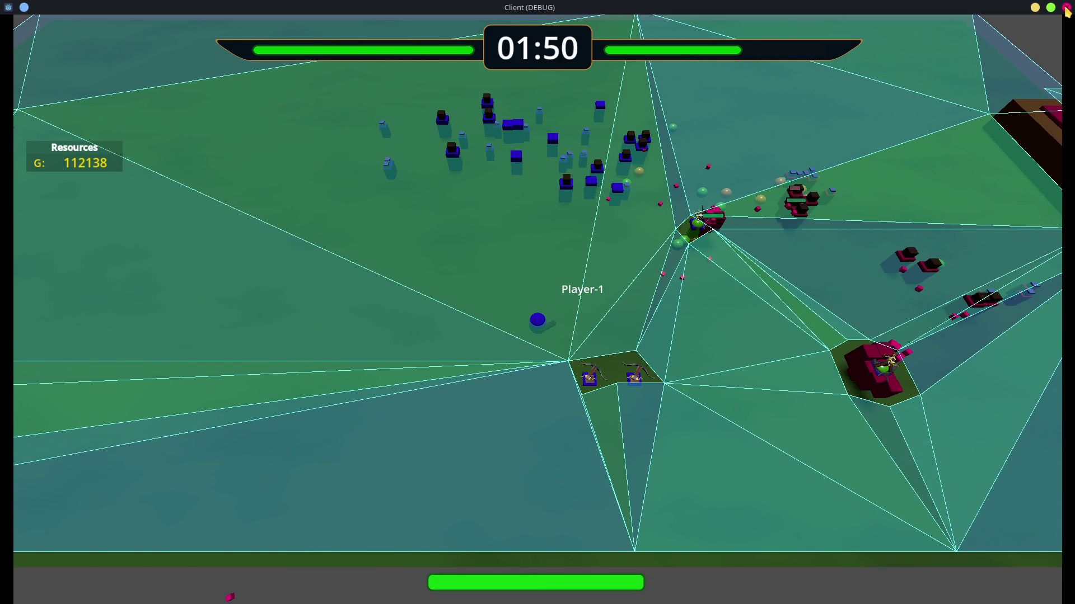
left_click(1067, 8)
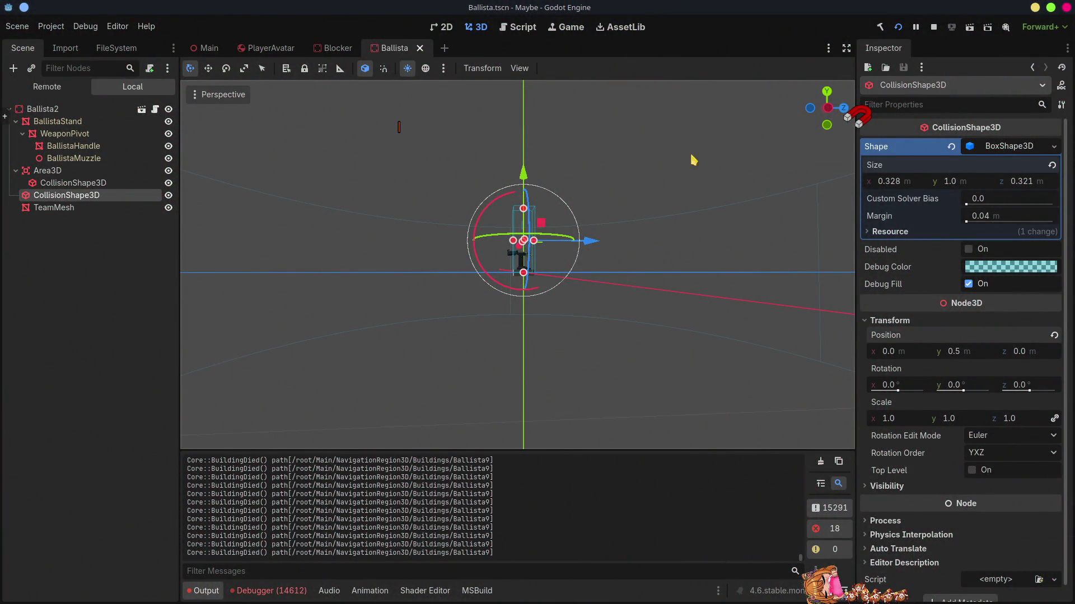
Stop the running game and clear both the Output log and the Debugger errors.
left_click(935, 28)
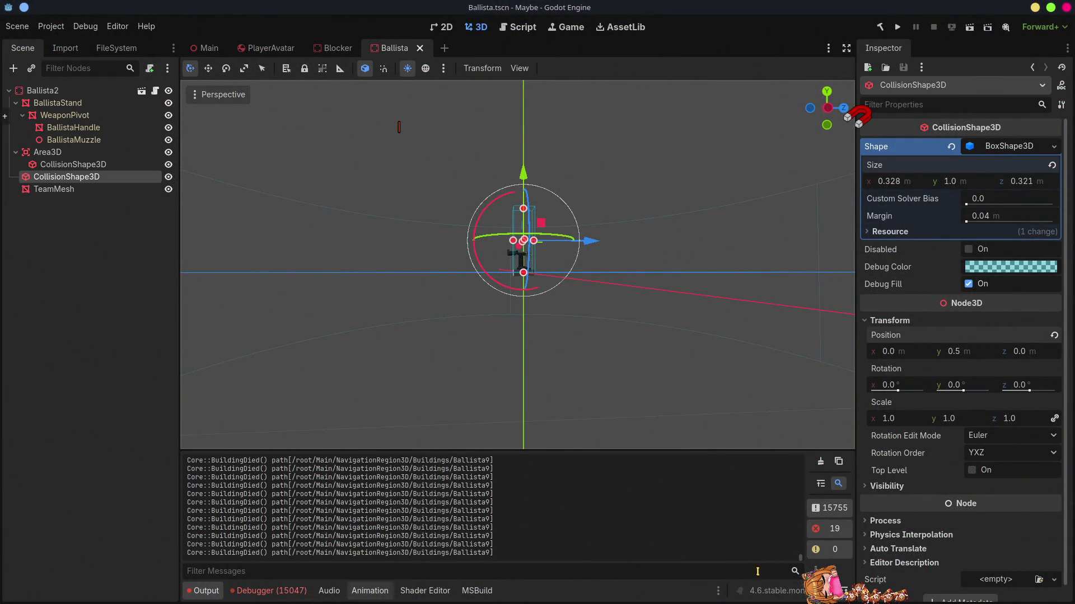
left_click(824, 462)
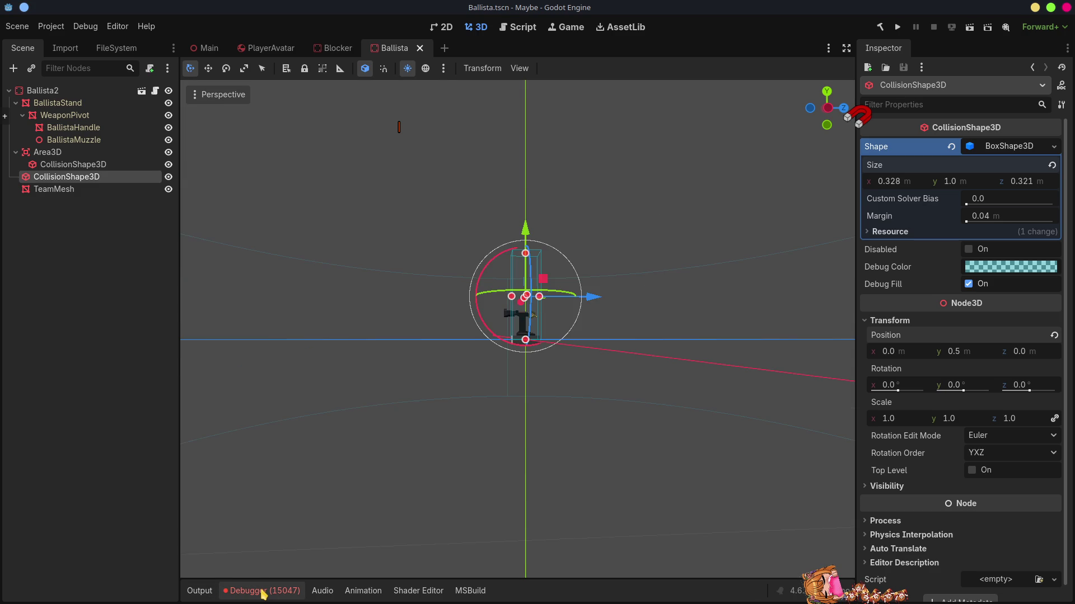
left_click(262, 591)
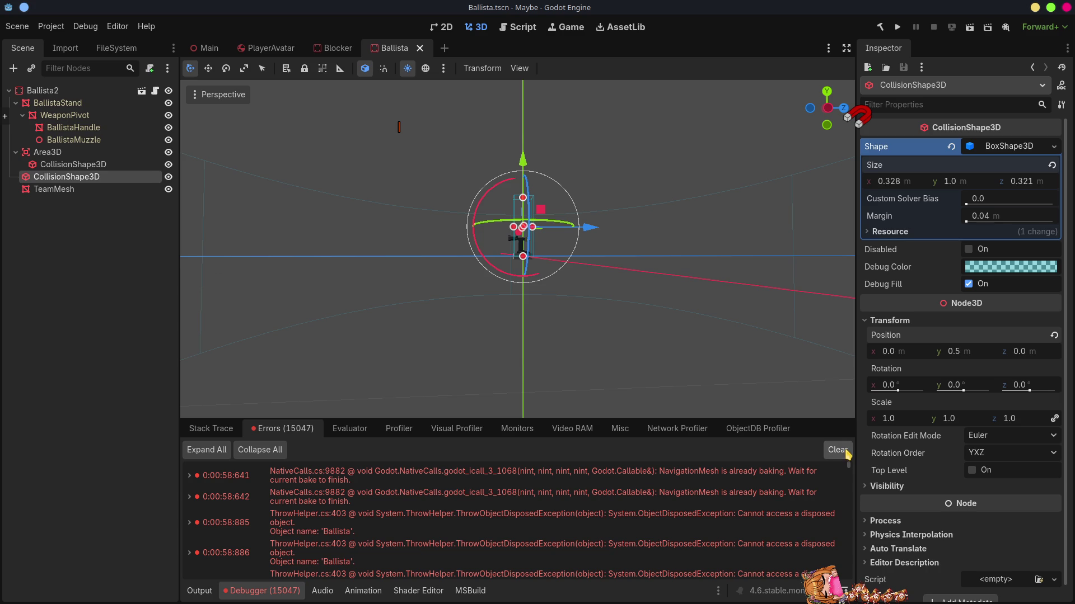
left_click(838, 451)
Give the second CollisionShape3D a box size y of 0.5 and position y of 0.25.
left_click(130, 502)
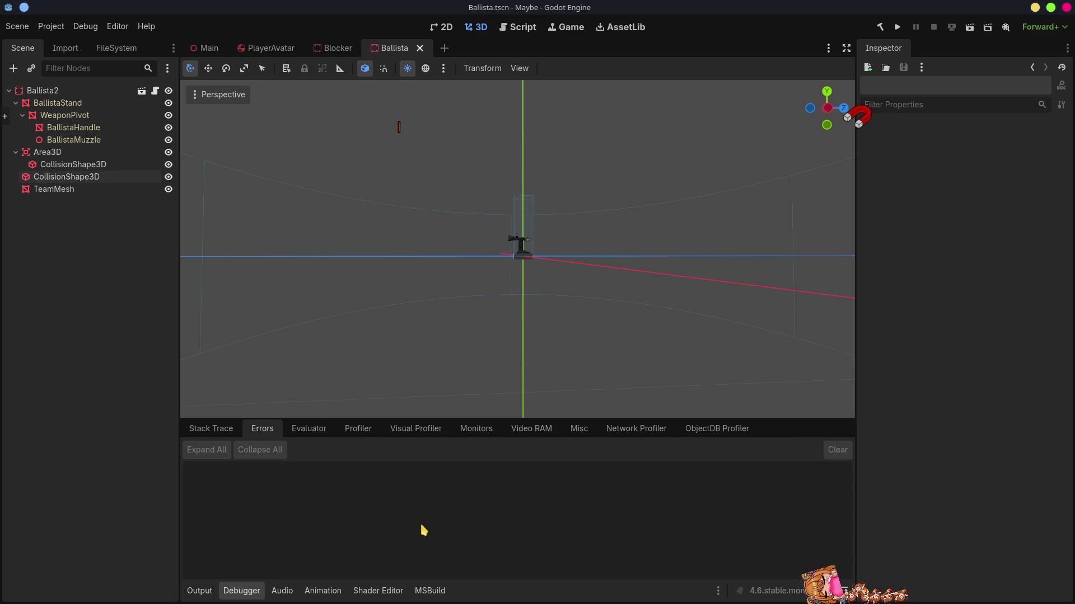
left_click(74, 190)
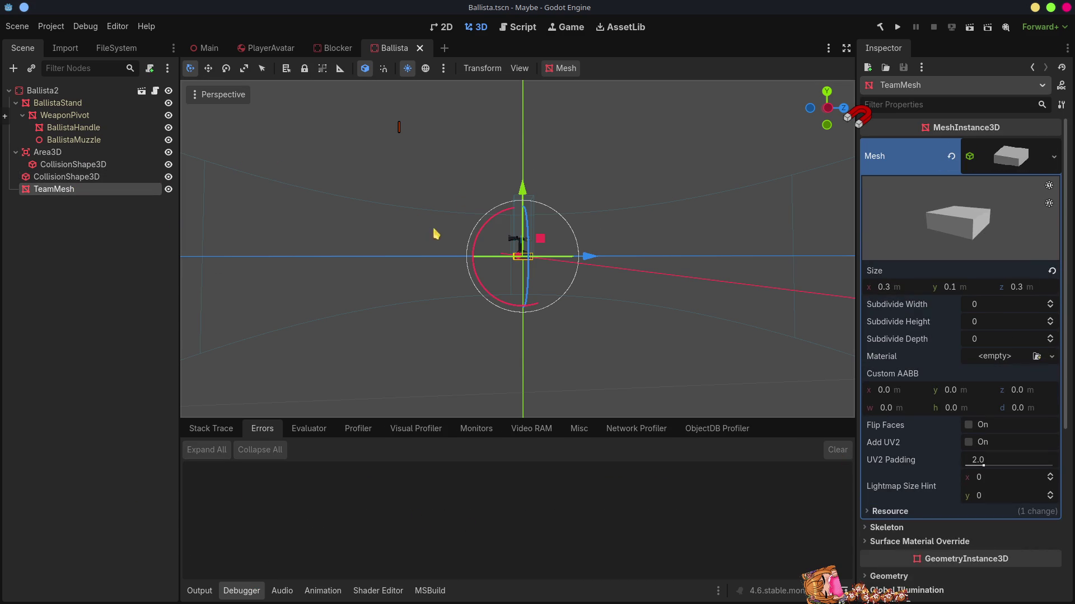
left_click(58, 177)
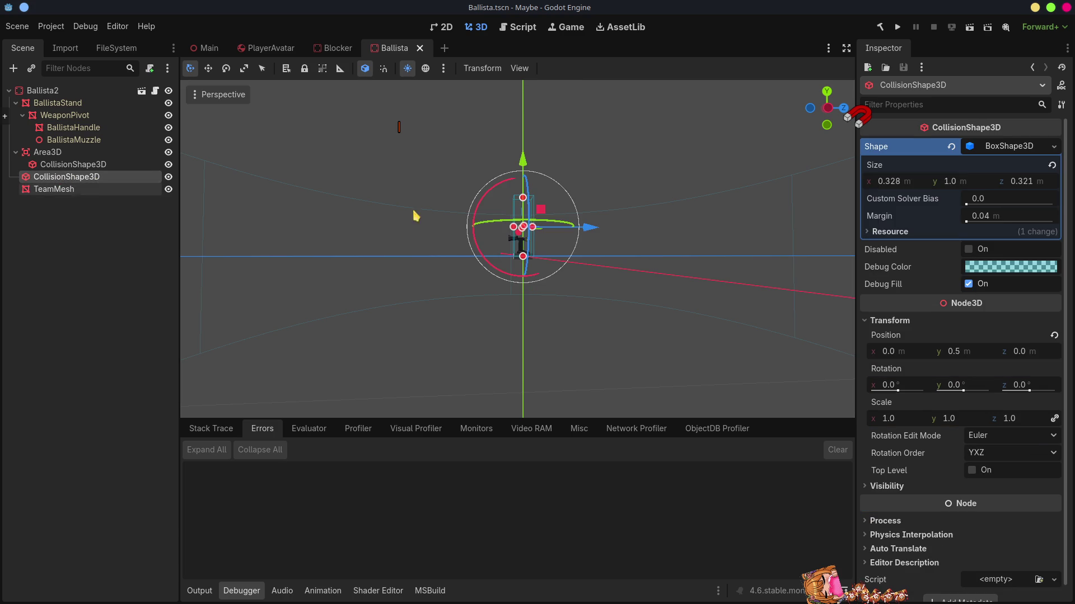
left_click(970, 183)
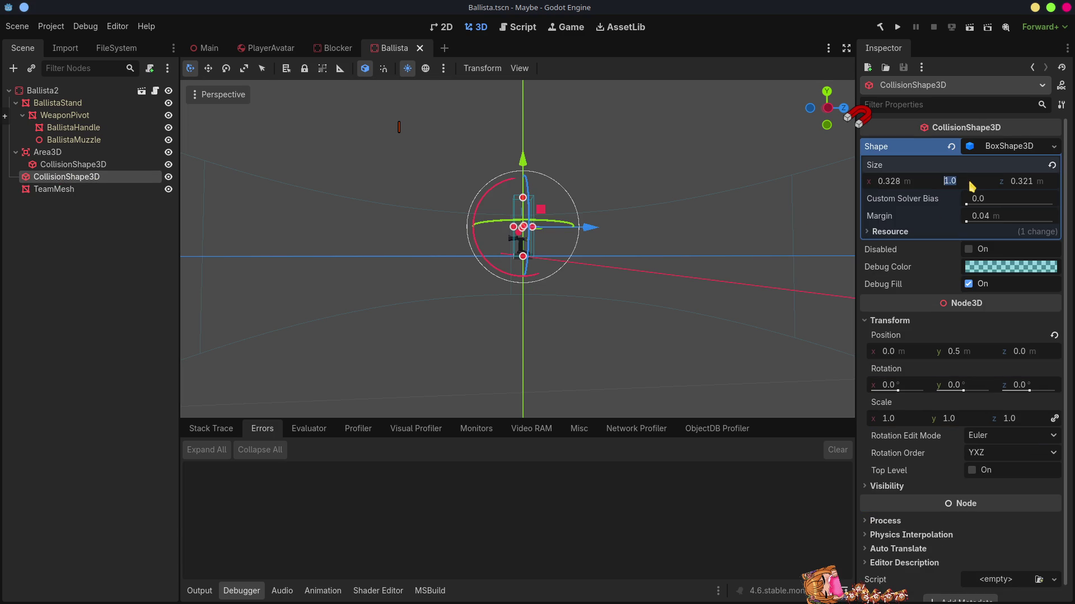
type("0.5")
key("Return")
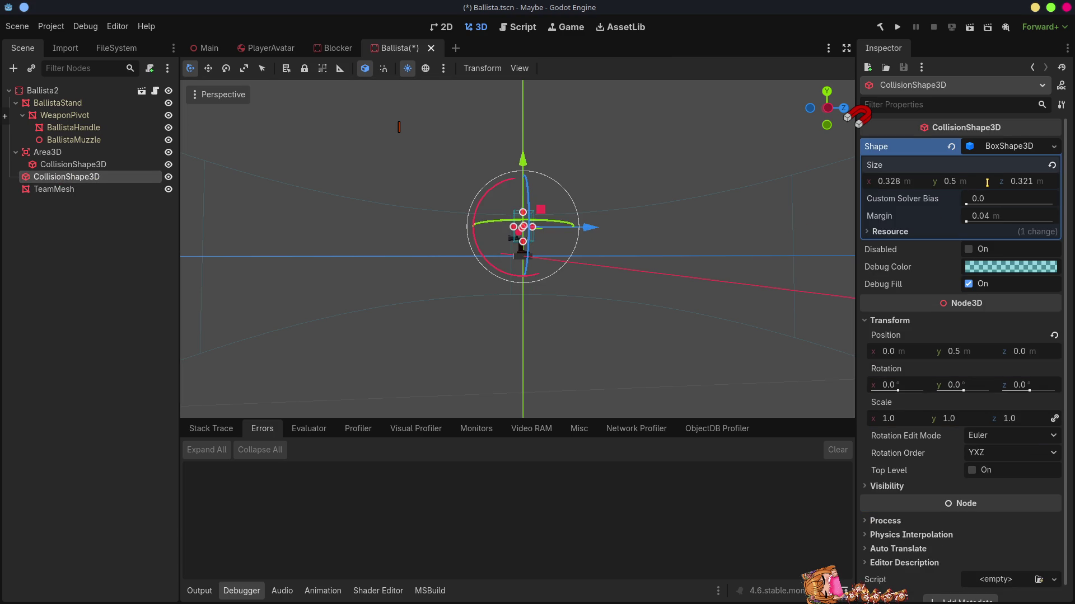
left_click(965, 350)
key("BackSpace")
key("Return")
Orbit the viewport to check the resized box and save the Ballista scene.
scroll(652, 148, "down", 2)
mouse_move(652, 148)
left_mouse_down()
mouse_move(649, 191)
mouse_move(689, 284)
left_mouse_up()
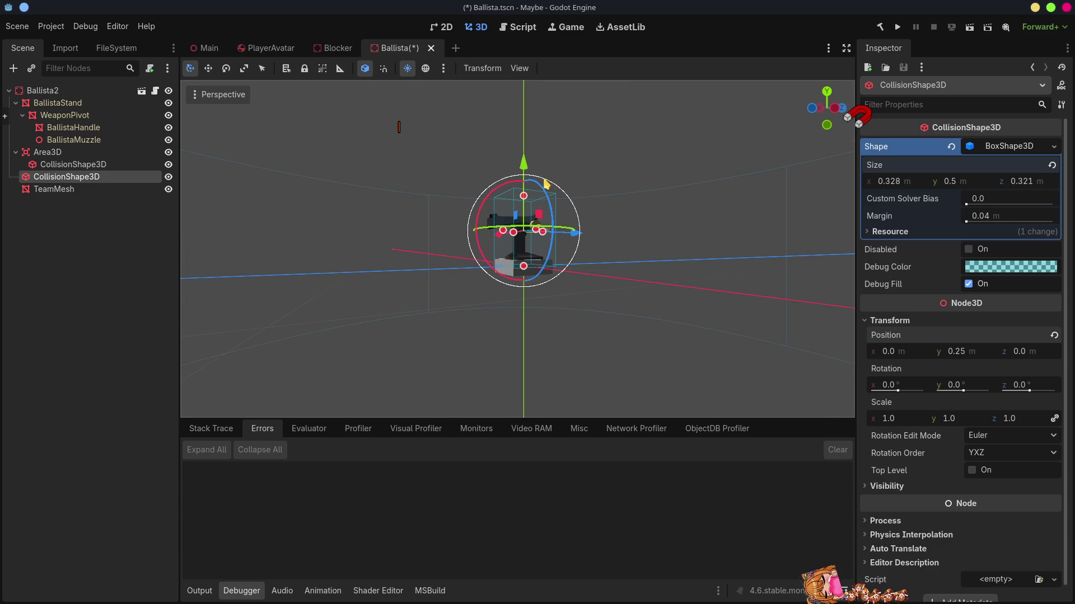
key("ctrl+s")
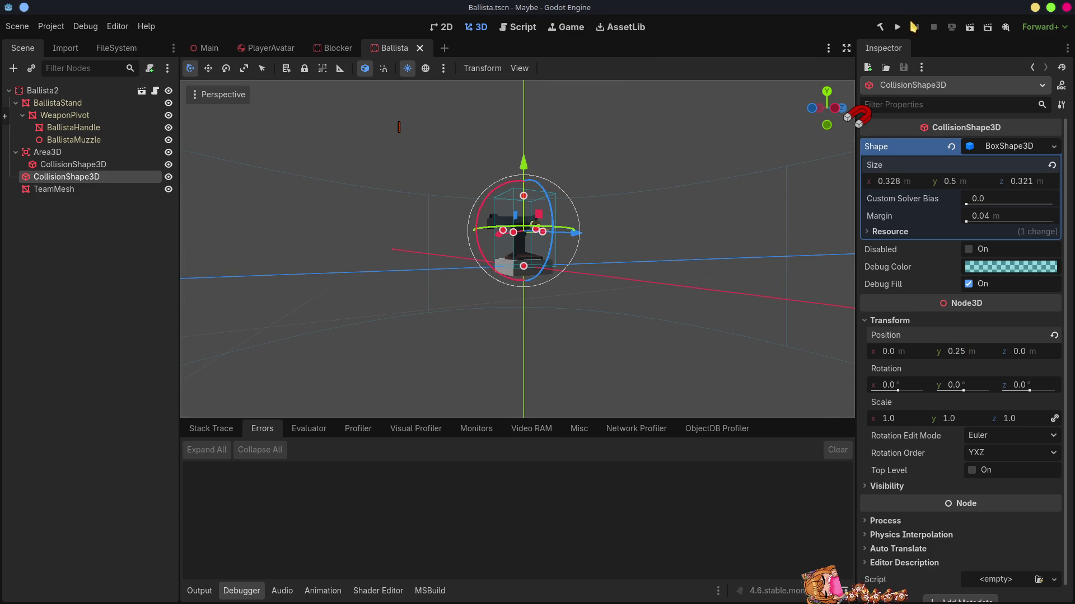
Run the project, host a match, and mark ready to start it.
left_click(900, 28)
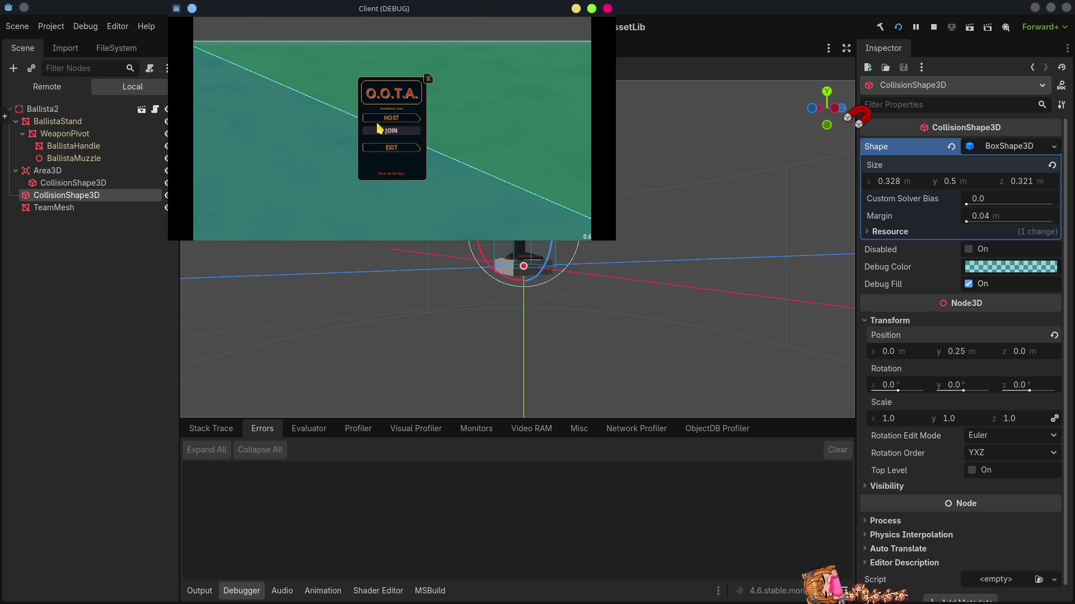
left_click(396, 118)
left_click(400, 116)
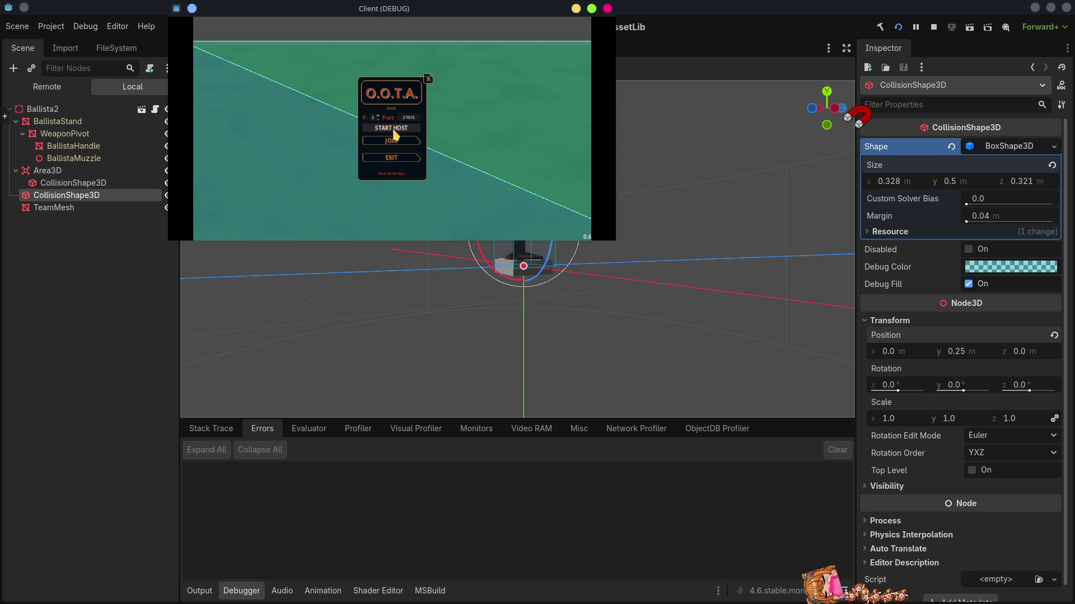
left_click(392, 128)
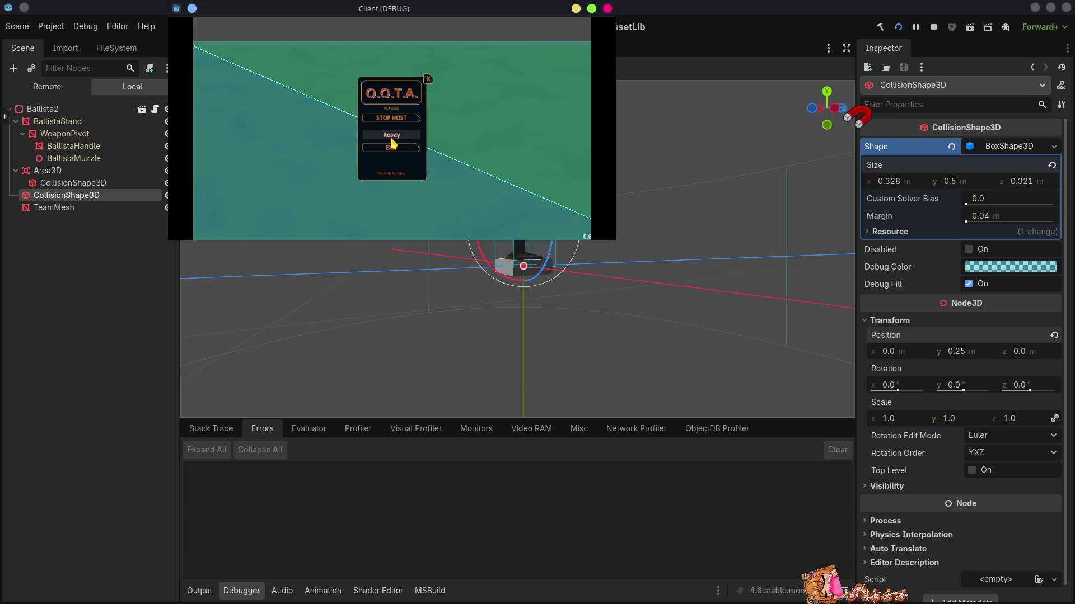
left_click(390, 137)
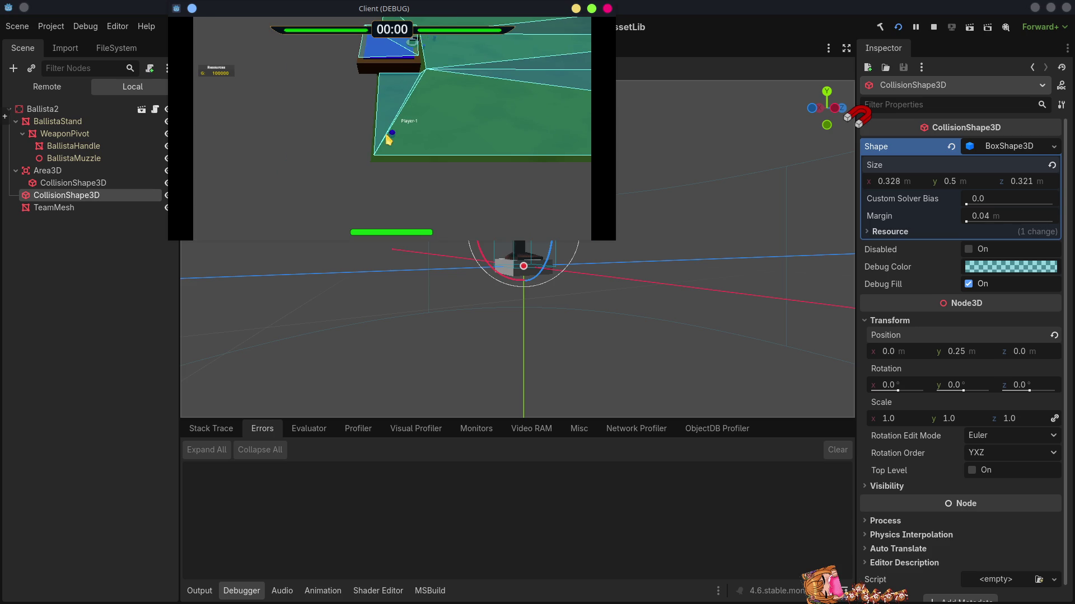
Place three crossbow towers beside Player-1.
left_click(426, 136)
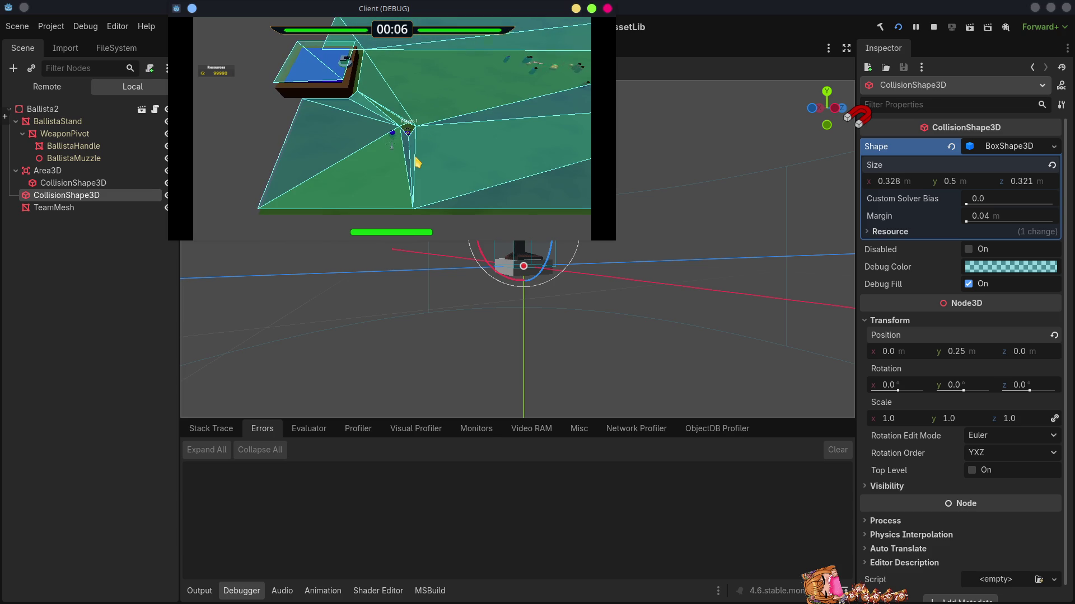
left_click(413, 154)
left_click(437, 149)
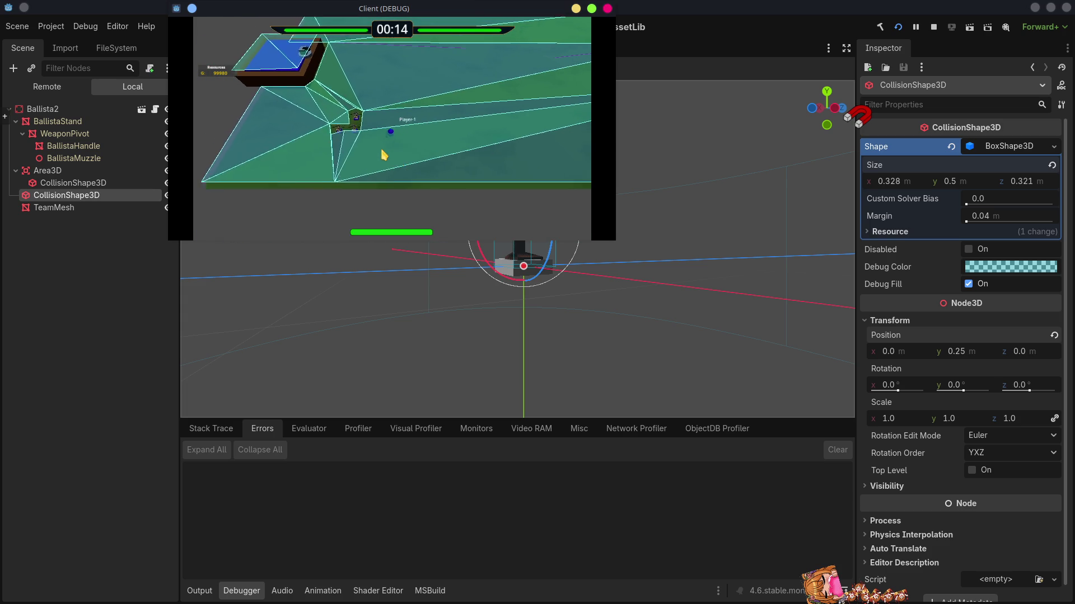
Maximize the game, place a wall and another crossbow tower nearby, then close the game.
left_click(591, 8)
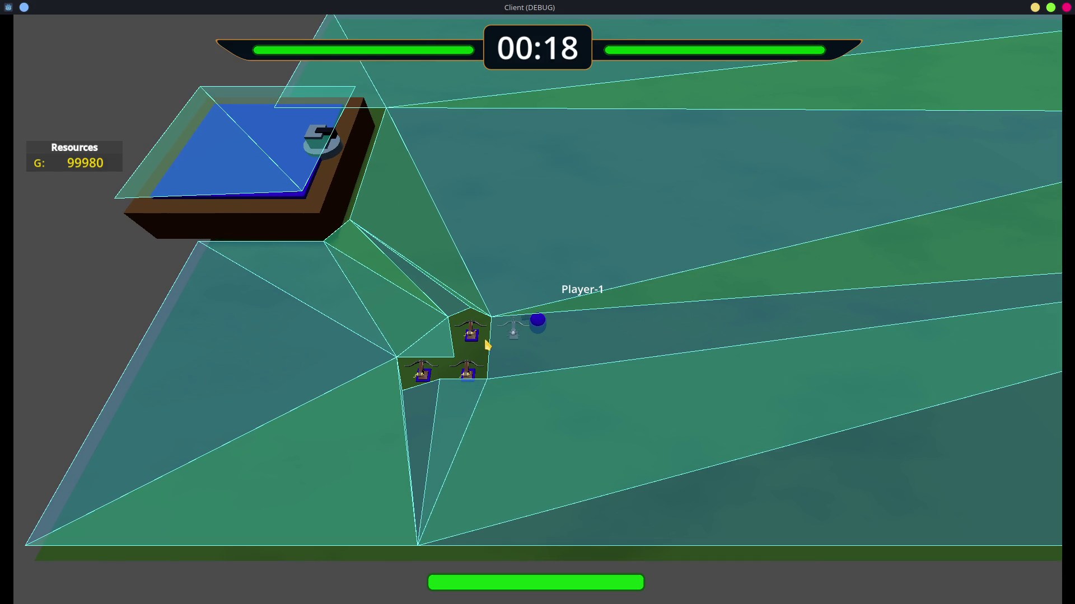
left_click(491, 342)
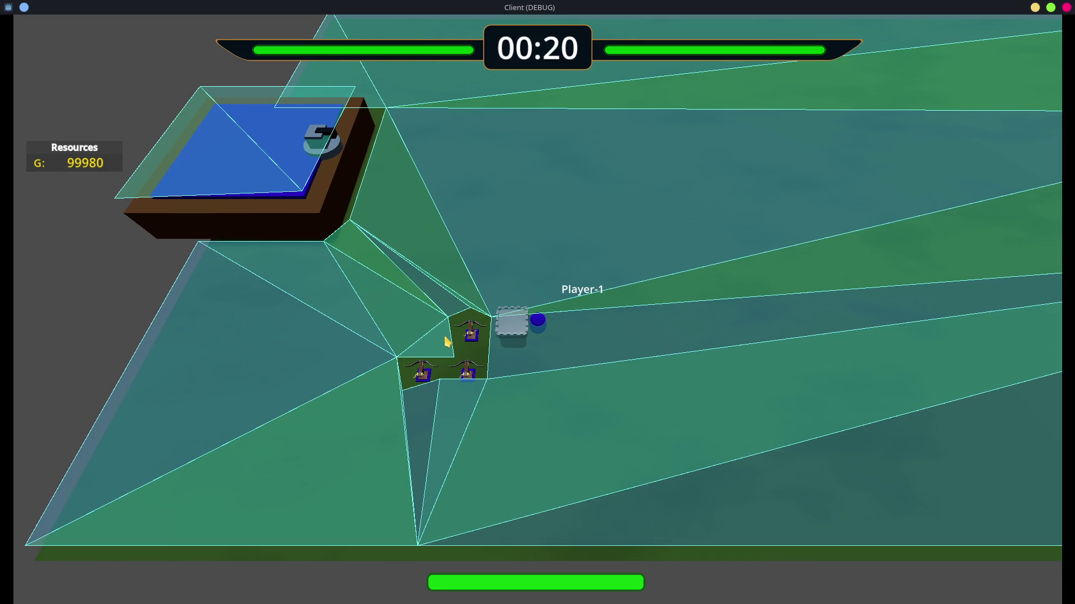
key("a")
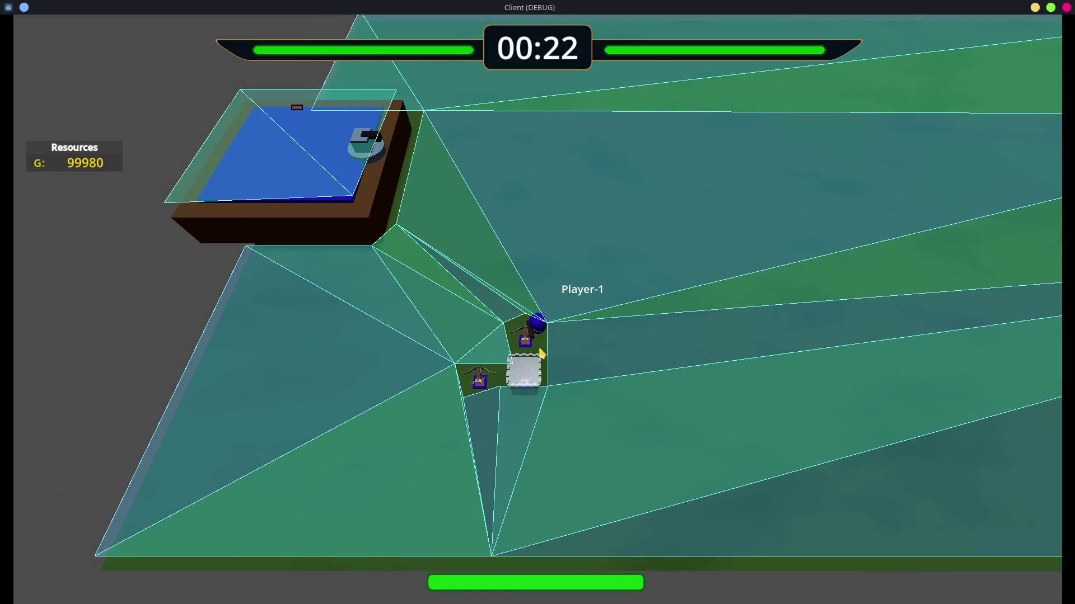
key("w")
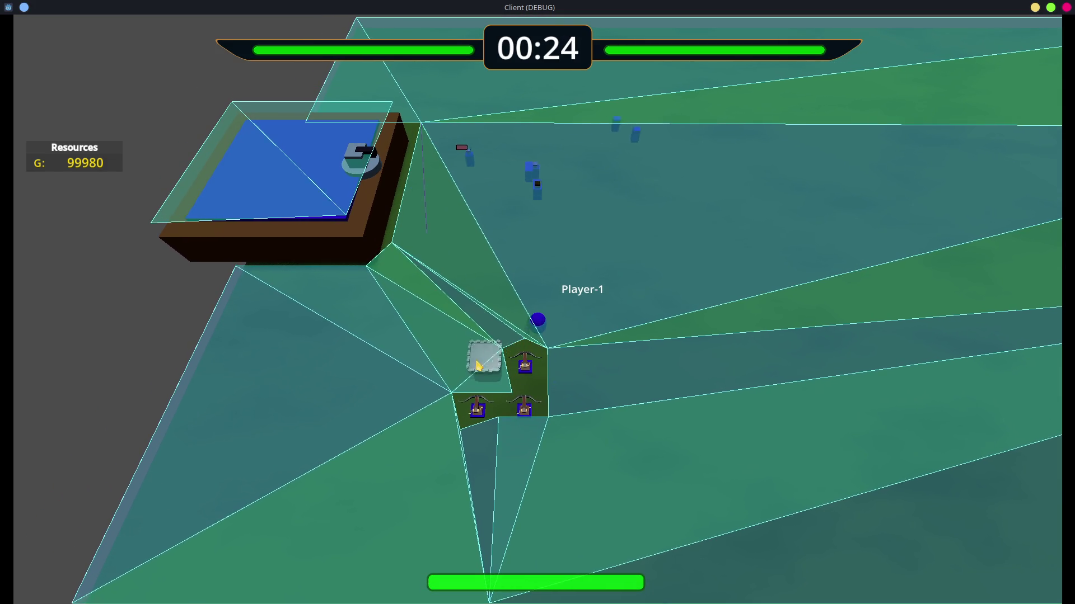
left_click(526, 367)
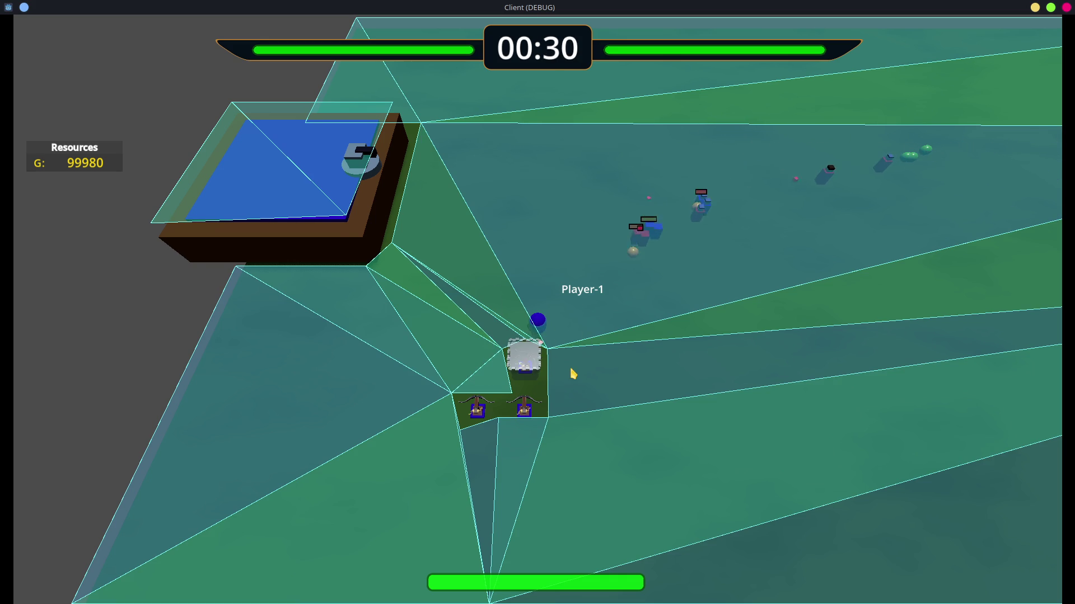
key("s")
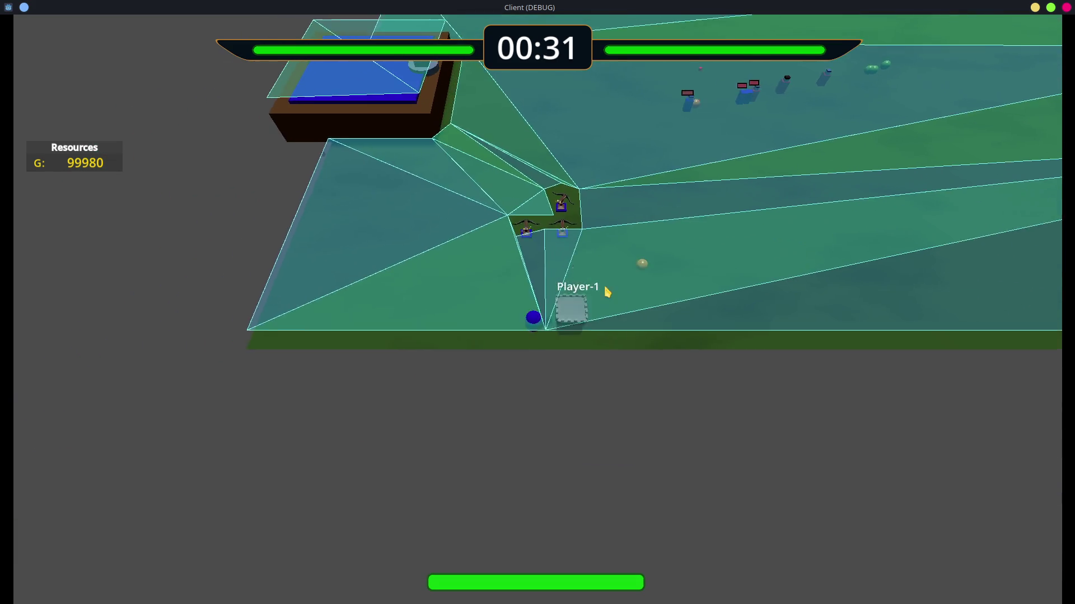
scroll(608, 291, "up", 3)
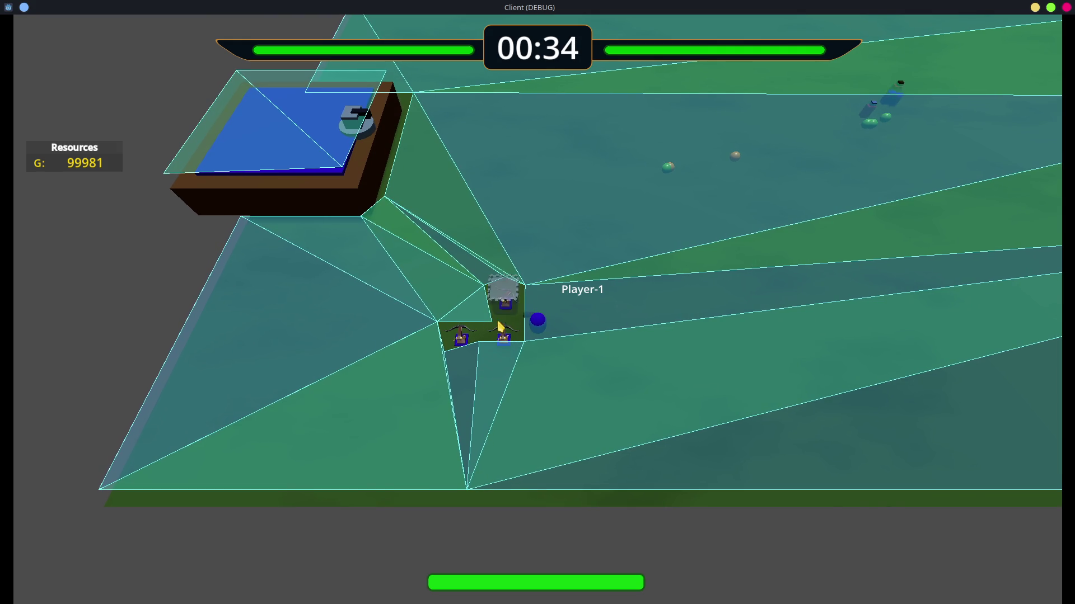
left_click(503, 333)
left_click(1068, 12)
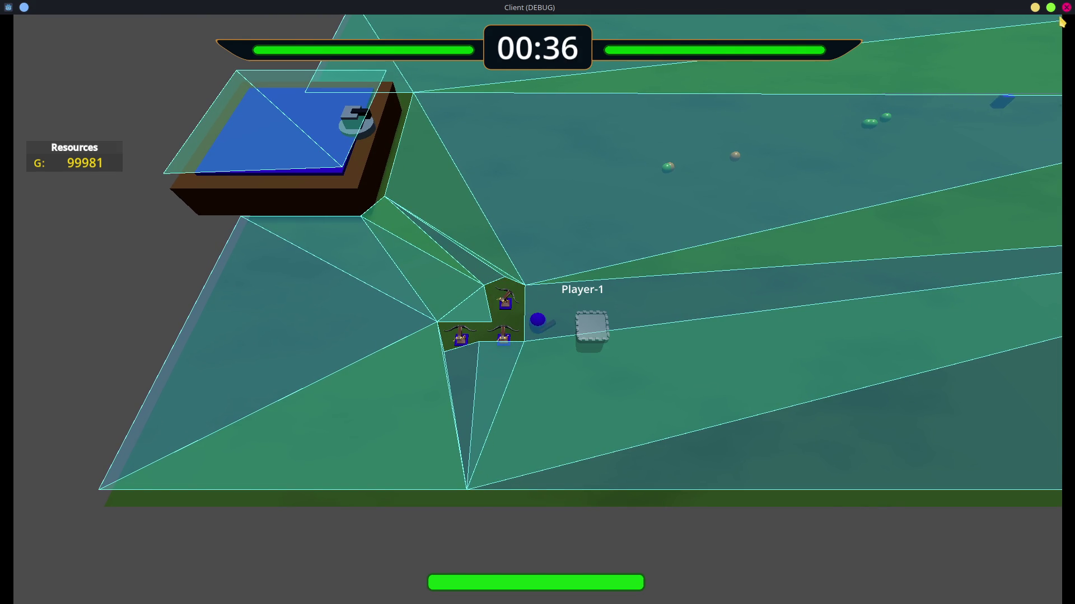
key("alt+Tab")
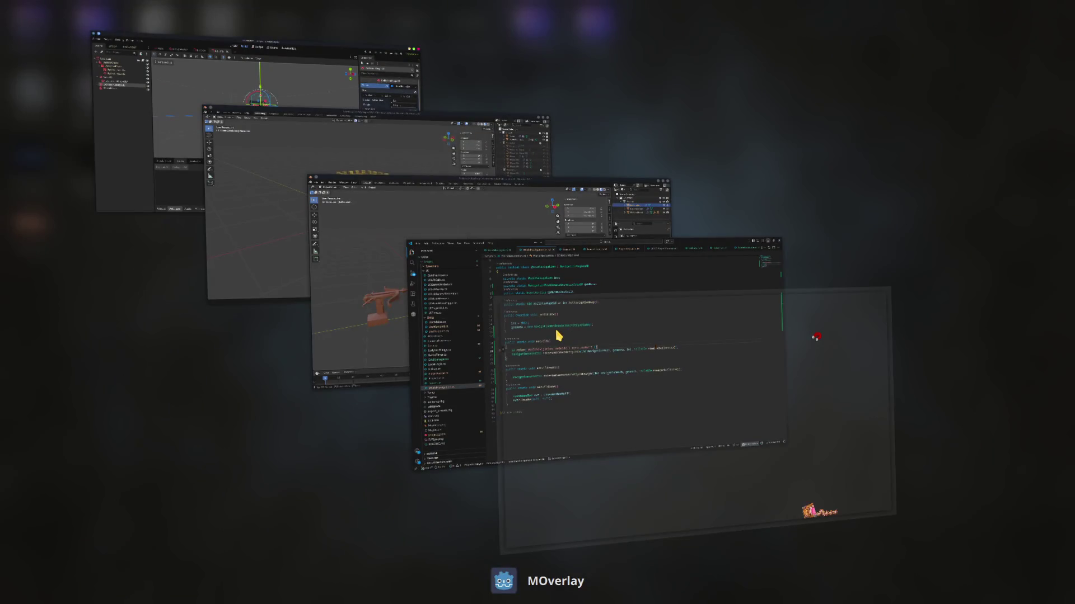
In PlayerAvatar.cs, select the GridManager.GetGridLocation(placeGhost.GlobalPosition) lookup in ShowPlacement.
key("alt+Tab")
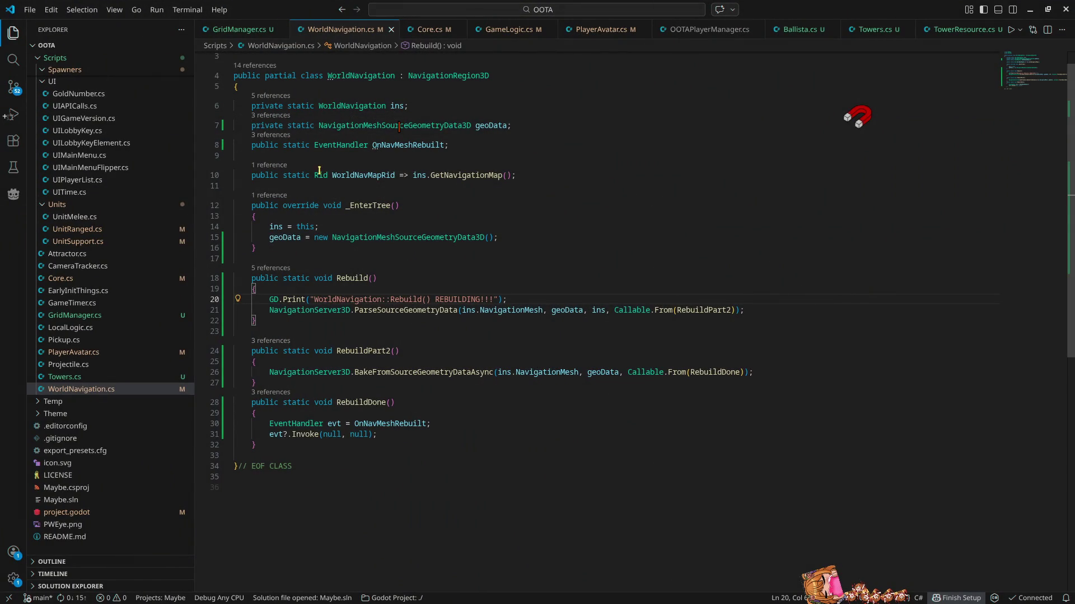
left_click(642, 28)
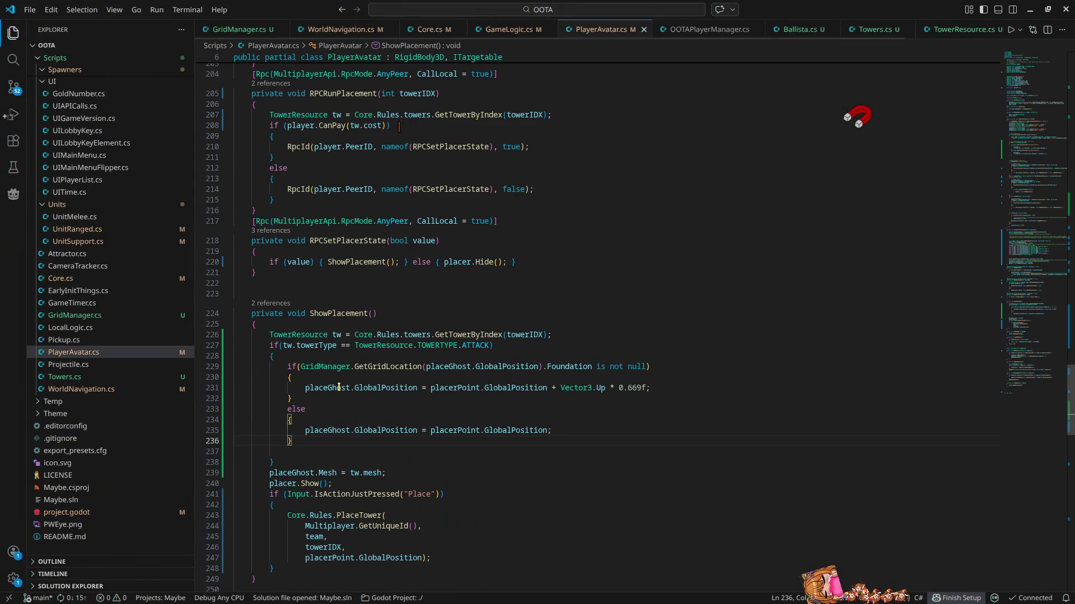
double_click(336, 335)
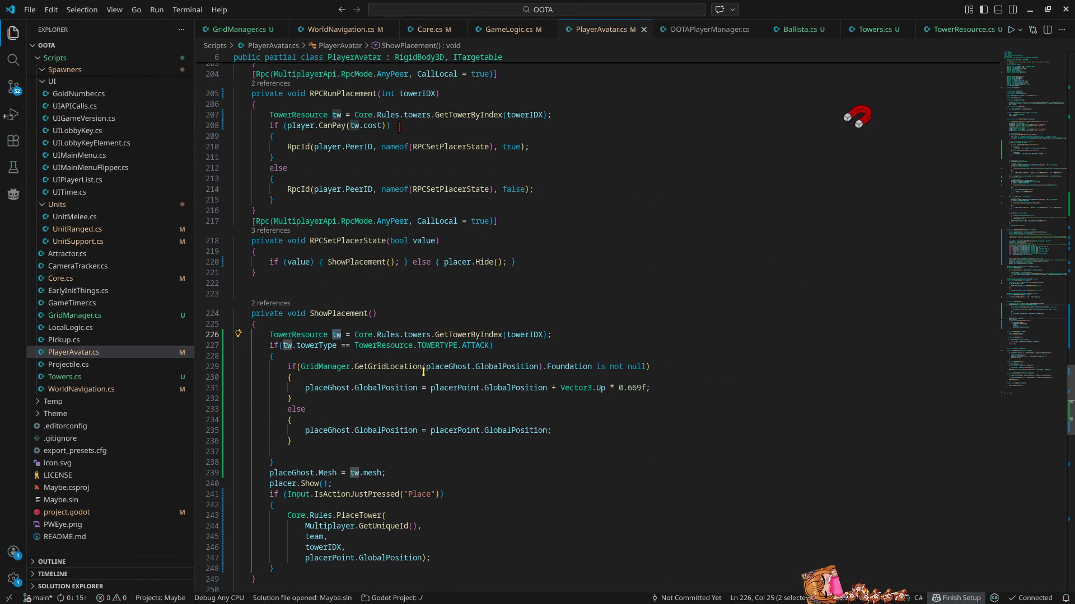
double_click(369, 366)
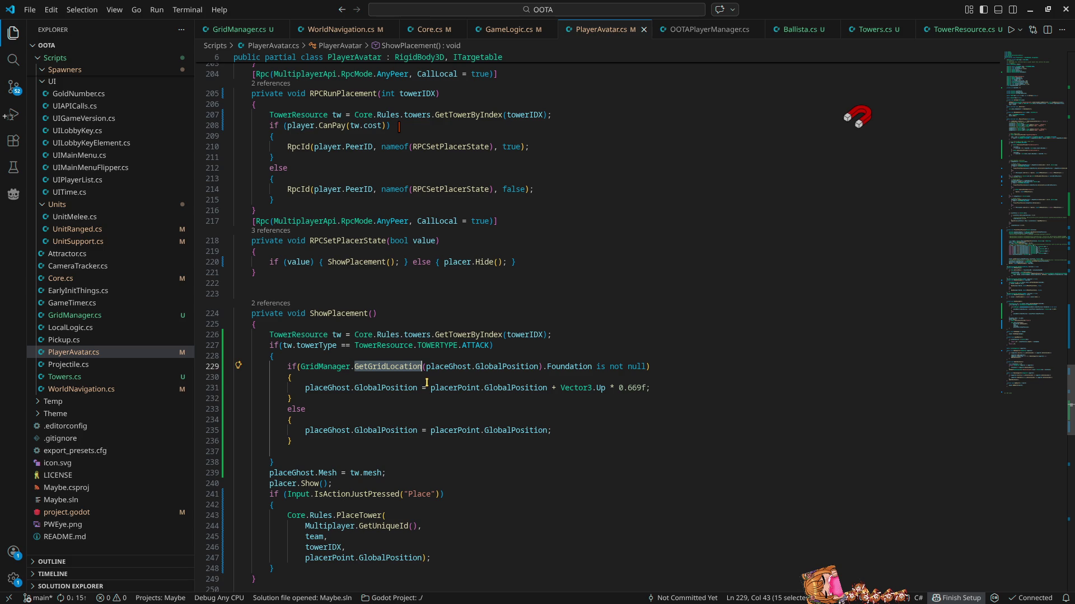
left_click_drag(301, 367, 538, 366)
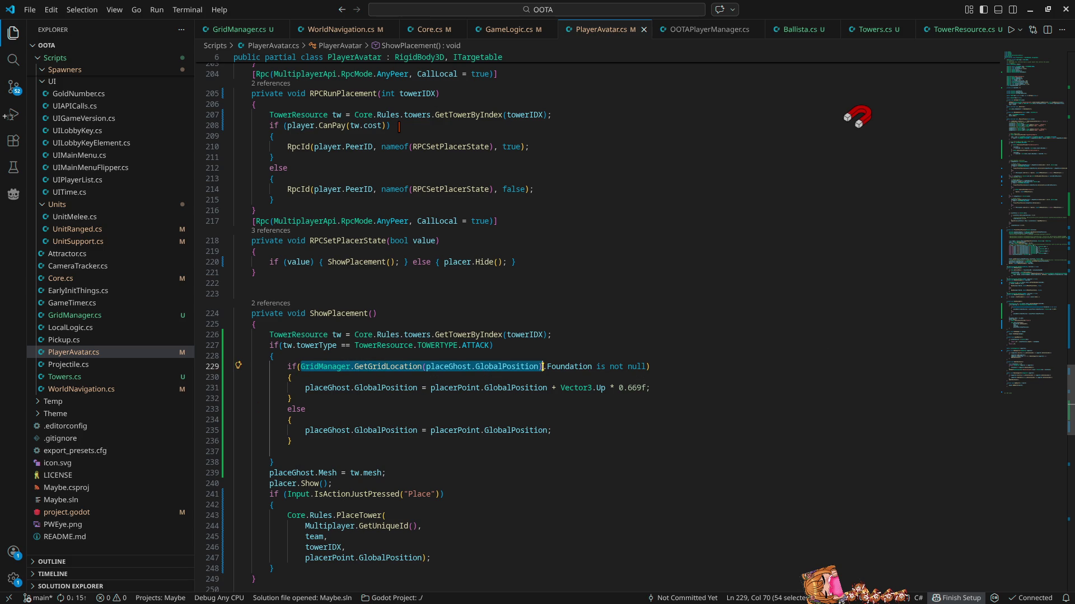
Add 'GridLocation gridLocation = GridManager.GetGridLocation(placeGhost.GlobalPosition);' above the tower-type check.
left_click(443, 357)
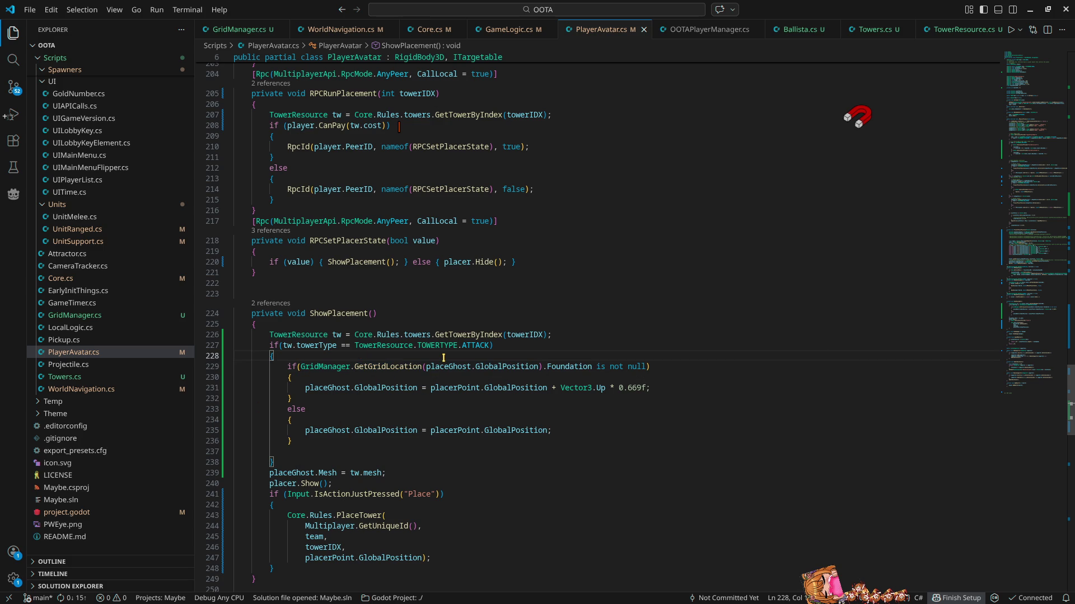
key("Up")
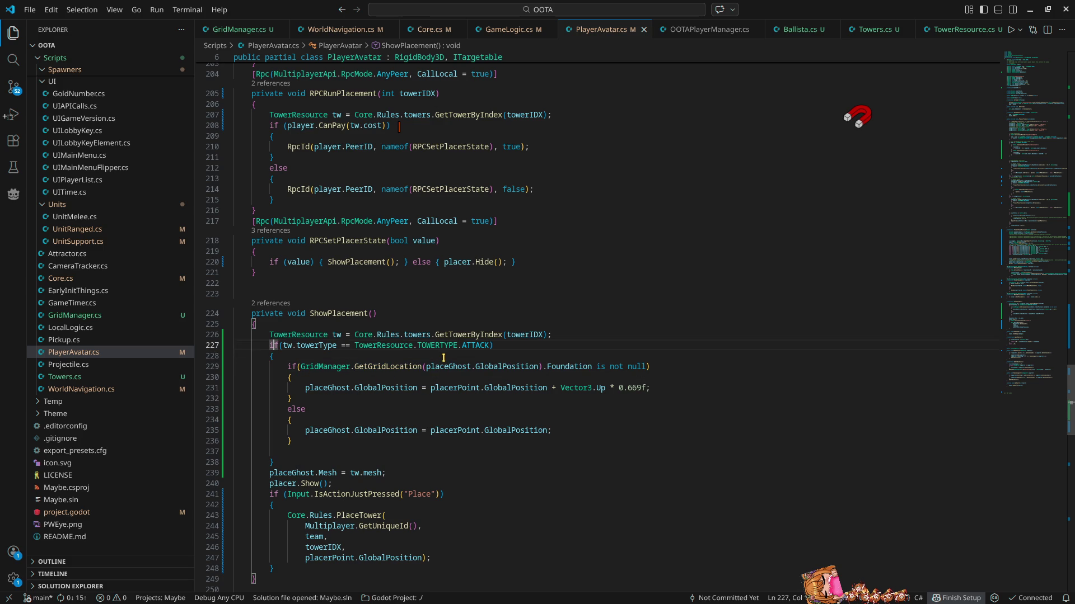
key("Return")
key("Up")
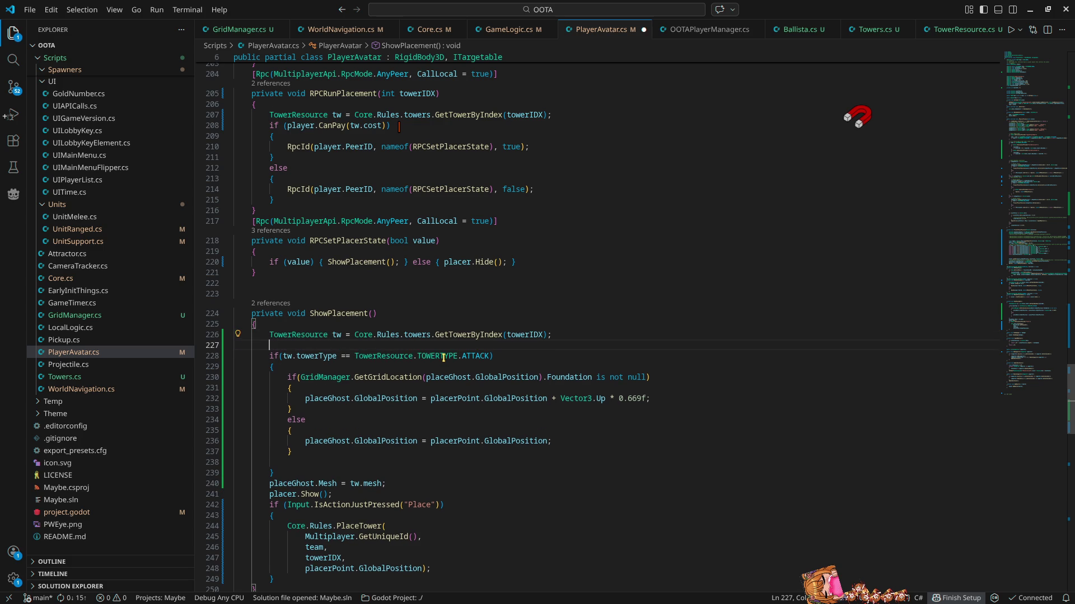
type("GridLo")
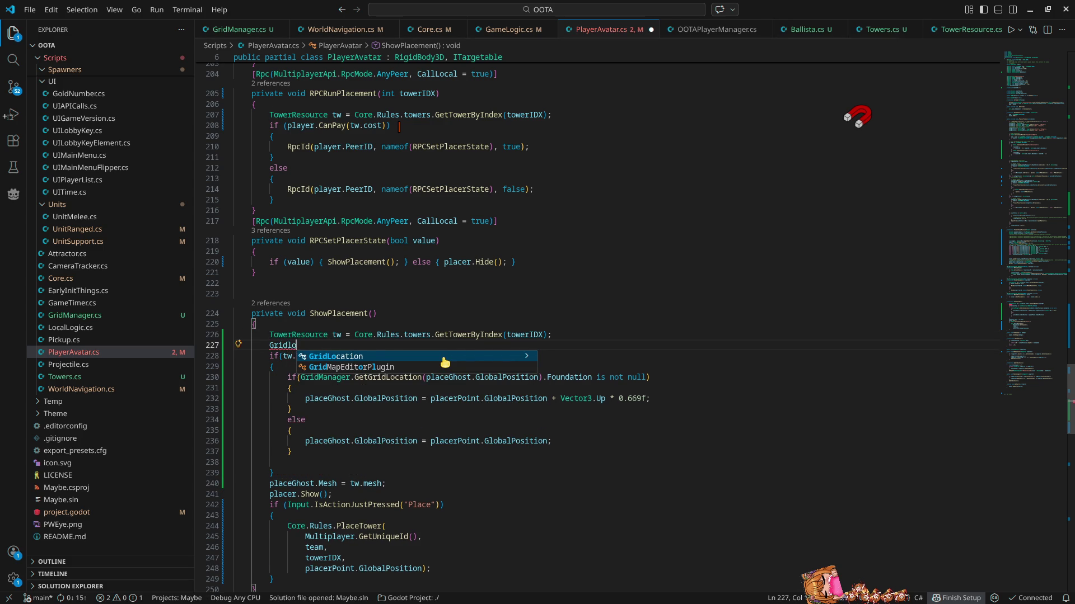
type("cation gridLoc")
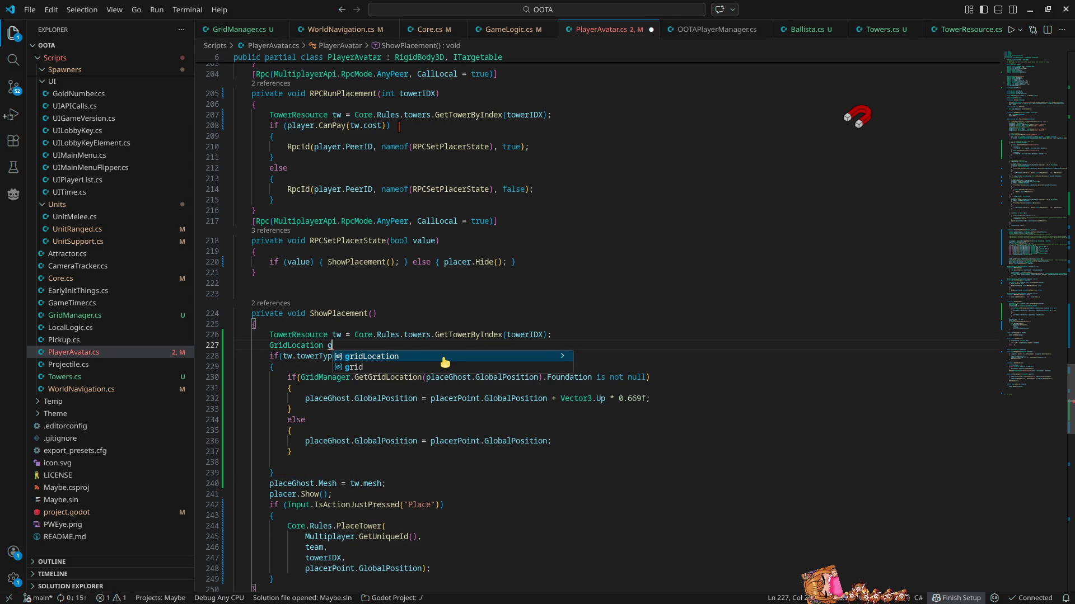
left_click(443, 357)
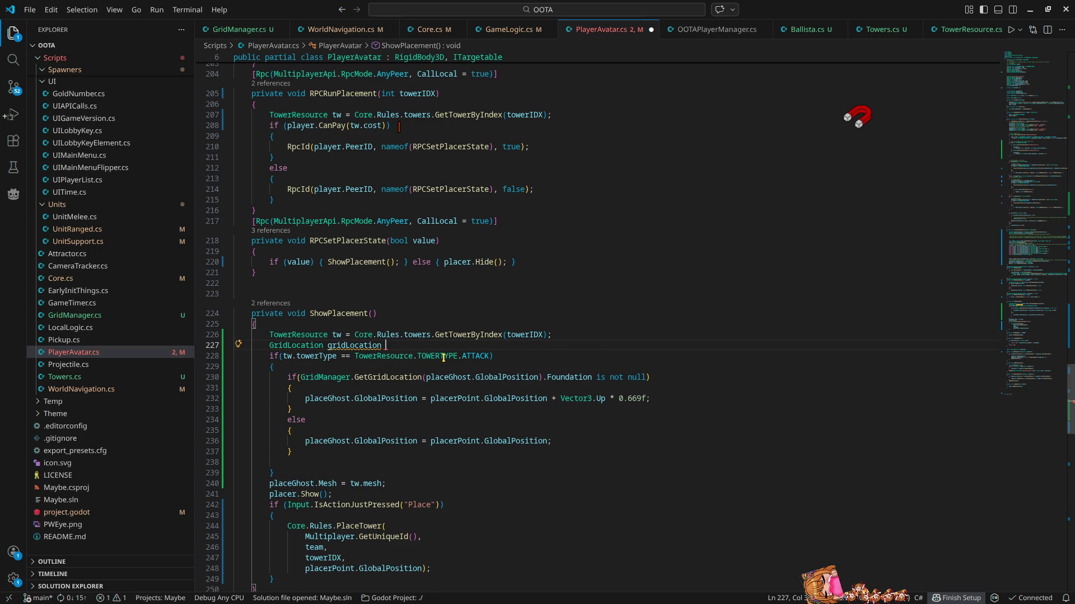
type("= G")
key("Tab")
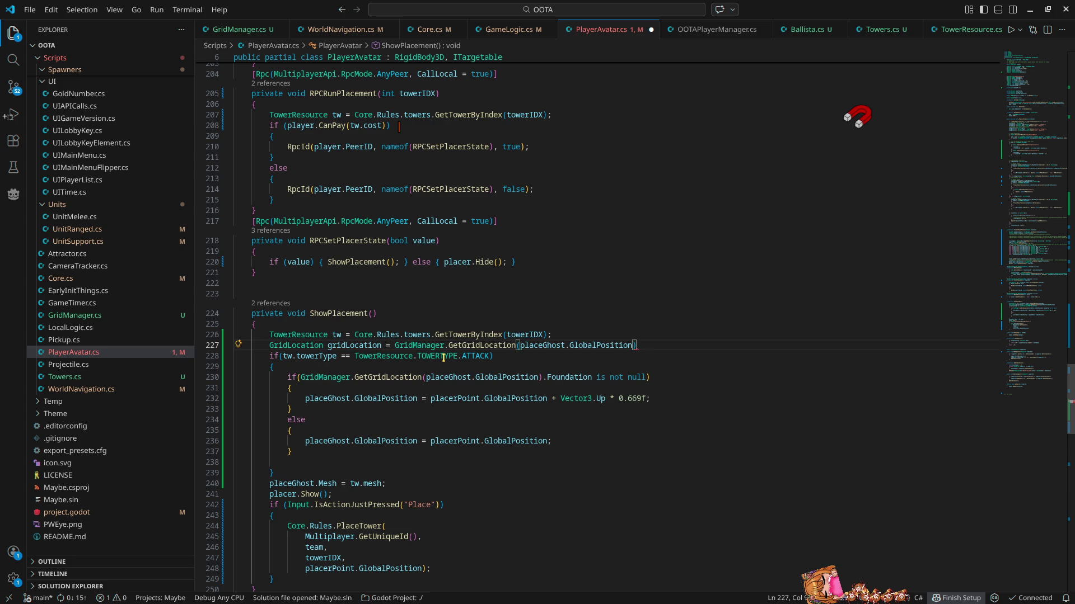
type(";")
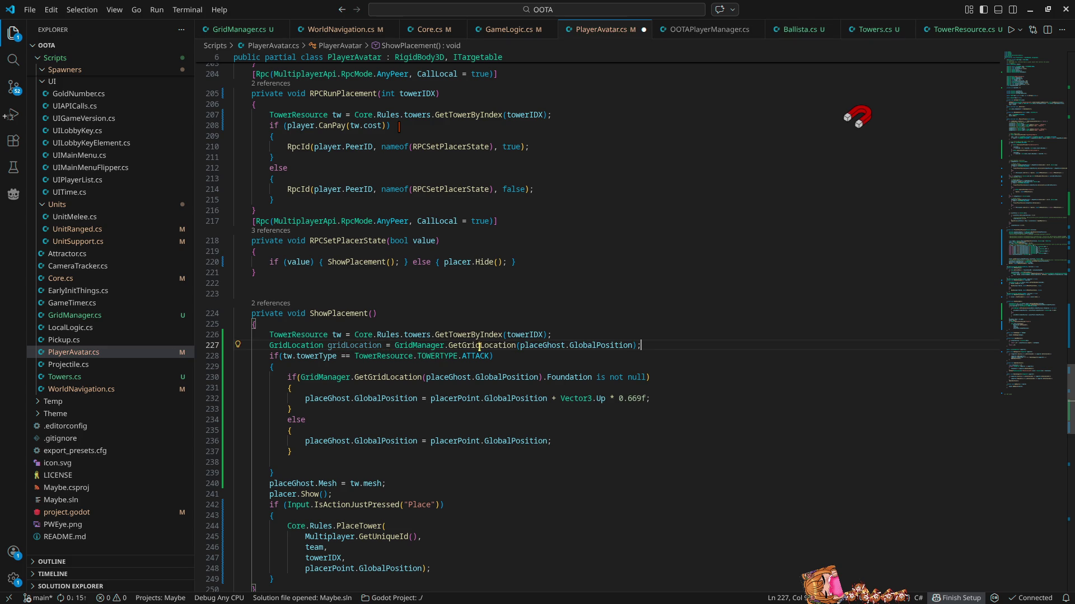
Replace the repeated lookup on line 230 with gridLocation and add a blank line after the declaration.
double_click(351, 346)
key("ctrl+c")
mouse_move(302, 379)
left_mouse_down()
mouse_move(648, 379)
mouse_move(543, 378)
left_mouse_up()
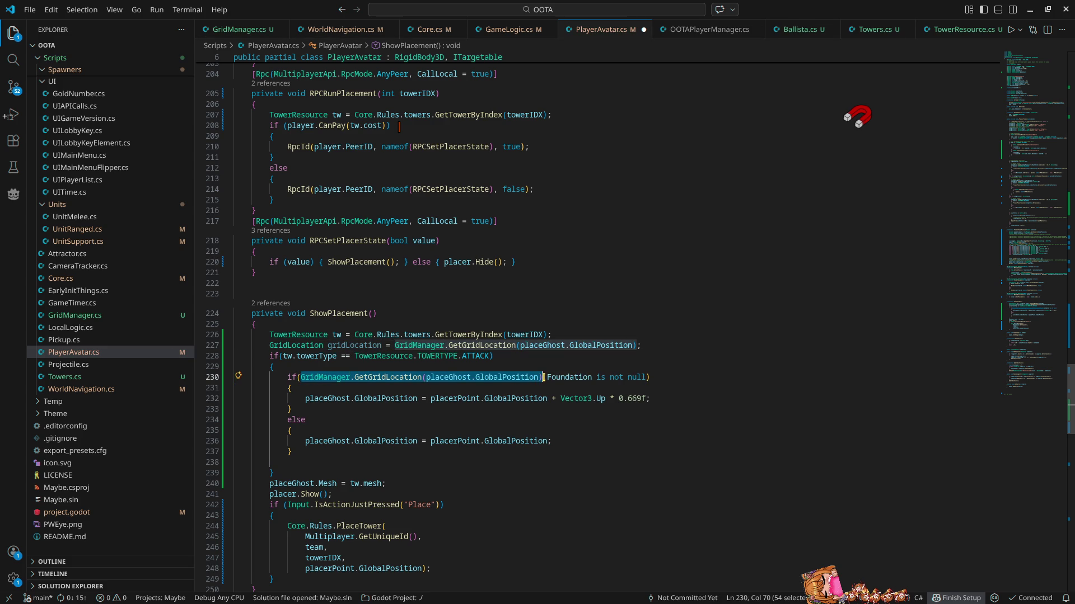
key("ctrl+v")
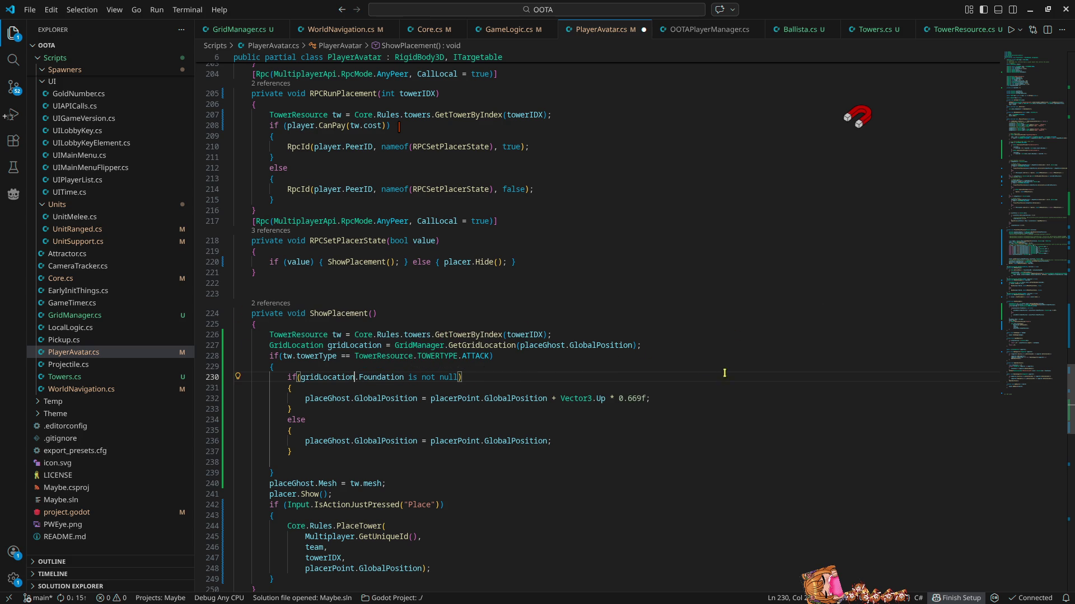
left_click(688, 345)
key("Return")
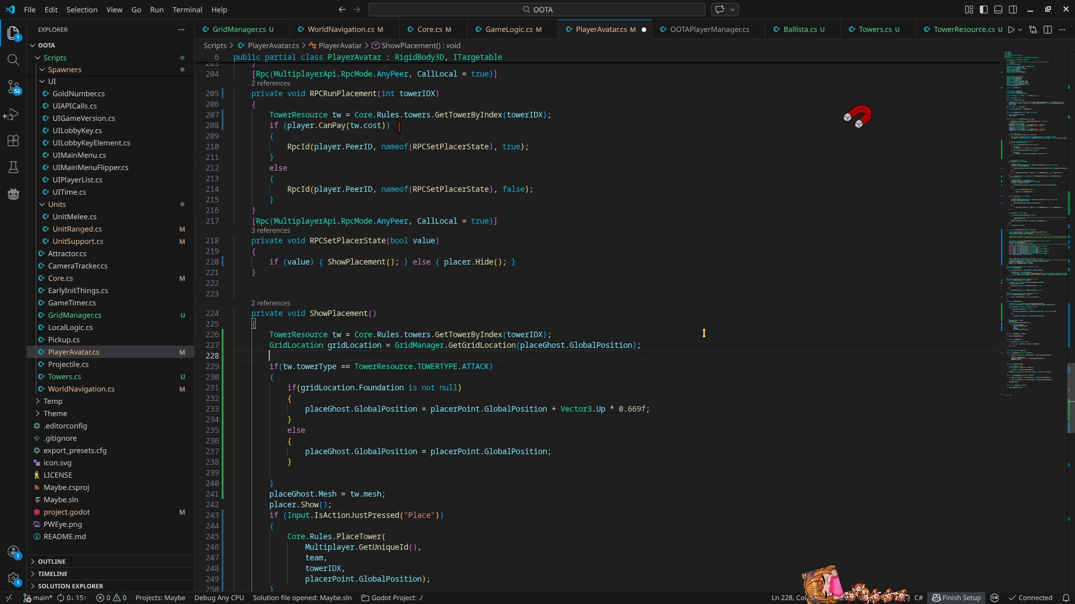
Add the condition 'if (!gridLocation.CanFit(tw))' below the gridLocation declaration.
key("Return")
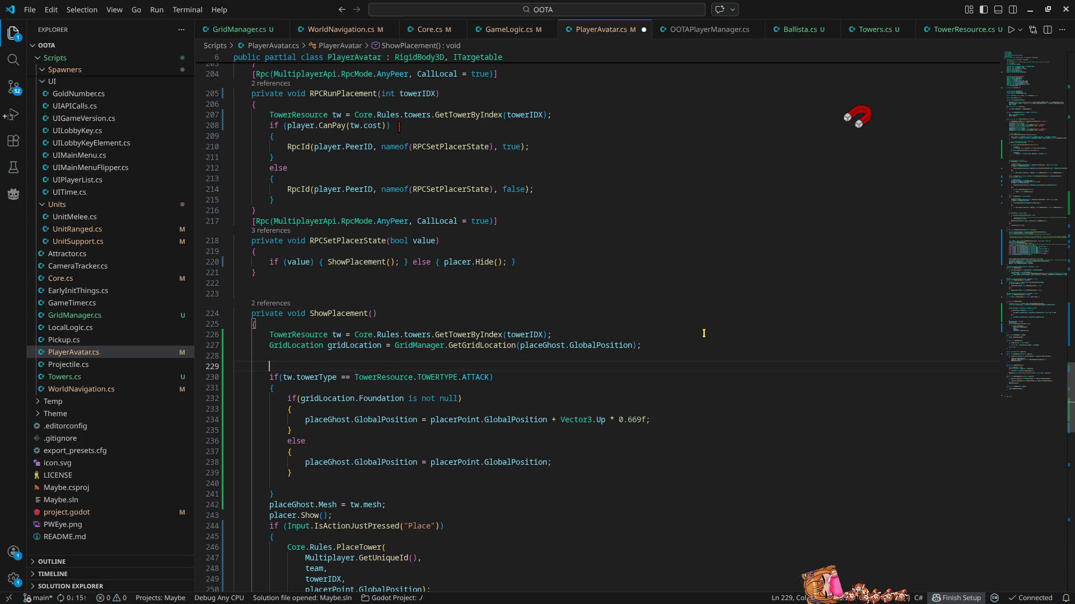
key("Return")
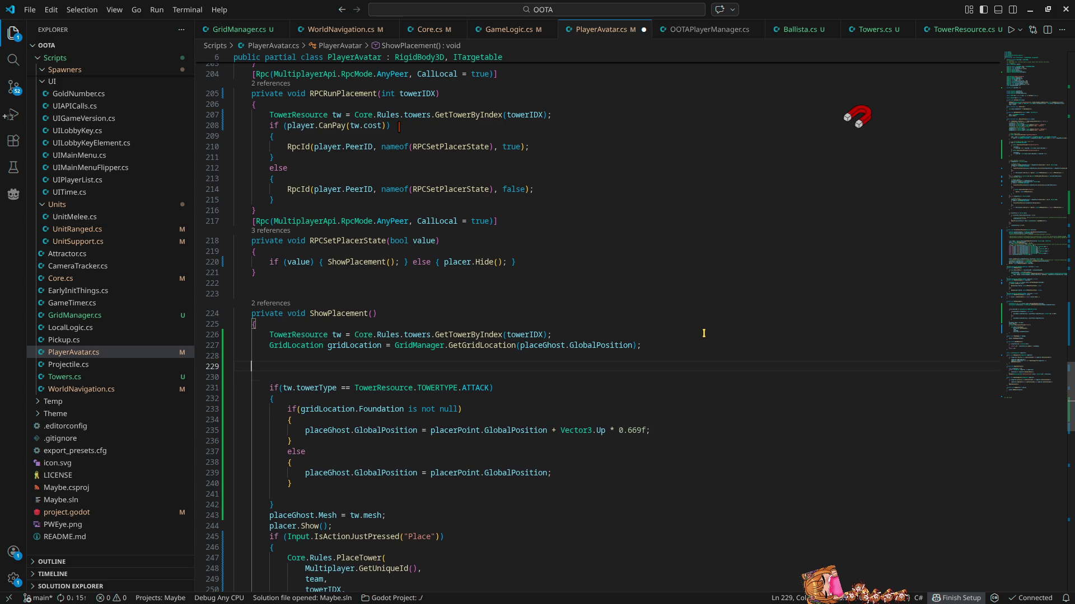
type("if(grd")
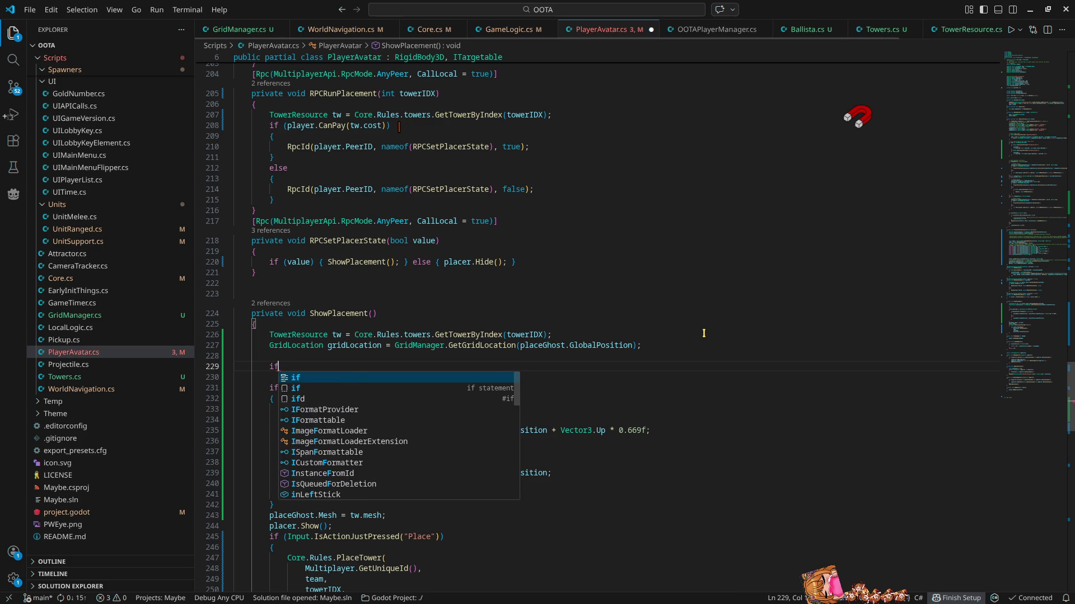
key("Tab")
type(".Can")
type("Fit(")
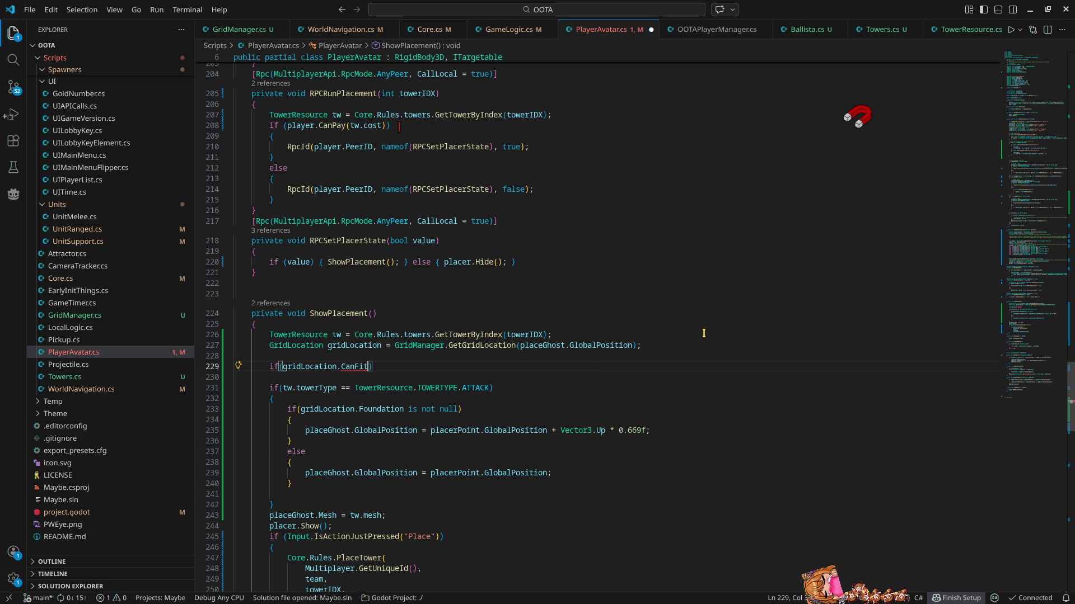
type("tw")
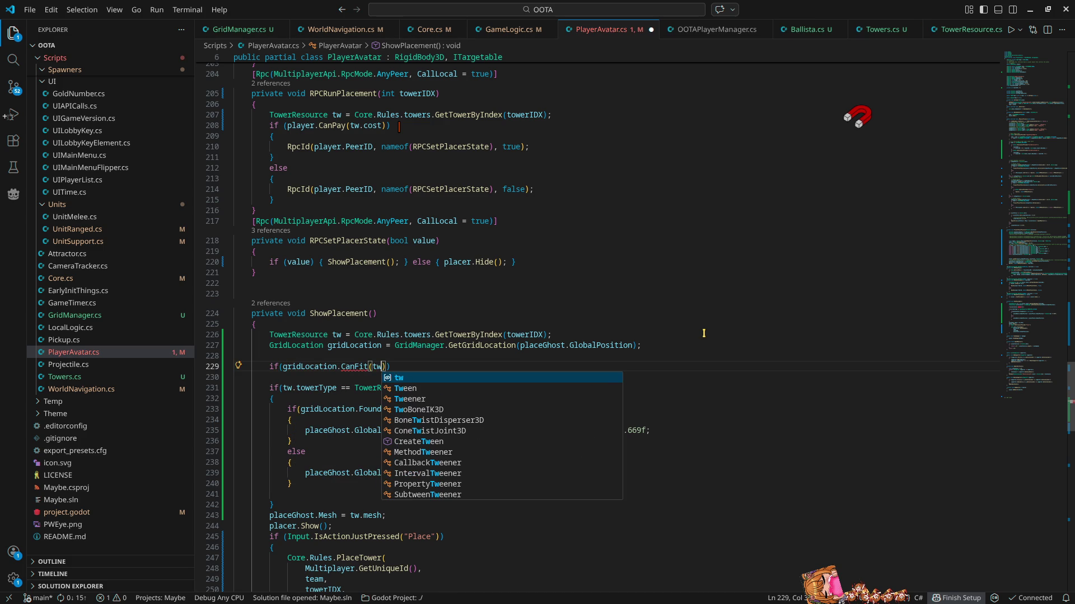
type("))")
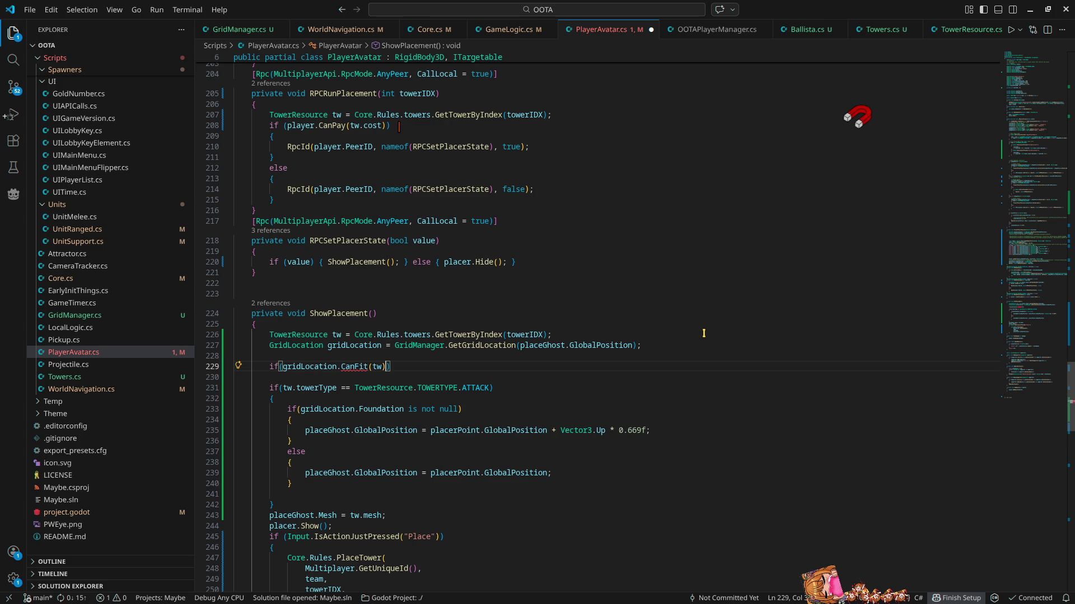
key("Home")
key("Right")
key("Right")
key("Right")
type("!")
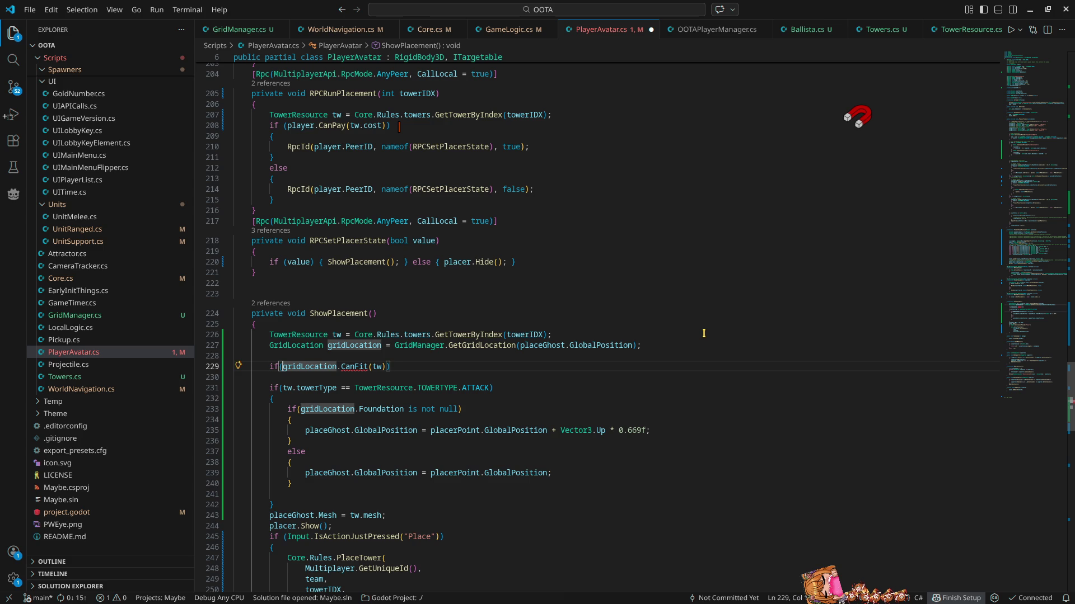
key("End")
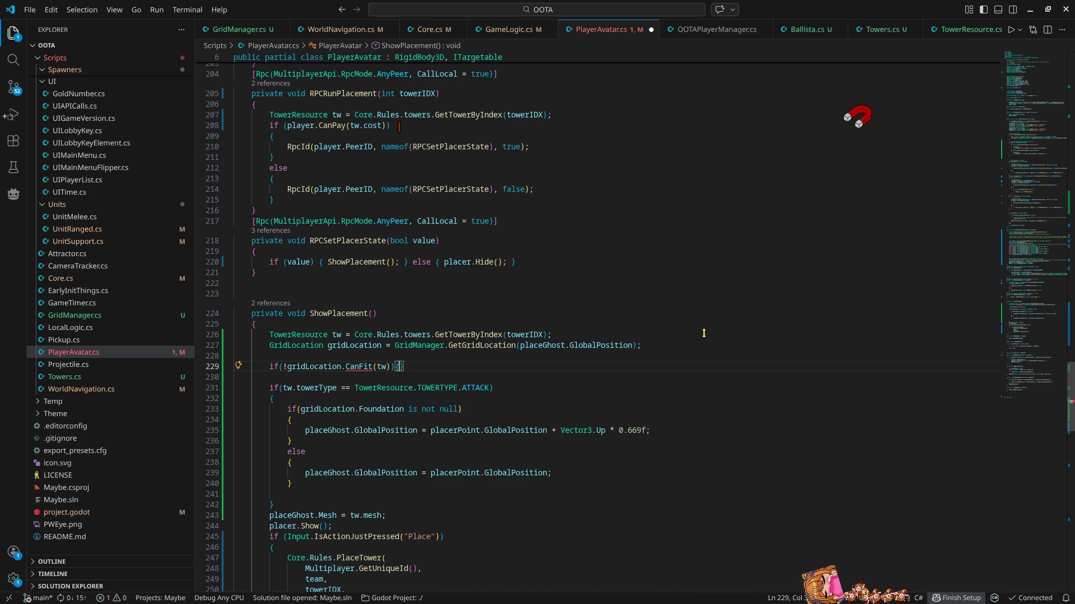
Give the check a braced body calling placer.Hide(); followed by return.
key("Return")
type("{")
key("Return")
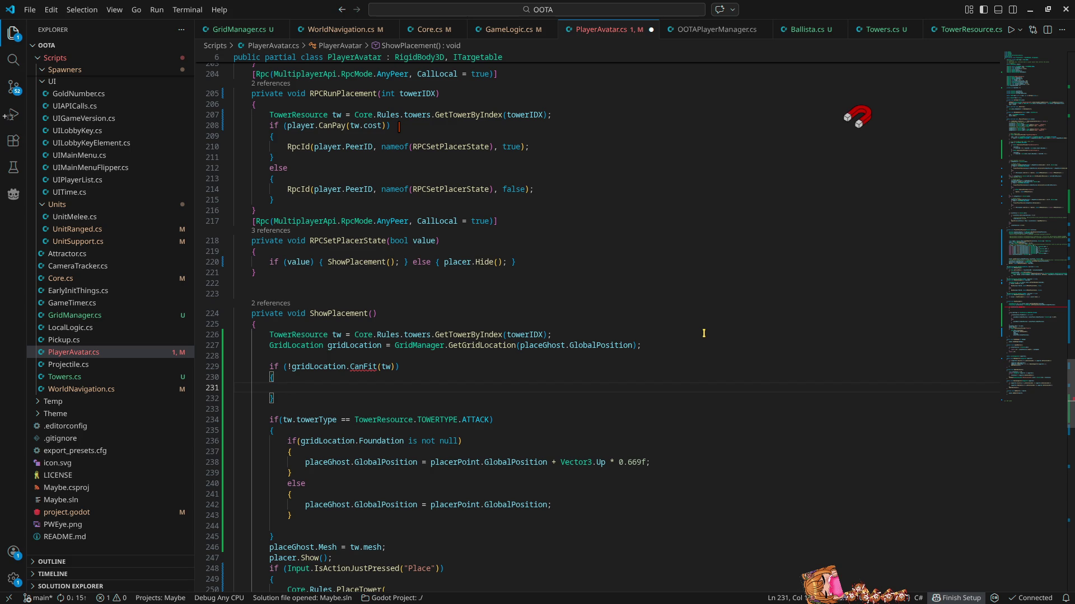
type("placer")
key("Escape")
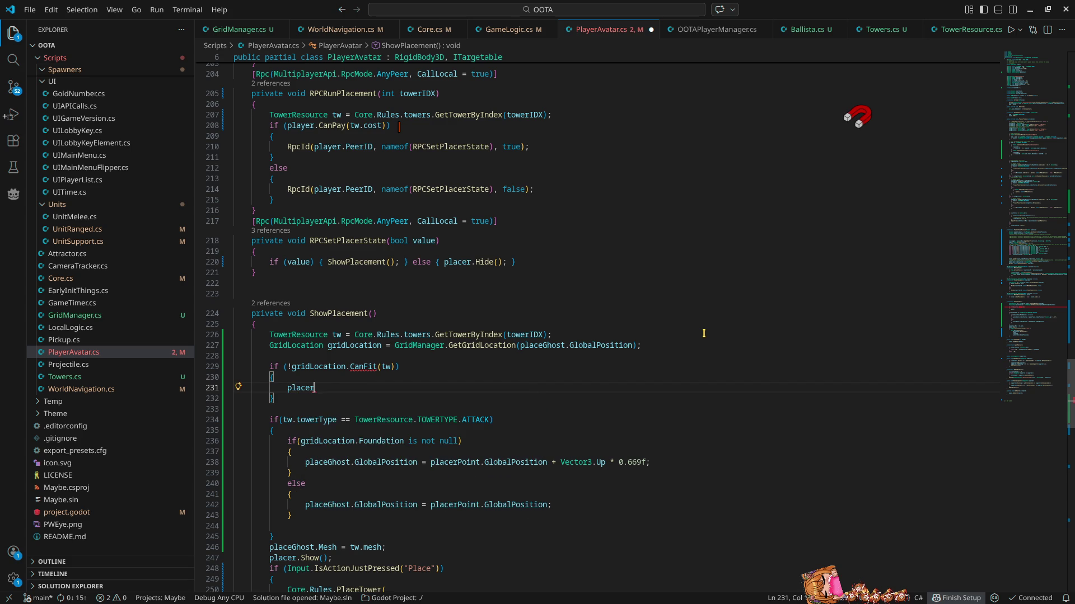
type(".hid")
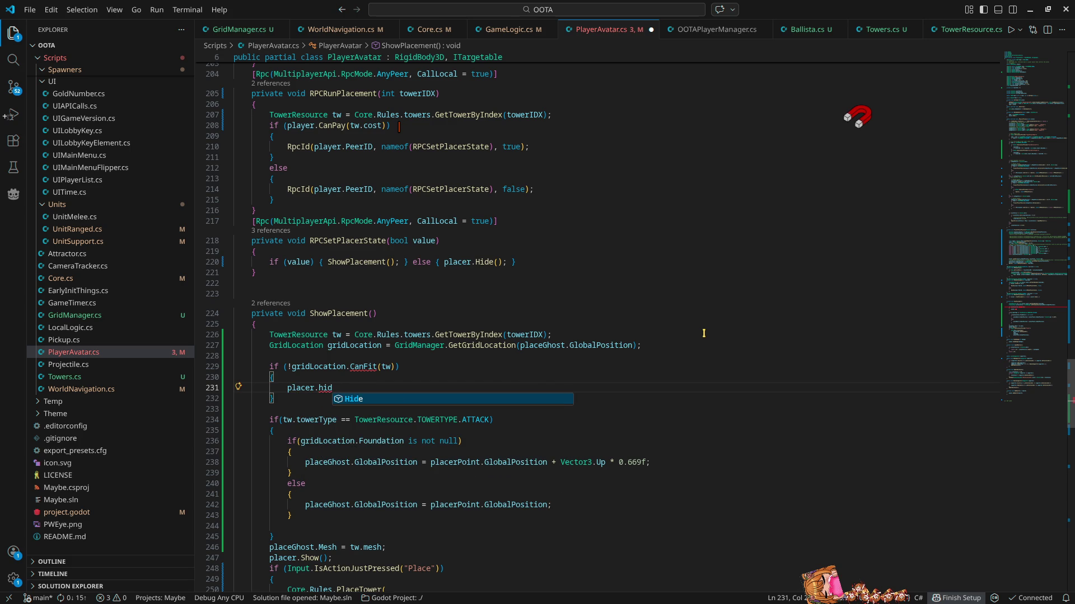
key("Tab")
type("();")
scroll(689, 331, "down", 4)
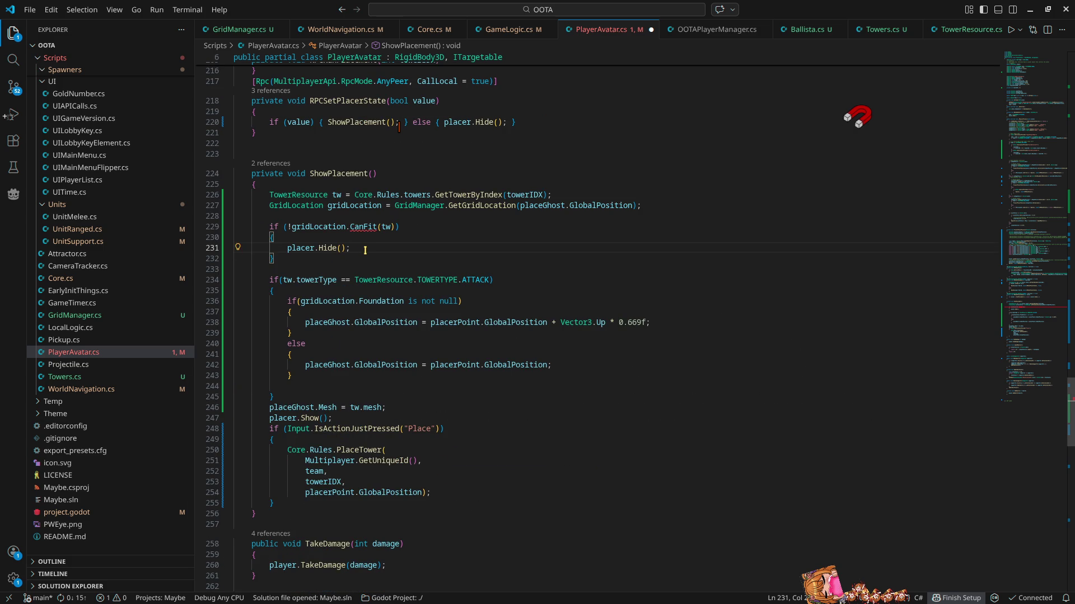
key("Return")
type("return;")
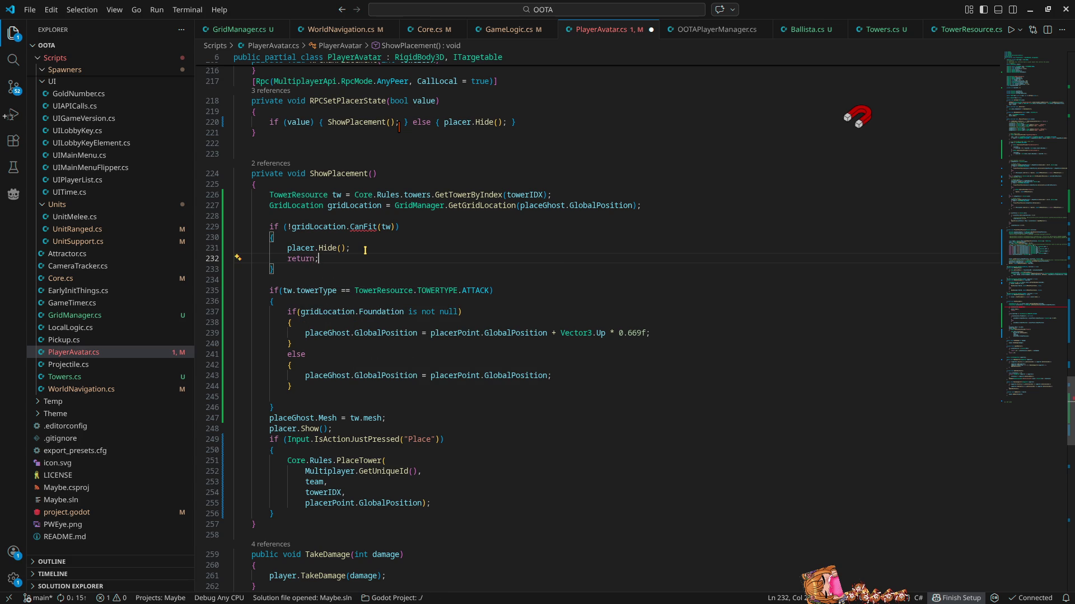
Generate the missing CanFit method in GridLocation via the quick fix.
mouse_move(362, 227)
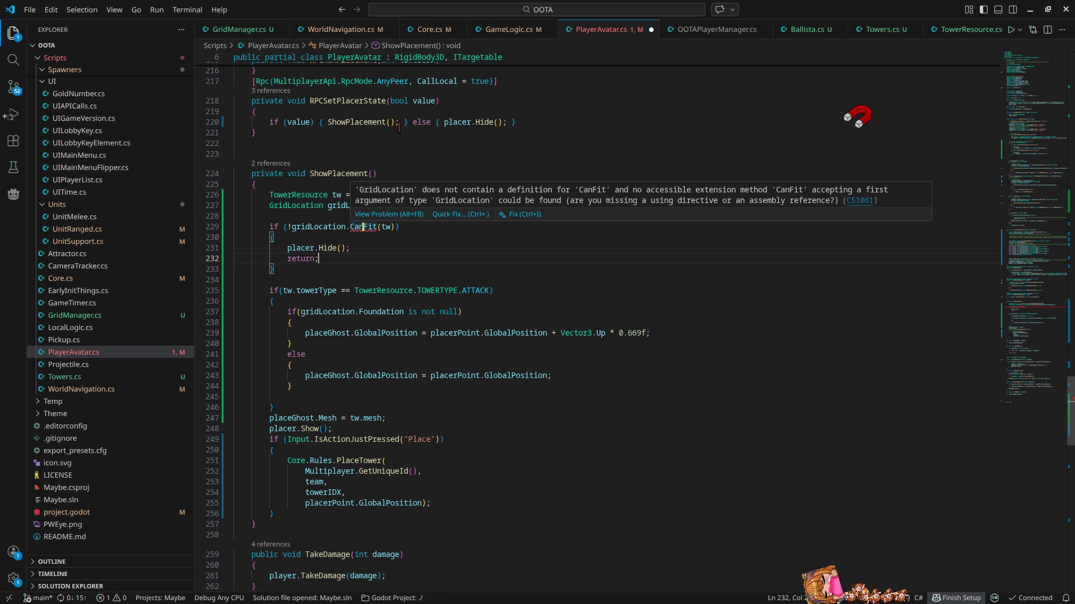
left_click(451, 214)
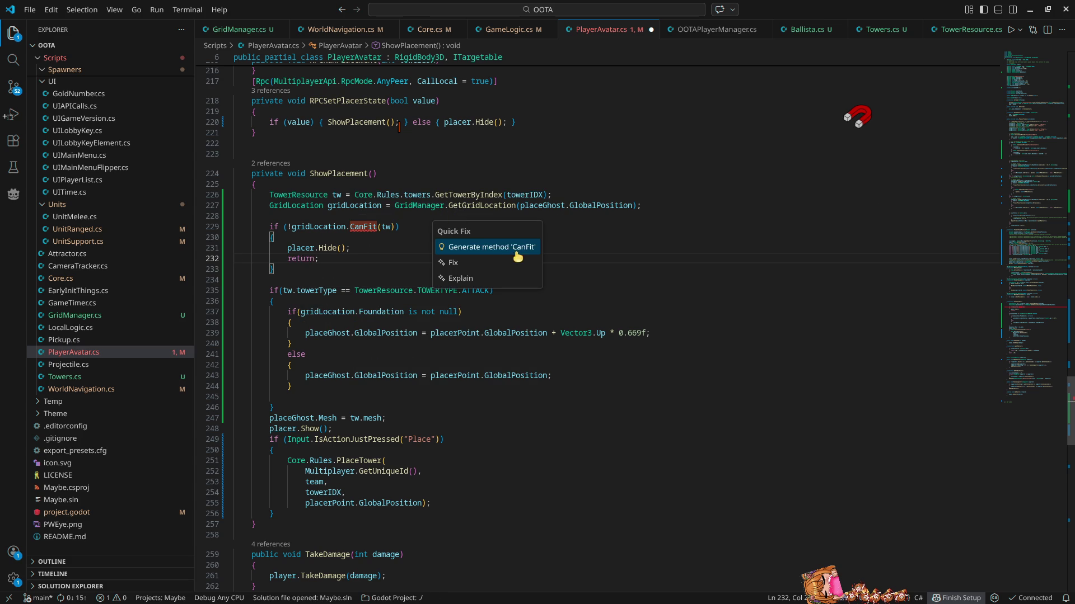
left_click(497, 248)
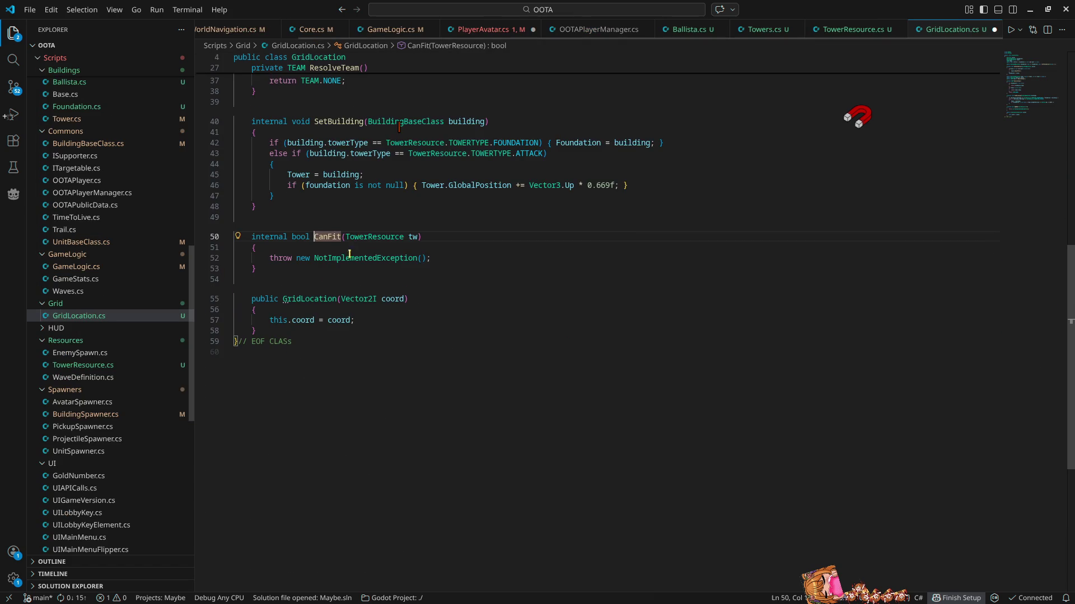
Replace CanFit's throw line with the if/else block copied from SetBuilding.
left_click_drag(270, 370, 439, 365)
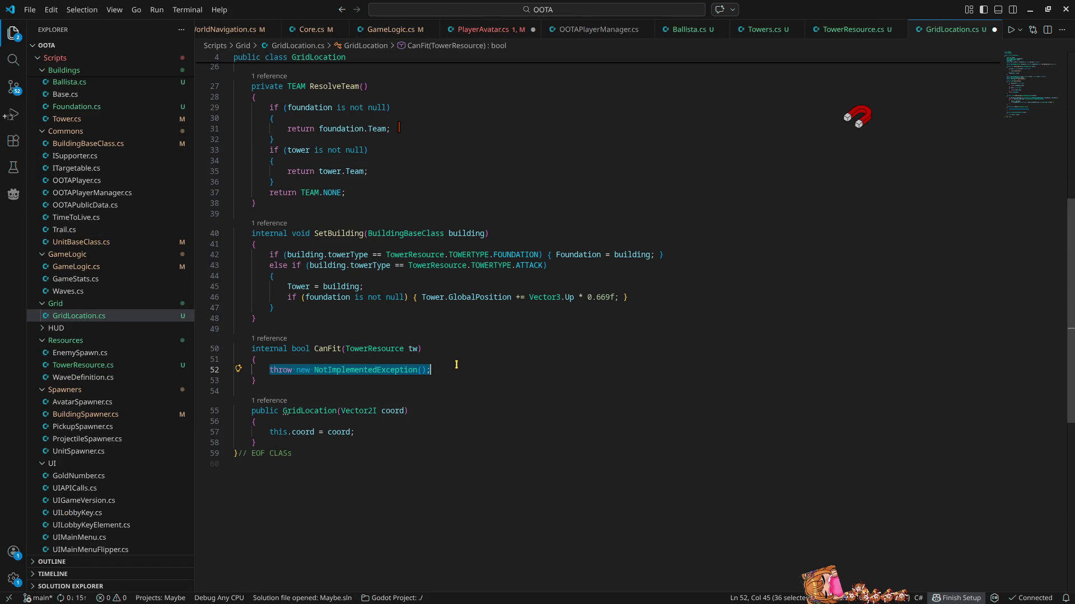
left_click_drag(274, 309, 268, 255)
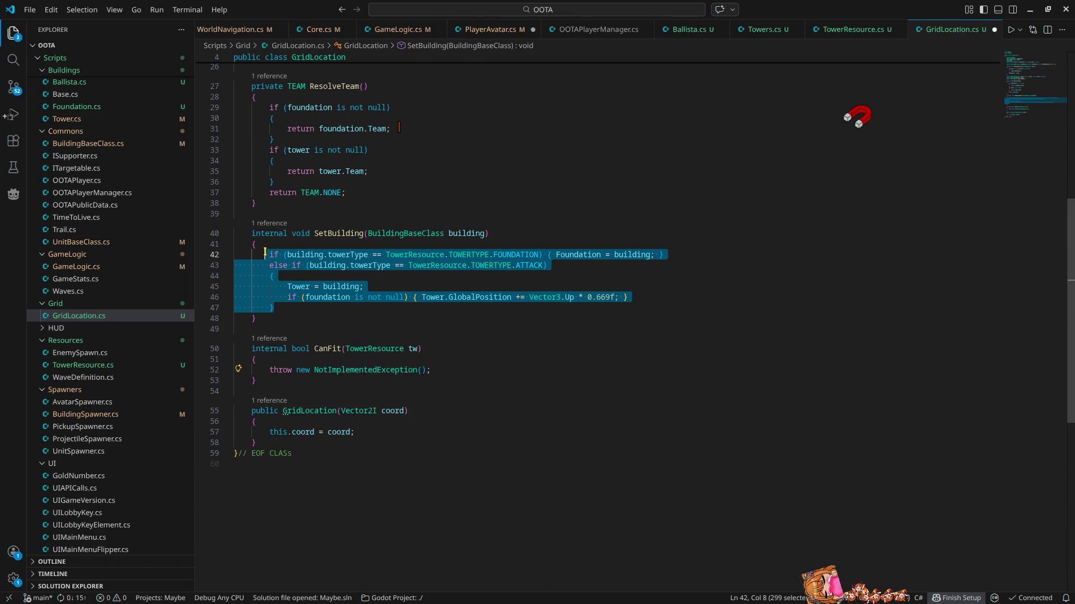
key("ctrl+c")
left_click(432, 370)
key("shift+Home")
key("ctrl+v")
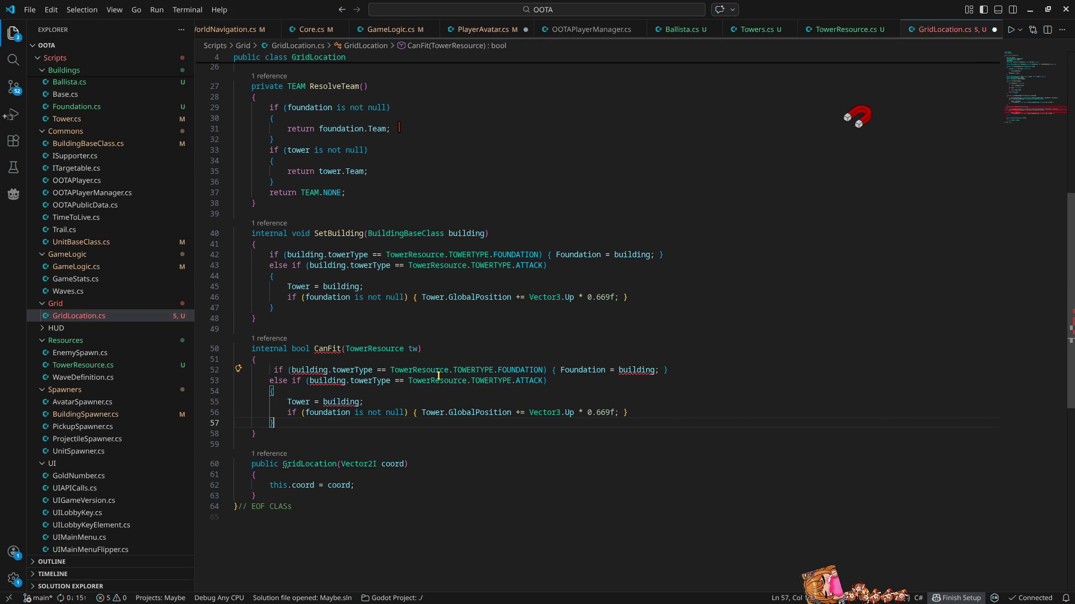
On line 52, change building to tw and the tower type to ATTACK.
double_click(301, 371)
type("tw")
key("Escape")
key("Right")
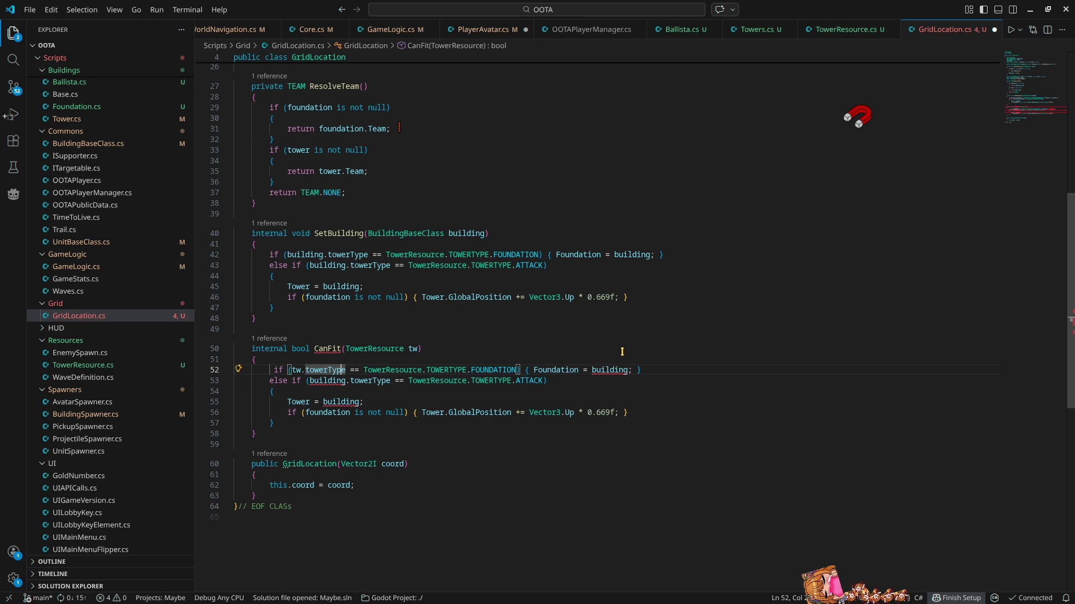
key("Right")
key("Right")
key("Right")
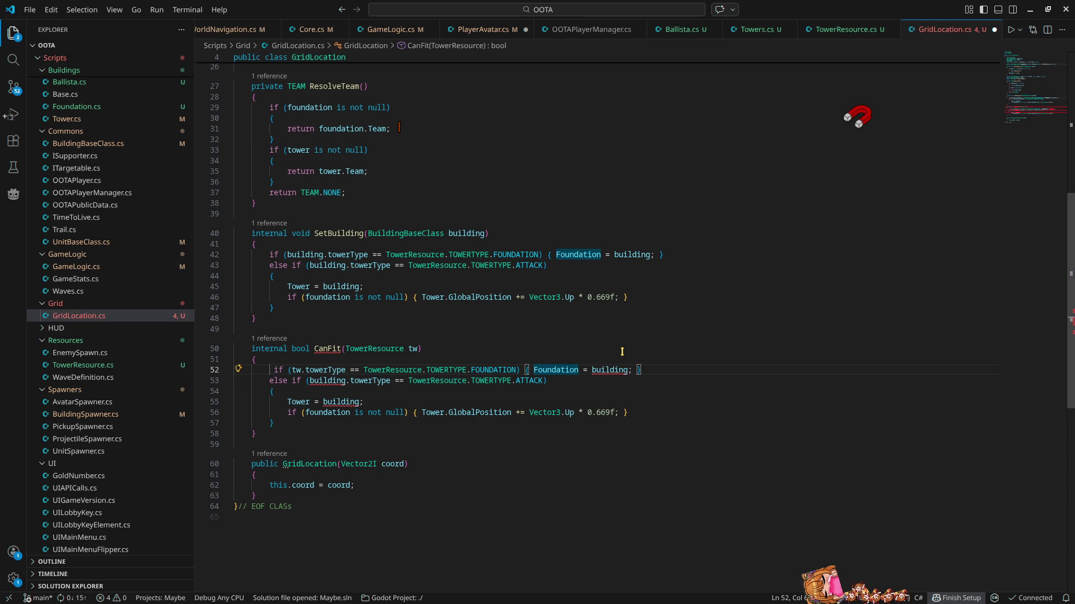
key("Left")
key("Left")
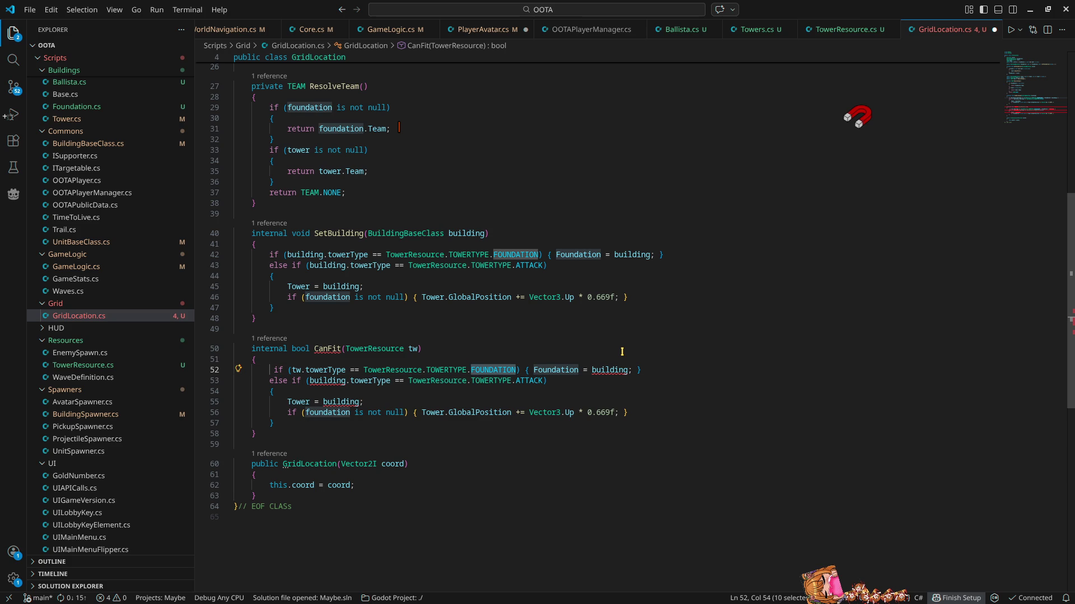
type("a")
key("Down")
key("Return")
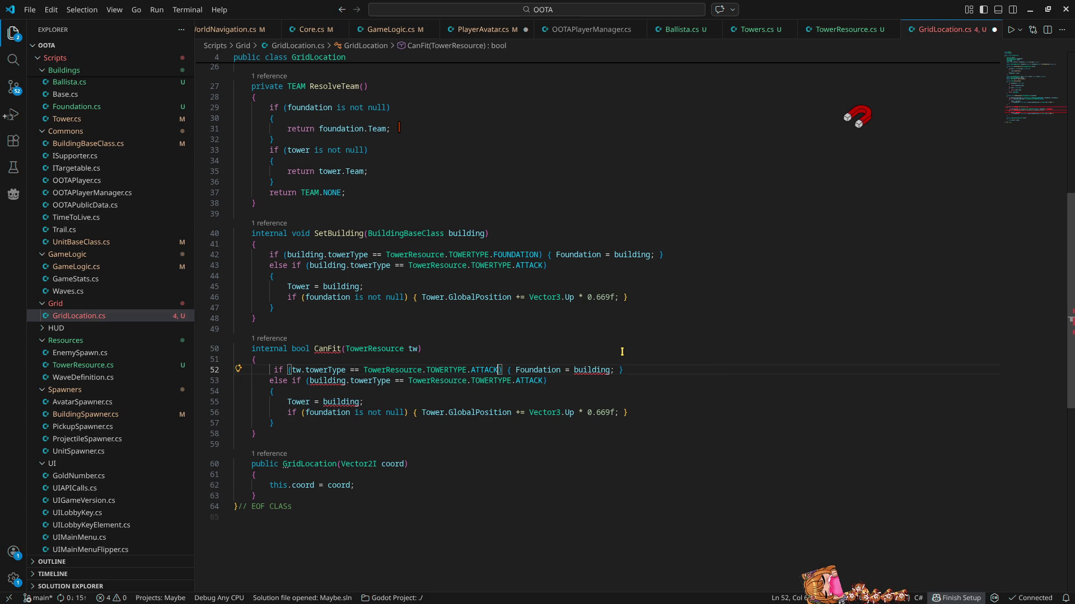
key("Right")
key("Right")
key("Left")
key("Left")
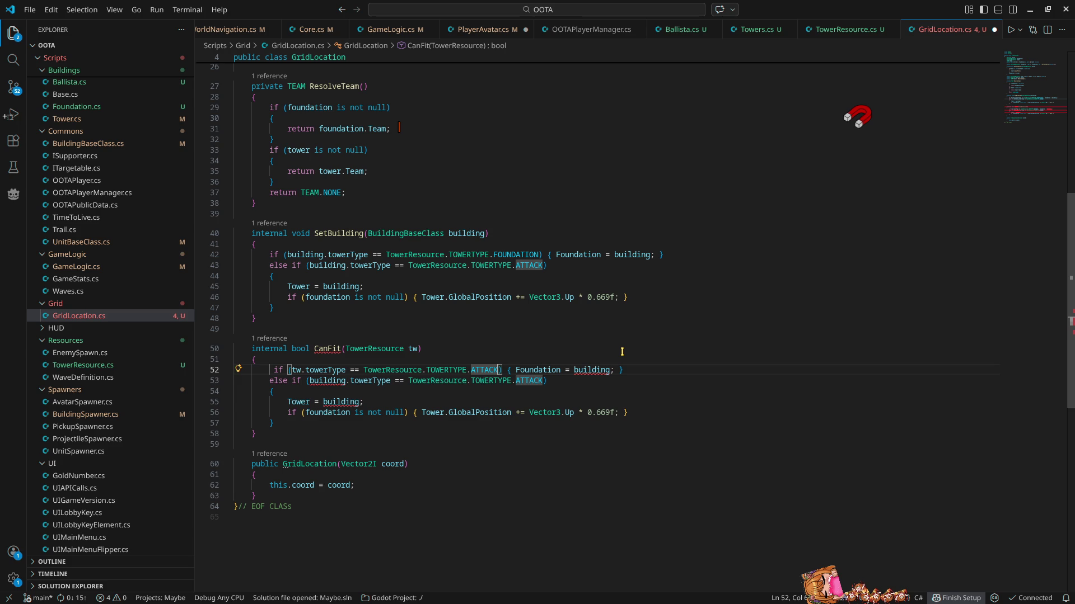
Rewrite the first condition as 'foundation is not null'.
key("ctrl+shift+Left")
key("ctrl+shift+Left")
key("ctrl+shift+Left")
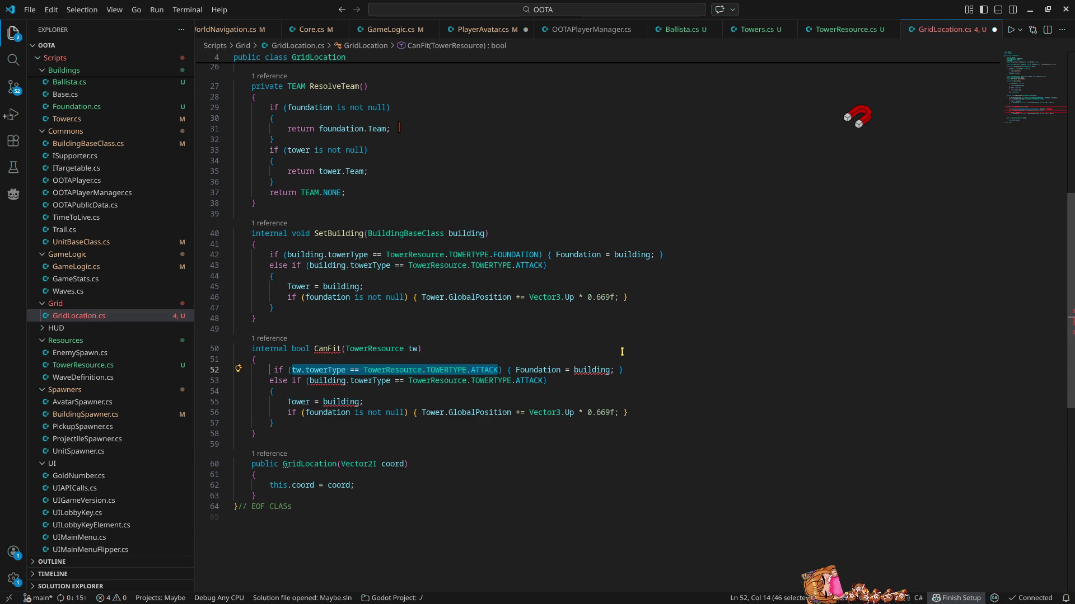
type("foun")
key("Tab")
type("is not null")
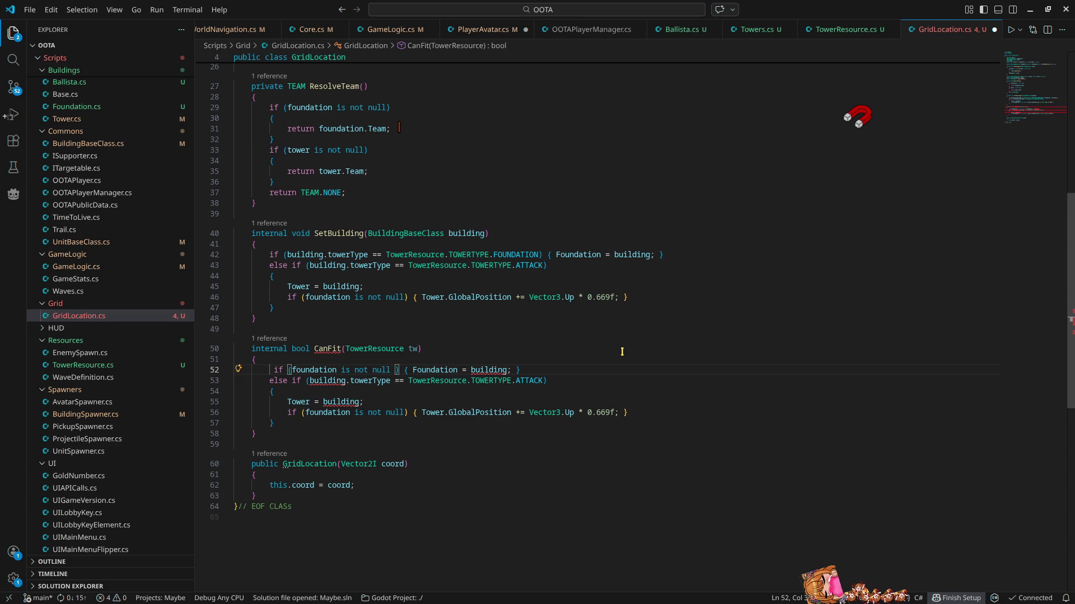
Reformat CanFit's foundation if block, moving the brace and opening an empty line inside it.
key("Right")
key("Right")
key("Return")
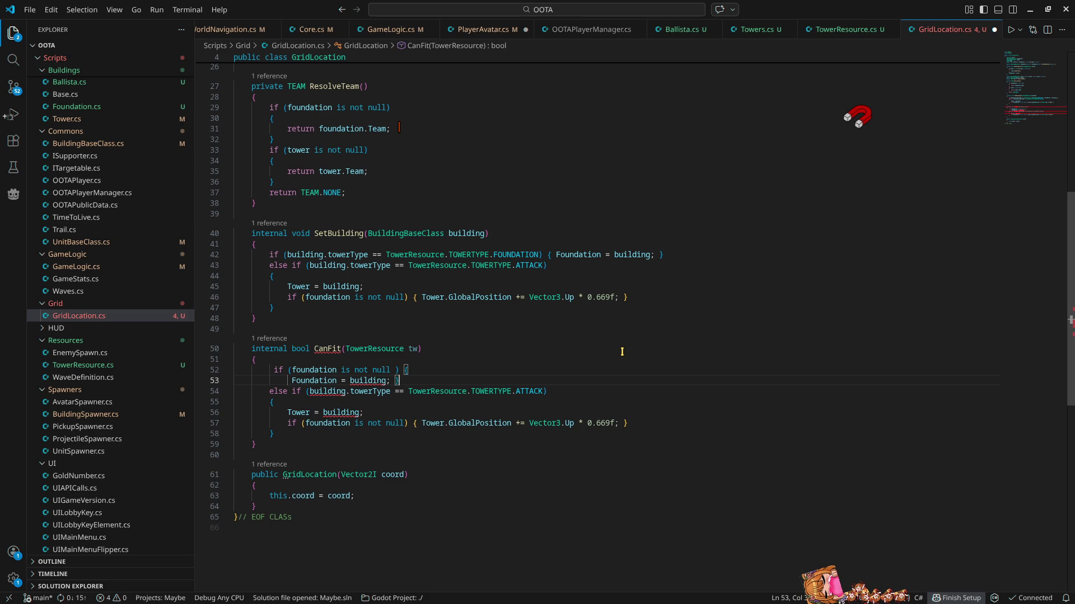
key("Return")
key("Return")
key("Up")
key("Up")
key("Up")
key("End")
key("Left")
key("Return")
key("Down")
key("Up")
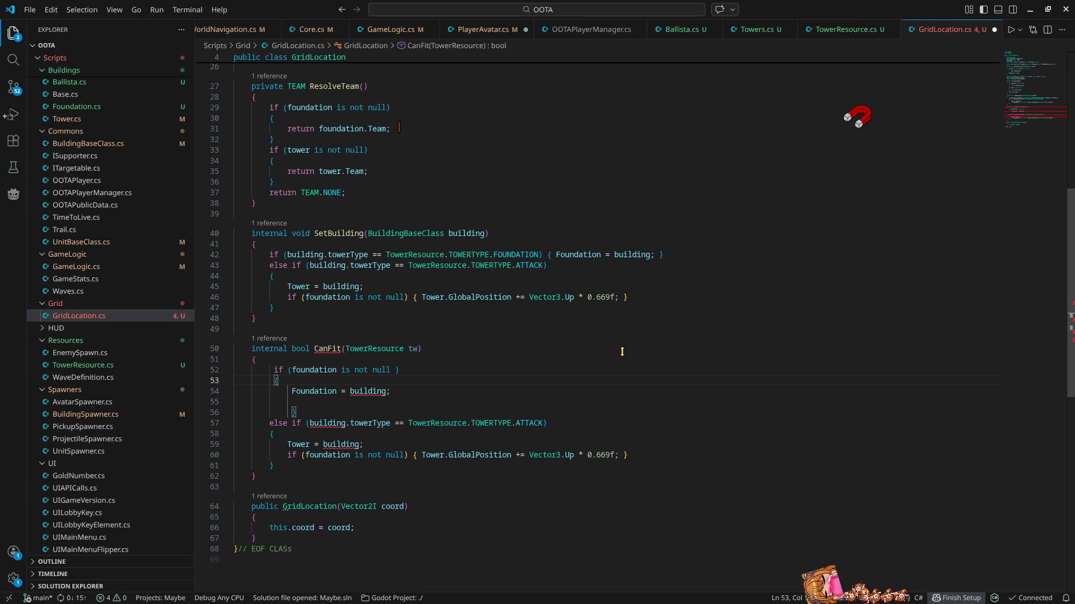
key("Return")
Start a nested condition comparing tw.towerType to TowerResource.TOWERTYPE.ATTACK.
type("if(")
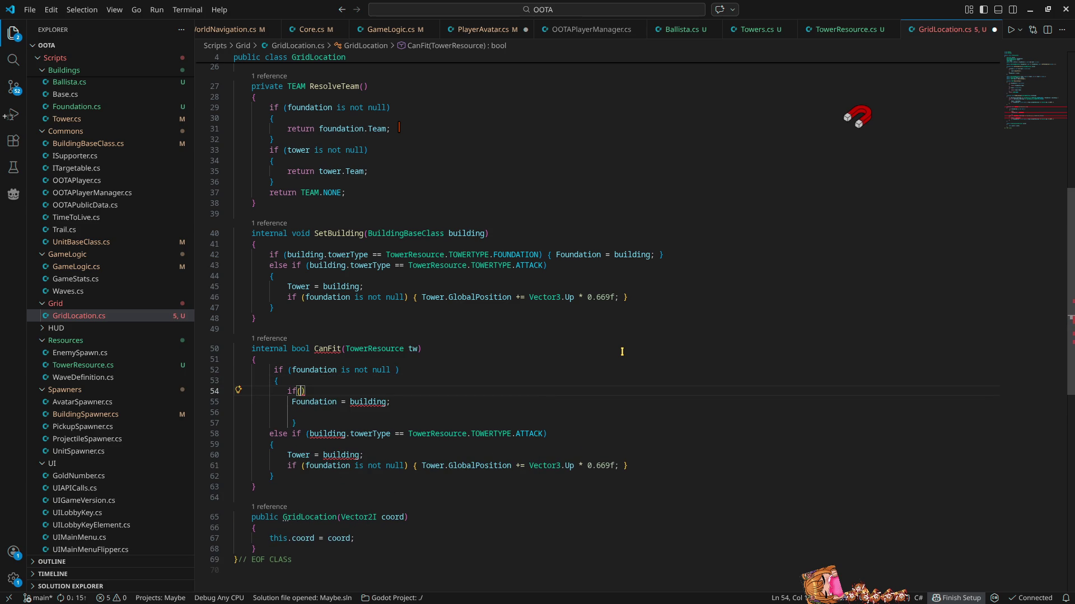
type("tw")
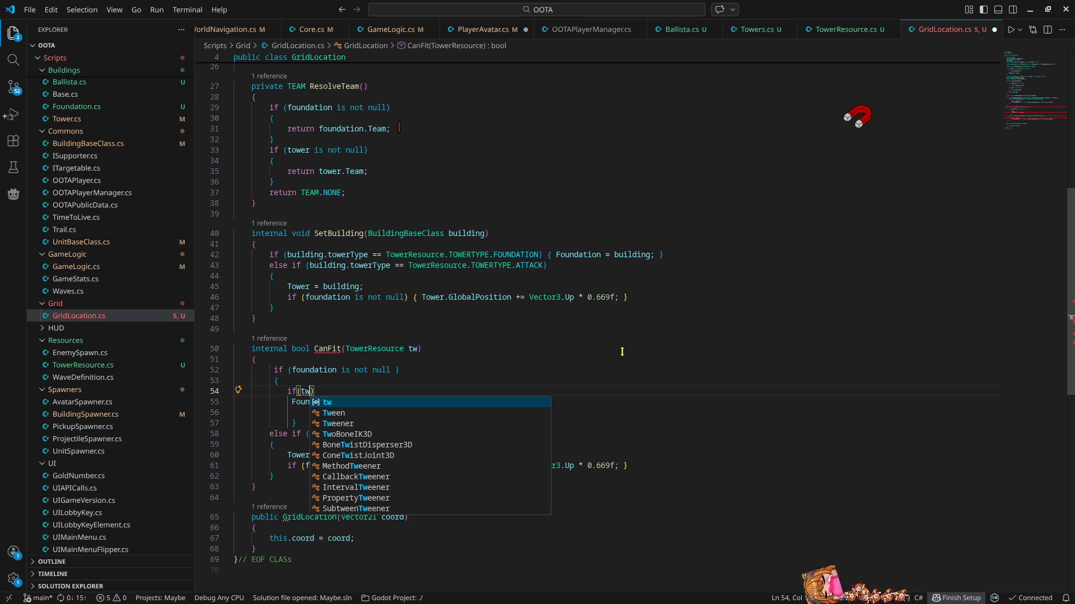
type(".")
type("towerType ")
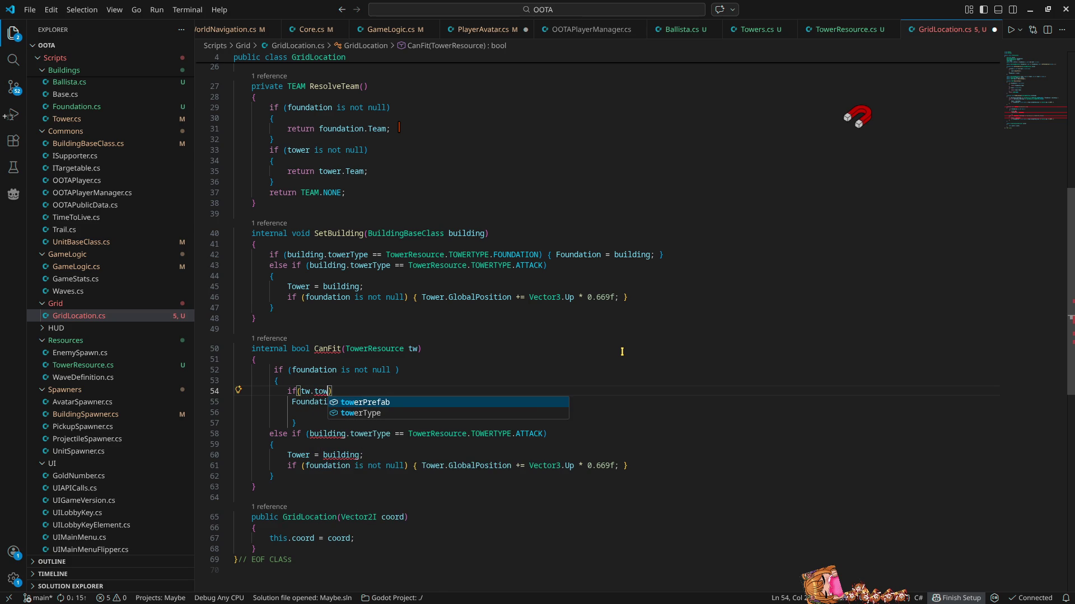
type("==")
key("Tab")
type(".")
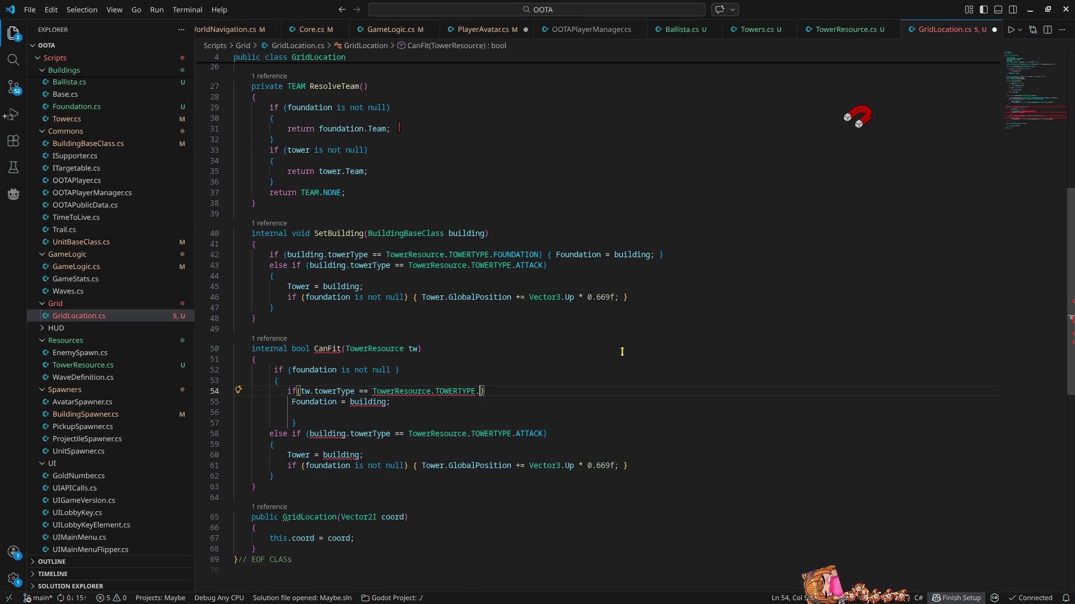
key("Tab")
Prefix the condition with 'tower is null &&' and give it a body returning true.
key("Home")
key("Right")
key("Right")
key("Right")
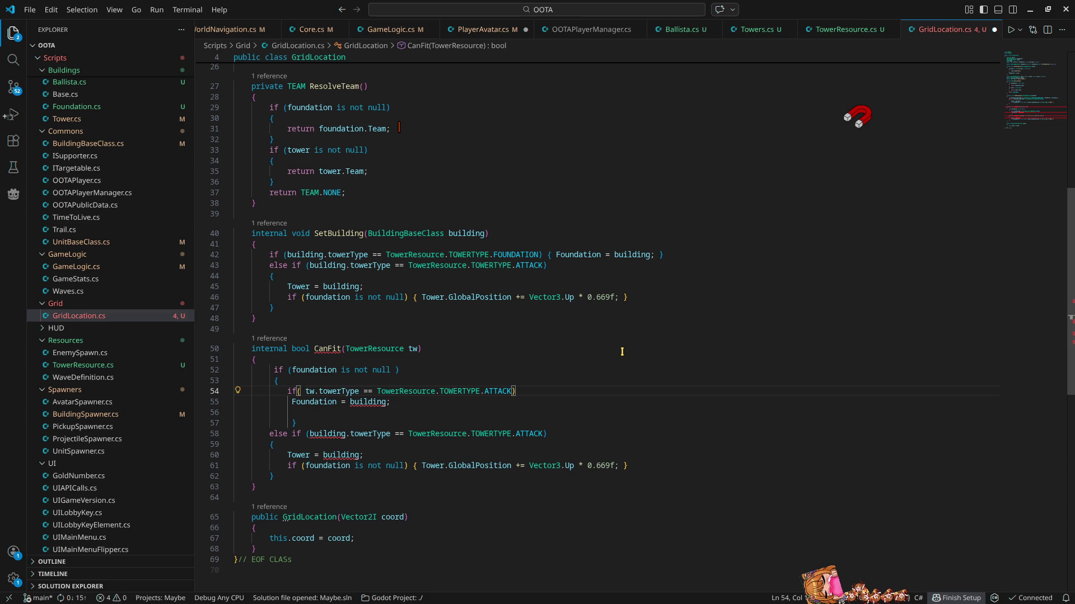
type("tw.to")
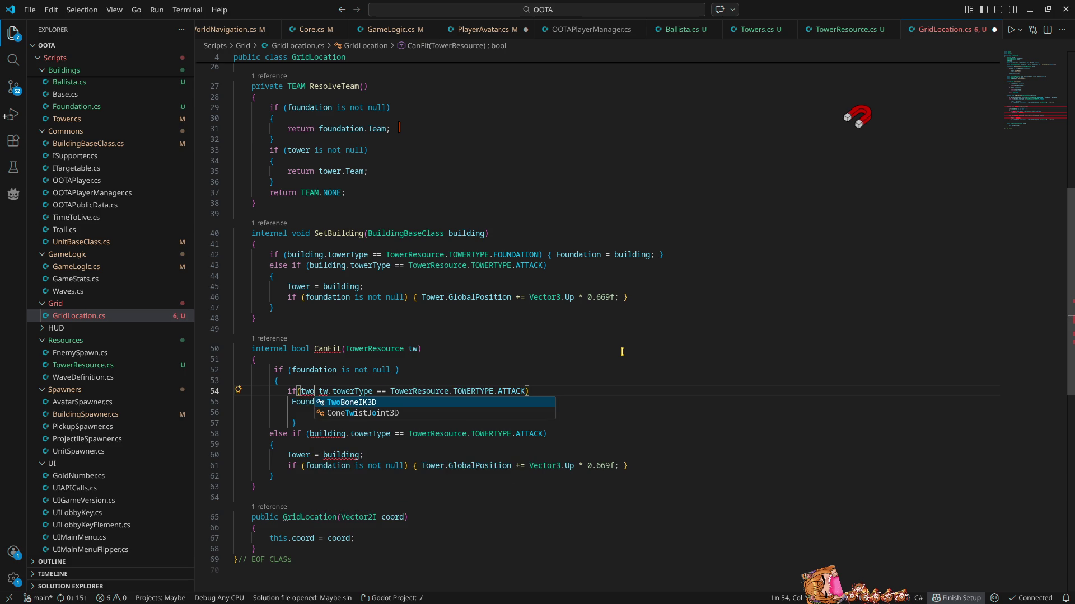
key("BackSpace")
key("BackSpace")
type("ow")
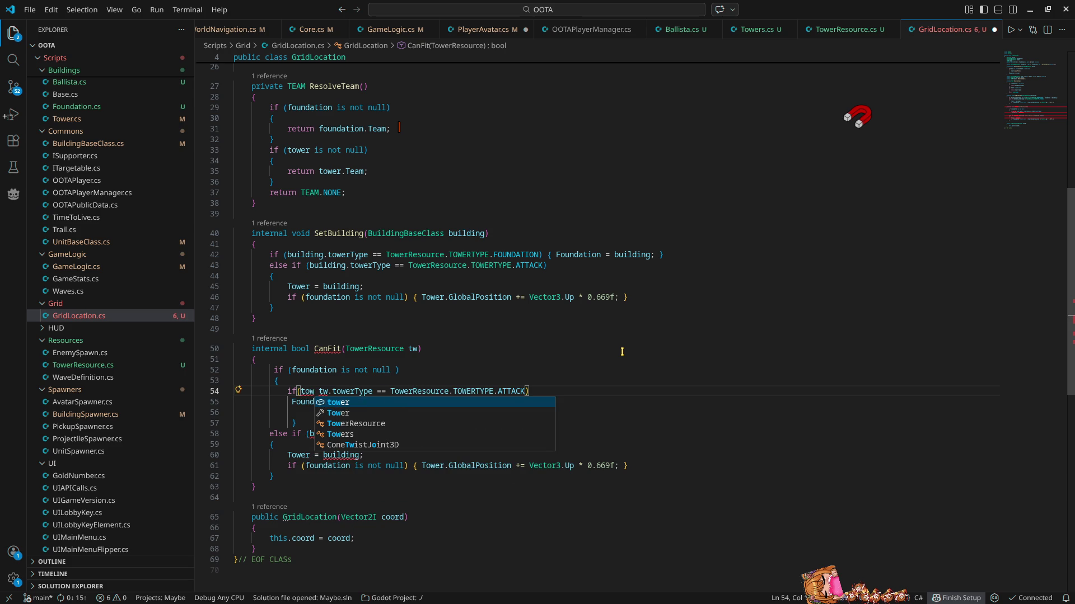
key("Return")
type("==")
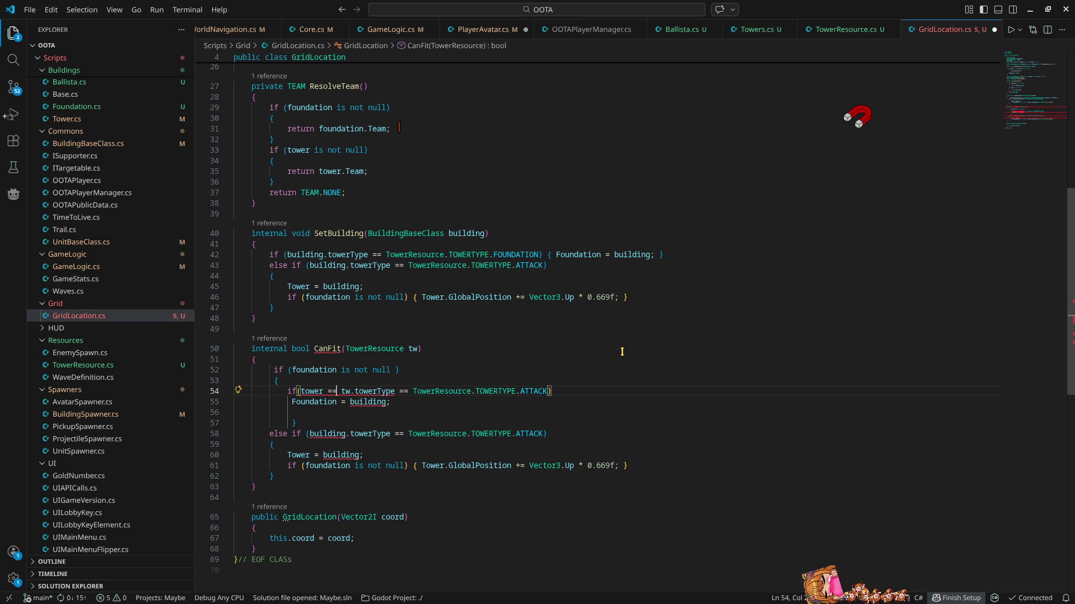
key("BackSpace")
key("BackSpace")
type("is null")
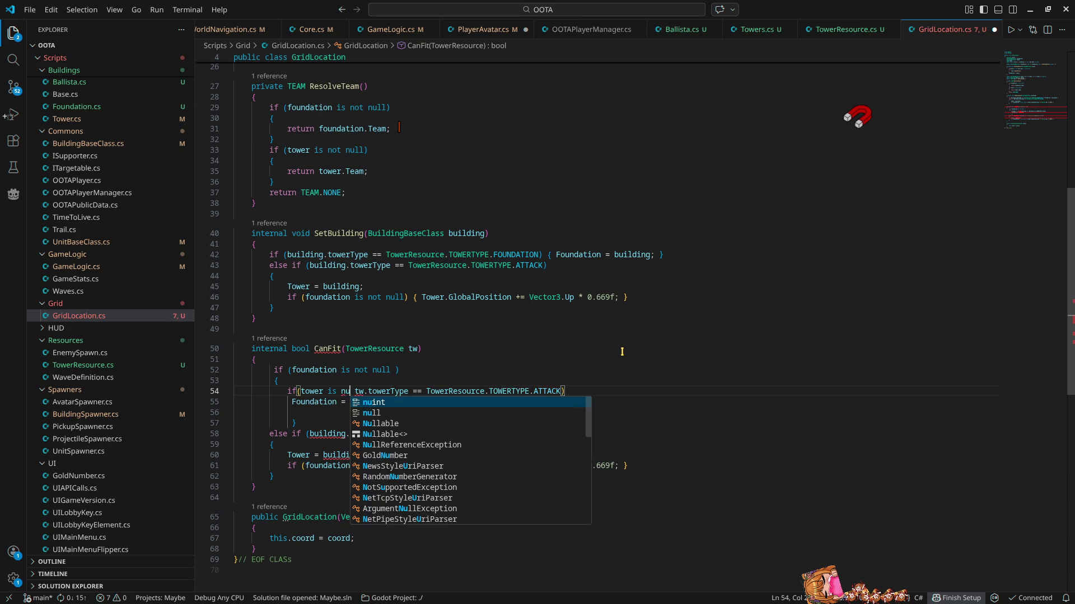
type(" &&")
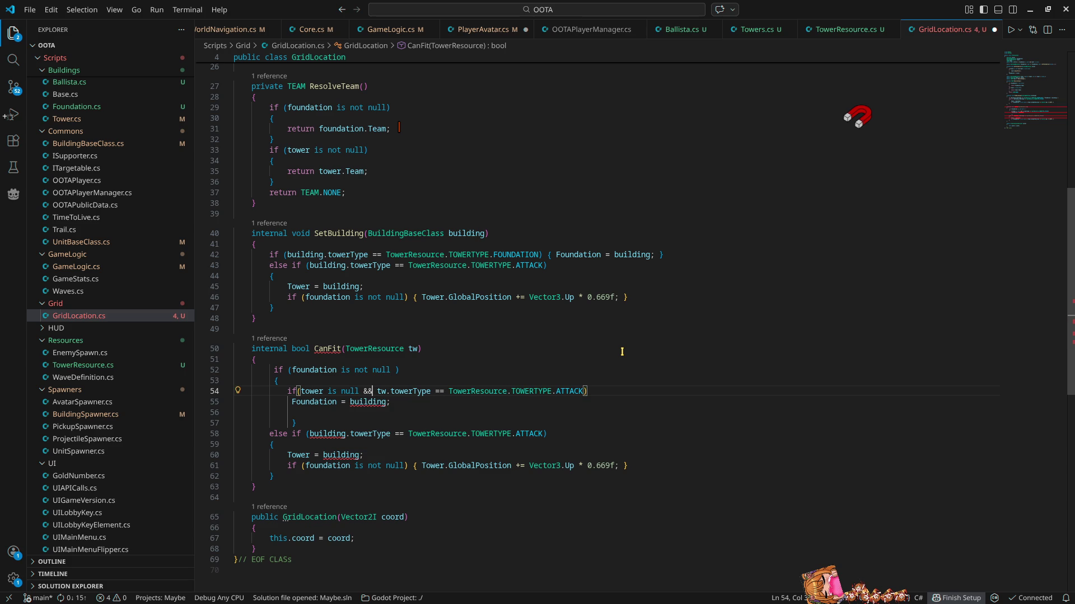
key("Return")
type("{")
key("Return")
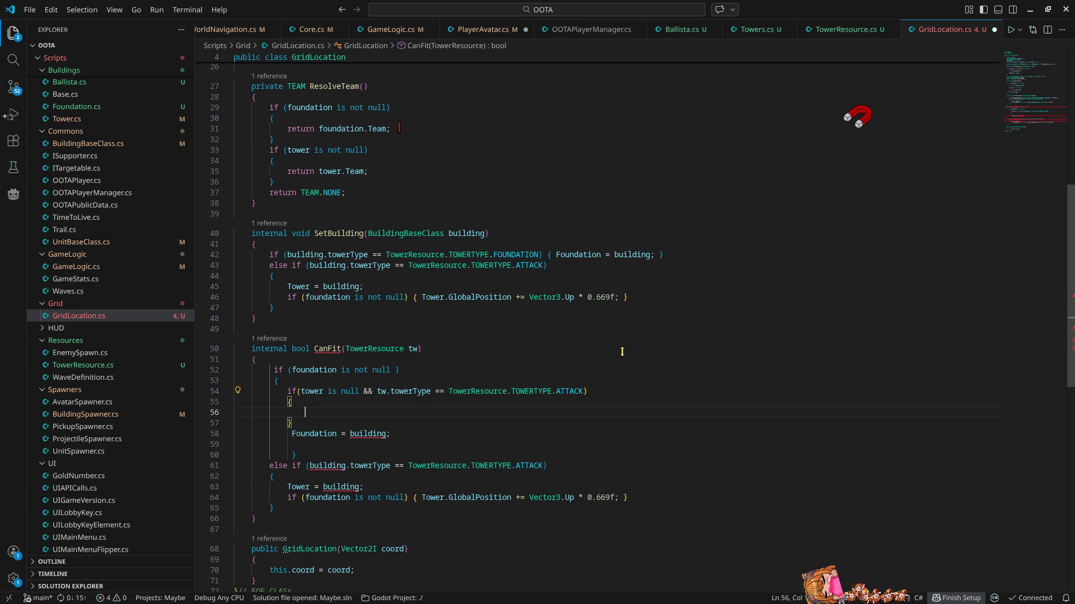
type("return true")
type(";")
Delete the leftover Foundation assignment line and select the old else-if tower block.
key("Down")
key("Down")
key("ctrl+shift+k")
key("ctrl+shift+k")
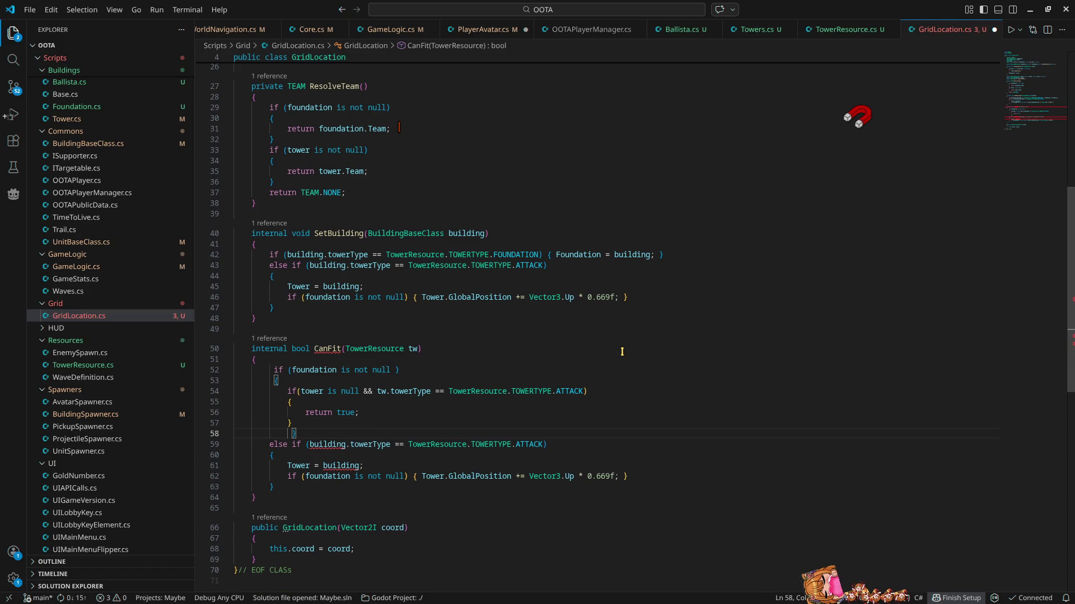
key("Delete")
key("Delete")
key("Delete")
key("Delete")
mouse_move(298, 463)
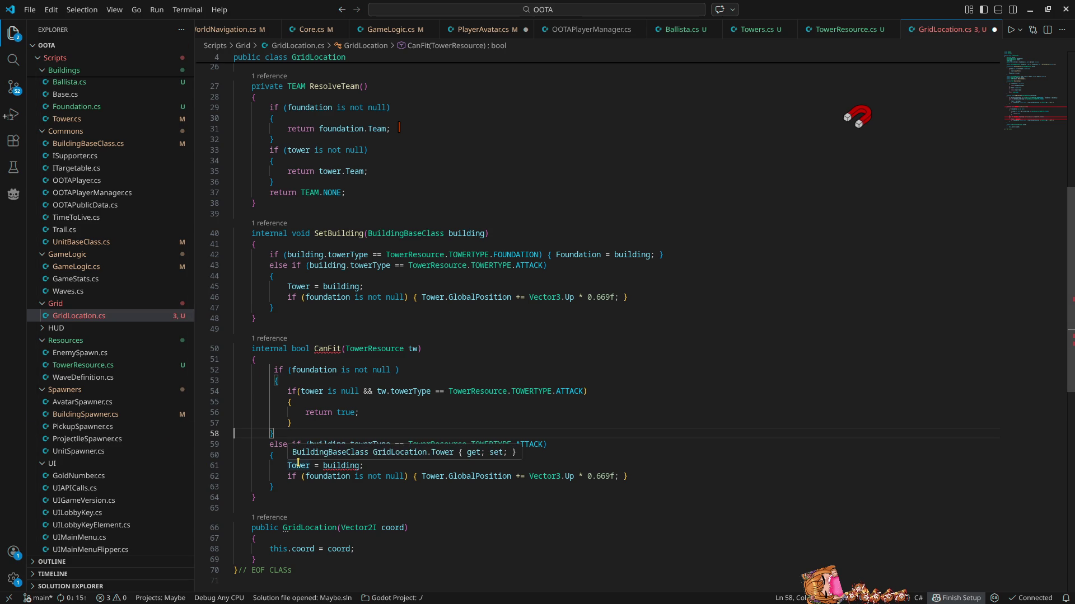
left_click_drag(275, 487, 268, 444)
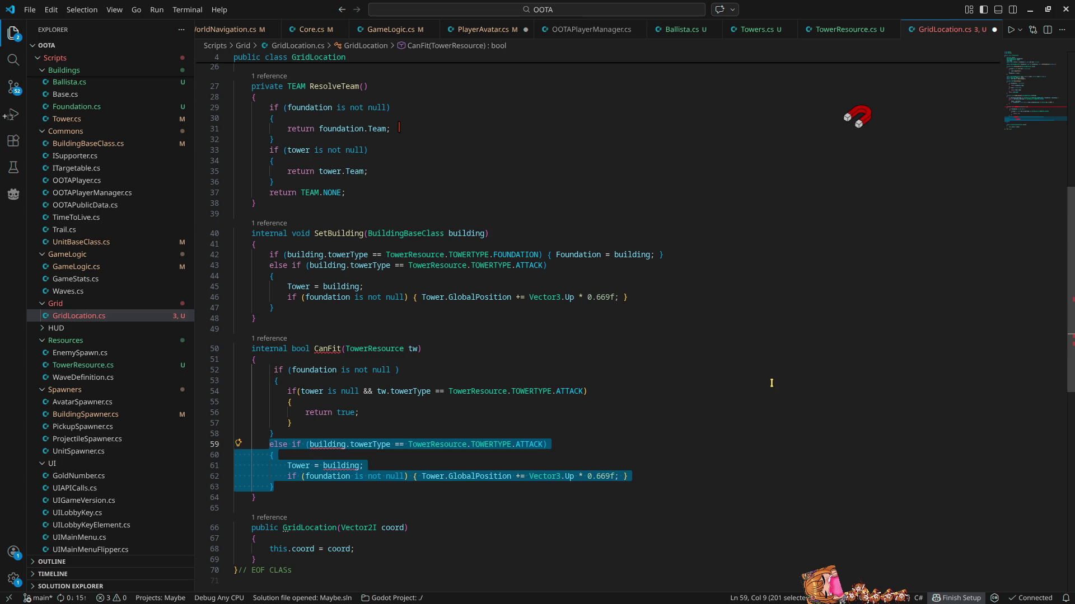
Complete the inner block's 'return true;' statement.
type("ret")
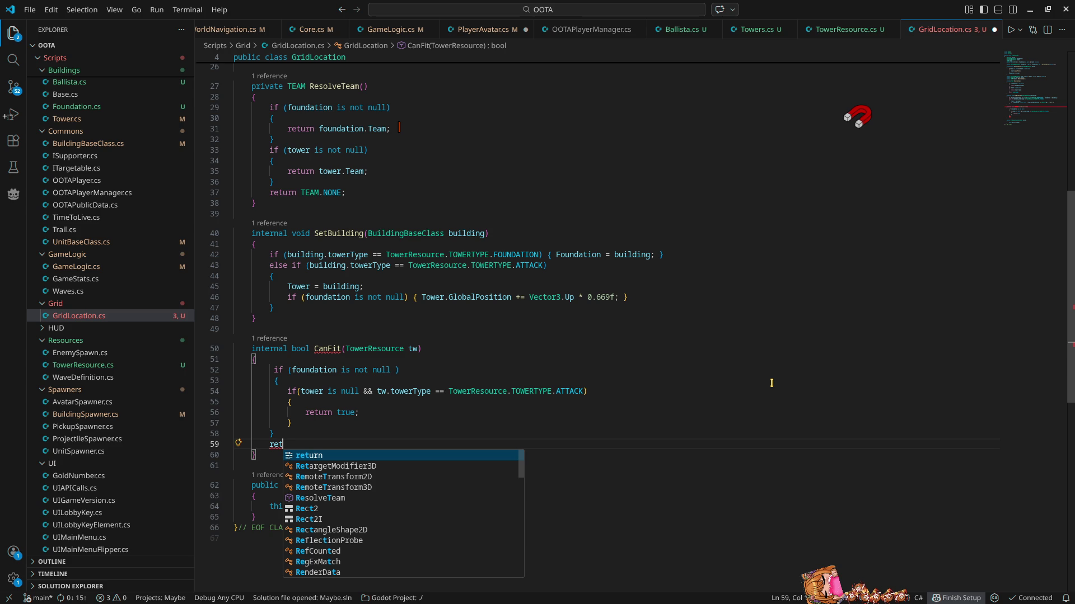
key("Tab")
type("true")
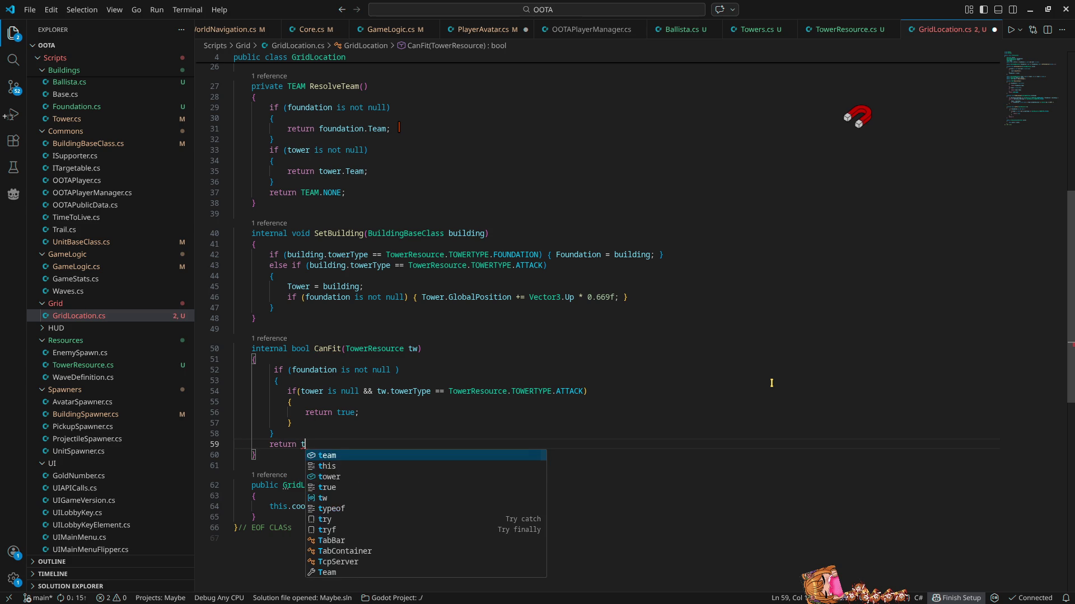
type(";")
key("Up")
key("Up")
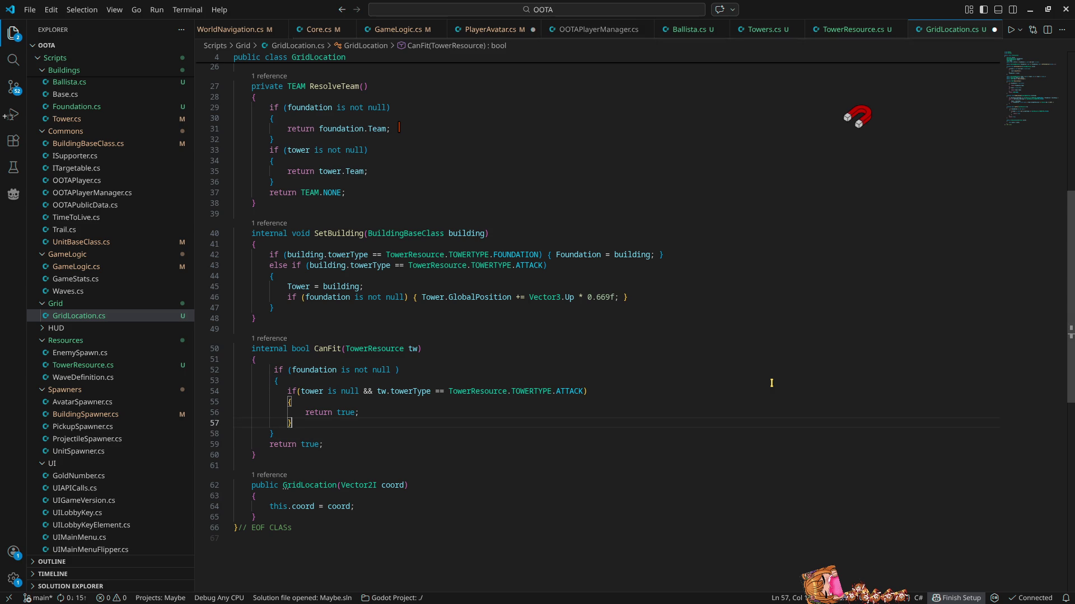
Add 'return false;' after the inner block, save GridLocation.cs and minimize VS Code.
key("Return")
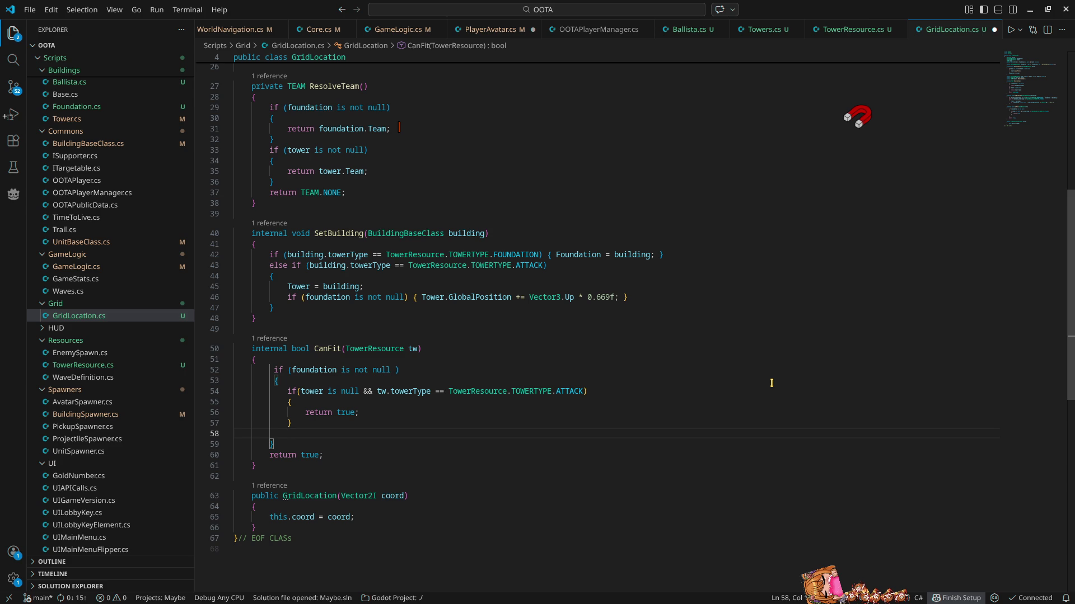
type("return fal")
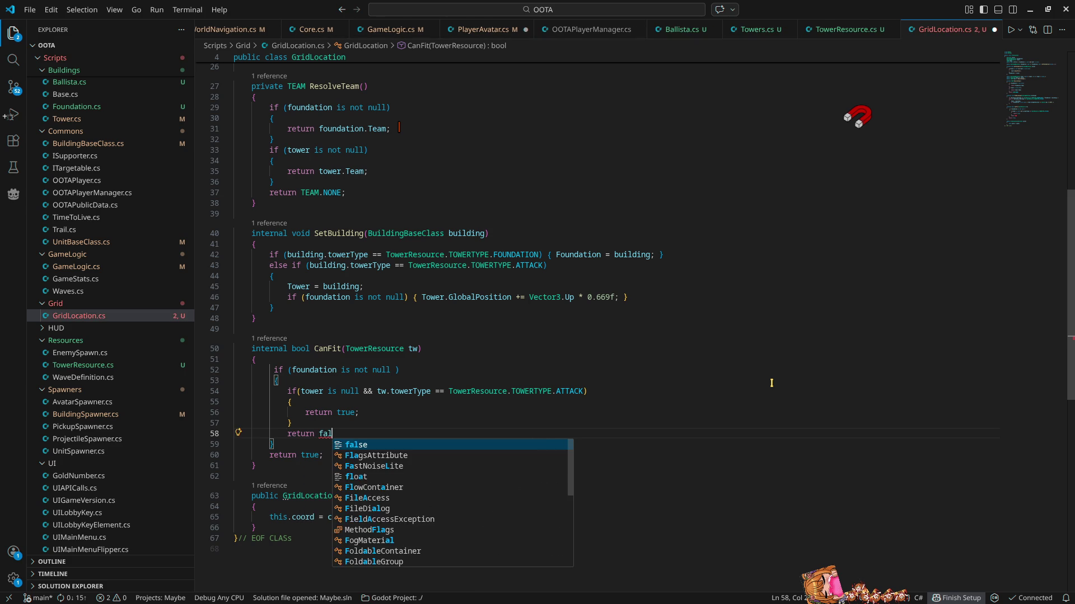
key("Return")
type(";")
key("ctrl+s")
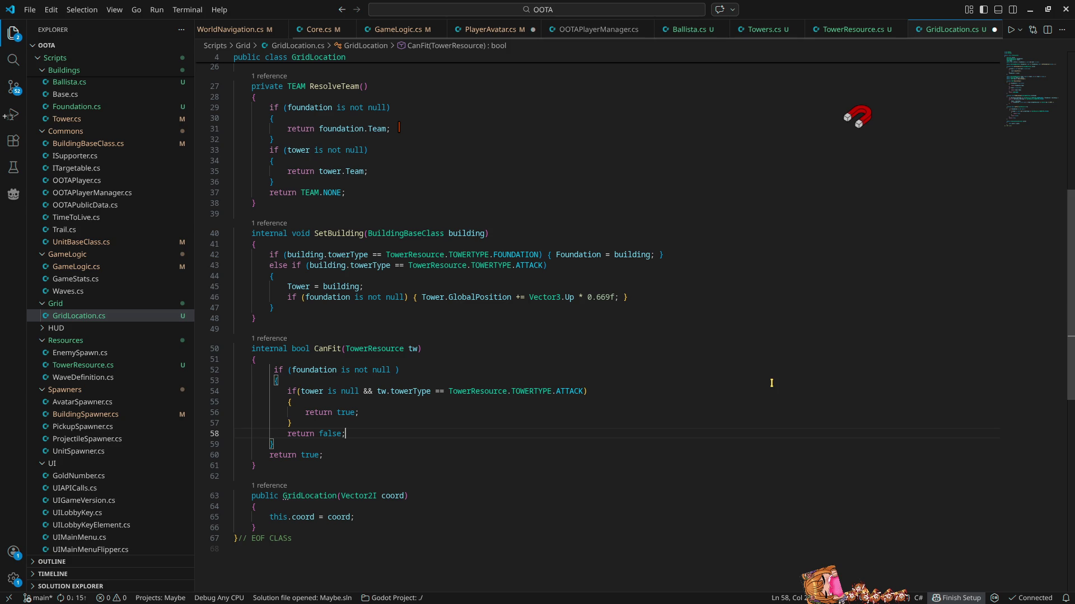
left_click(1030, 9)
Run the game, host a match and mark Player-1 ready.
left_click(897, 27)
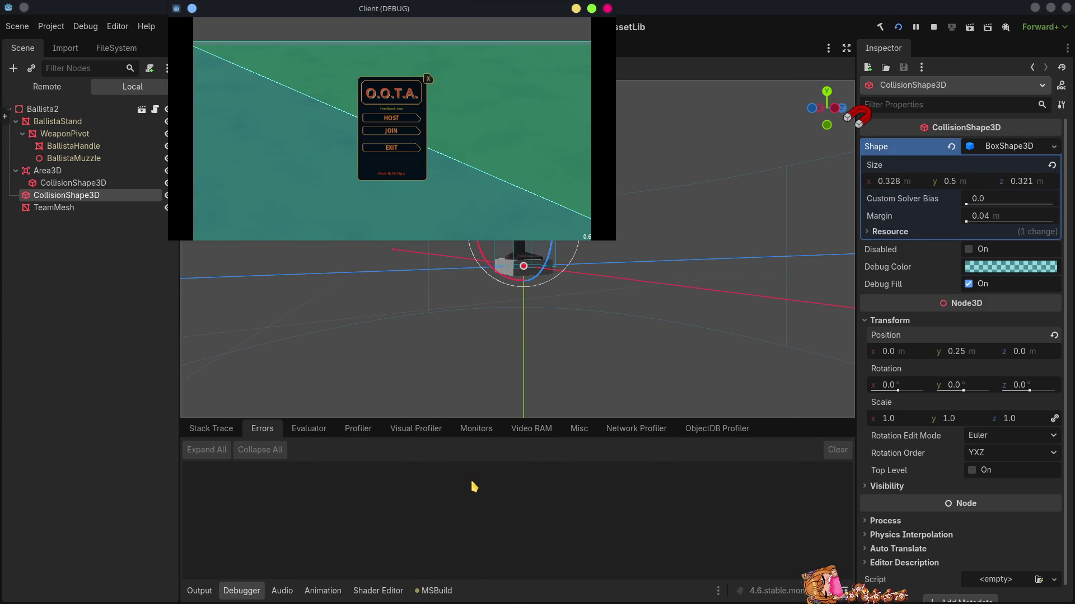
left_click(409, 120)
left_click(405, 127)
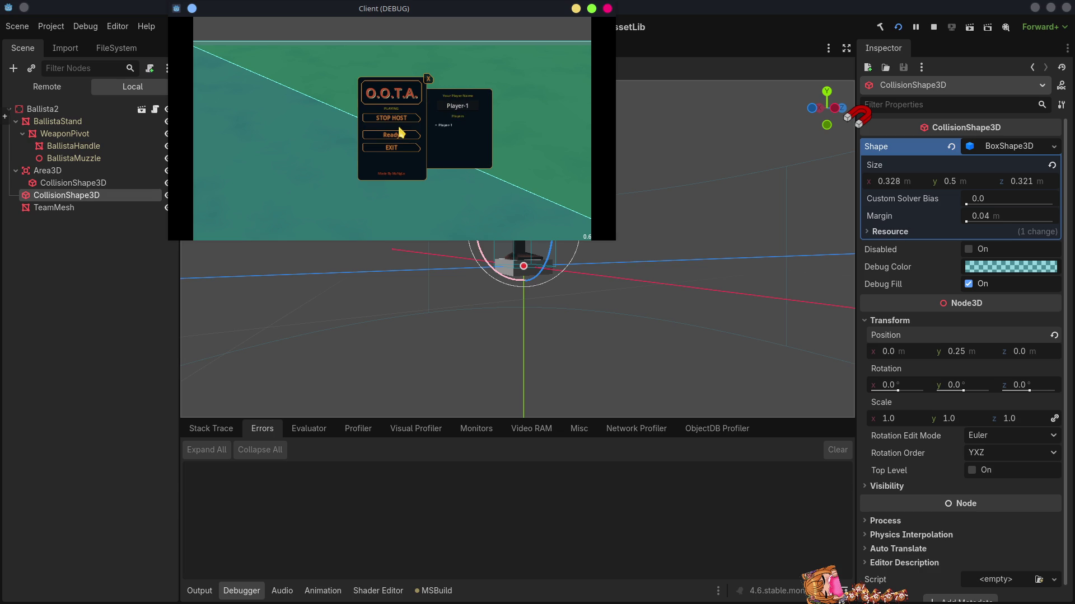
left_click(398, 137)
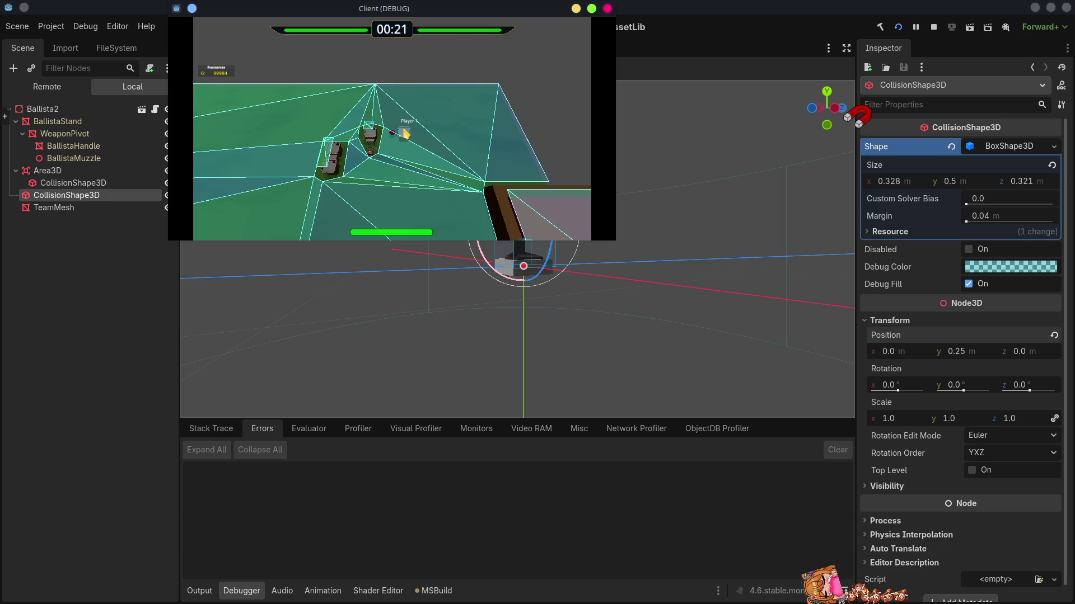
Place a tower and three wall blocks beside Player-1, then widen the game window.
left_click(404, 135)
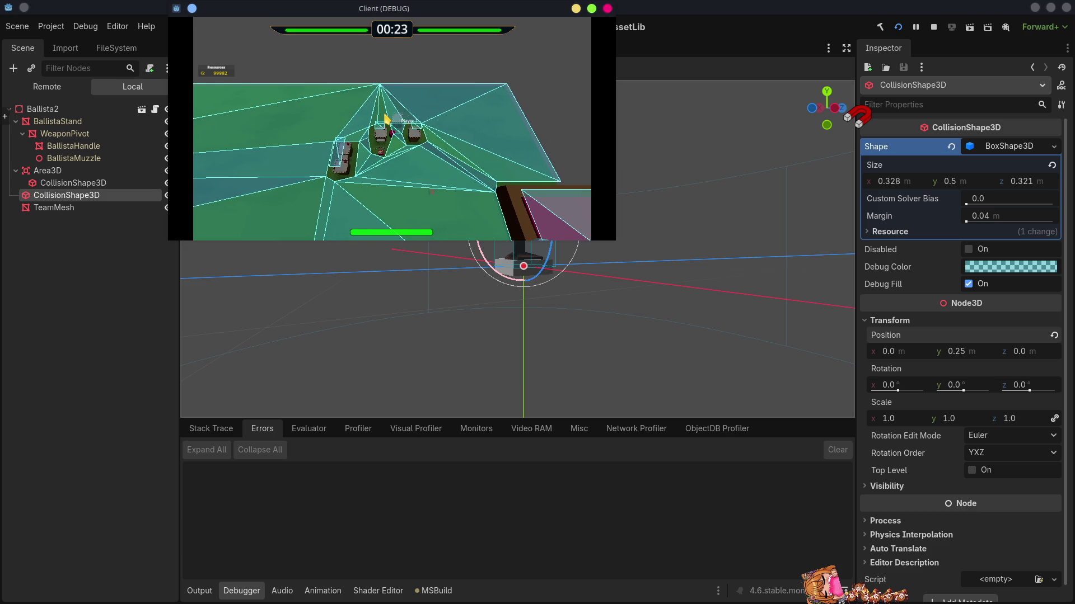
left_click(382, 118)
left_click(397, 115)
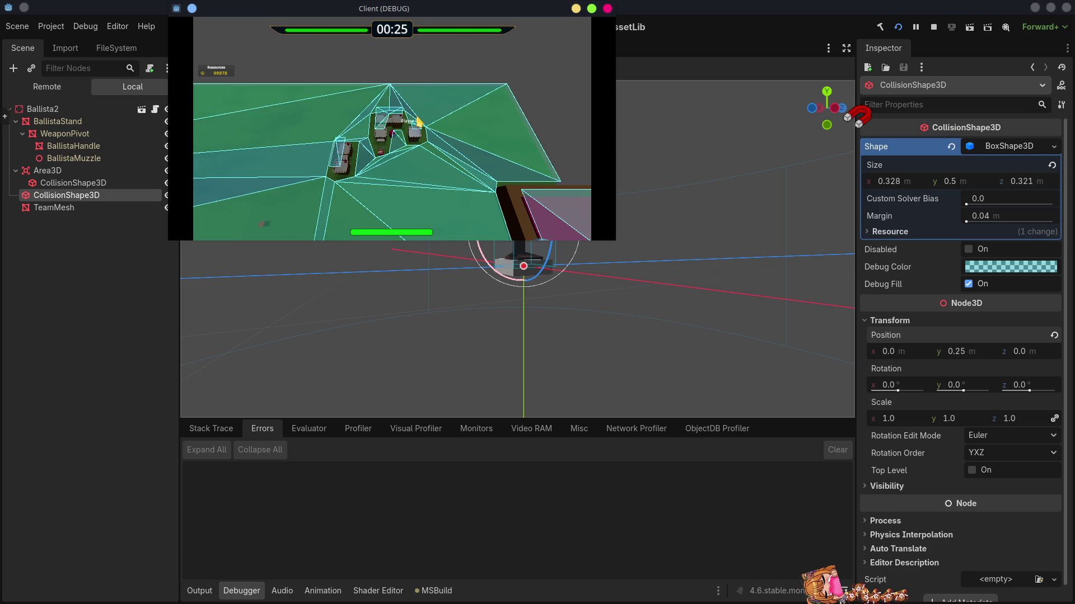
left_click(412, 121)
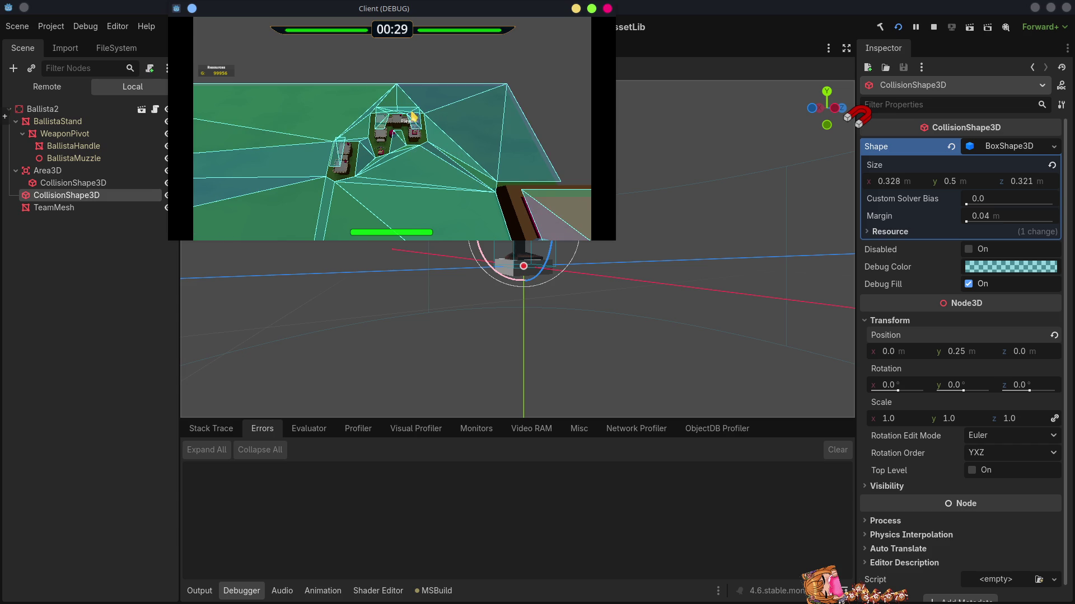
left_click(591, 8)
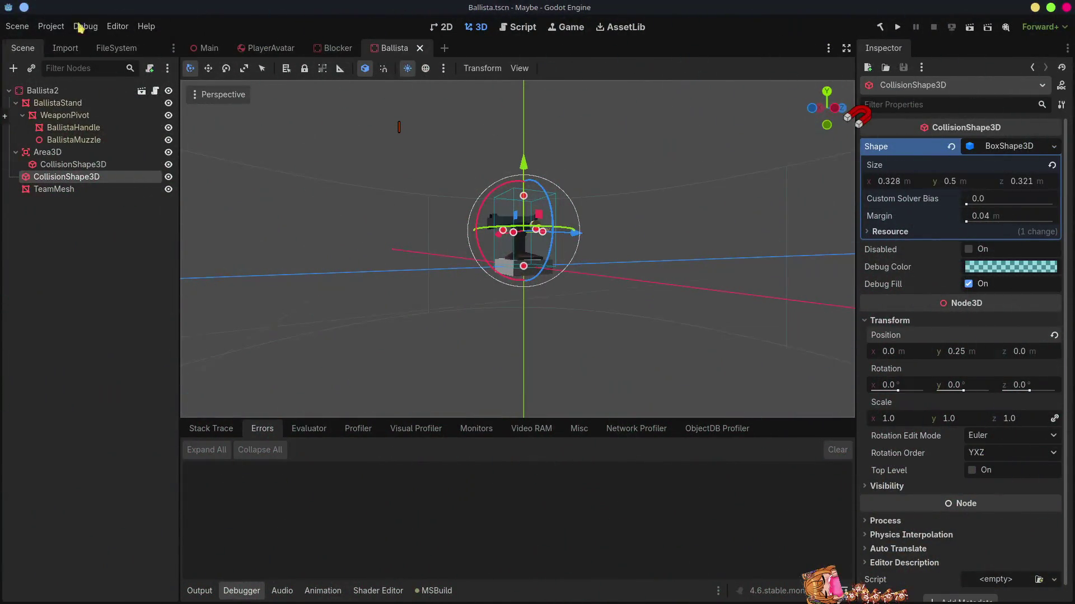
Clear the node selection in Godot and switch back to Visual Studio Code.
left_click(85, 25)
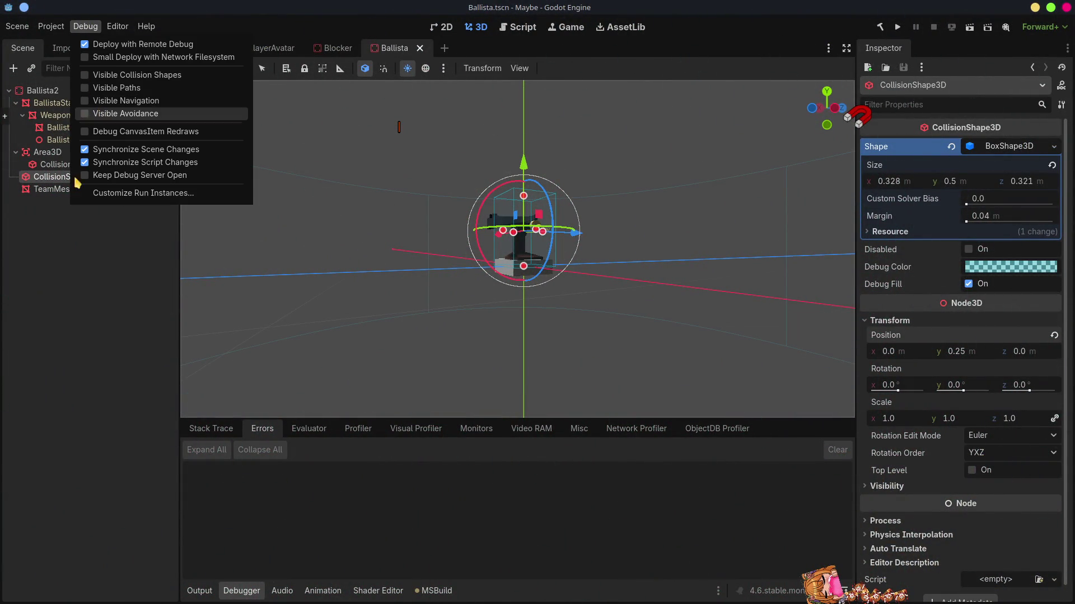
left_click(120, 355)
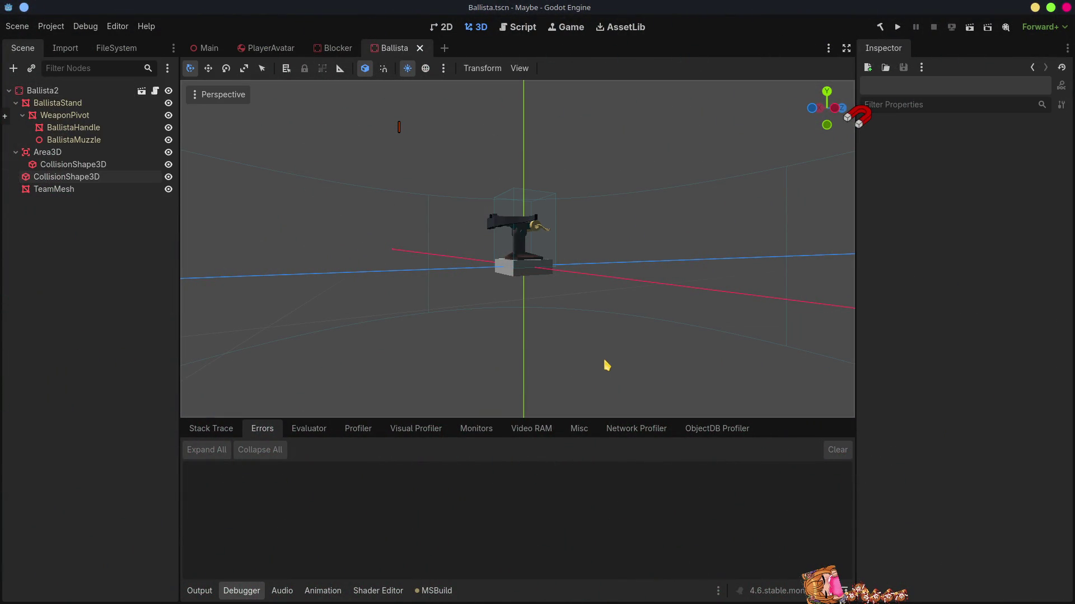
key("alt+Tab")
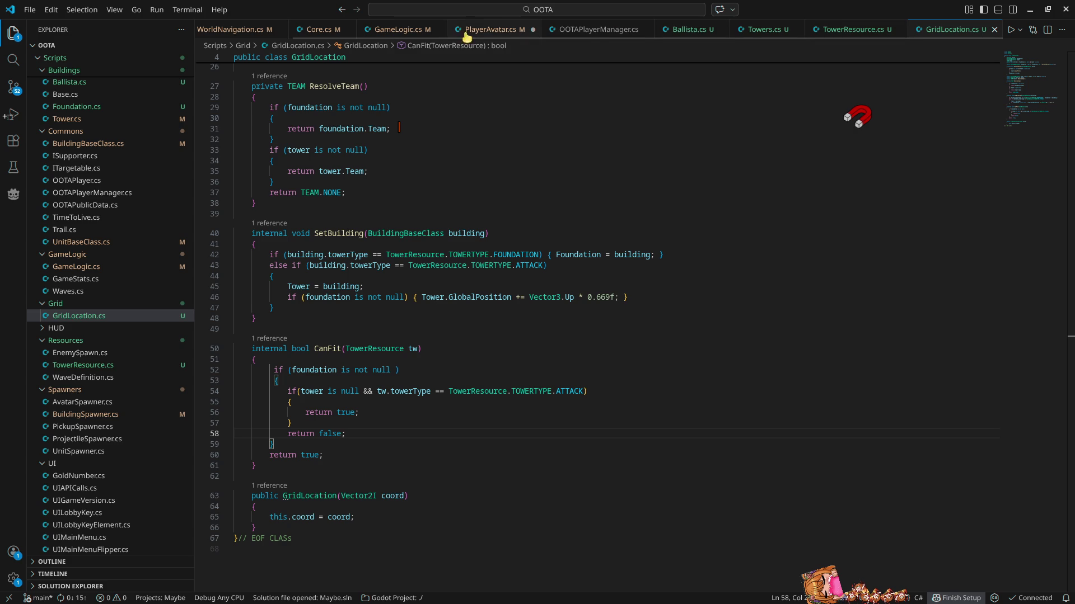
Check ShowPlacement in PlayerAvatar.cs, then relaunch the game from Godot.
left_click(493, 31)
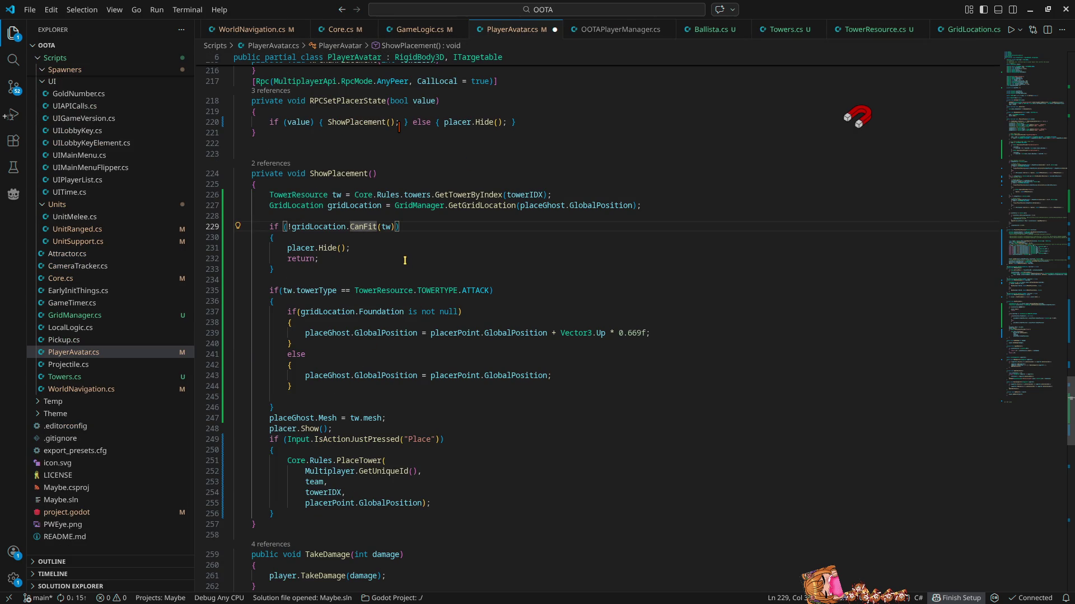
left_click(1030, 9)
left_click(896, 27)
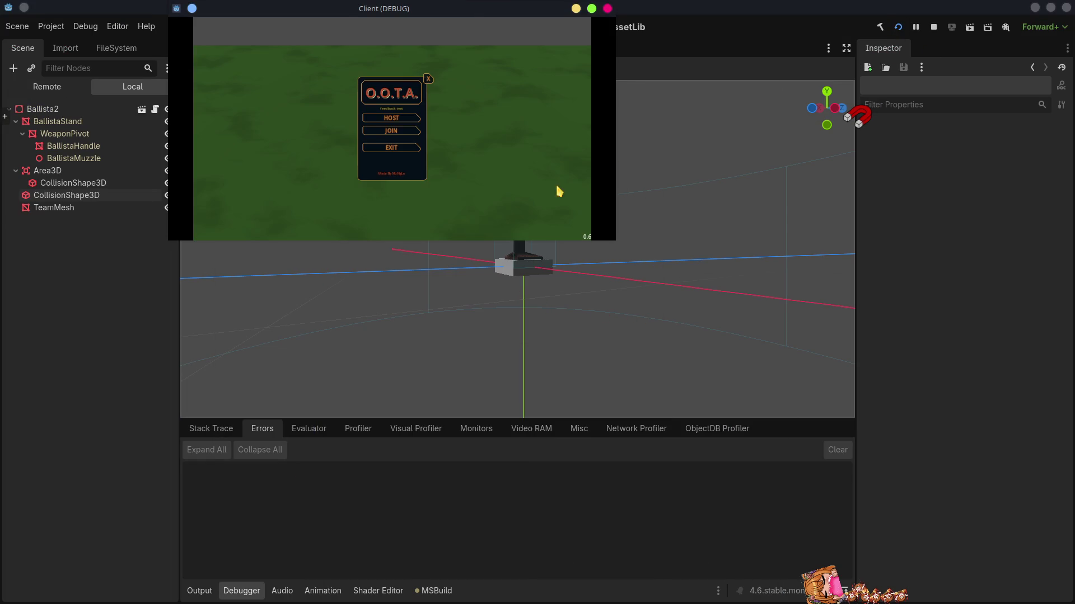
Host a match, ready up and build two towers next to Player-1.
left_click(387, 129)
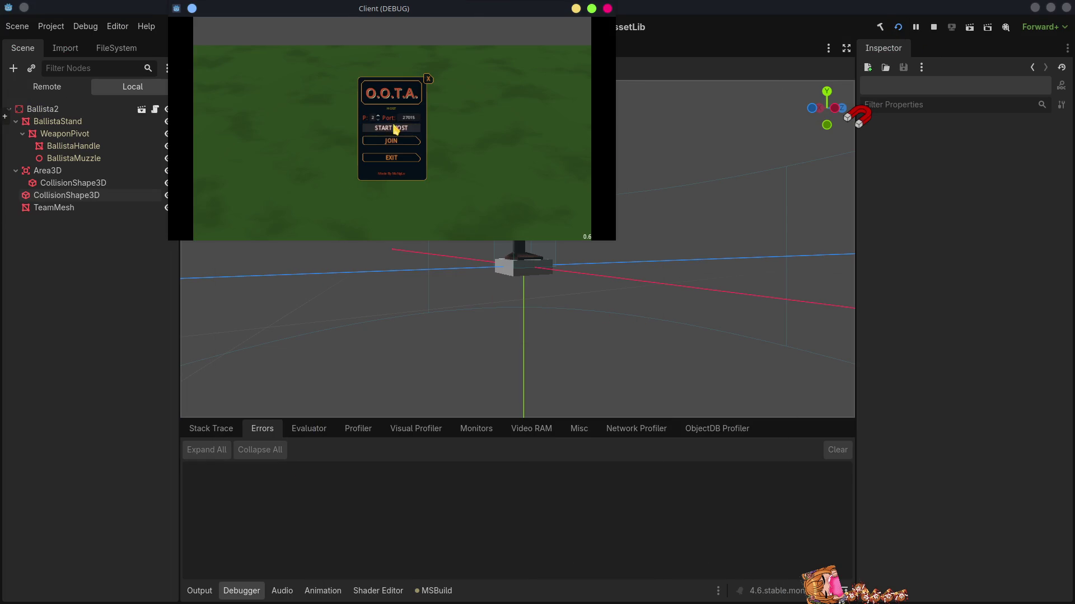
left_click(394, 119)
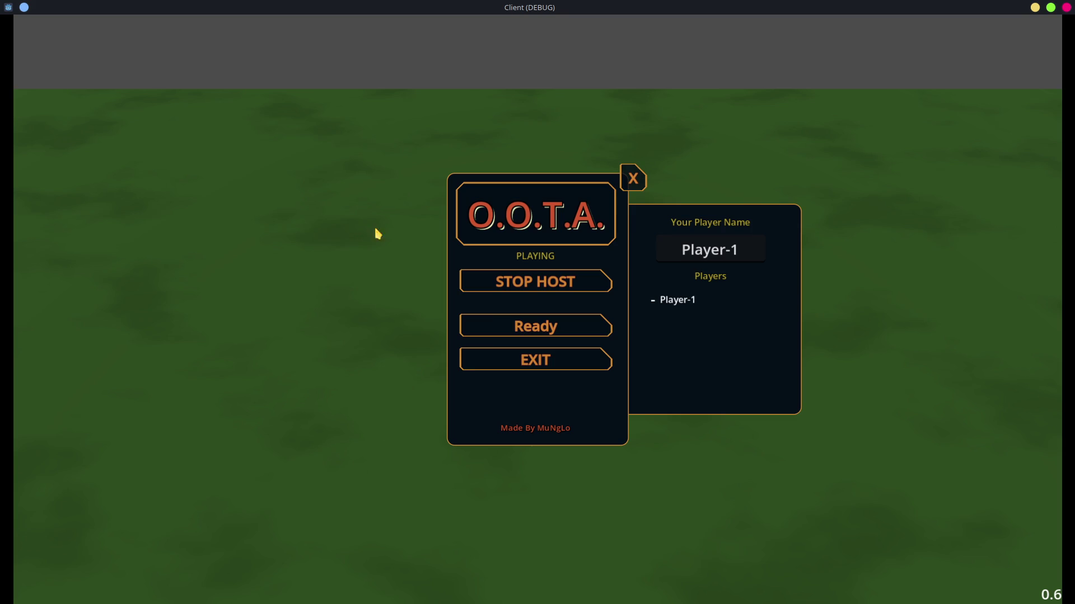
left_click(480, 324)
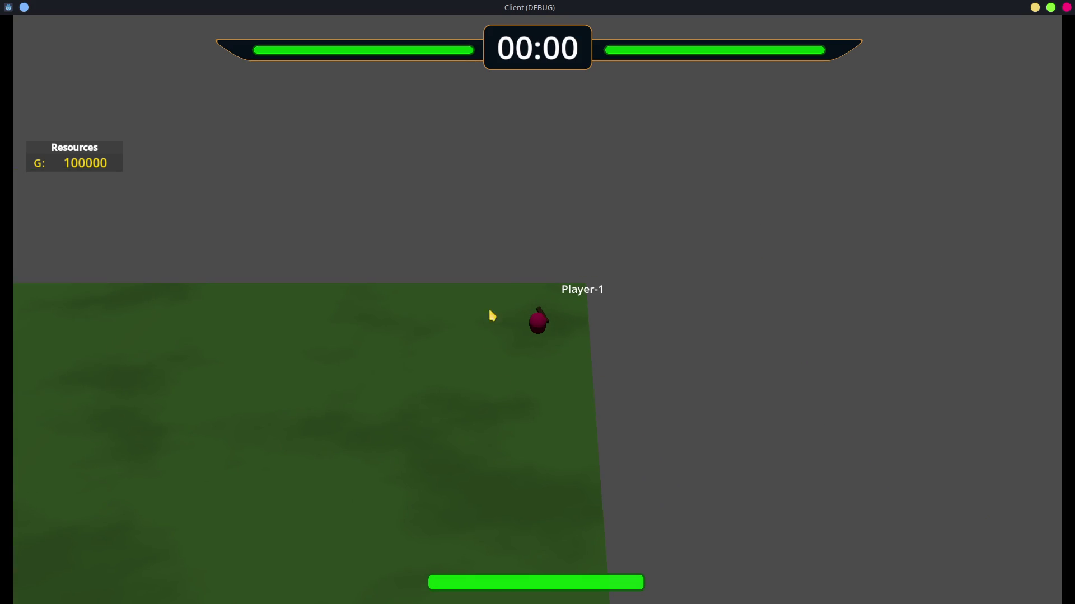
key("b")
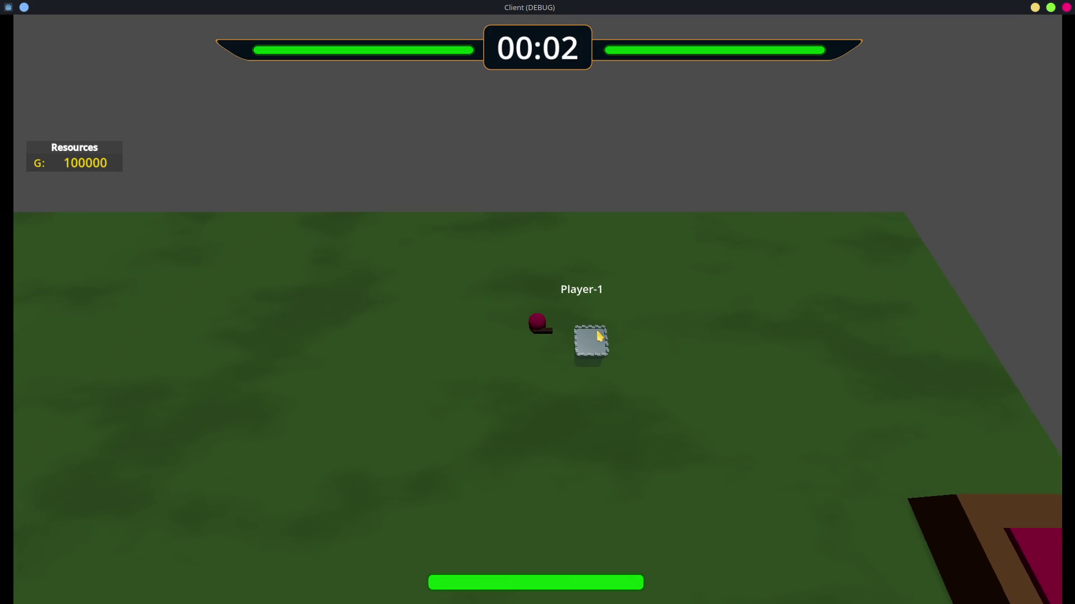
left_click(596, 336)
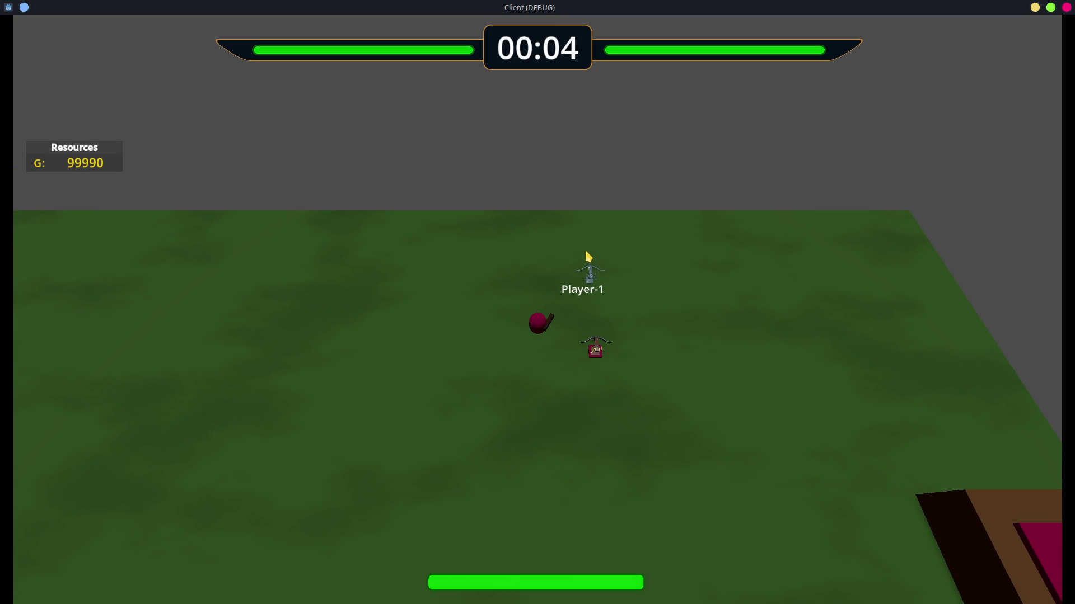
key("b")
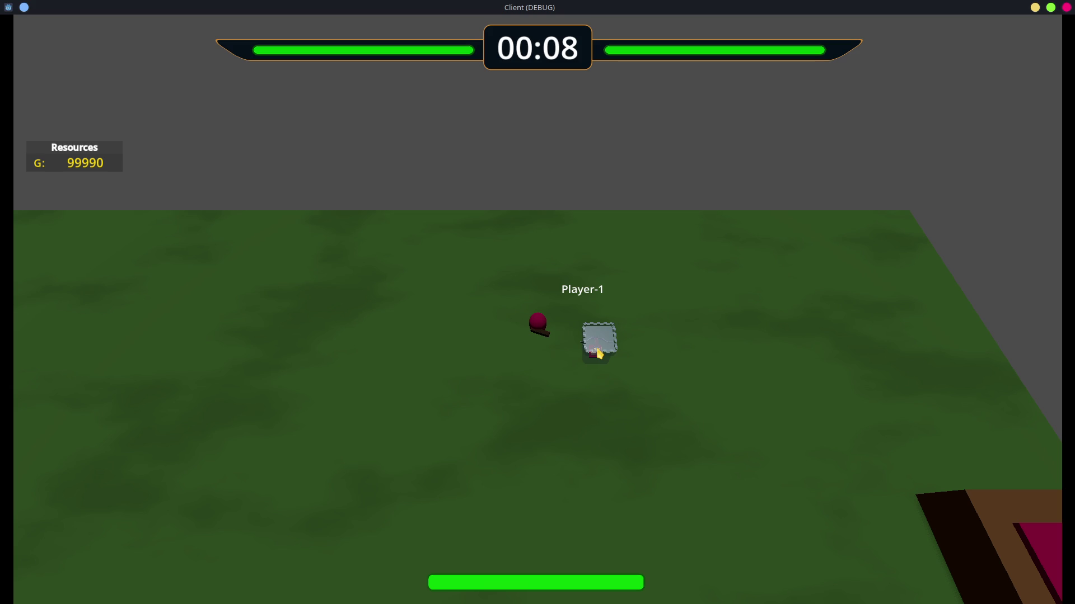
left_click(593, 320)
Place a crossbow on top of a tower, then close the game with F8.
key("2")
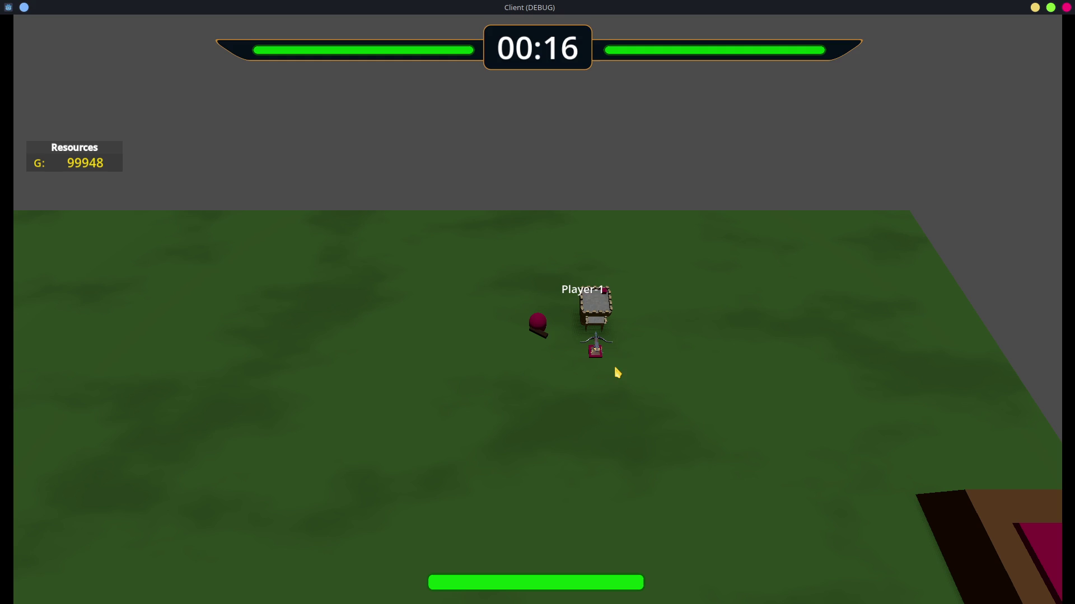
left_click(622, 330)
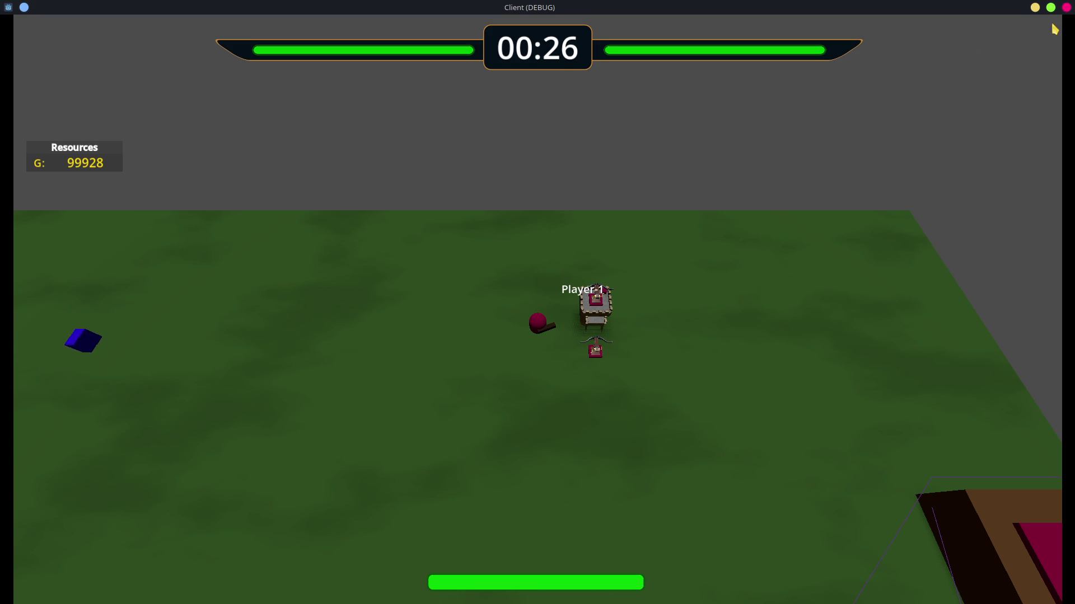
key("F8")
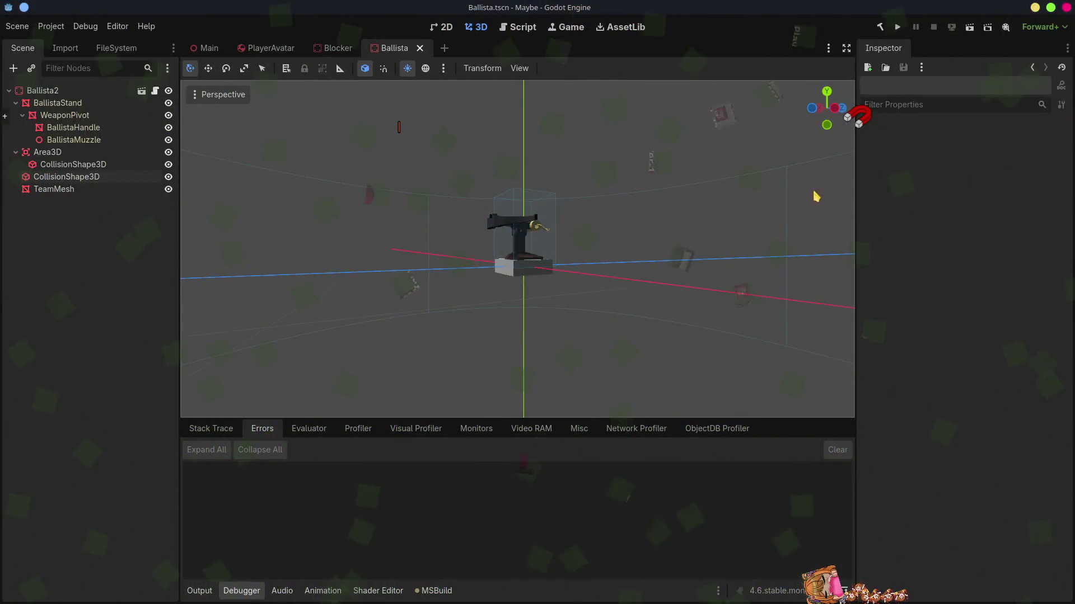
key("alt+Tab")
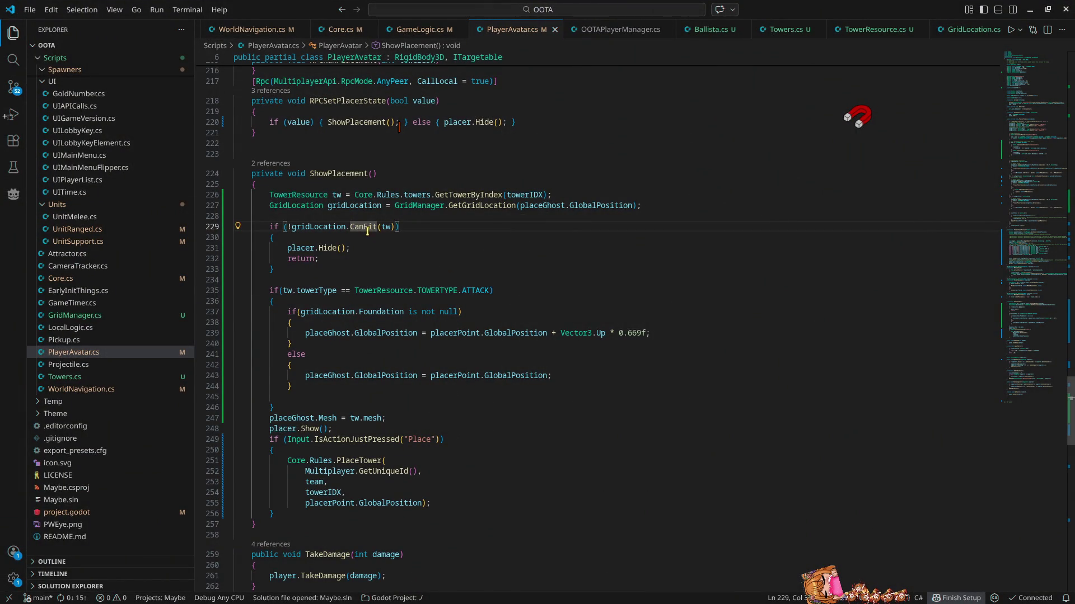
Jump from PlayerAvatar.cs to CanFit in GridLocation.cs, placing the cursor after line 59's brace.
left_click(363, 226, "ctrl")
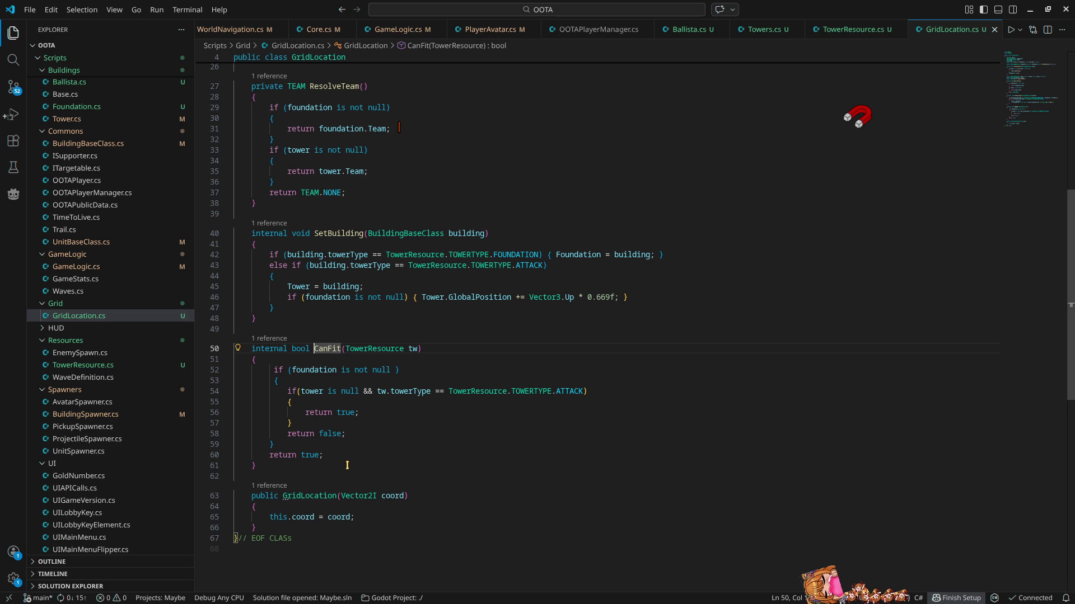
left_click(286, 443)
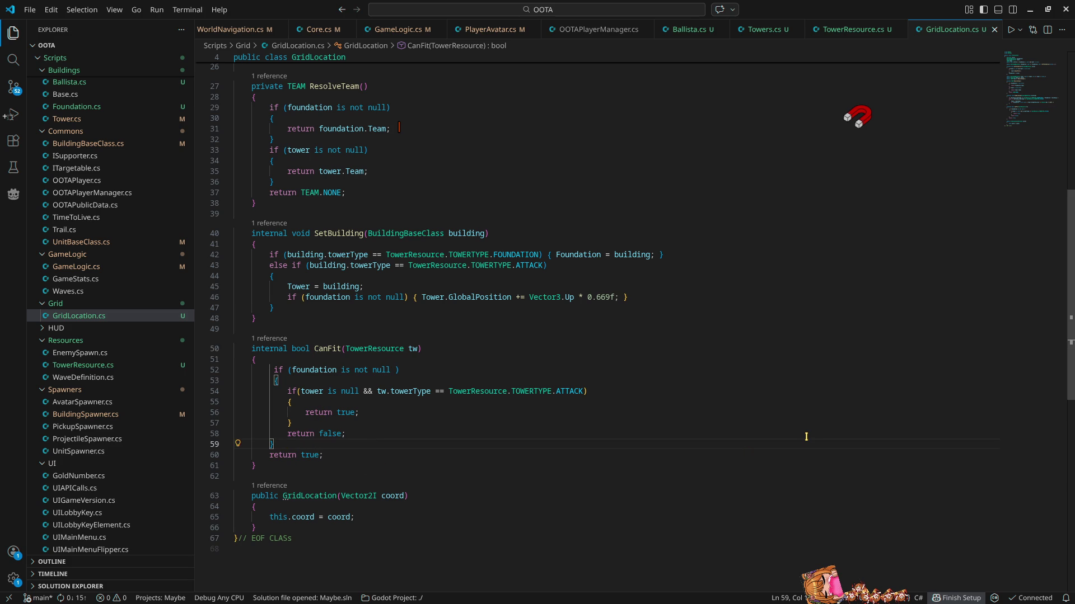
Add 'if(tower is not null) { return false; }' after the foundation block.
key("Return")
type("if")
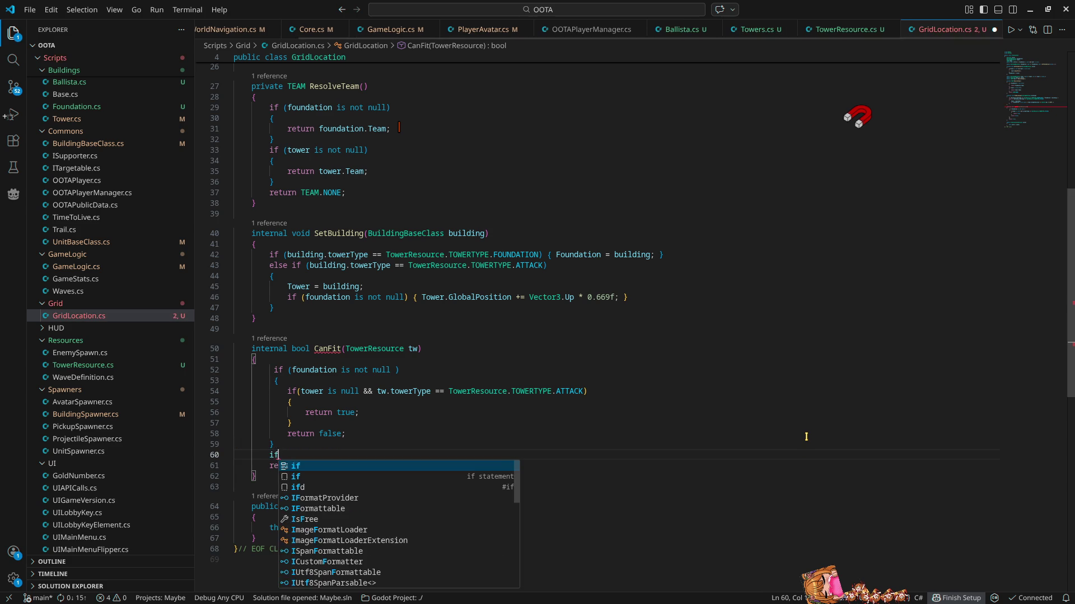
type("(tower")
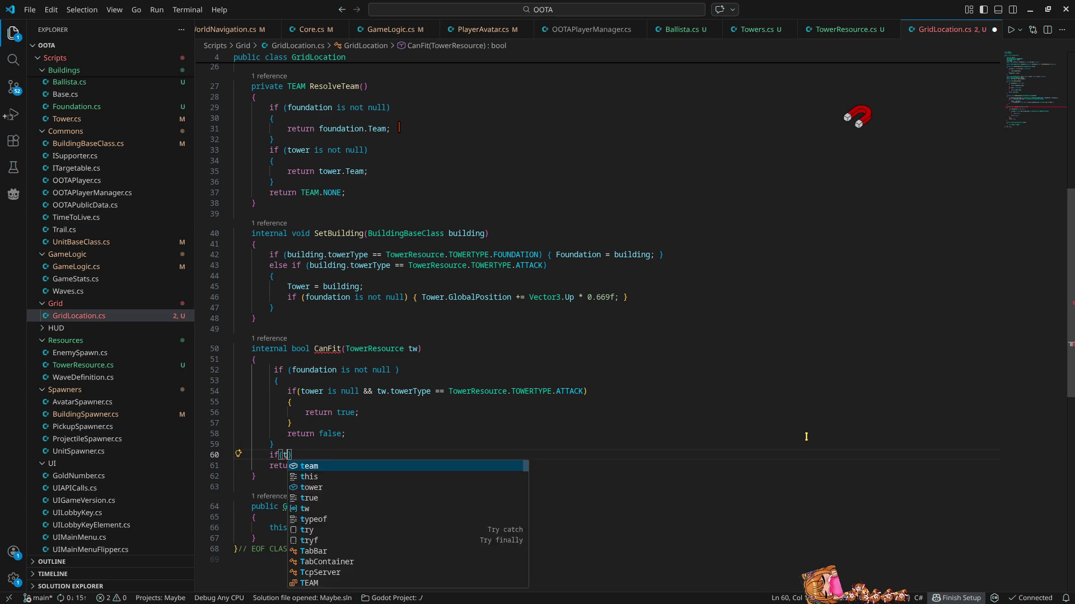
type(" is not ")
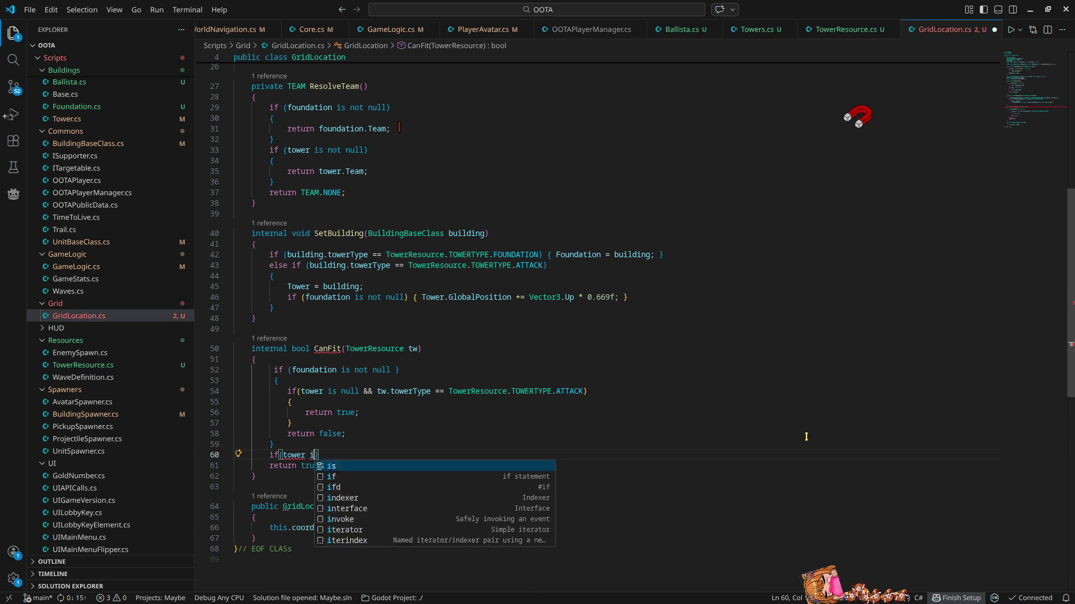
type("null")
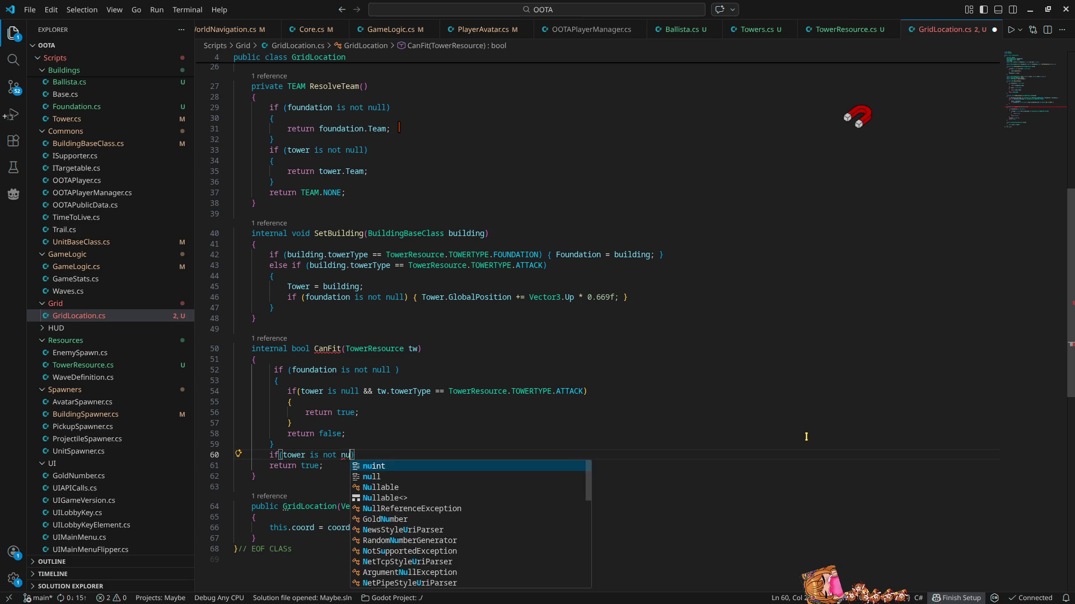
key("Escape")
key("End")
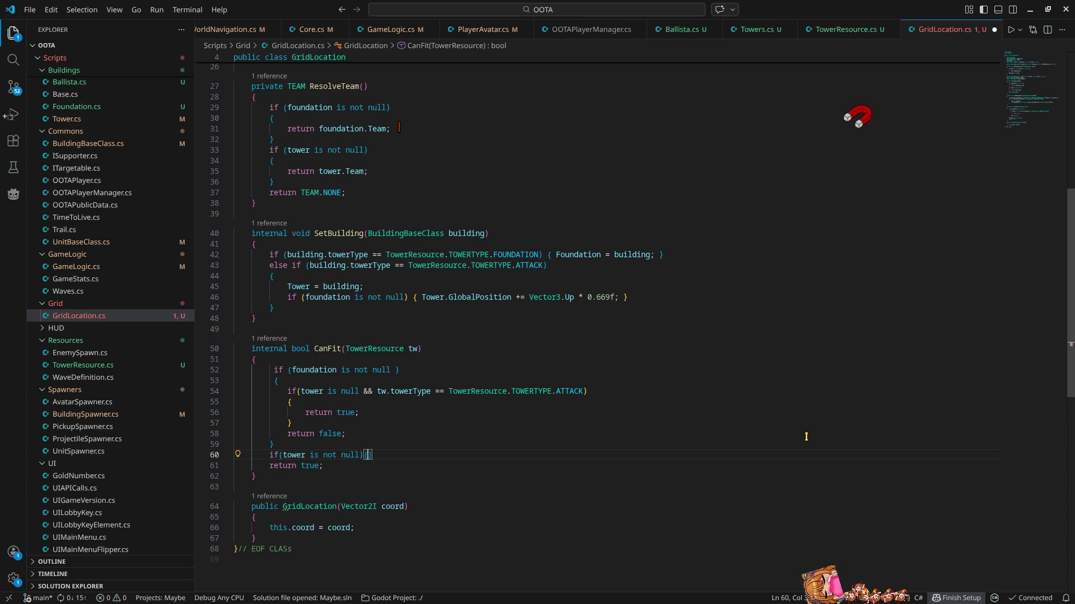
key("Return")
type("{")
key("Return")
type("return")
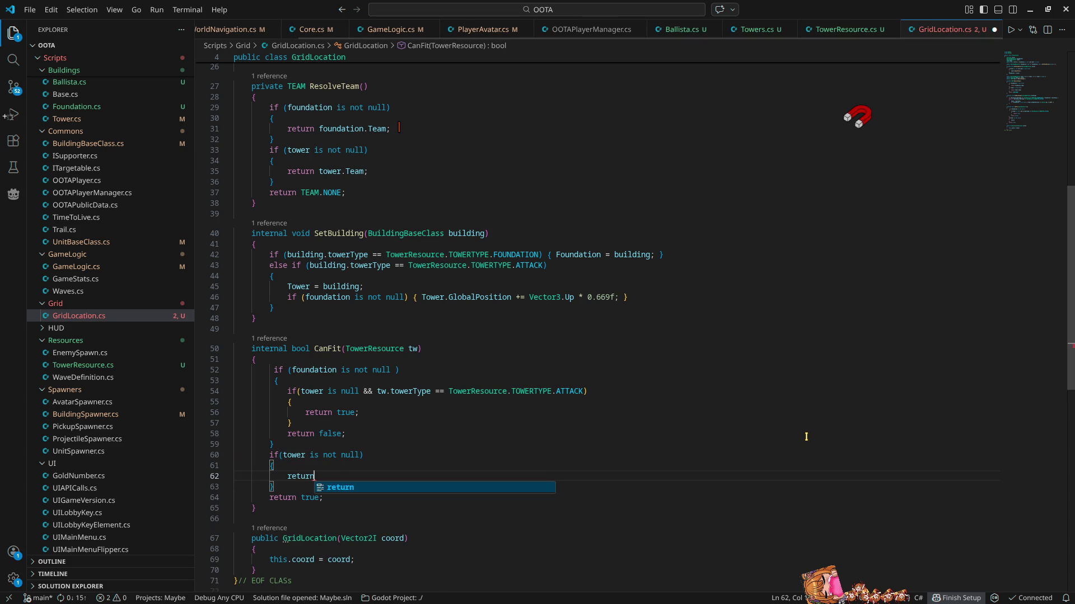
type(" fal")
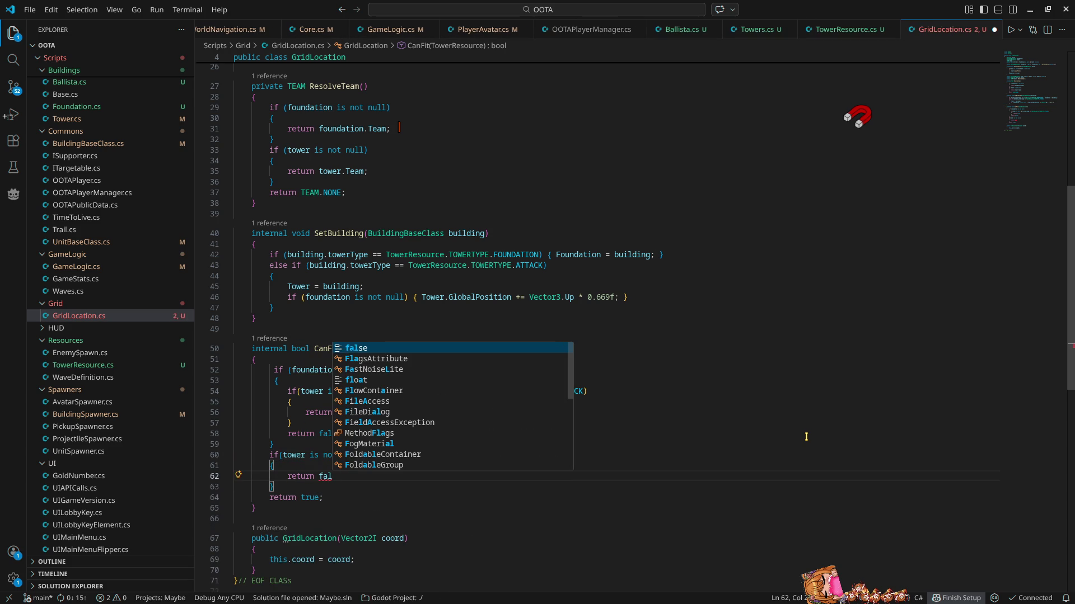
key("Return")
type(";")
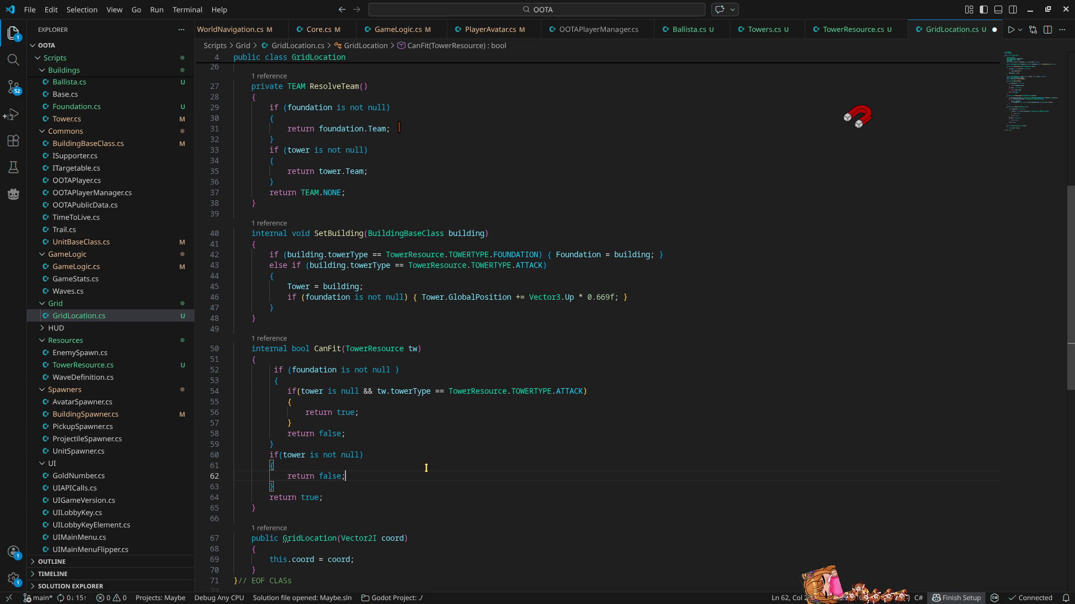
Format the document, review the tower and foundation checks, and save GridLocation.cs.
key("shift+alt+f")
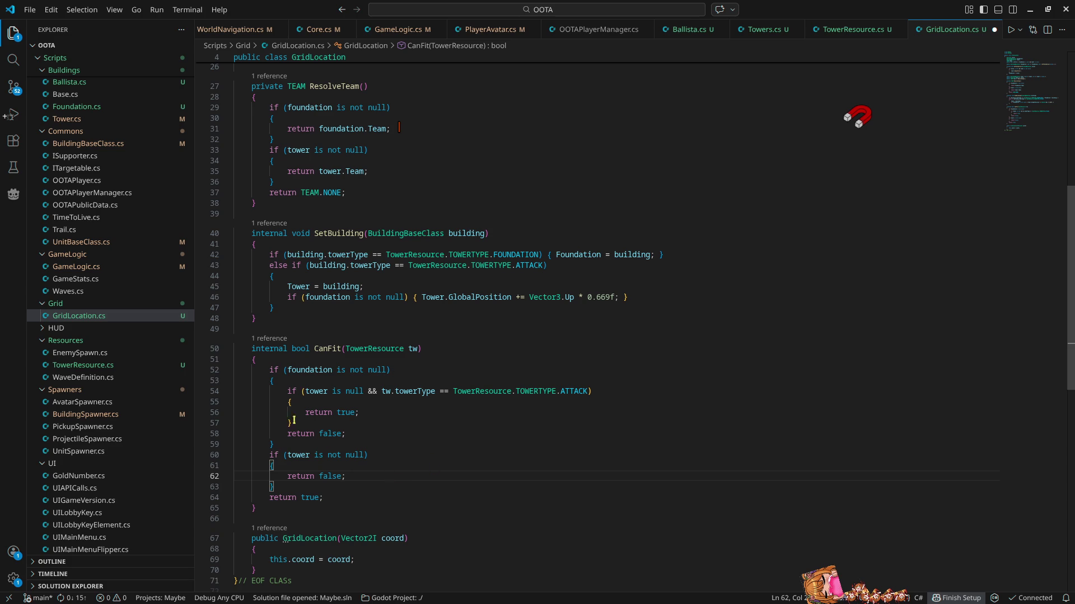
left_click(315, 390)
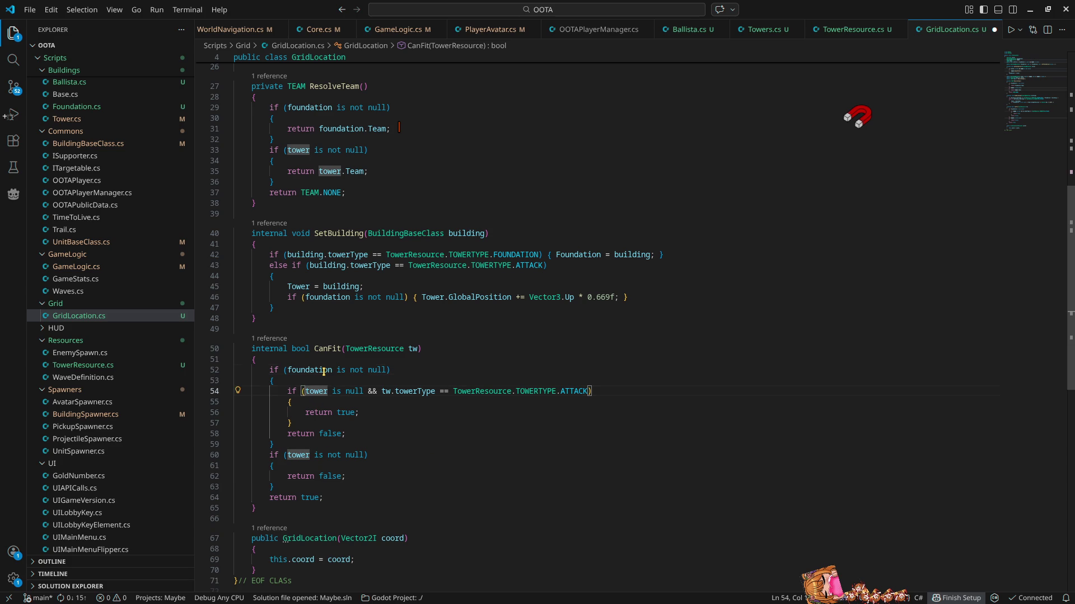
left_click(324, 371)
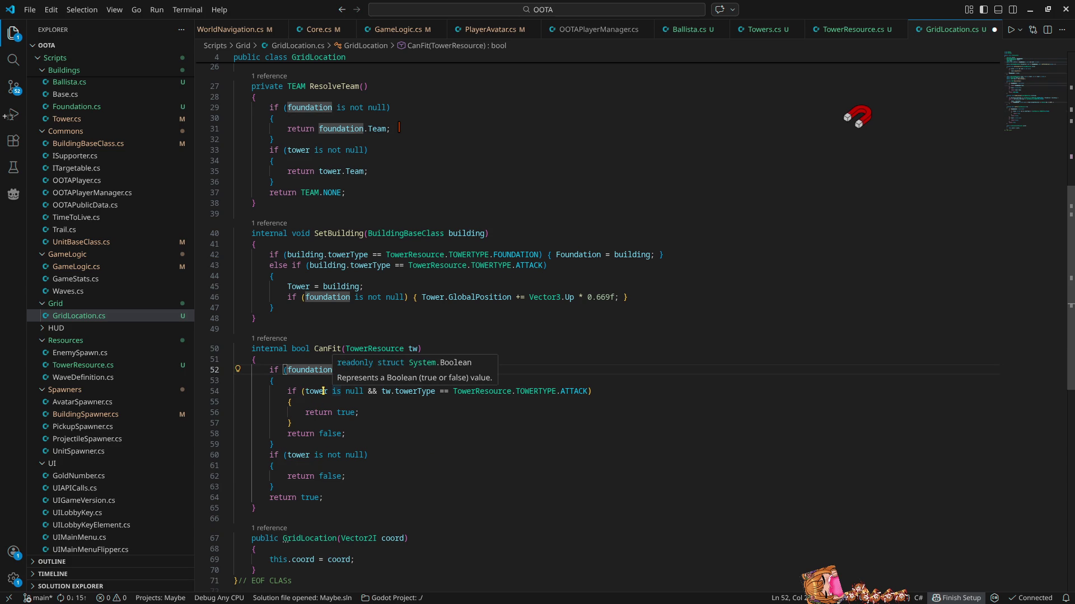
double_click(323, 390)
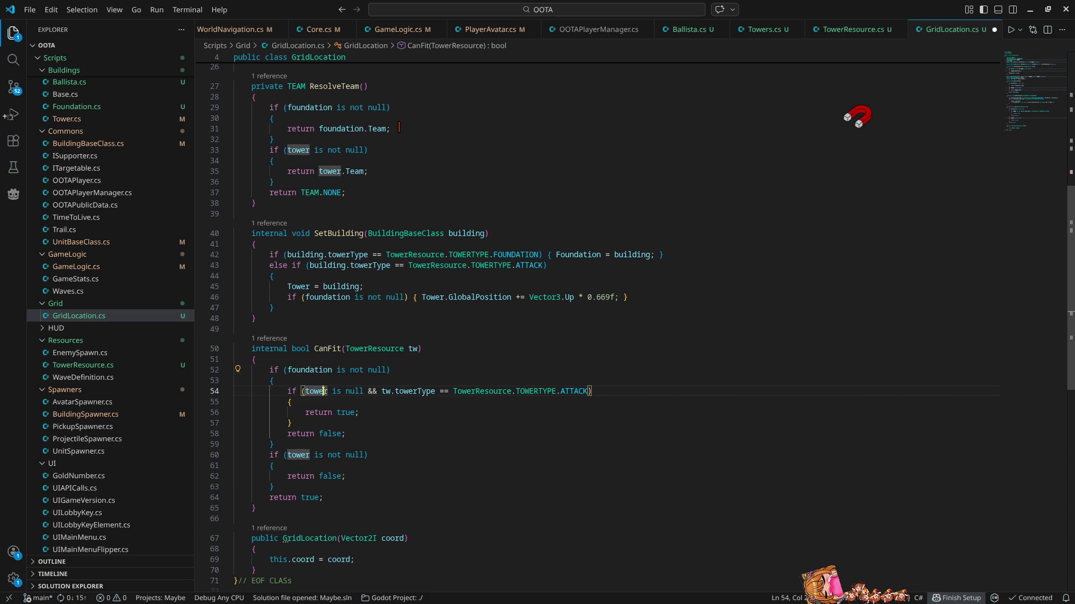
double_click(423, 391)
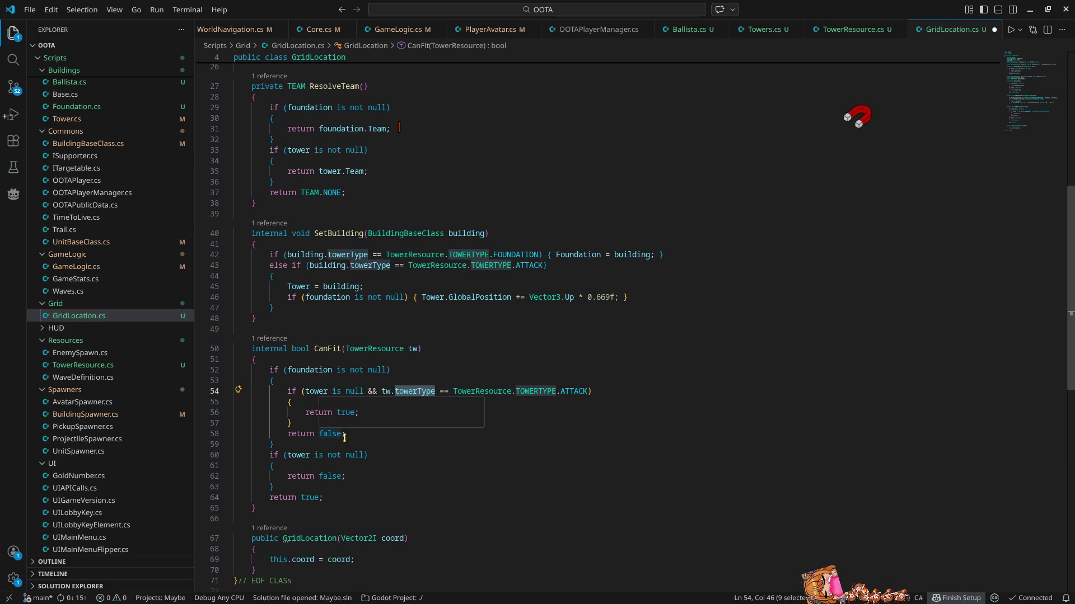
key("ctrl+s")
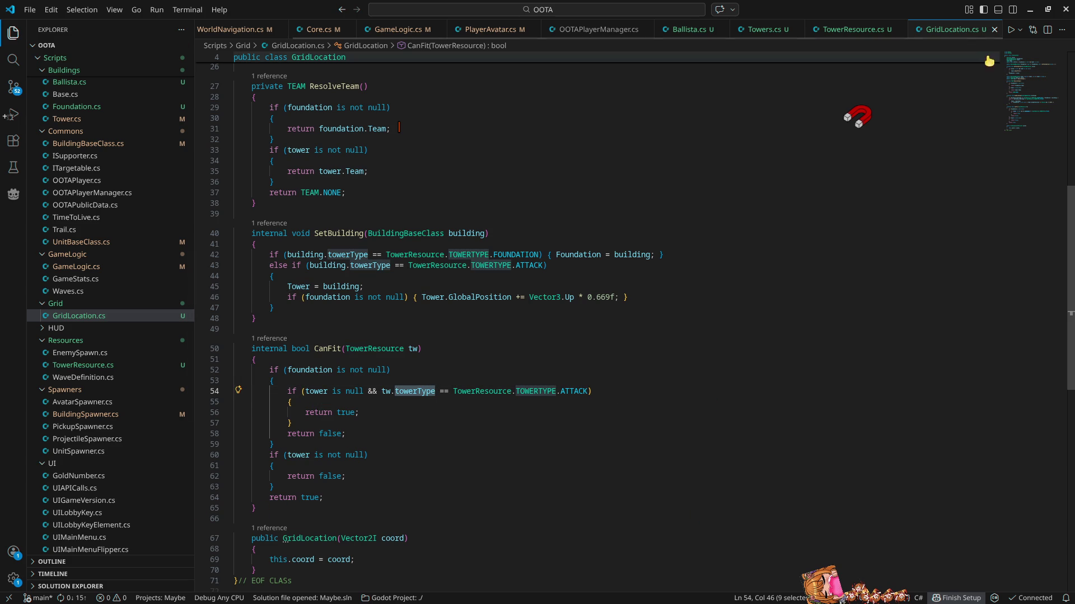
Run the game, host a match and place three buildings around Player-1.
left_click(1030, 10)
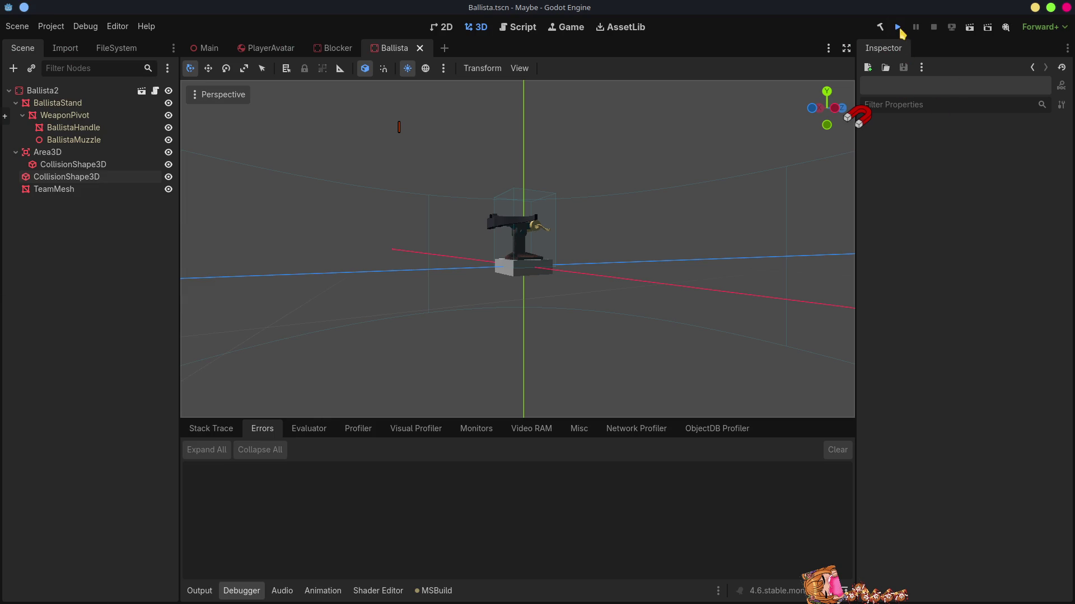
left_click(897, 27)
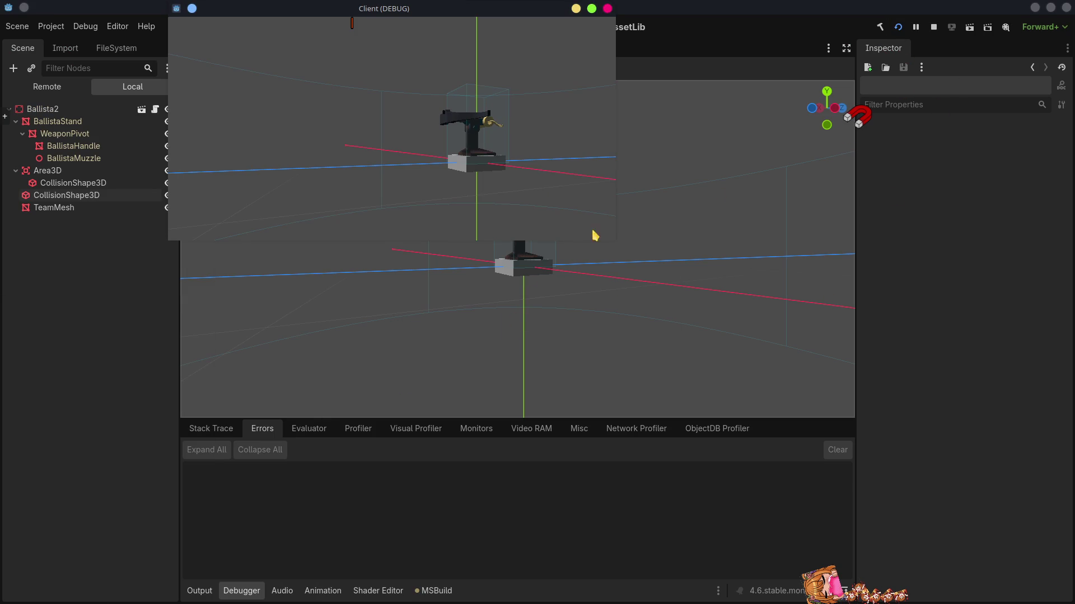
left_click(395, 118)
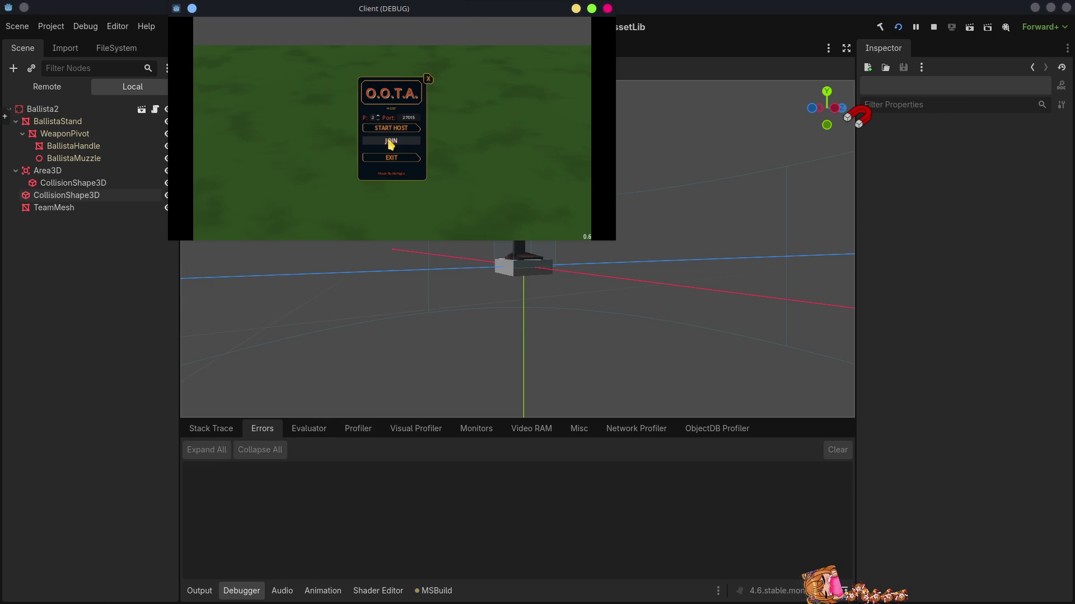
left_click(391, 127)
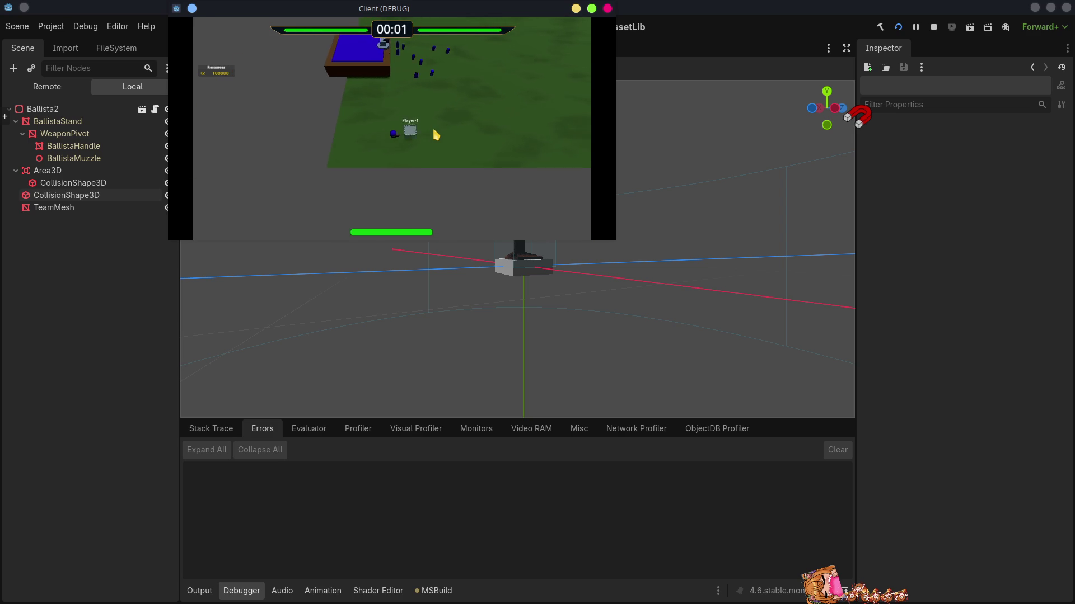
left_click(420, 150)
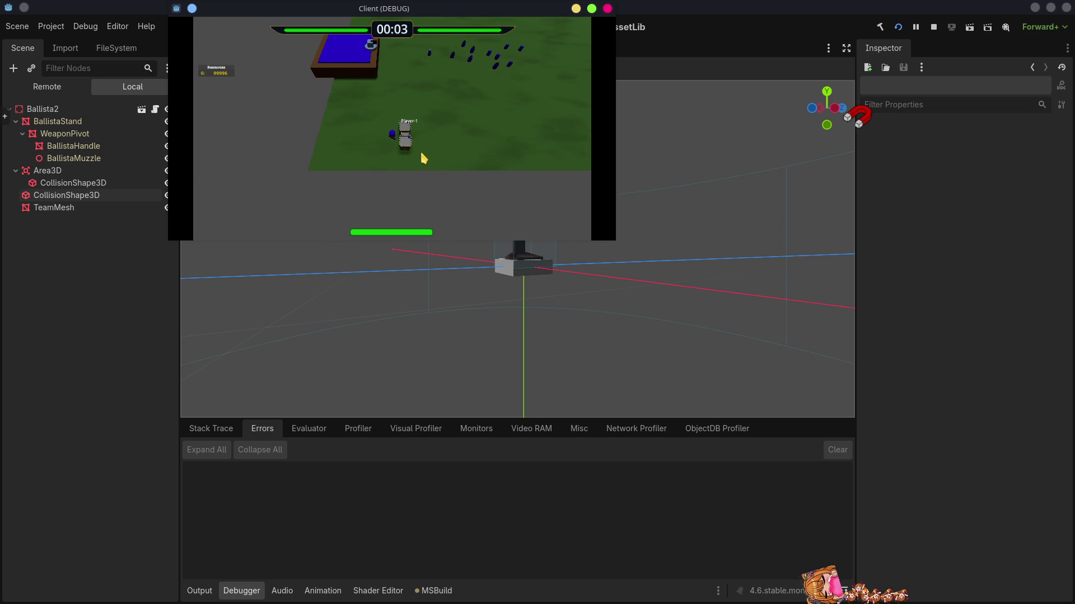
left_click(370, 145)
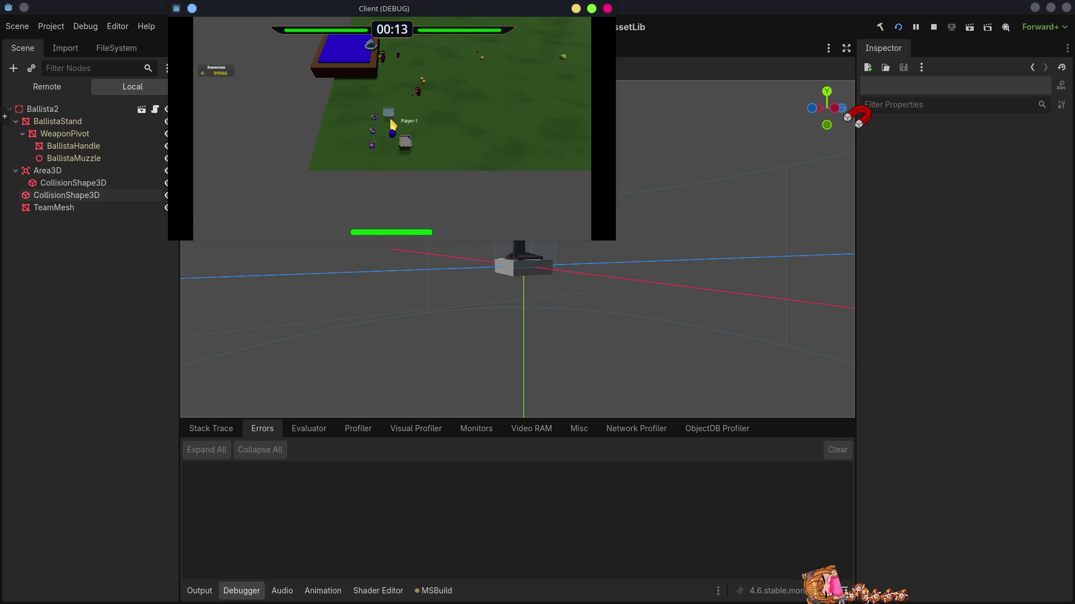
left_click(404, 131)
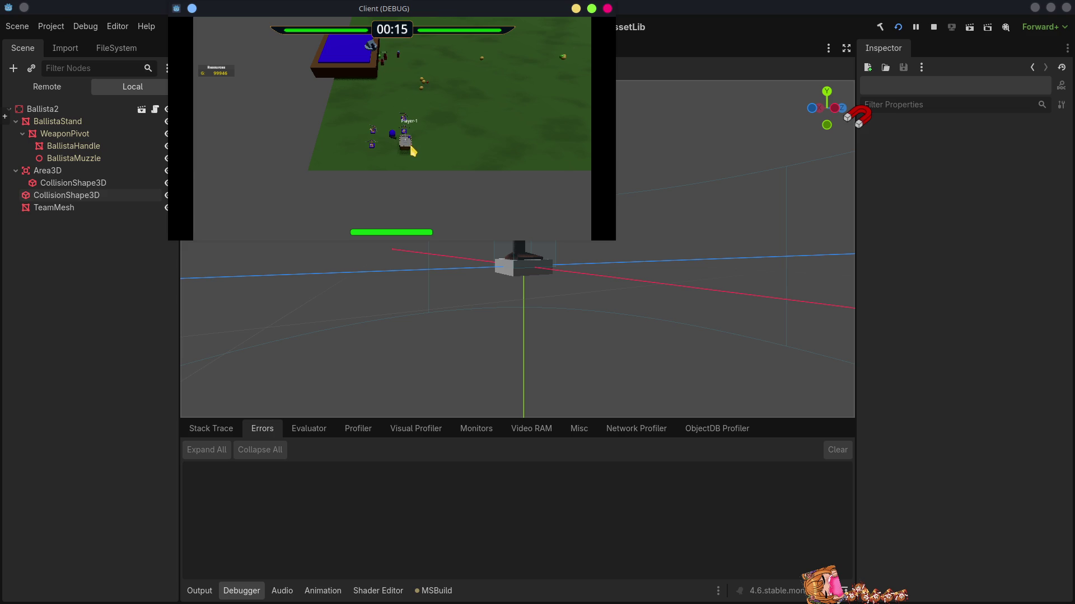
Walk Player-1 around the field with WASD, then stop the game after the ShowPlacement error.
key("w")
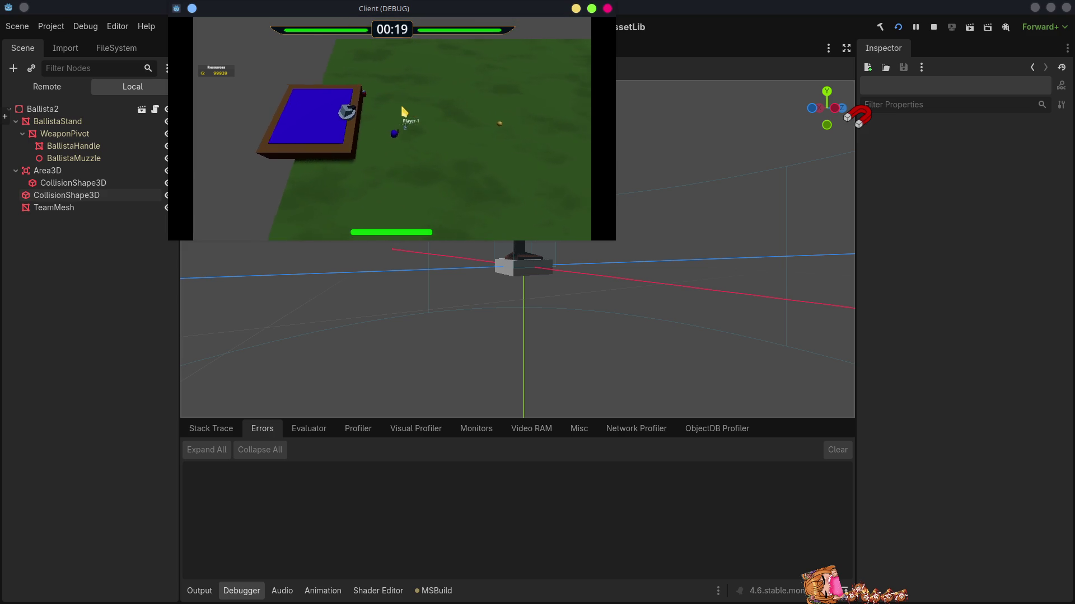
key("w")
key("d")
key("w")
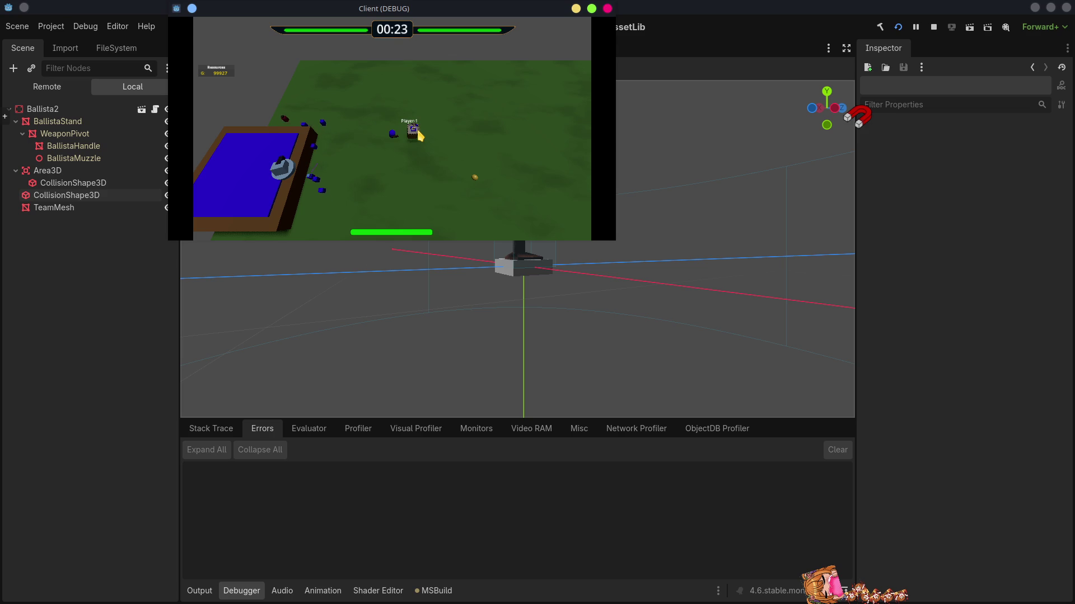
key("d")
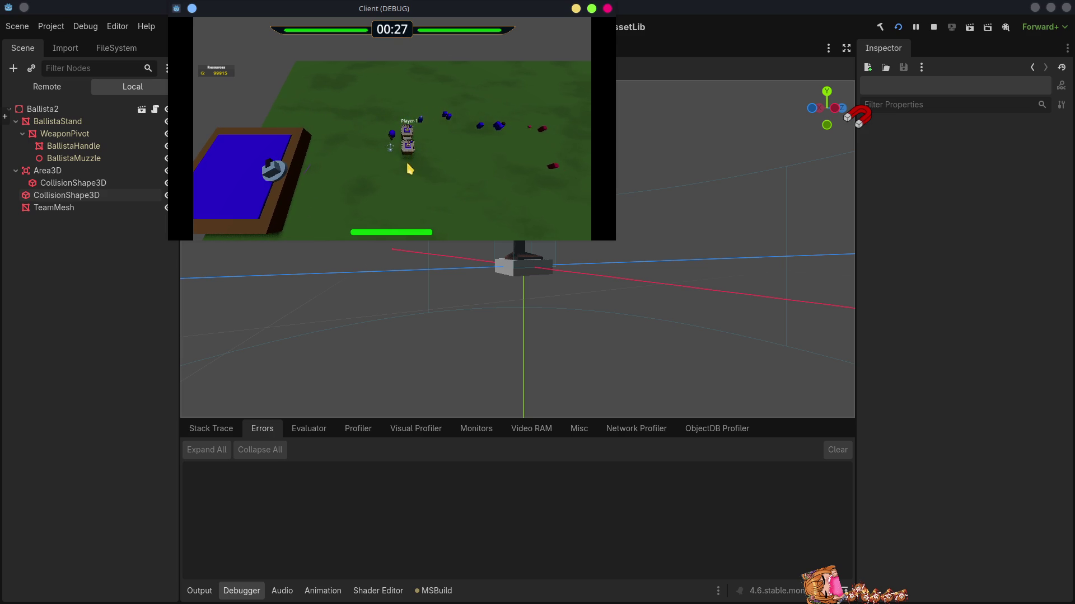
key("s")
key("d")
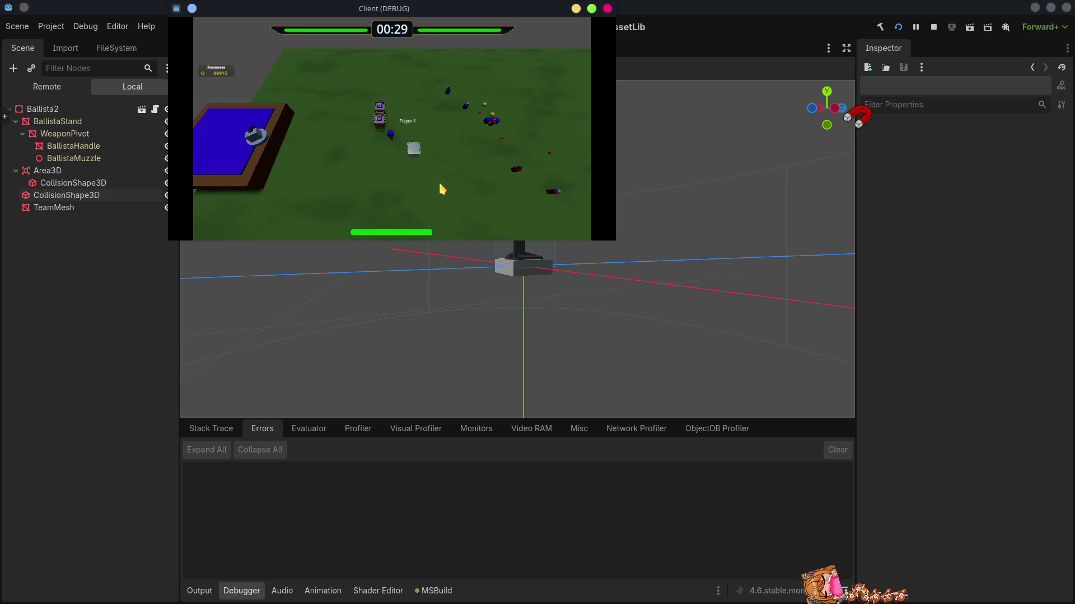
key("w+d")
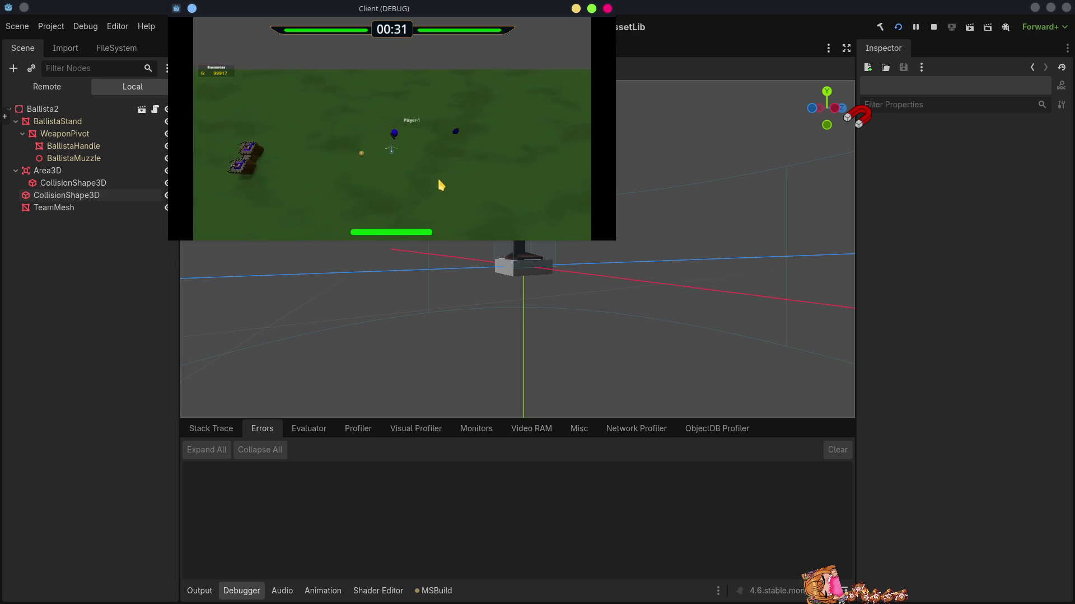
key("s+a")
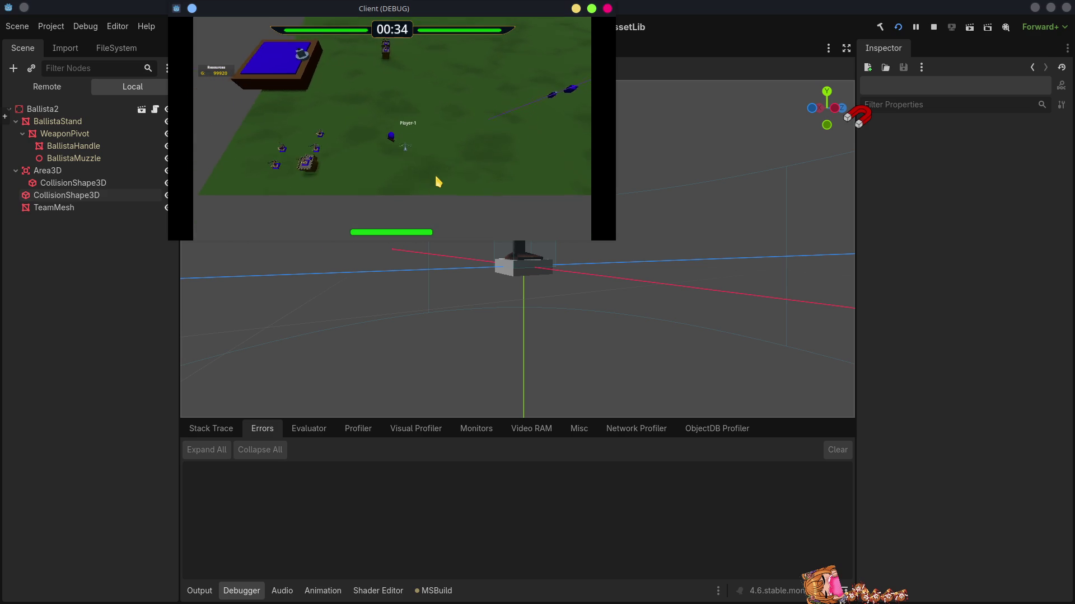
key("a")
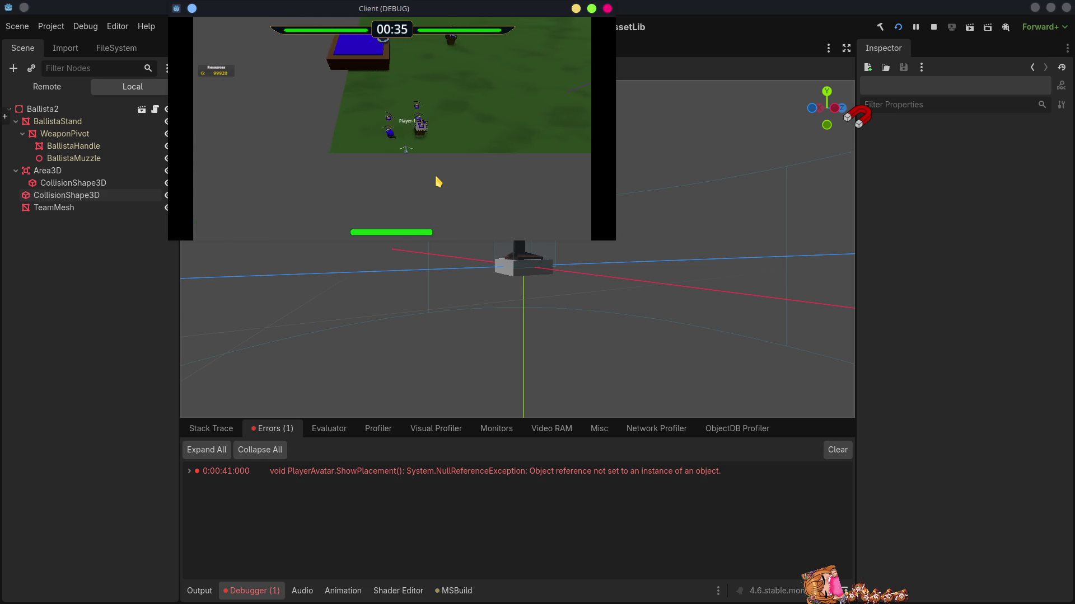
key("w+d")
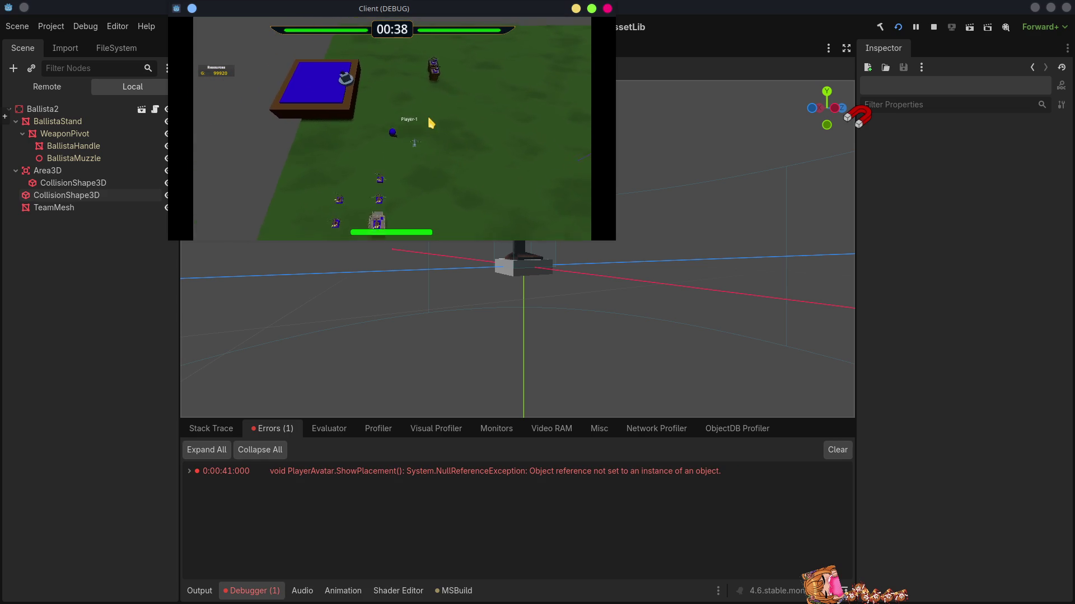
key("w+d")
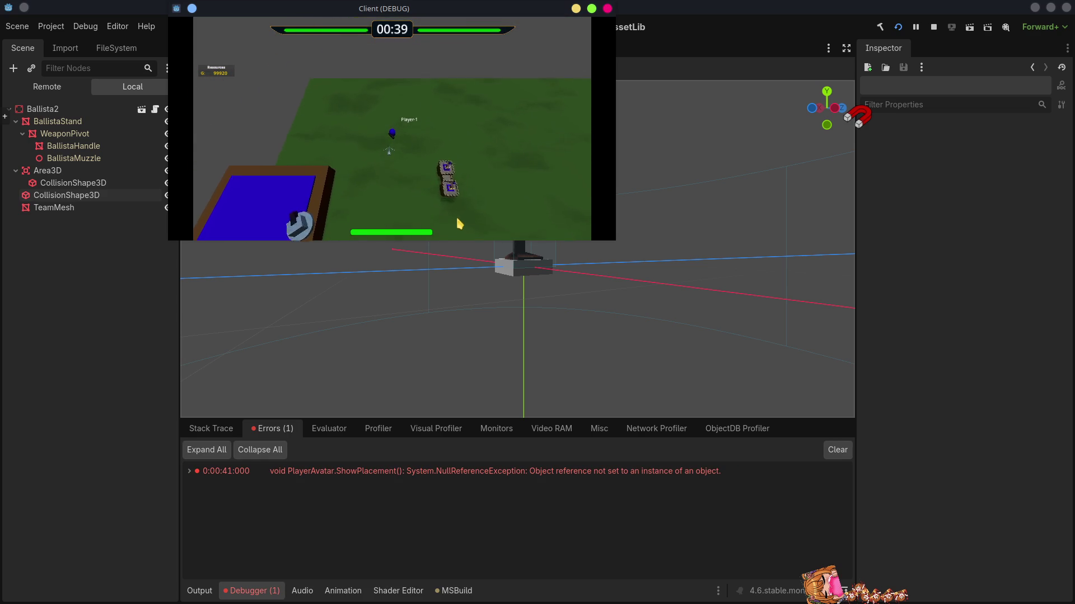
left_click(934, 29)
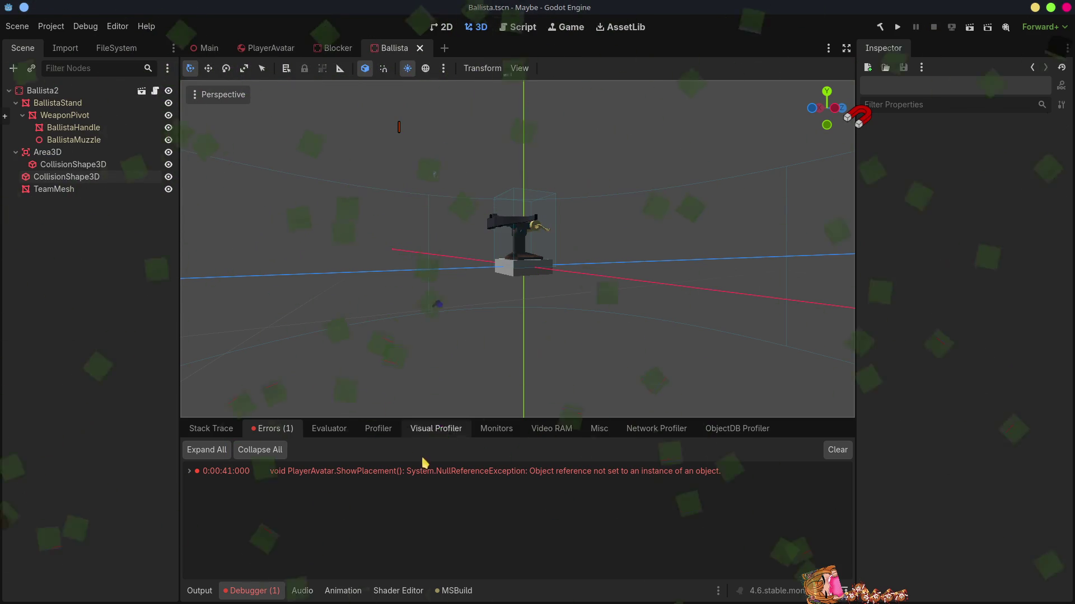
key("alt+Tab")
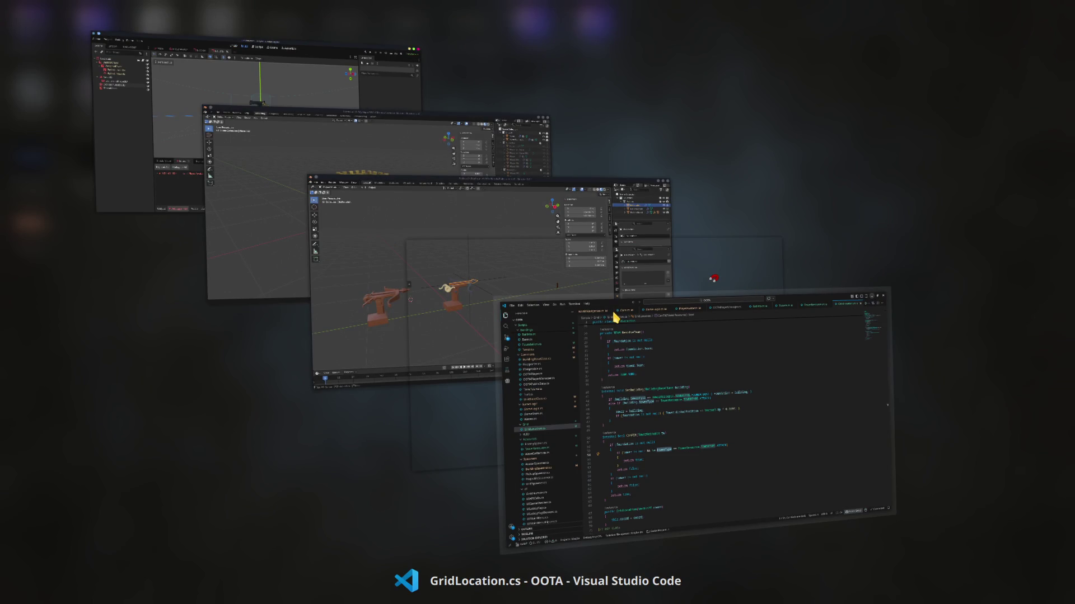
Bring Visual Studio Code forward and close WorldNavigation.cs.
left_click(591, 299)
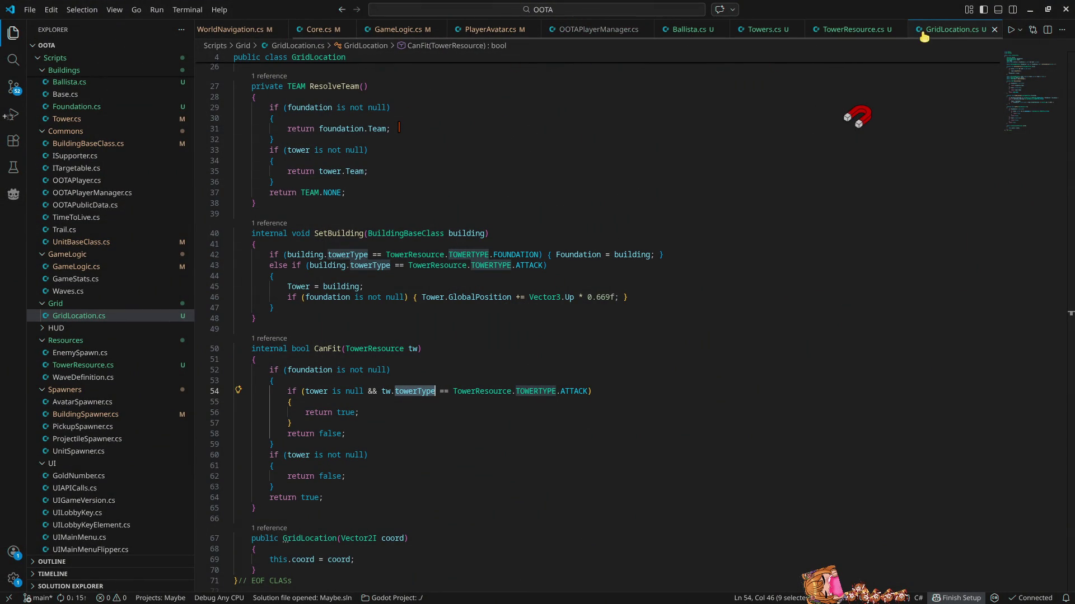
left_click(241, 30)
middle_click(256, 31)
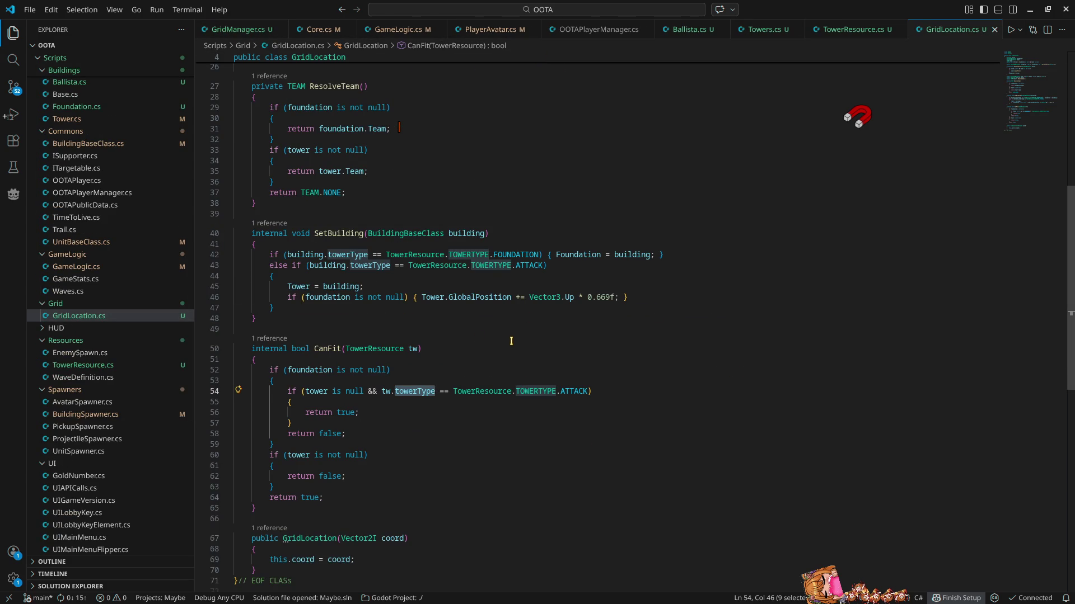
scroll(511, 340, "up", 5)
scroll(542, 334, "up", 4)
scroll(559, 336, "down", 15)
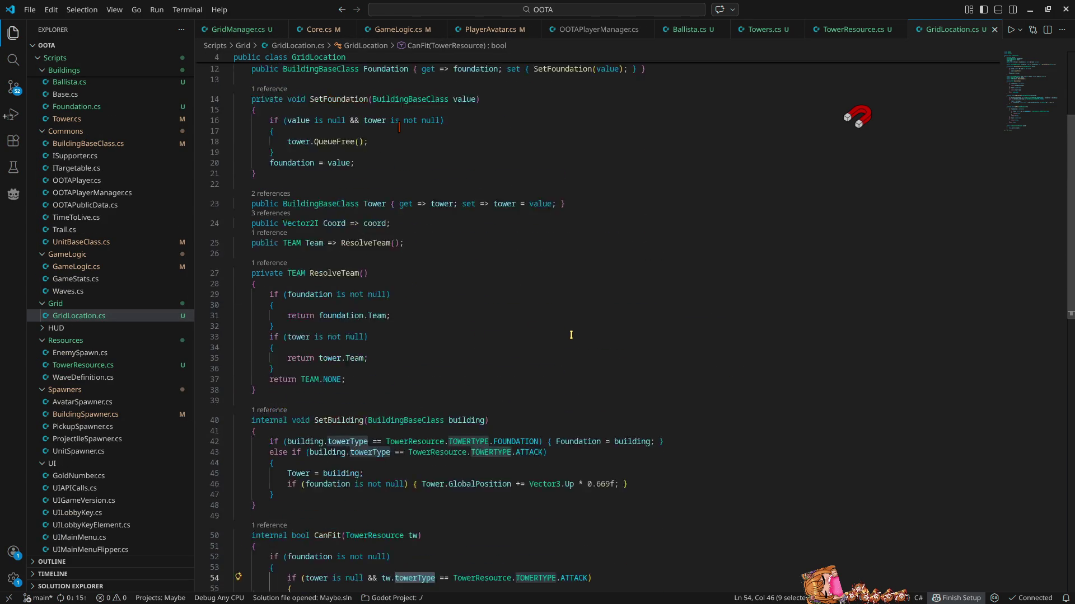
scroll(574, 336, "up", 5)
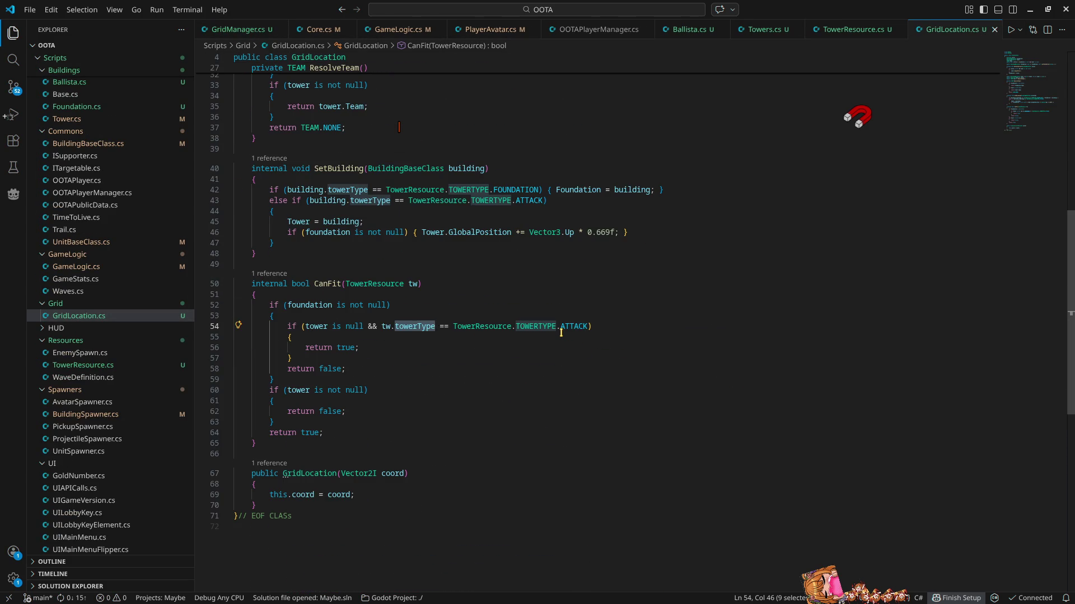
scroll(562, 333, "up", 8)
scroll(558, 334, "up", 3)
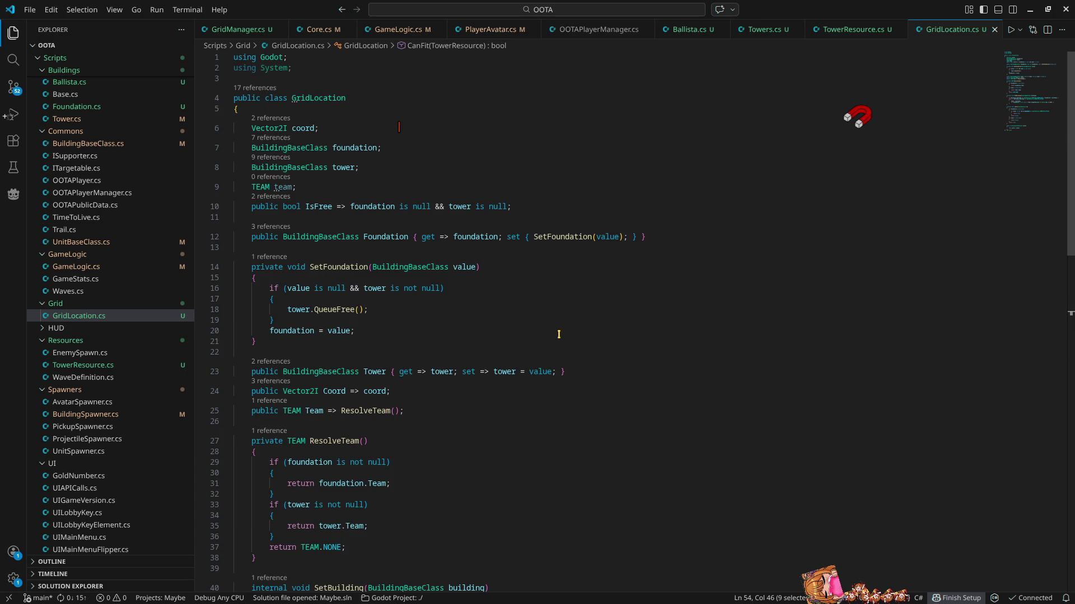
scroll(536, 342, "down", 7)
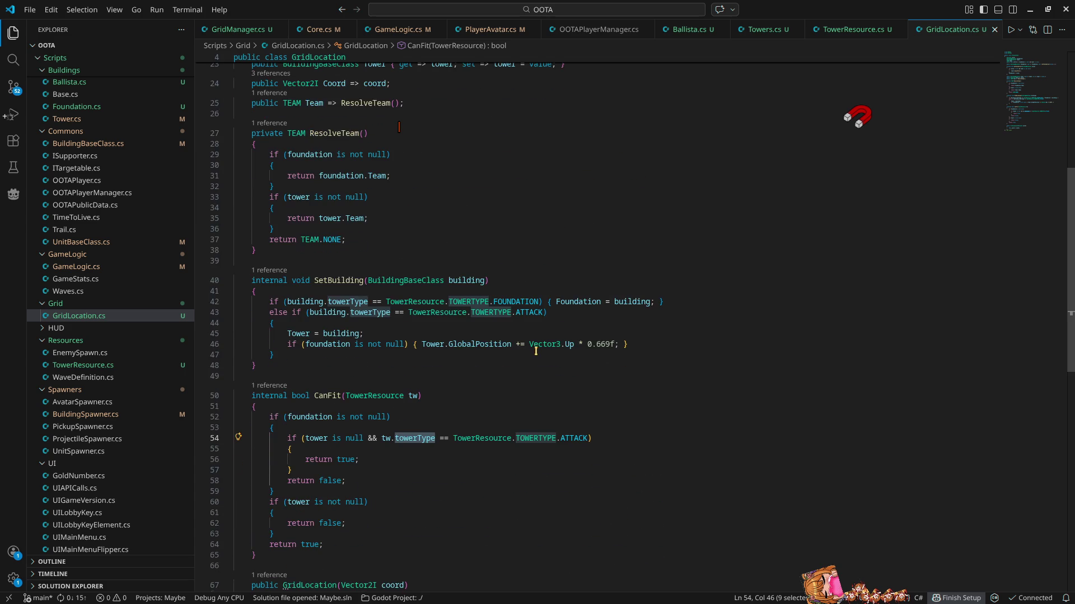
scroll(536, 351, "down", 4)
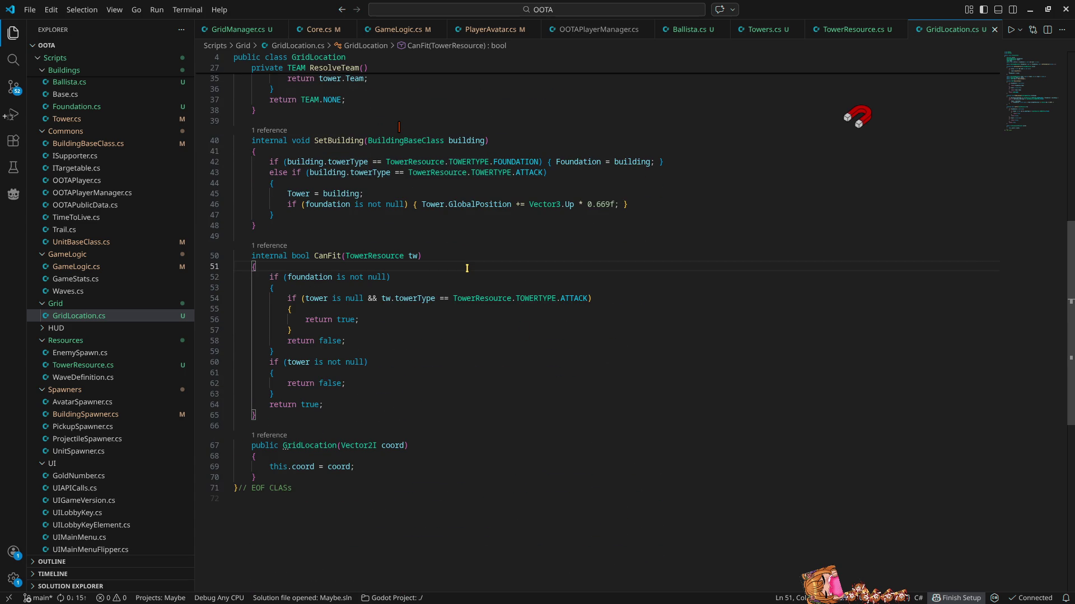
In GridManager.cs, review GetFriendlyFoundationFlag and its GridLocation IsFree check.
left_click(256, 28)
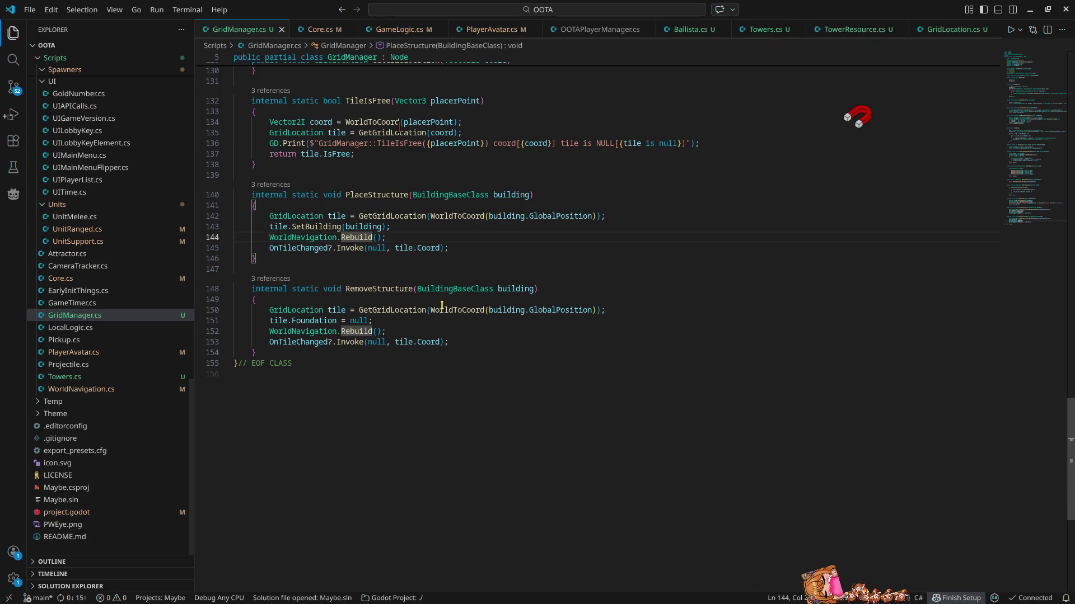
scroll(404, 308, "up", 4)
scroll(421, 313, "up", 5)
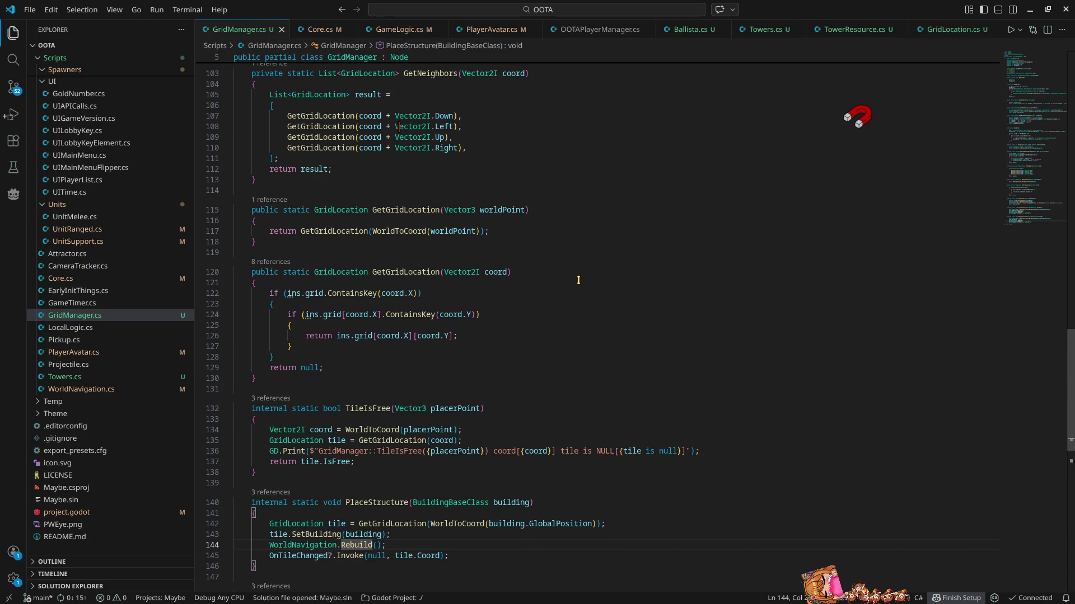
scroll(582, 277, "up", 10)
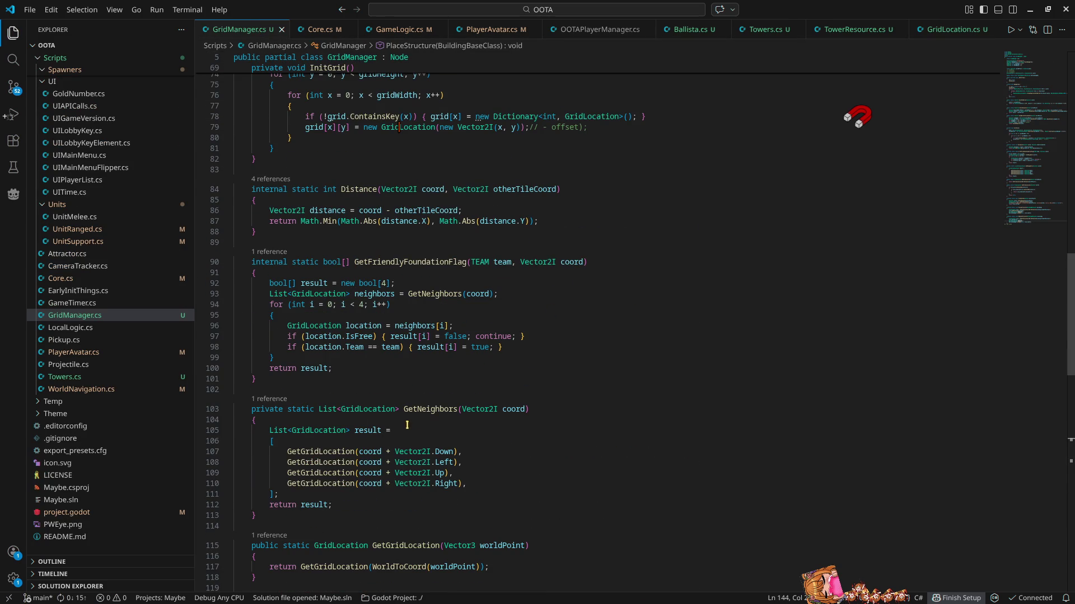
left_click(441, 408)
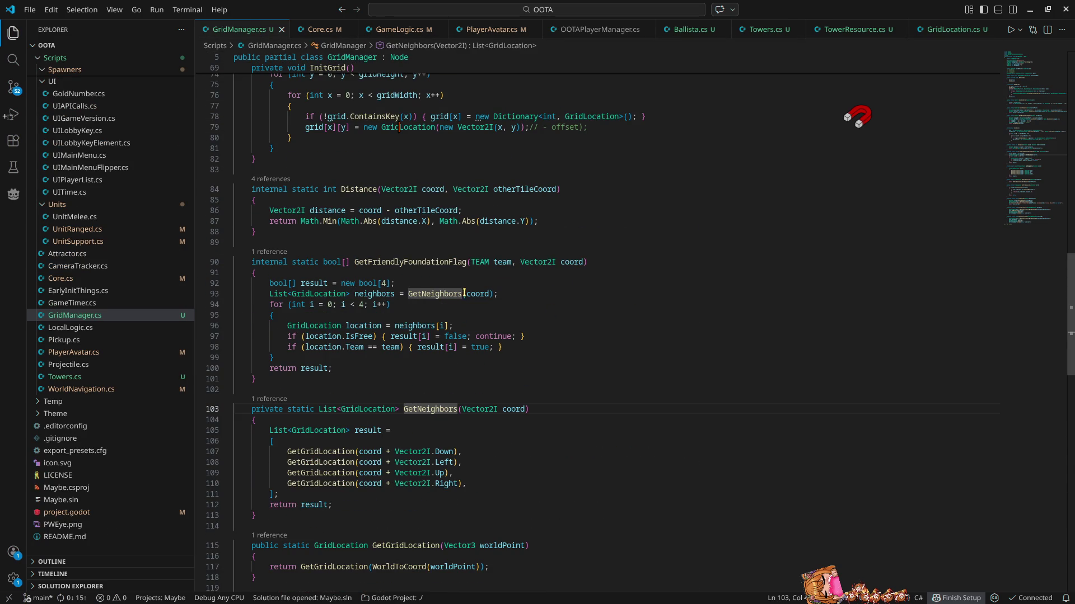
double_click(432, 261)
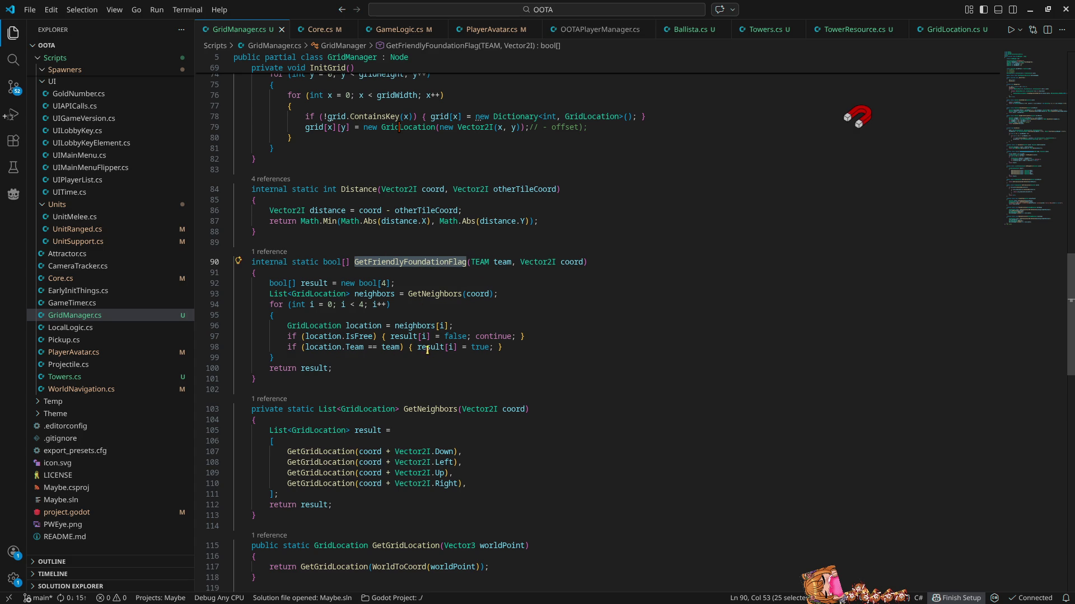
double_click(313, 294)
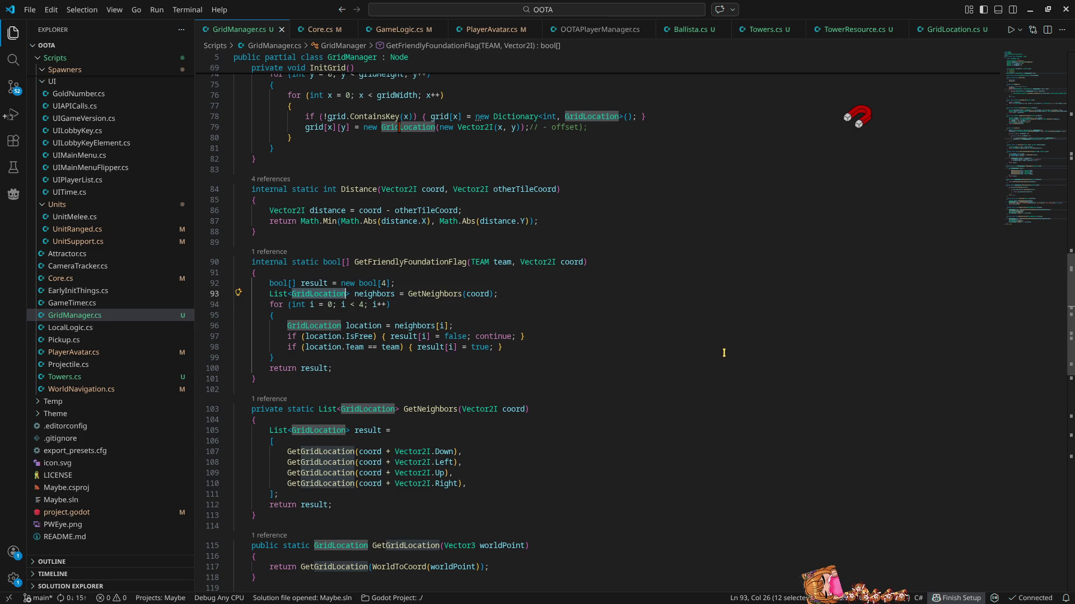
mouse_move(355, 332)
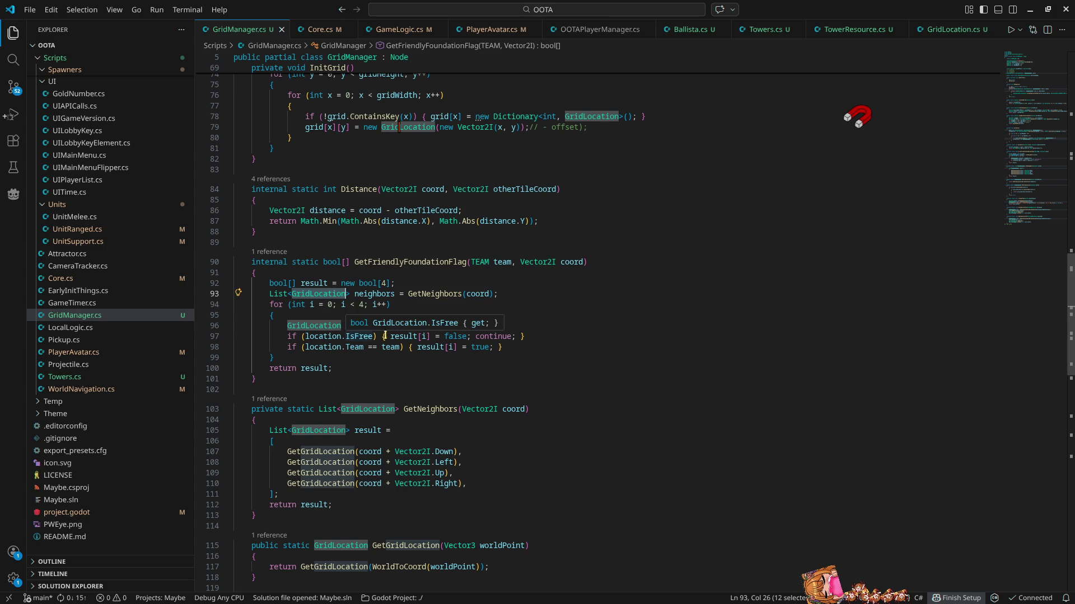
left_click(561, 337)
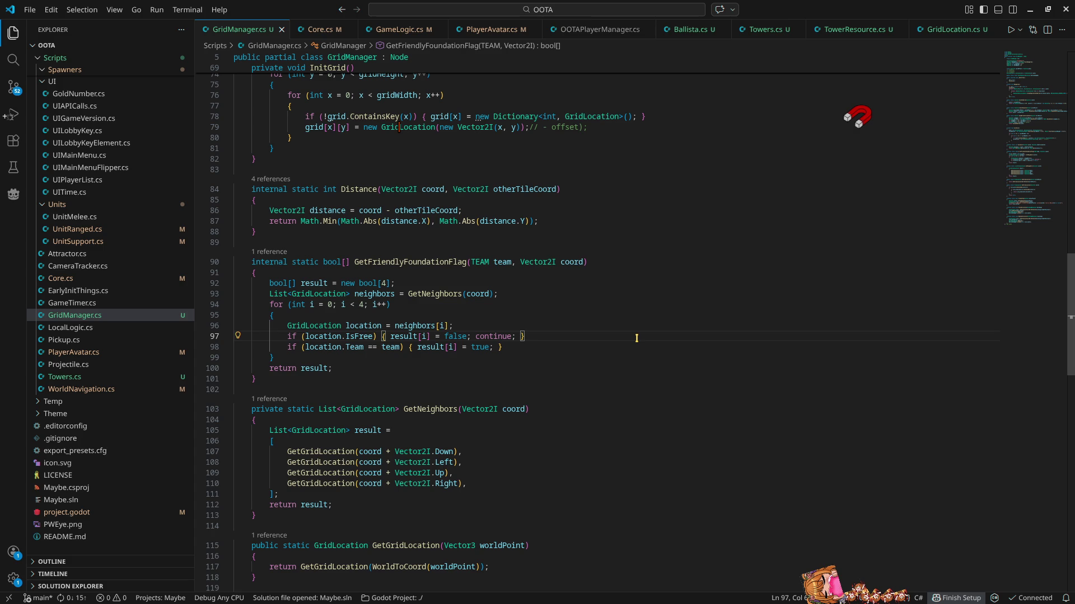
Duplicate the IsFree check line and change the copy to test 'Foundation is null'.
key("shift+alt+Down")
double_click(359, 347)
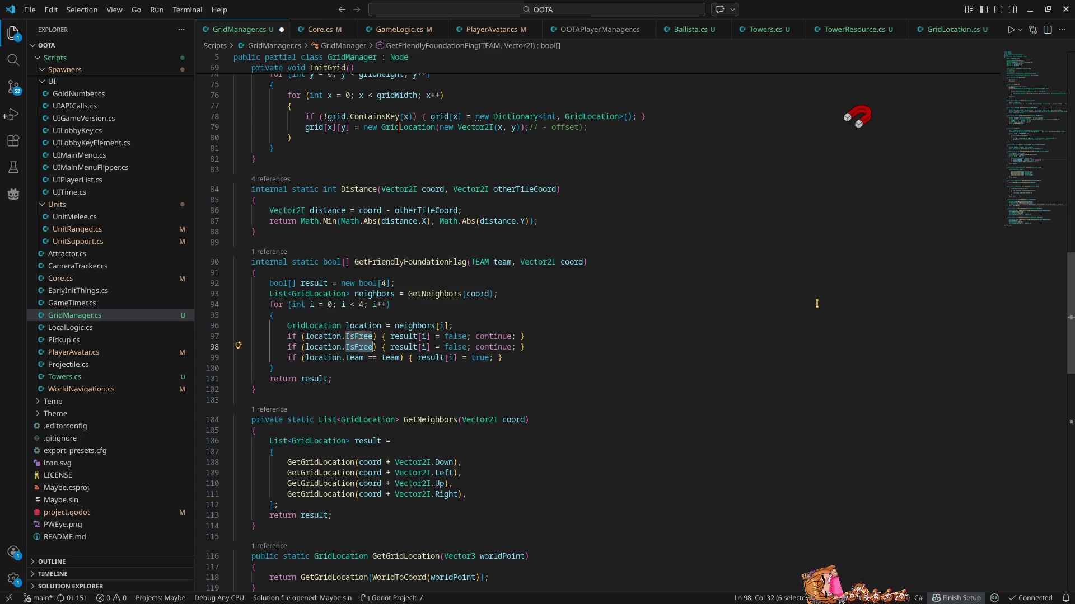
type("Foundation ")
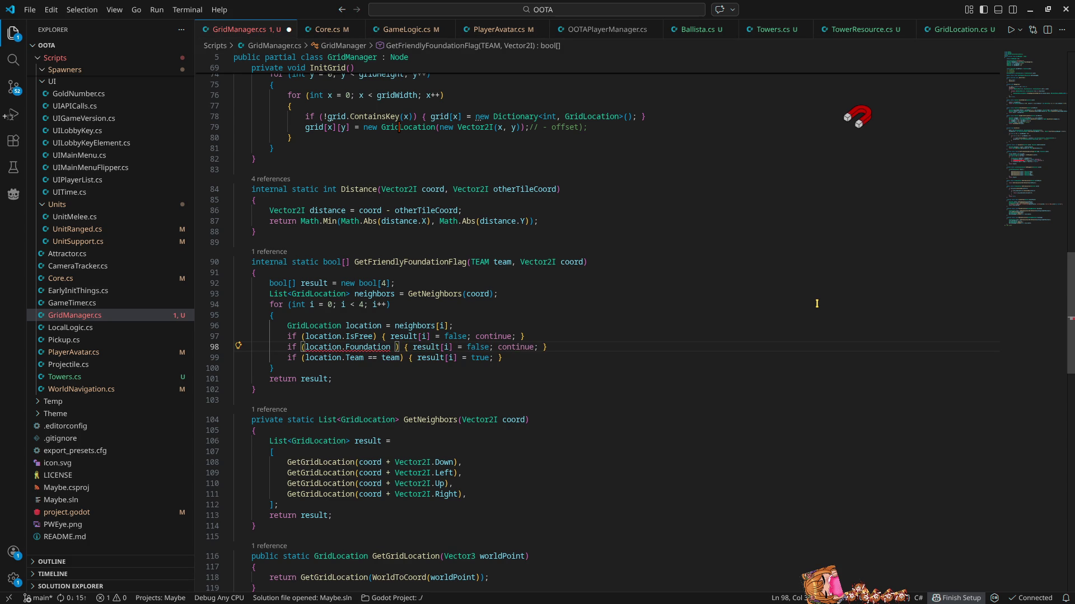
type("is")
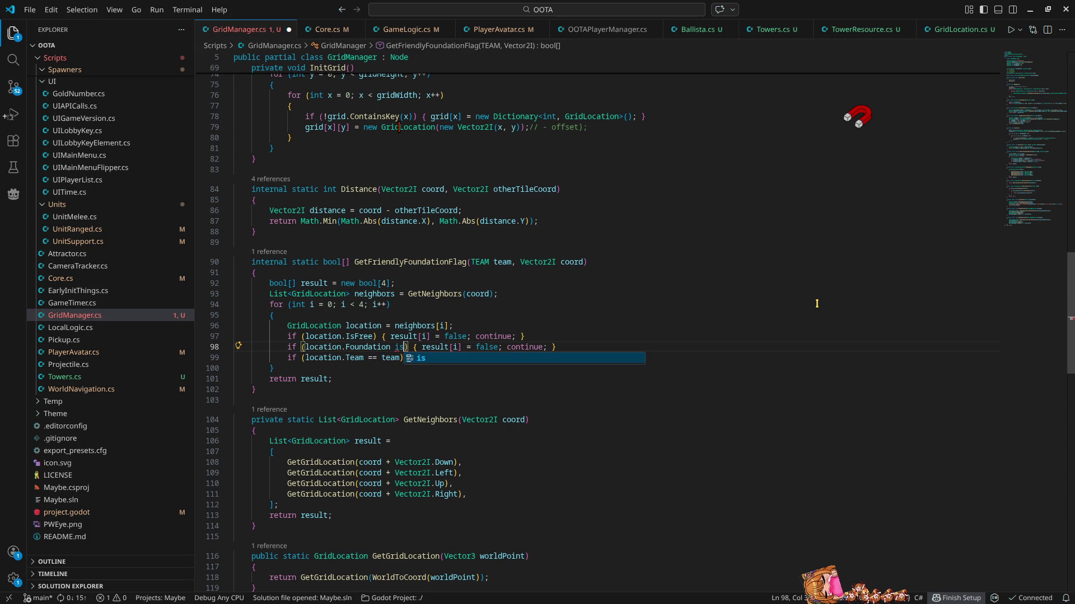
type(" not null")
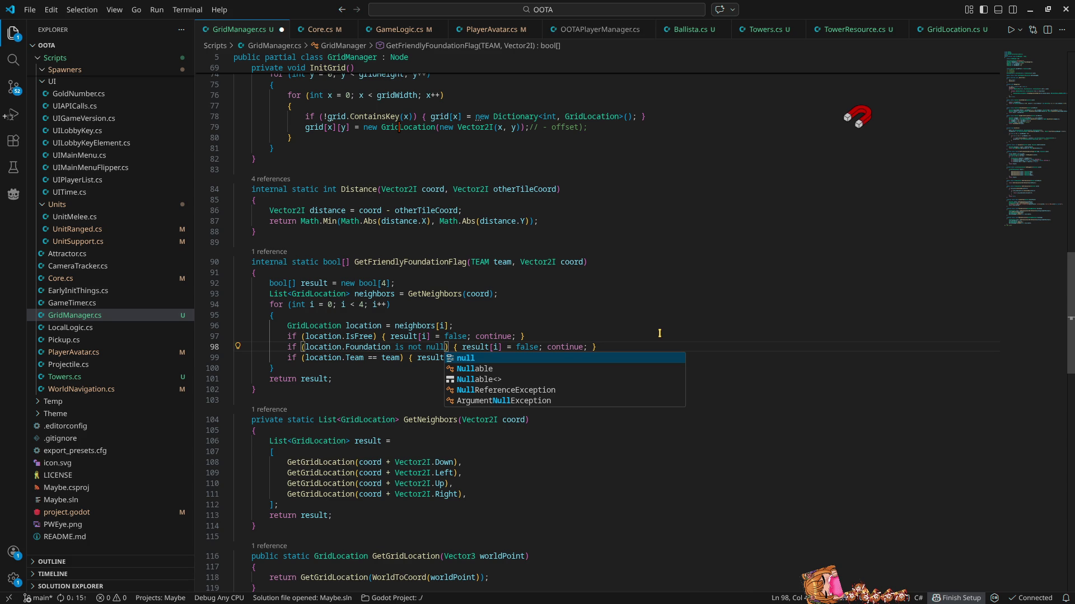
double_click(410, 346)
key("Delete")
key("Delete")
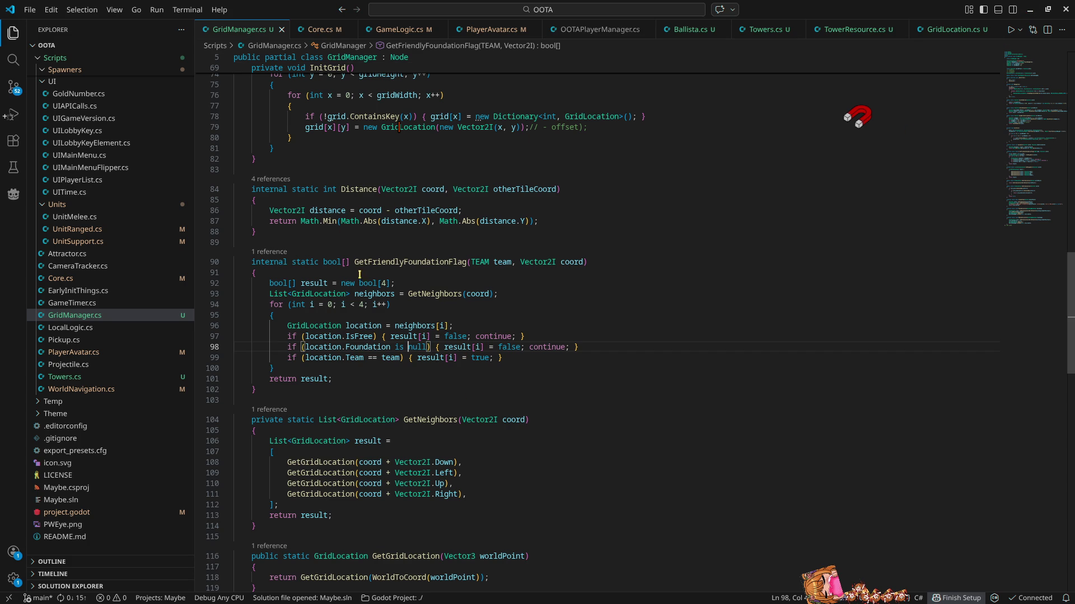
left_click(400, 263)
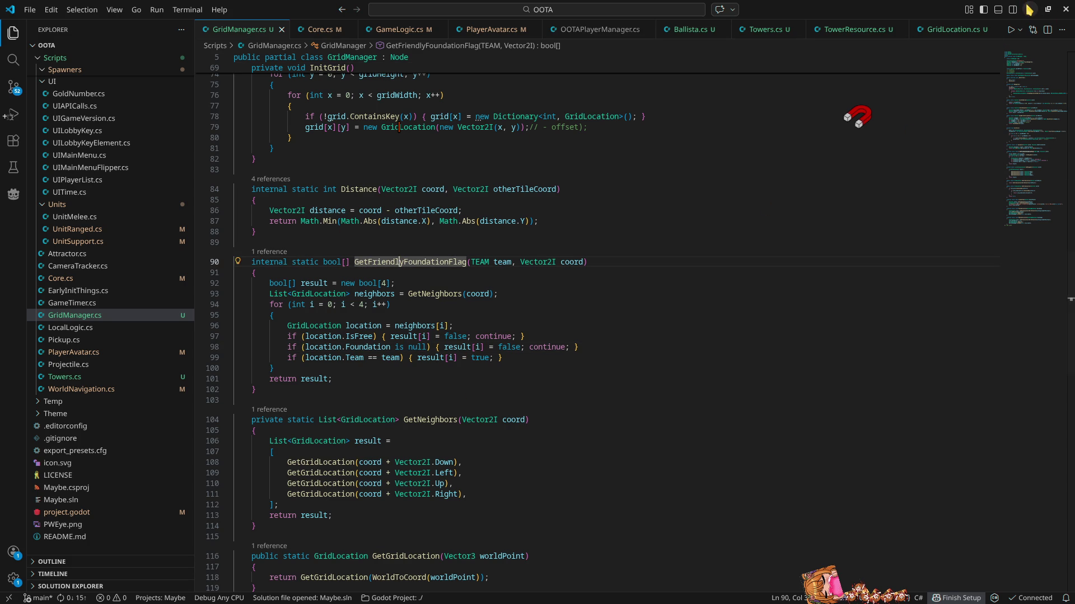
left_click(1030, 10)
Run the game, host a match, ready the host player, start, and go full screen.
left_click(897, 27)
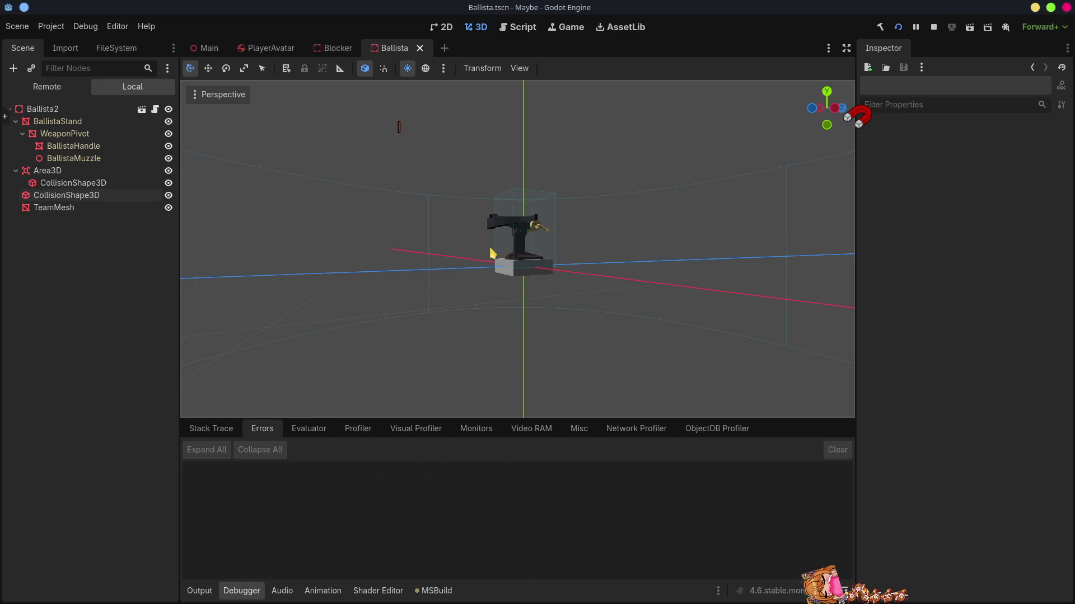
left_click(391, 118)
left_click(391, 141)
left_click(391, 118)
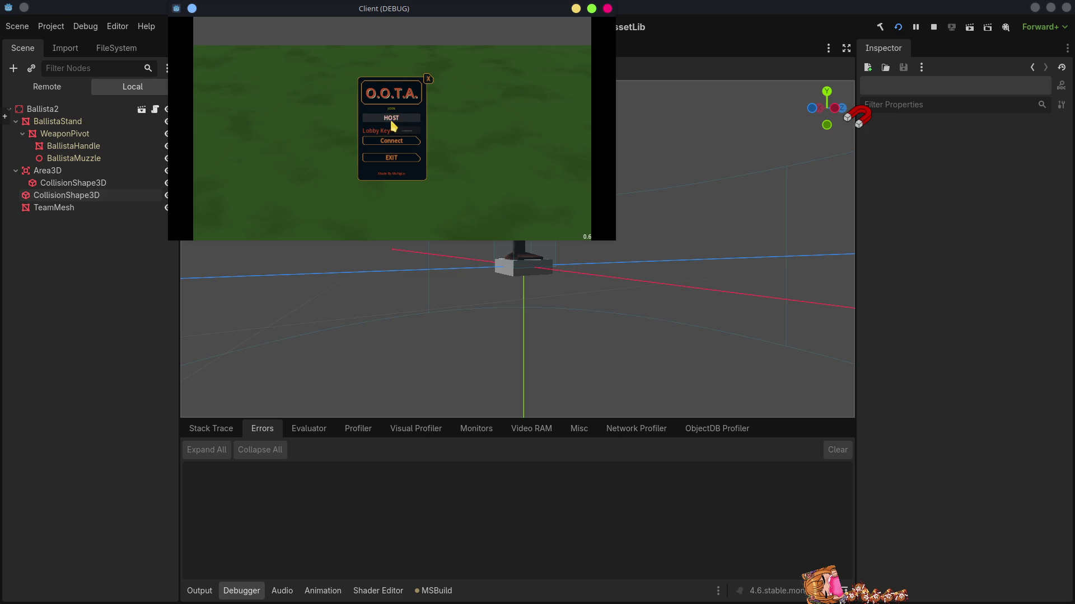
left_click(391, 139)
left_click(391, 137)
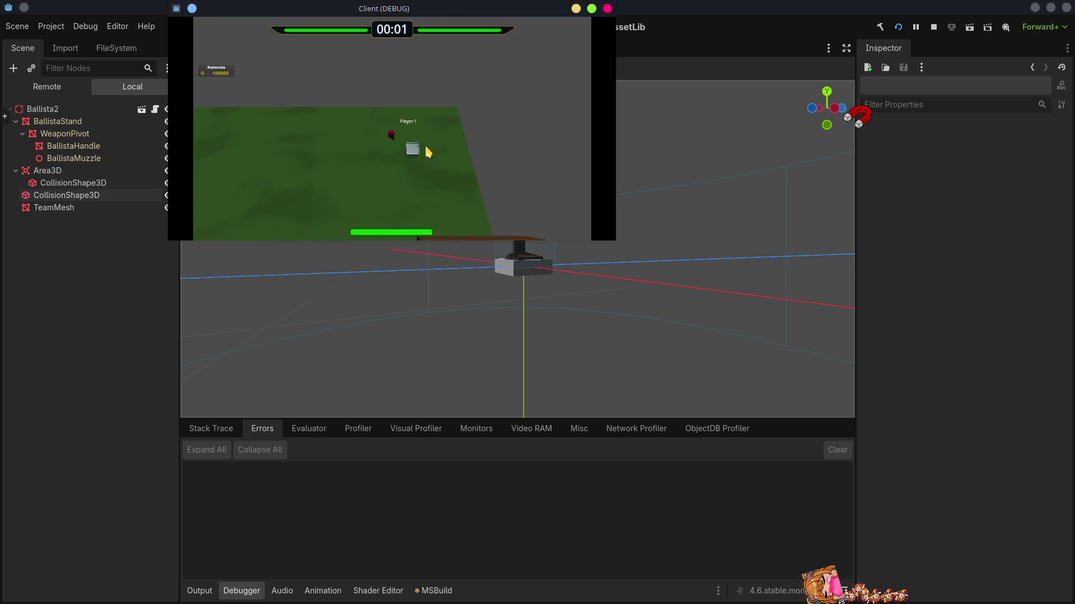
left_click(592, 8)
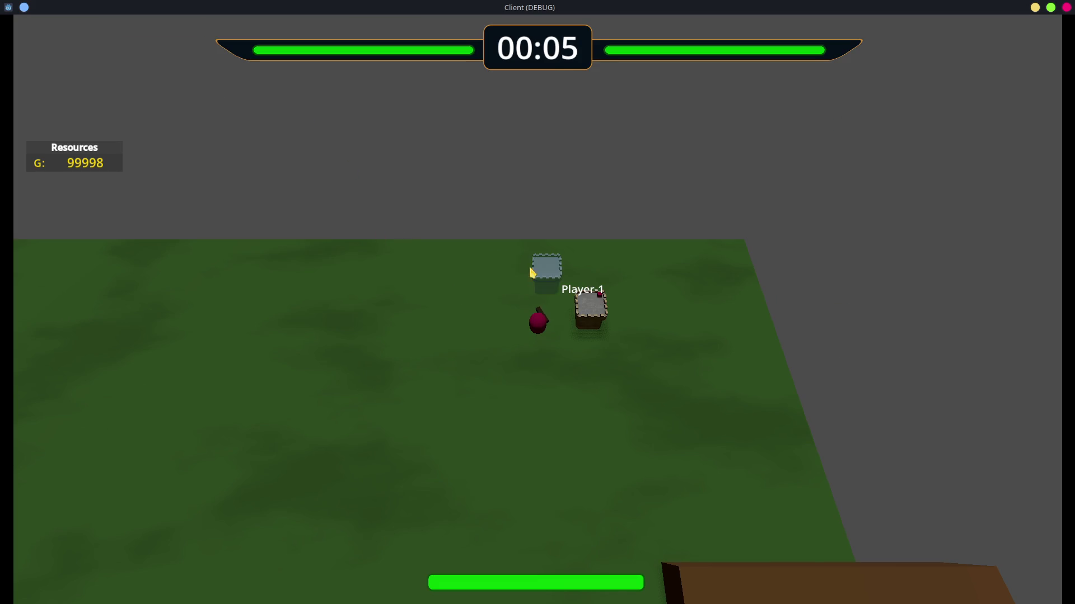
Place two walls, a crossbow turret and a stone tower beside Player-1.
left_click(493, 244)
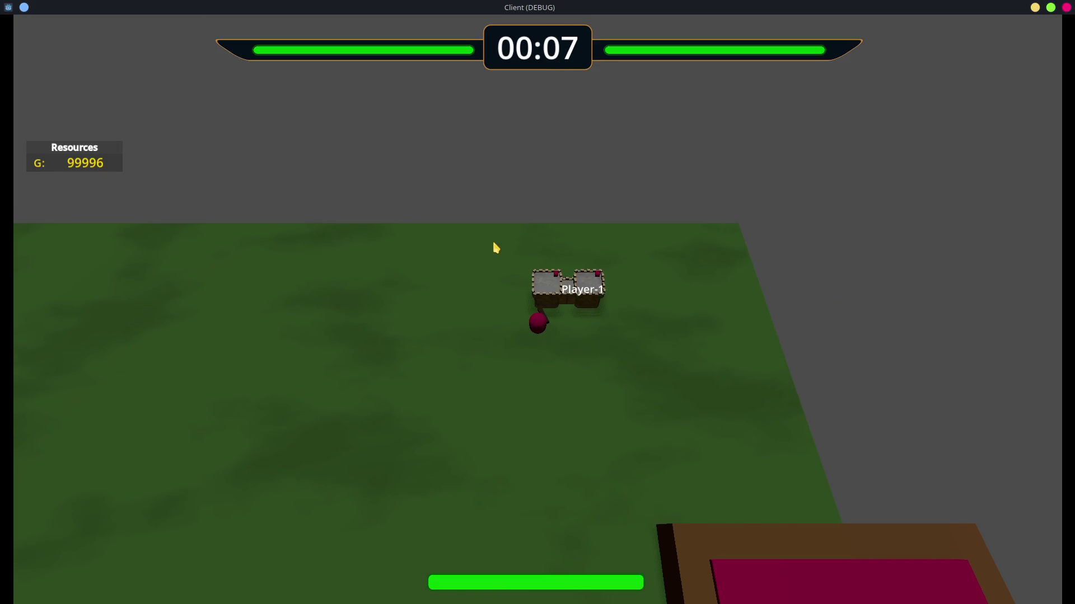
left_click(467, 292)
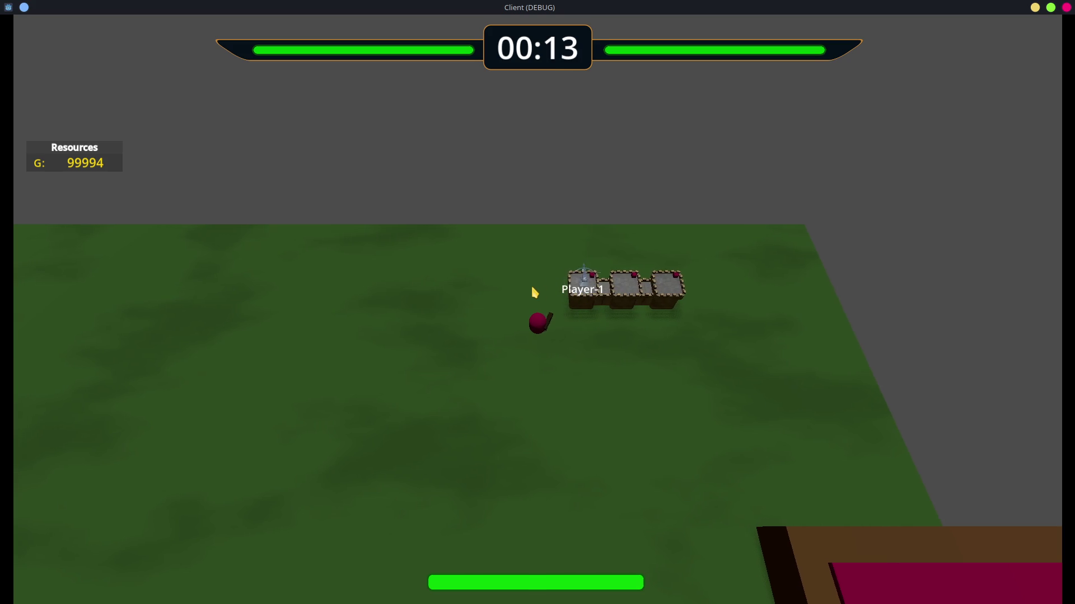
left_click(525, 285)
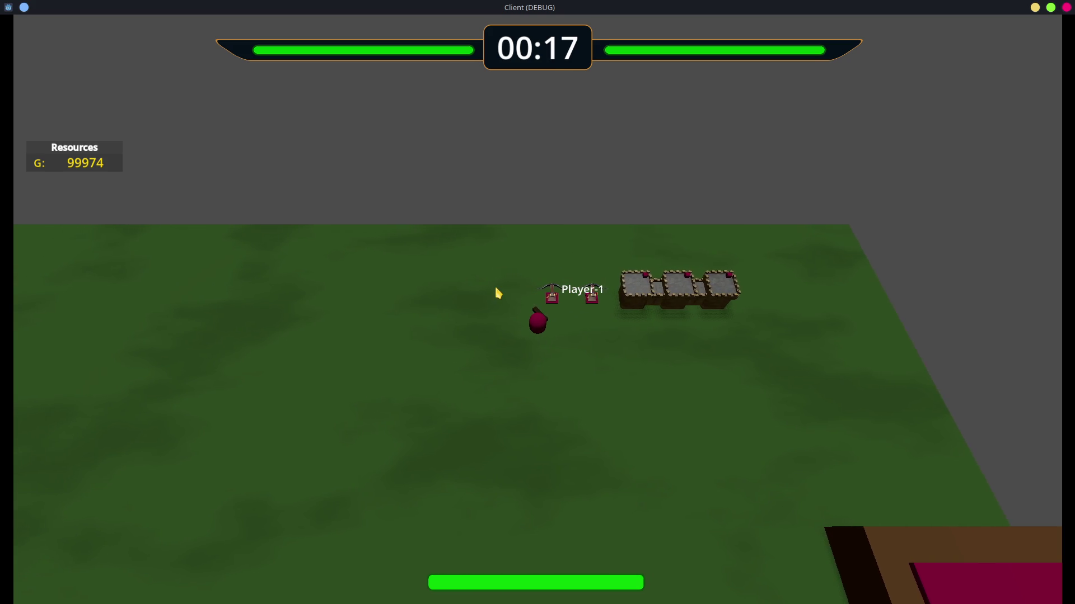
left_click(479, 290)
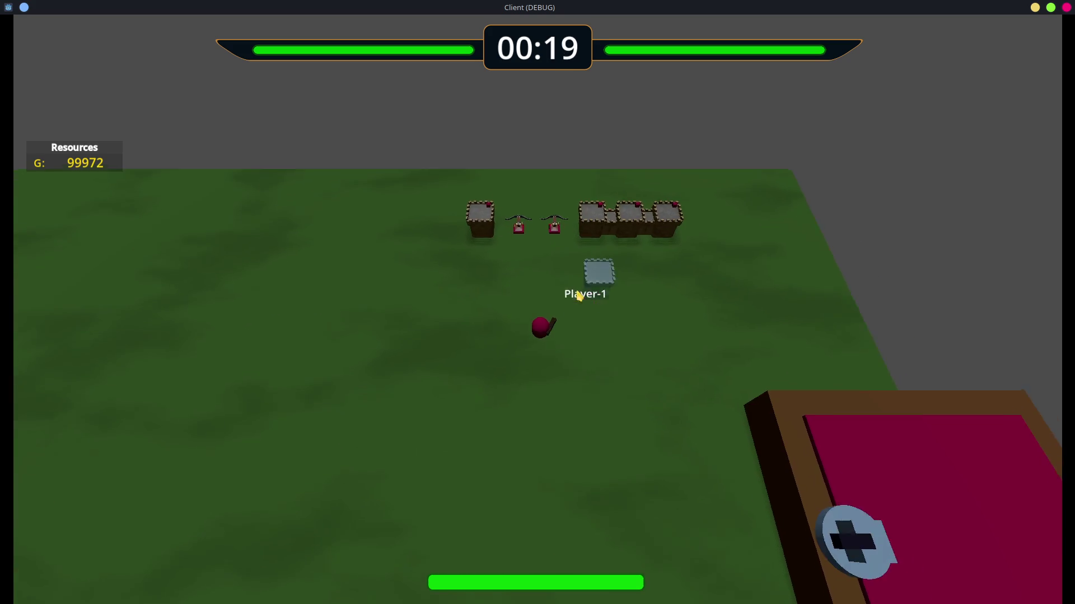
Walk the player around the built towers with WASD, then close the game.
key("w")
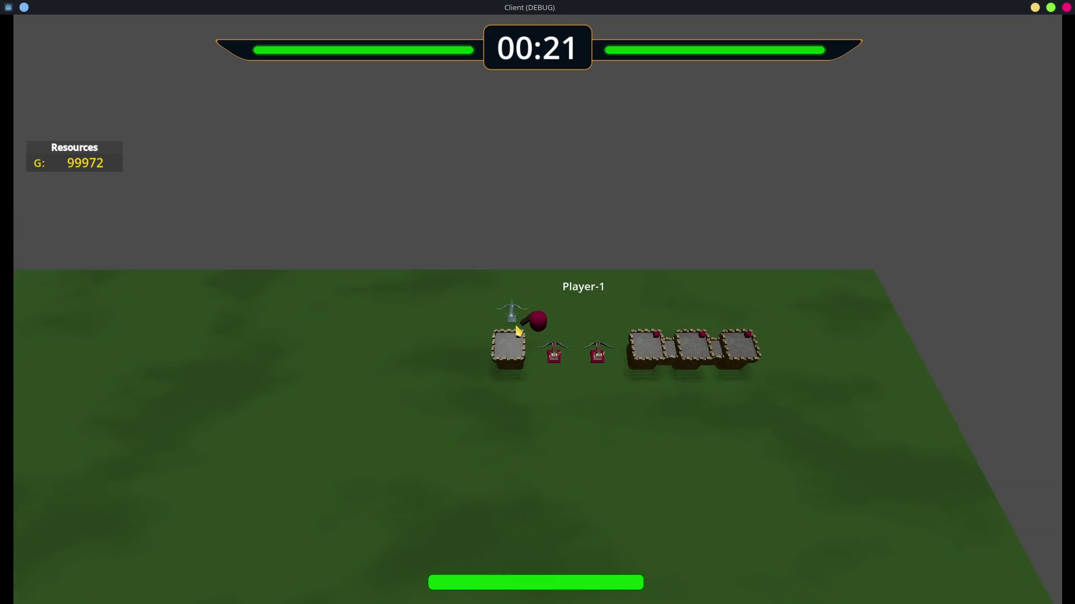
key("s")
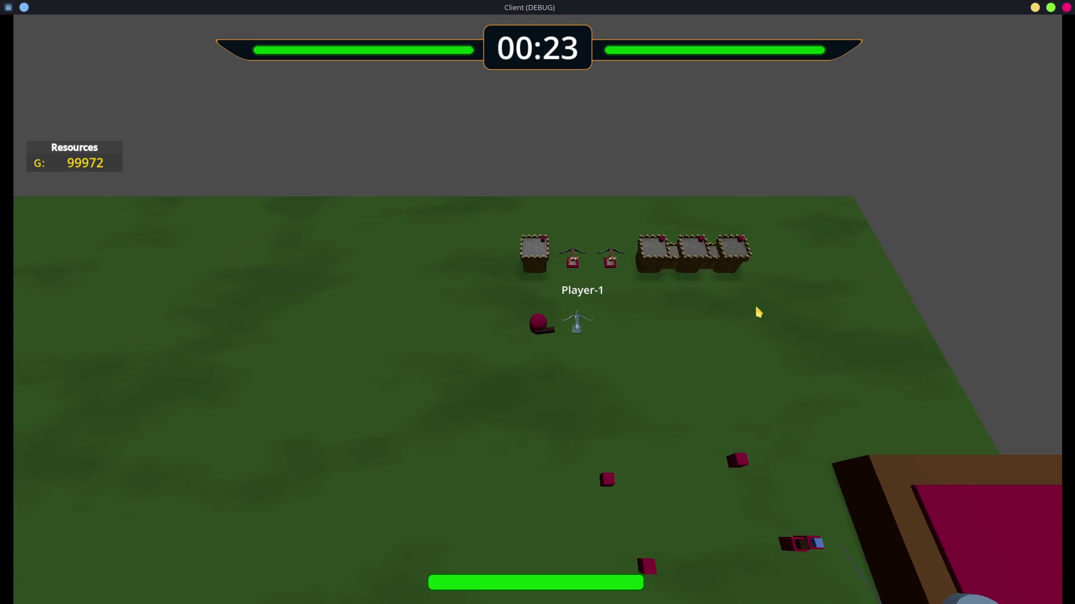
key("s")
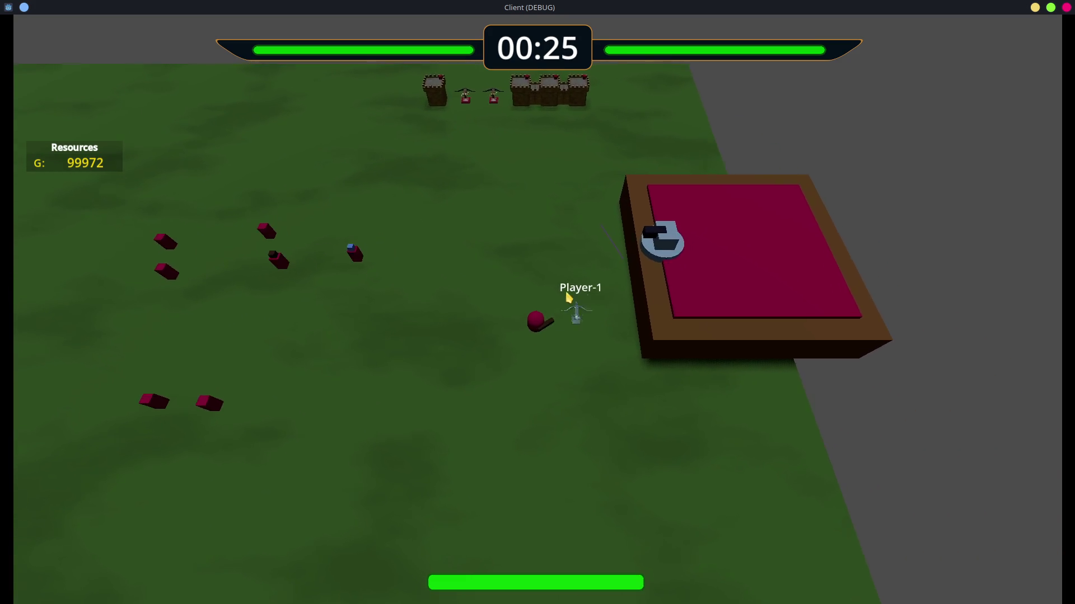
key("w")
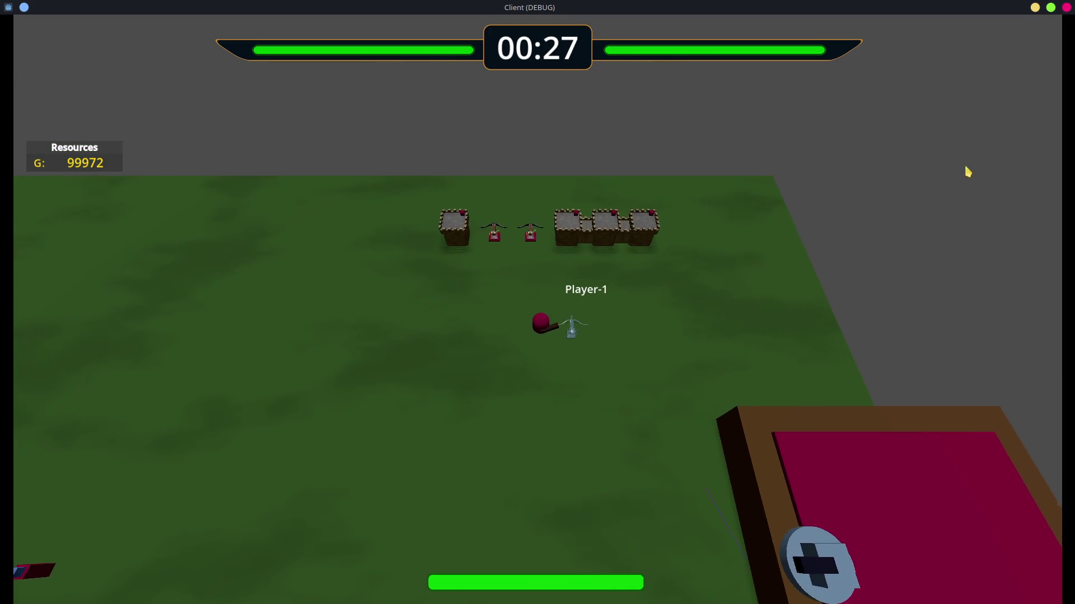
key("a")
key("alt+F4")
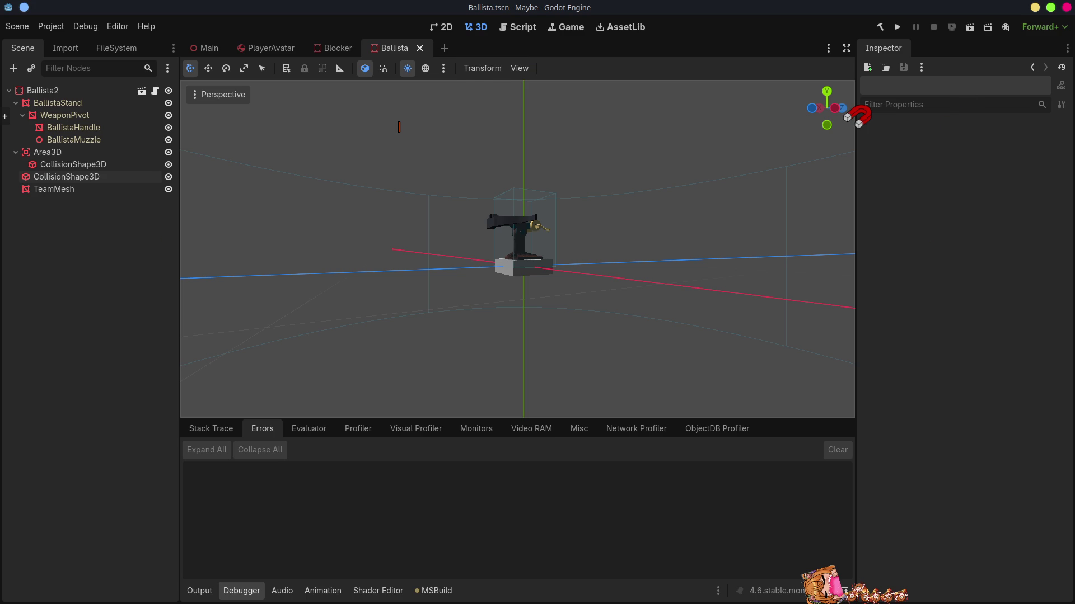
key("alt+Tab")
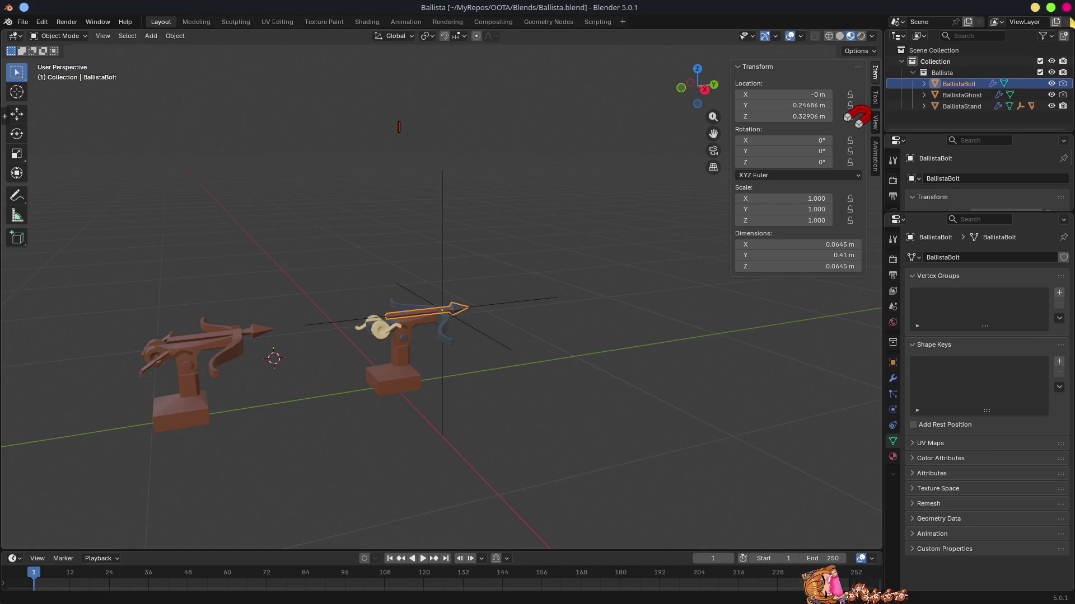
Close the Ballista.blend and Towerstuff.blend Blender windows.
left_click(1066, 8)
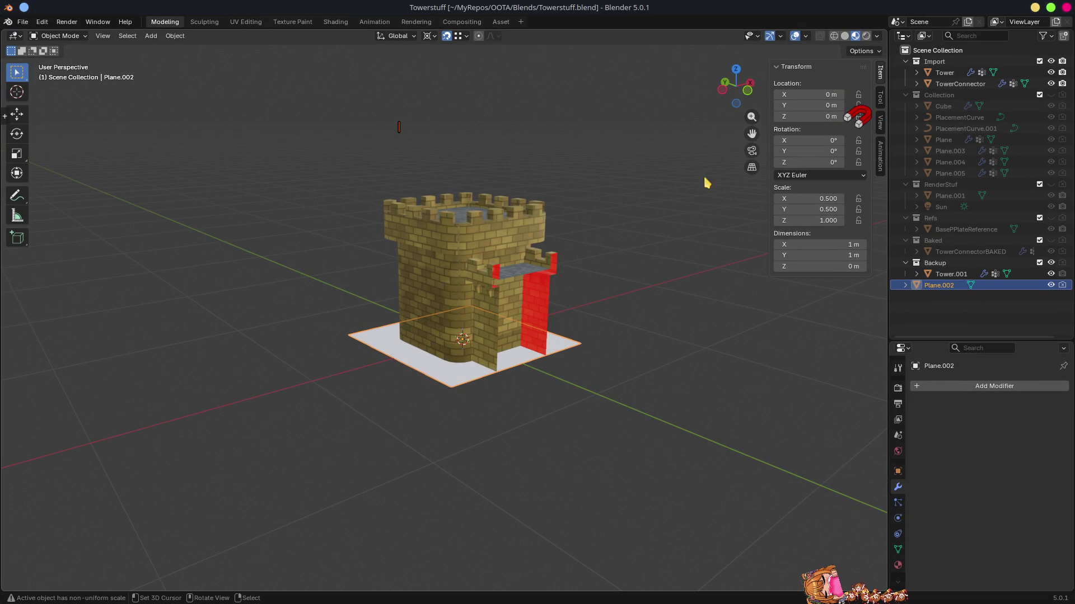
left_click(1065, 8)
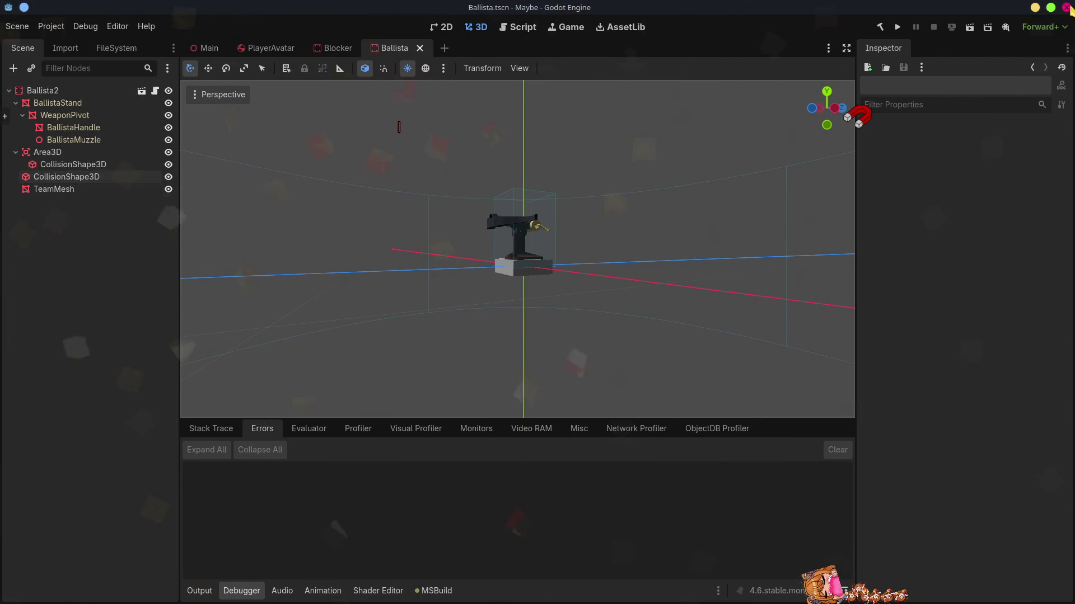
Open Weapons.blend from the Blends folder in Blender via Open in External Program.
left_click(126, 49)
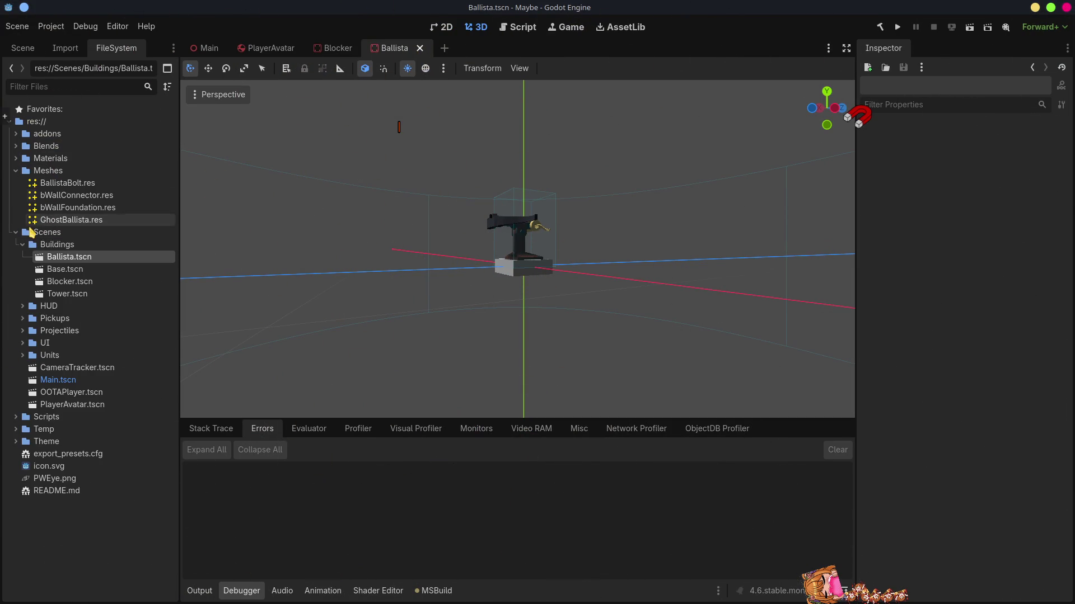
left_click(14, 147)
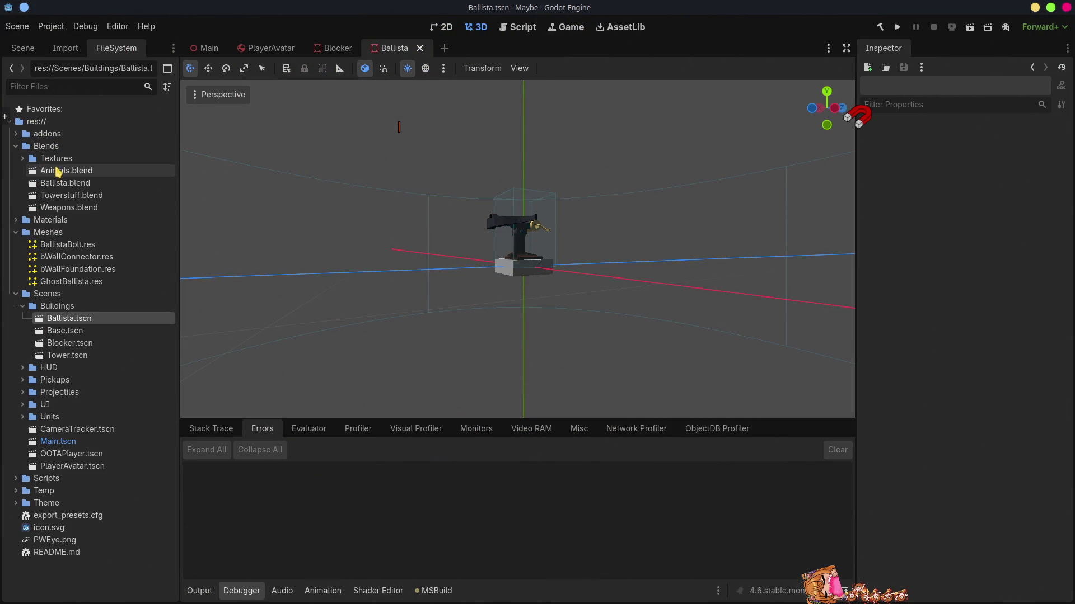
left_click(59, 196)
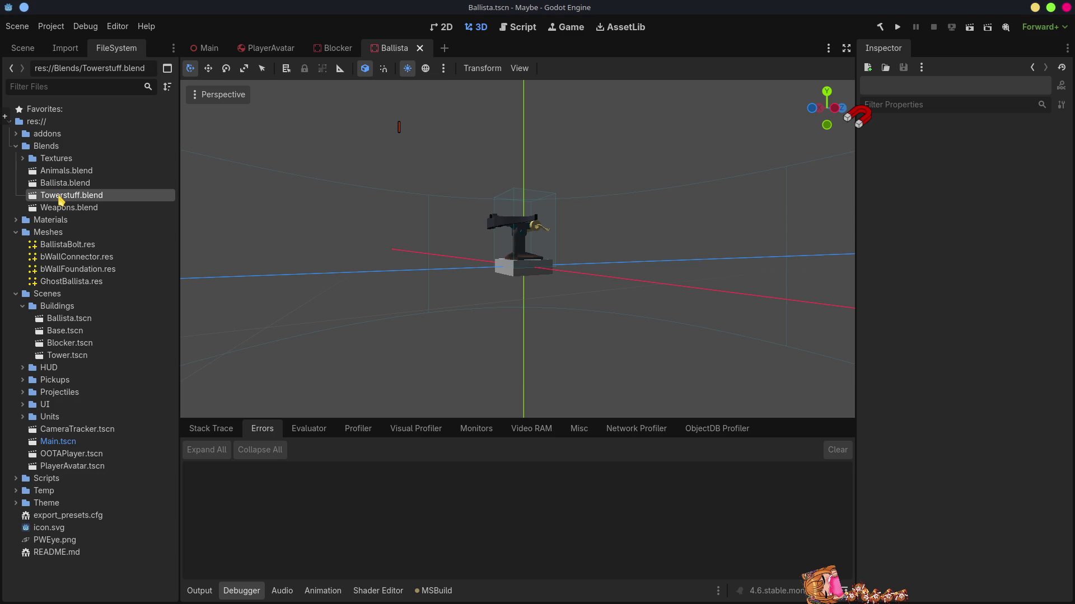
right_click(66, 208)
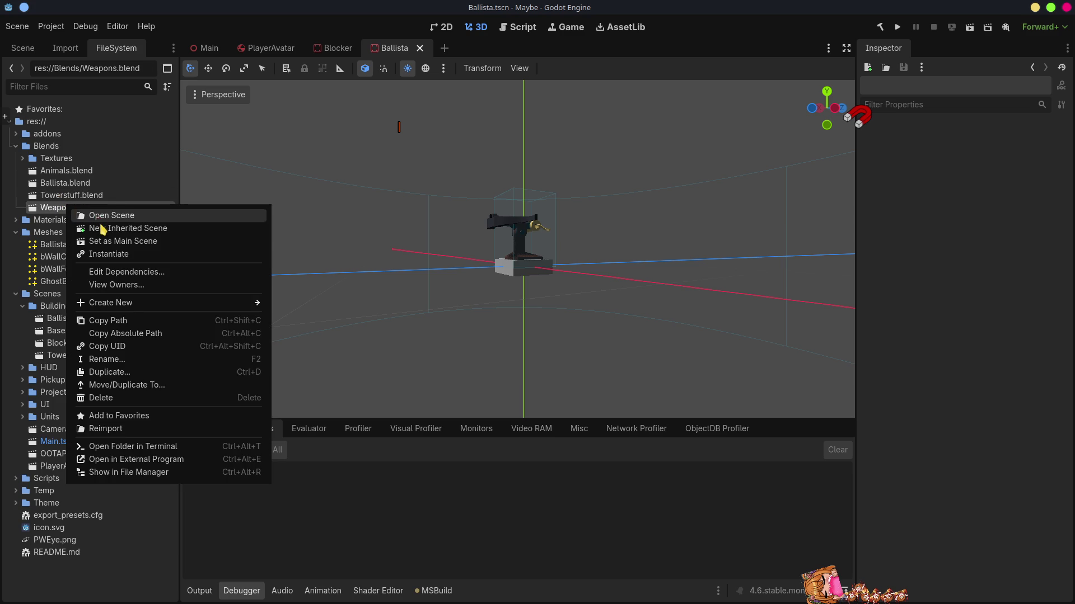
left_click(125, 461)
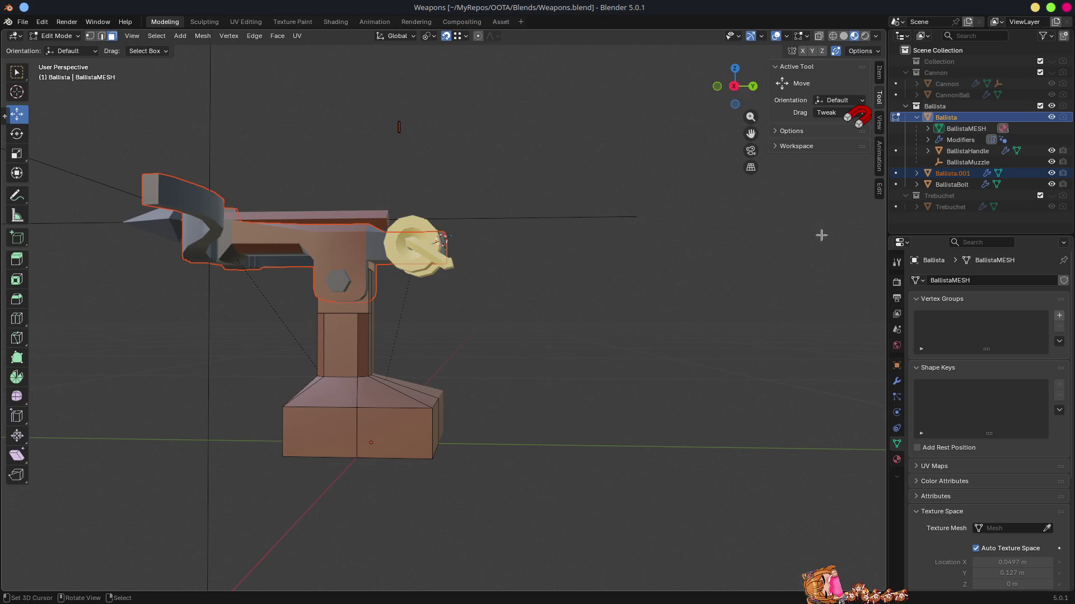
Select and delete all the Ballista objects in Object Mode.
scroll(628, 315, "down", 8)
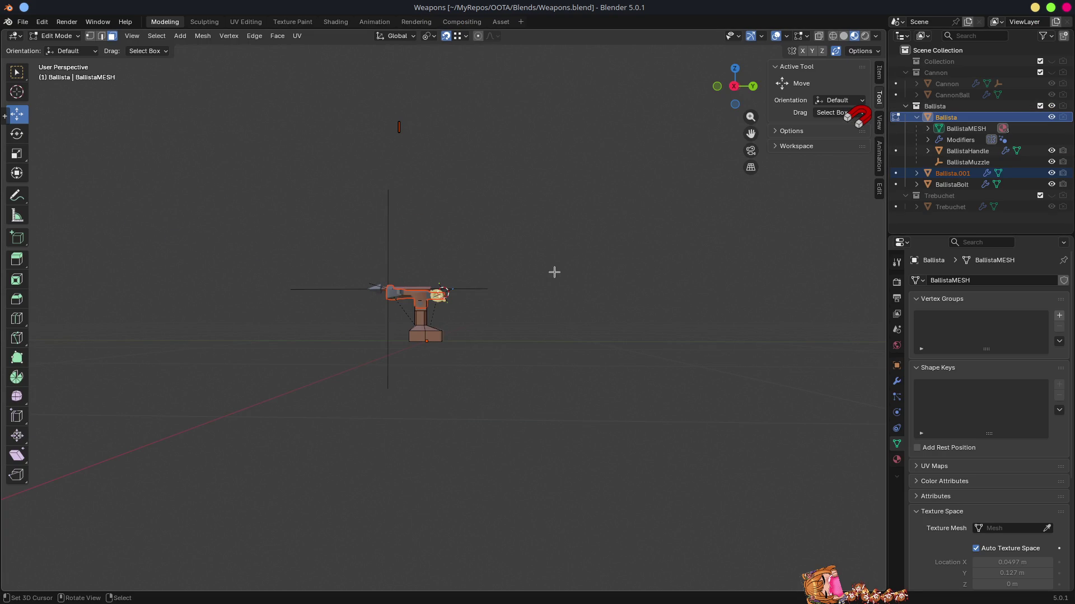
key("ctrl+l")
key("x")
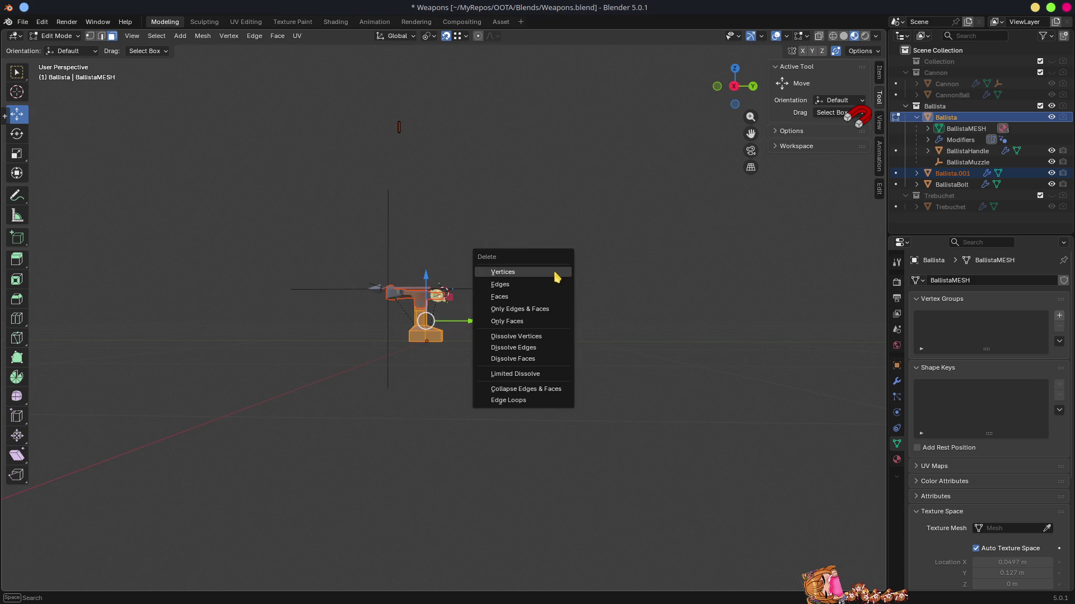
key("Escape")
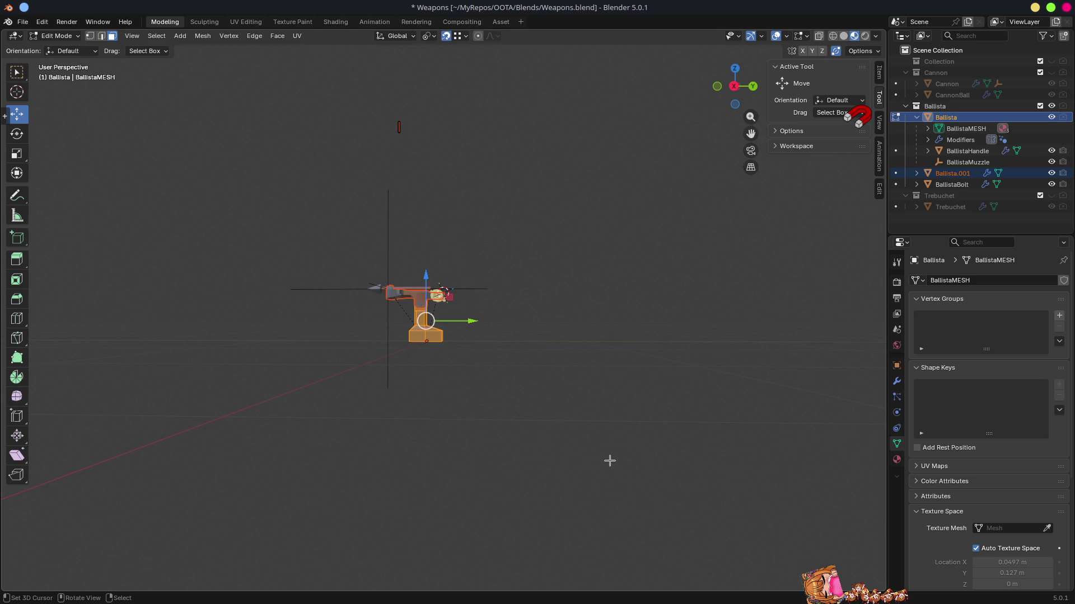
key("Tab")
key("a")
key("x")
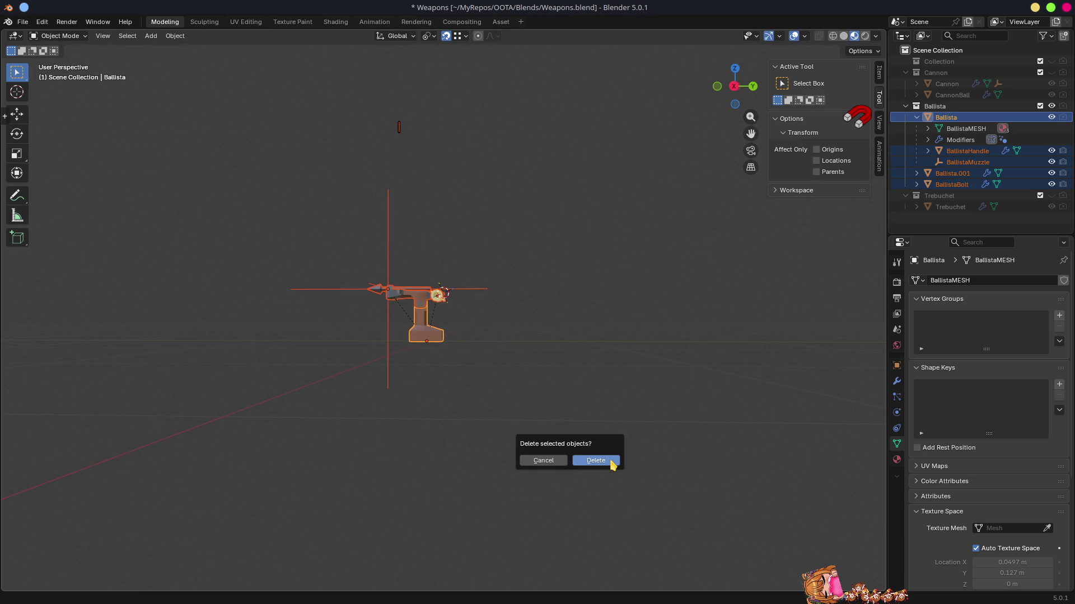
left_click(613, 465)
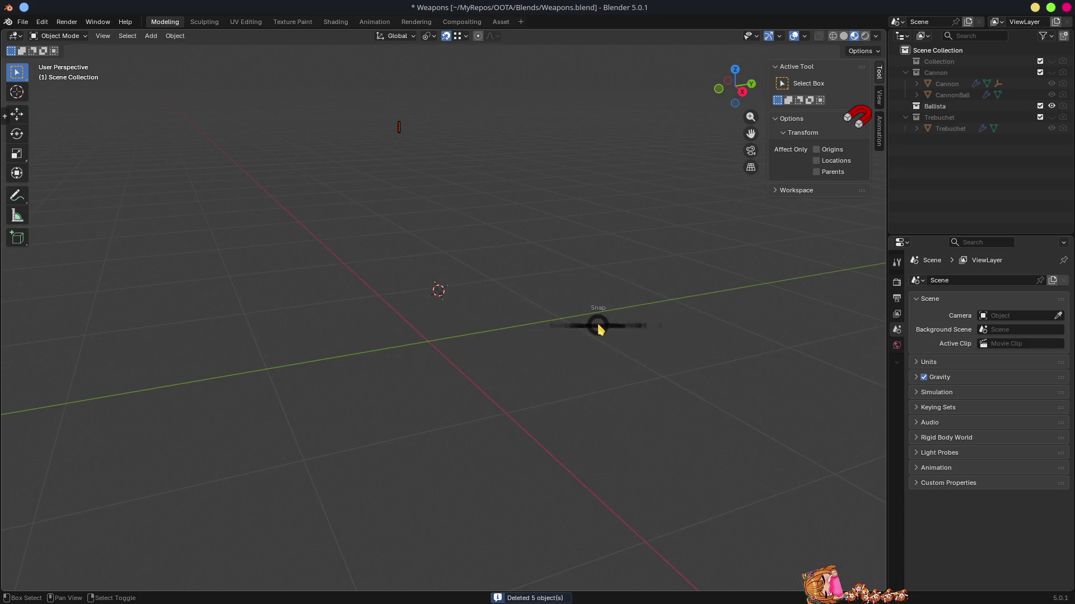
Snap the 3D cursor to world origin, delete the empty Ballista collection, and save Weapons.blend.
key("shift+s")
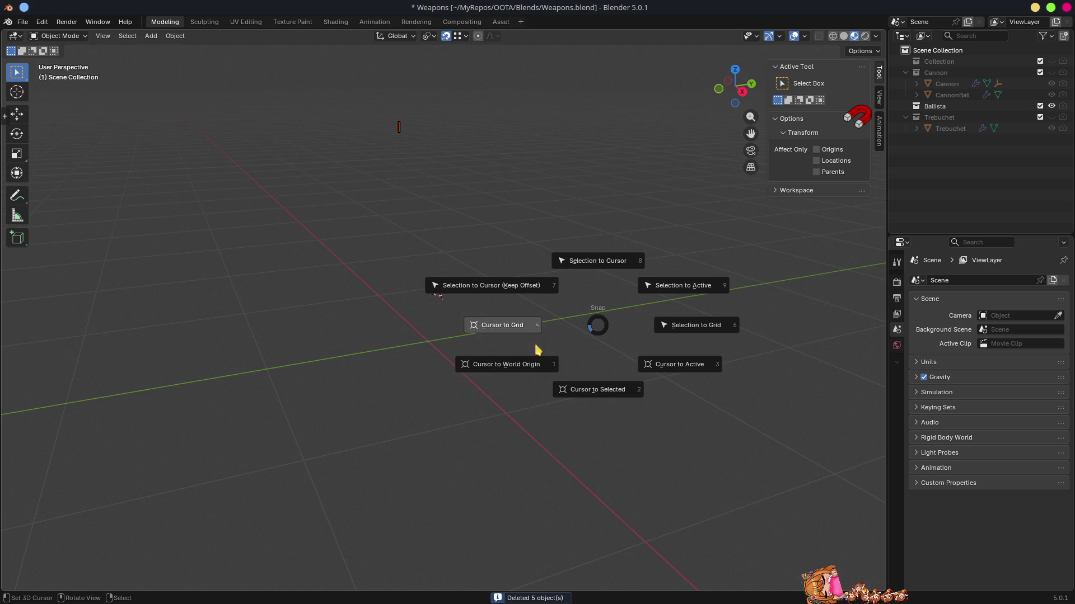
left_click(505, 370)
left_click(939, 111)
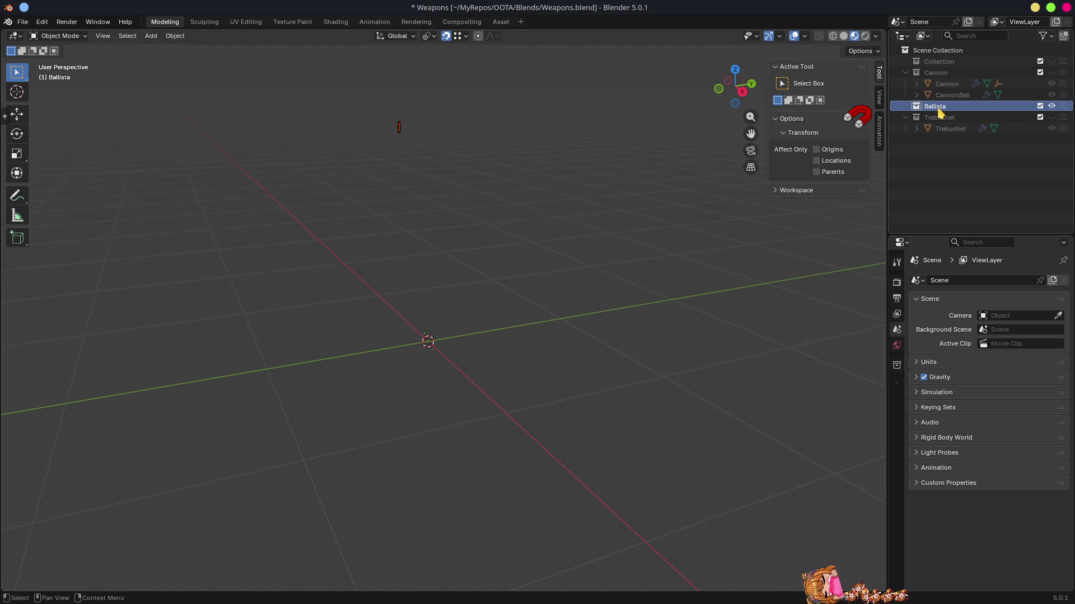
key("Delete")
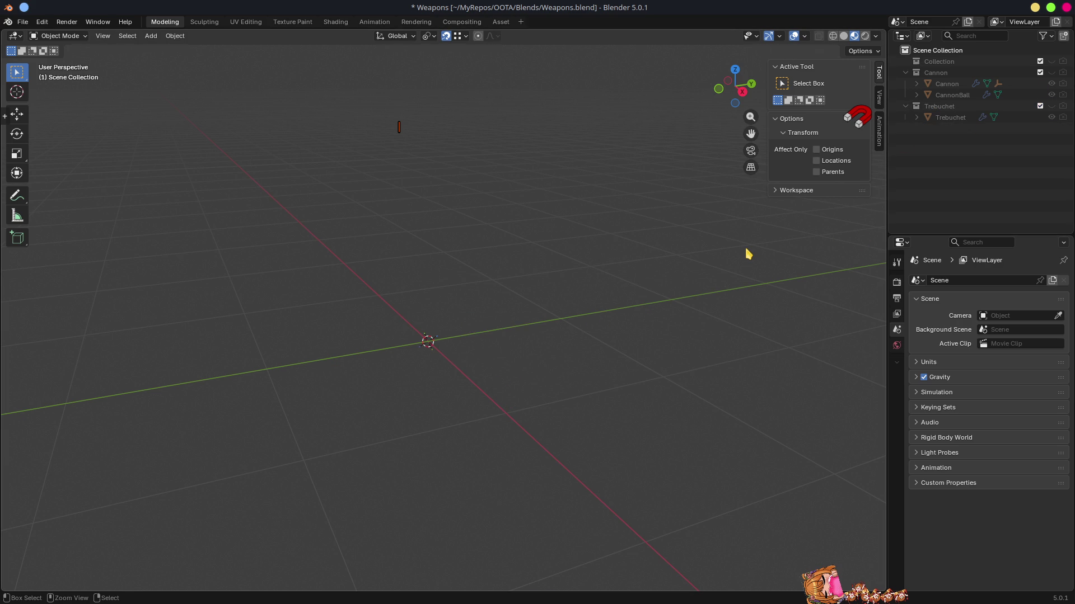
key("ctrl+s")
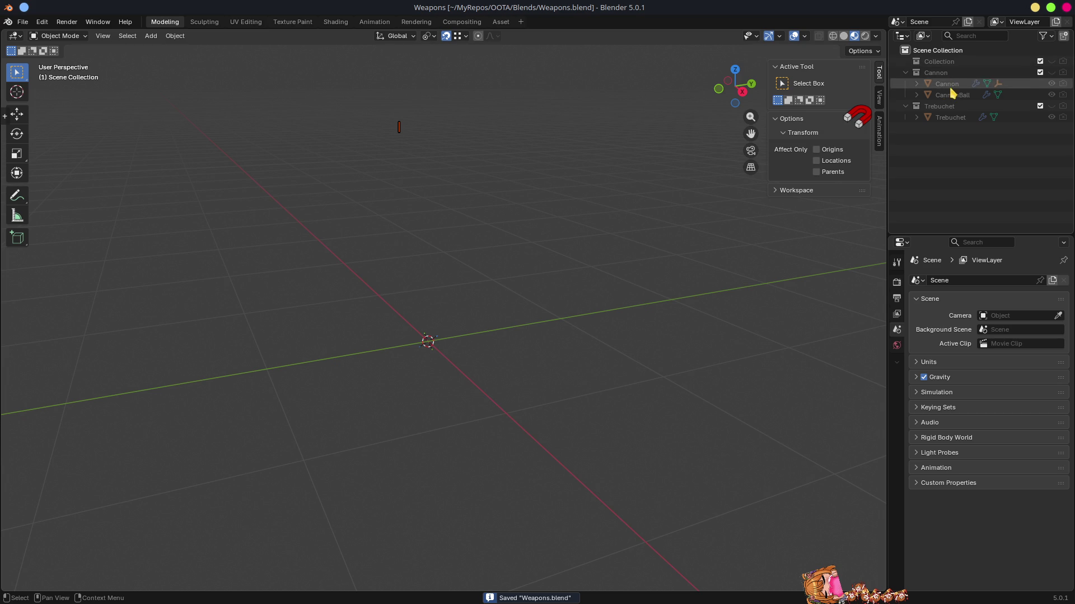
Unhide the Cannon and Trebuchet models and view them together.
left_click(1052, 73)
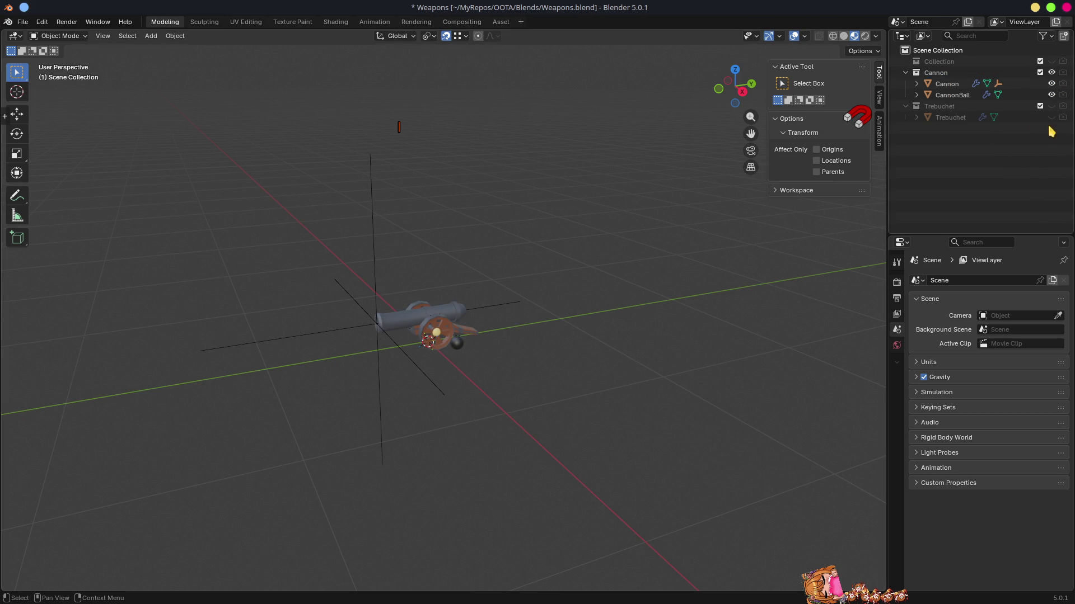
scroll(533, 333, "up", 6)
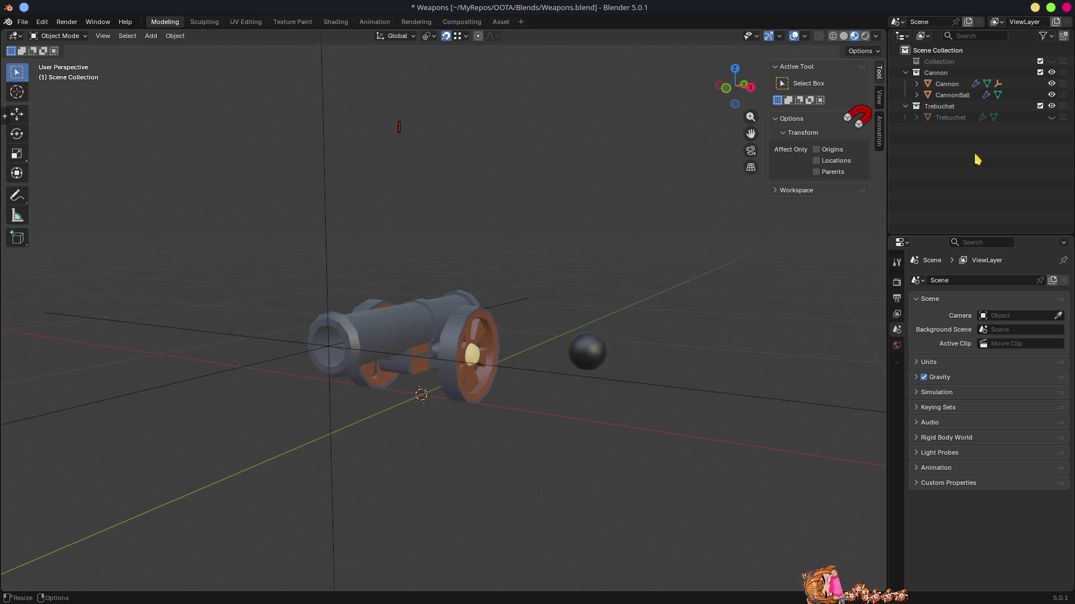
left_click(1051, 117)
mouse_move(532, 282)
left_mouse_down()
mouse_move(515, 336)
mouse_move(497, 343)
mouse_move(539, 446)
mouse_move(583, 327)
mouse_move(705, 305)
mouse_move(756, 360)
mouse_move(672, 352)
mouse_move(611, 330)
mouse_move(711, 321)
mouse_move(698, 326)
mouse_move(661, 422)
mouse_move(507, 449)
mouse_move(509, 391)
mouse_move(610, 365)
left_mouse_up()
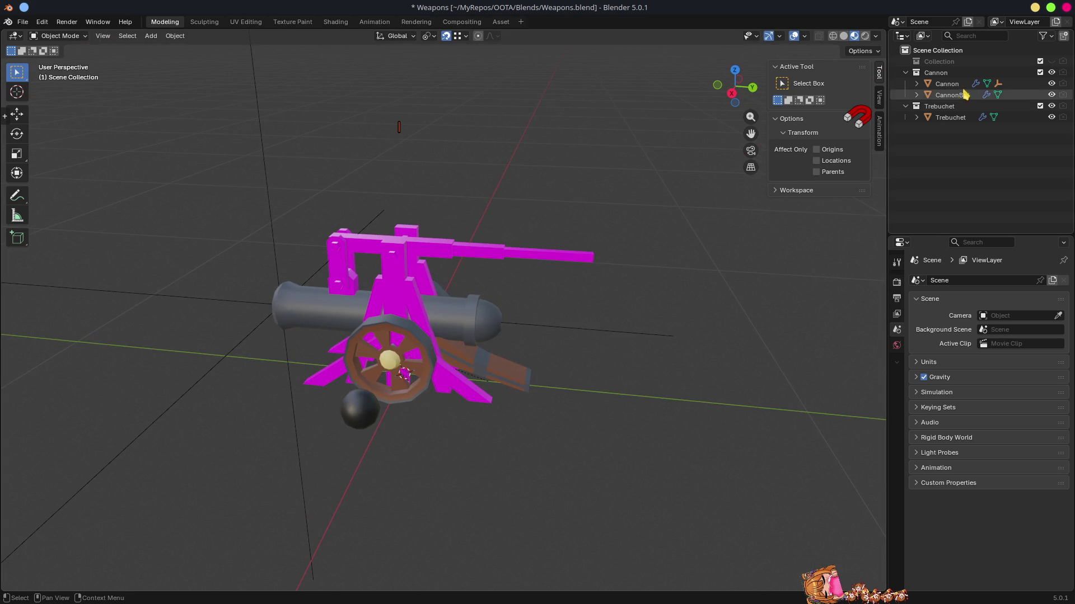
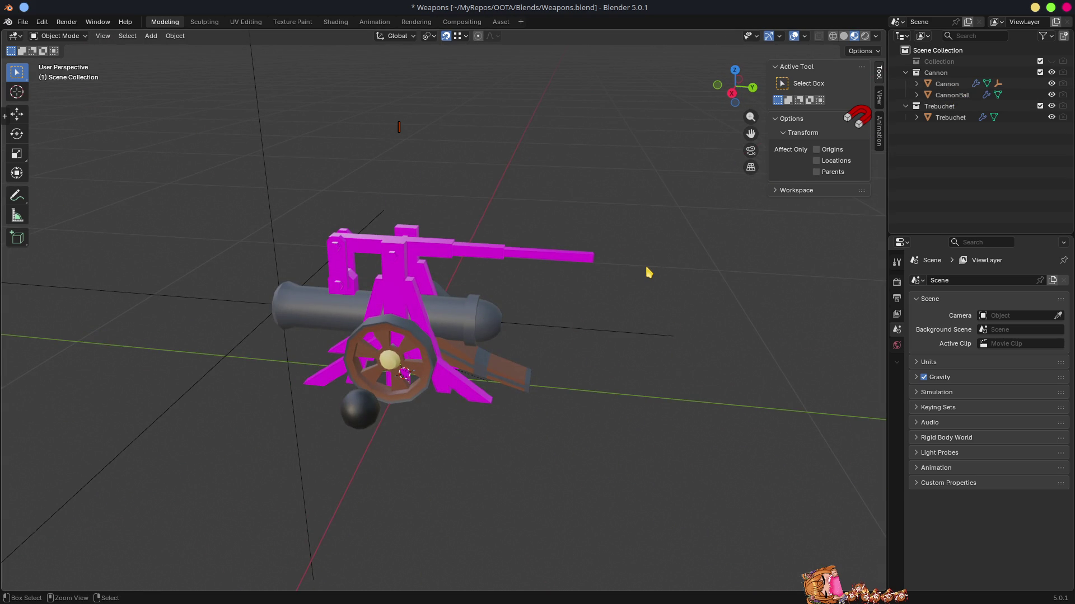
Save Weapons.blend, start a new General scene and delete its cube, camera and light.
key("ctrl+s")
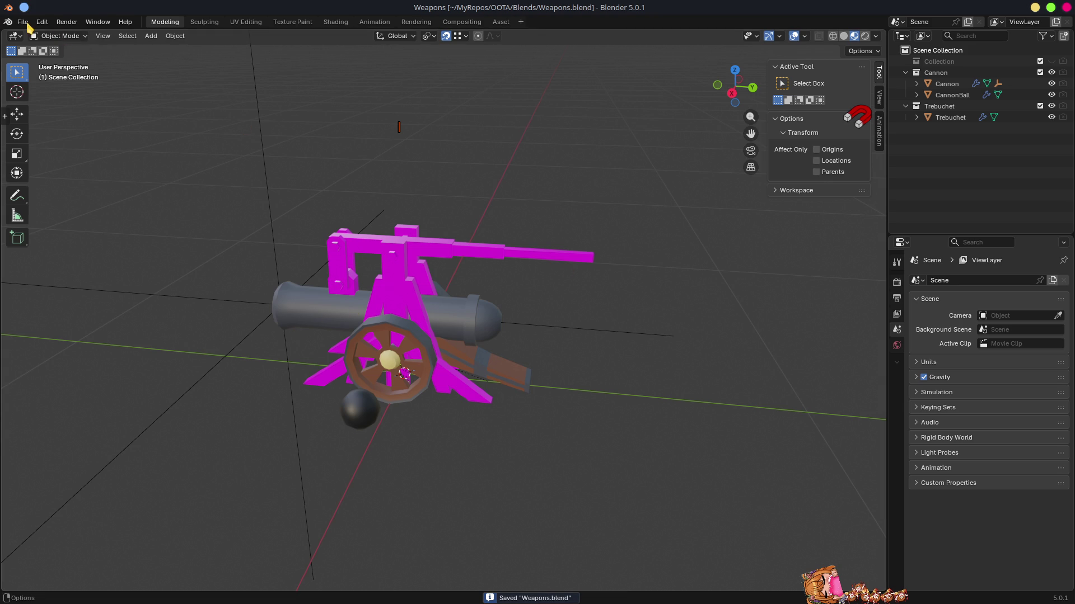
left_click(23, 22)
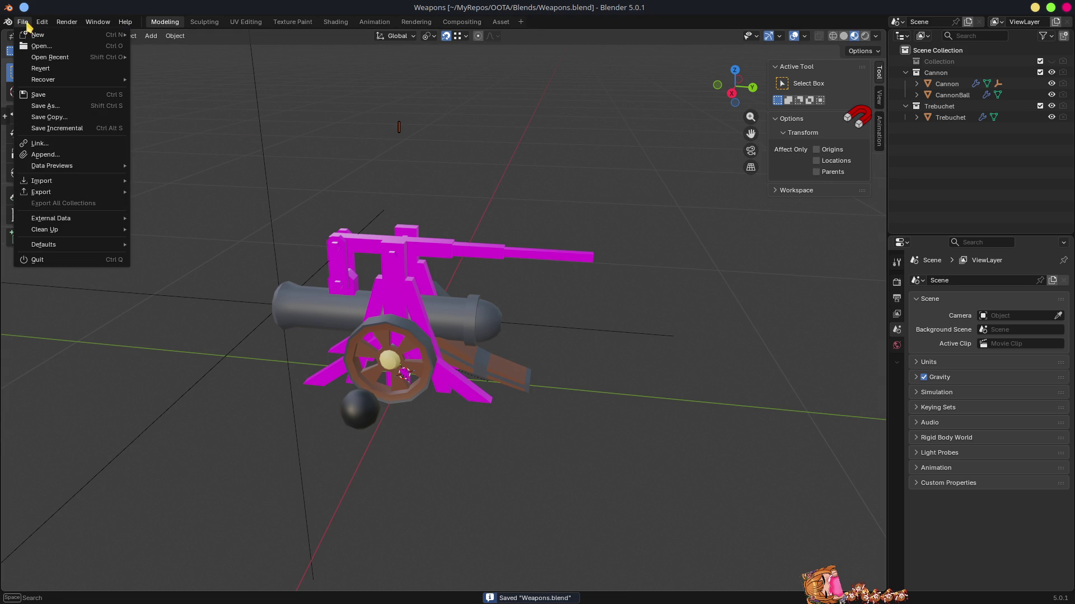
mouse_move(43, 57)
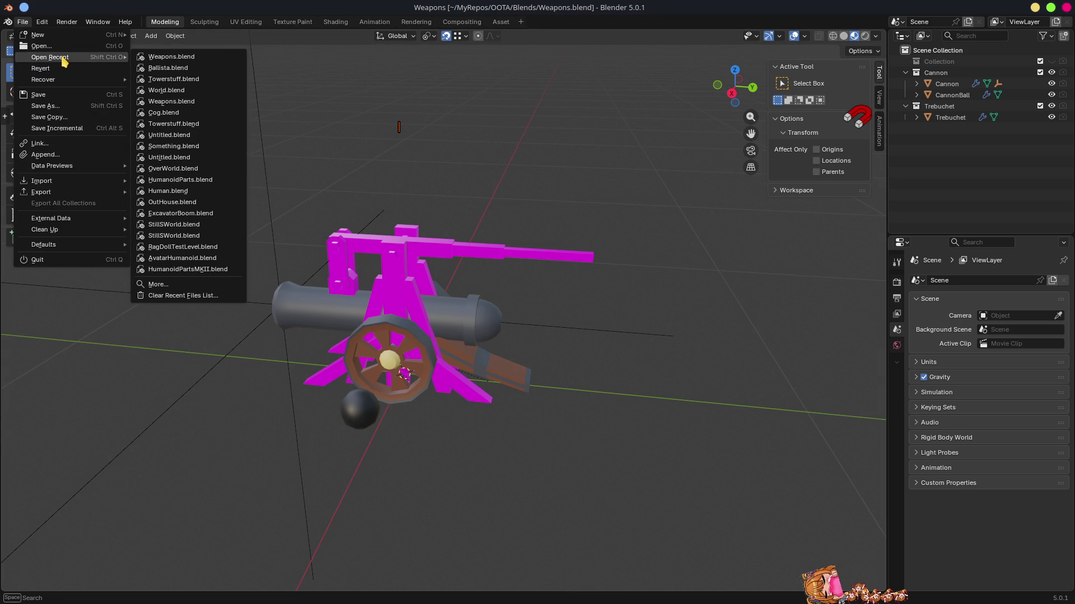
mouse_move(54, 38)
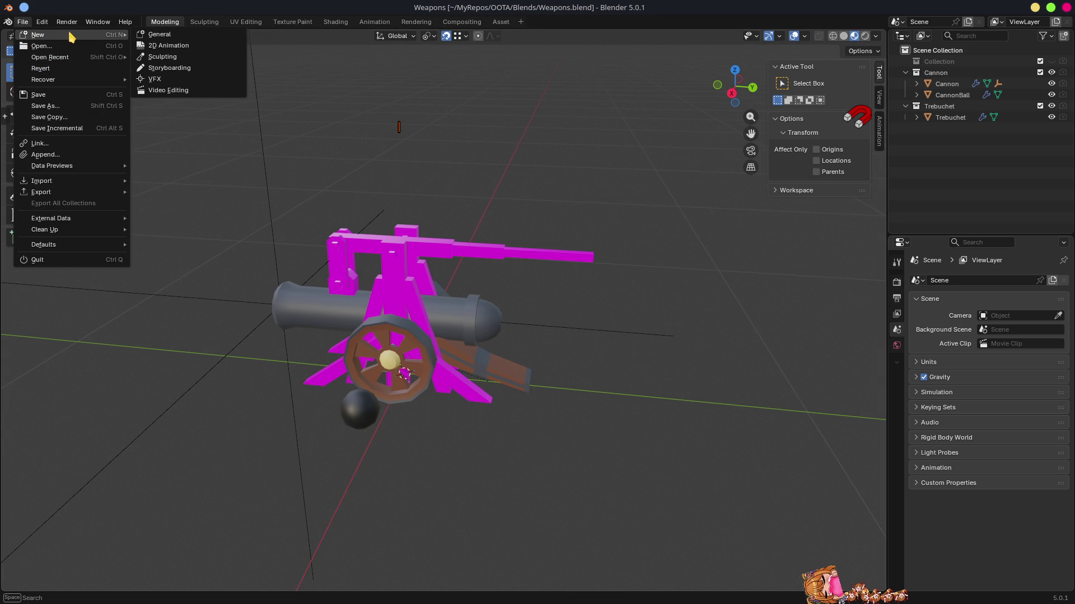
left_click(164, 34)
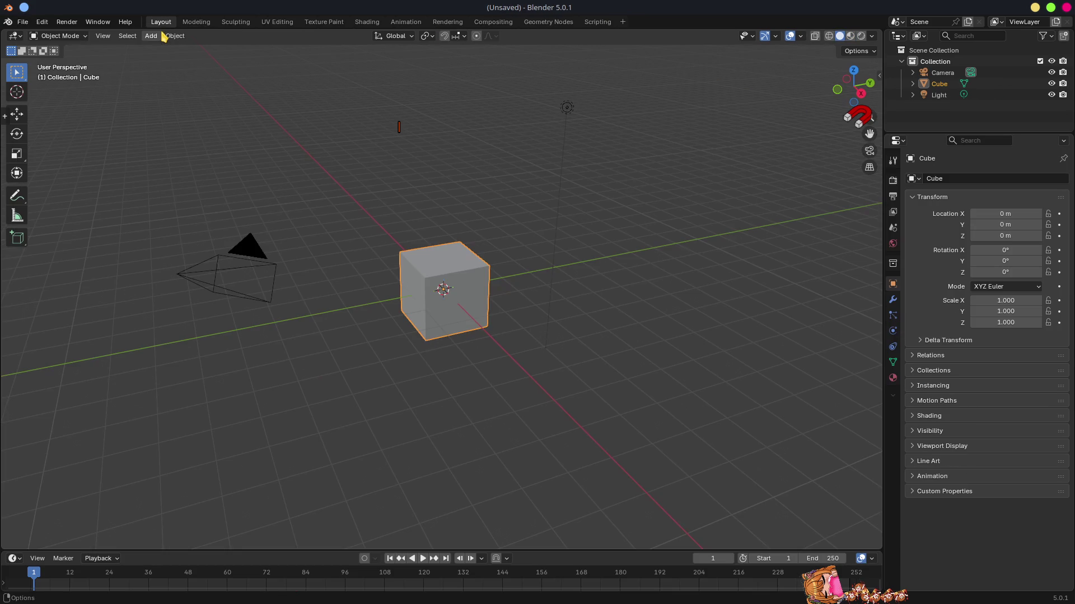
key("a")
key("x")
left_click(394, 224)
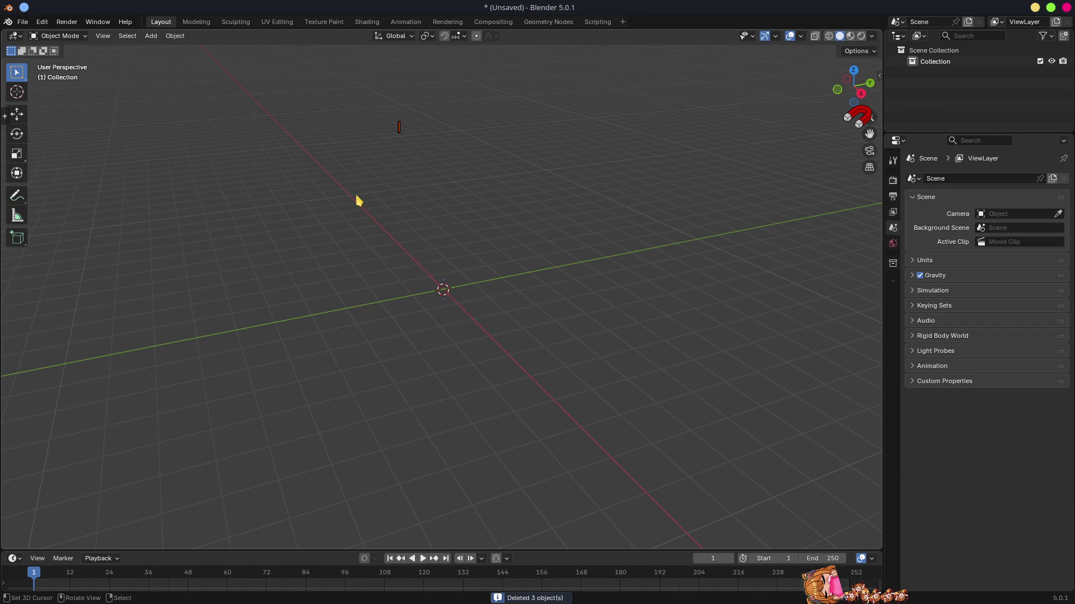
Append the Cannon collection from Weapons.blend into the empty scene.
key("shift+a")
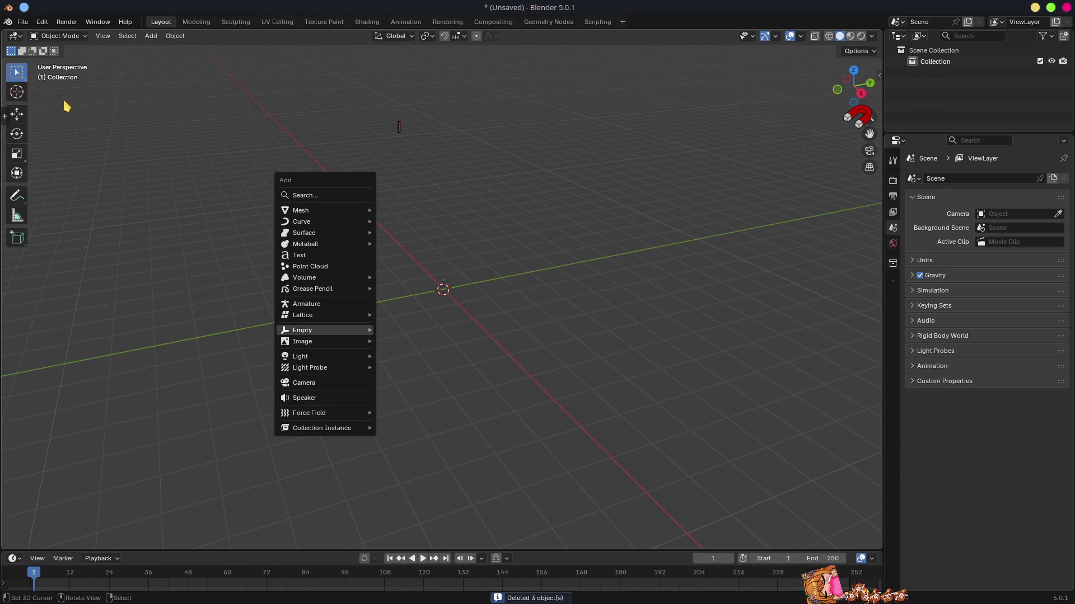
left_click(23, 22)
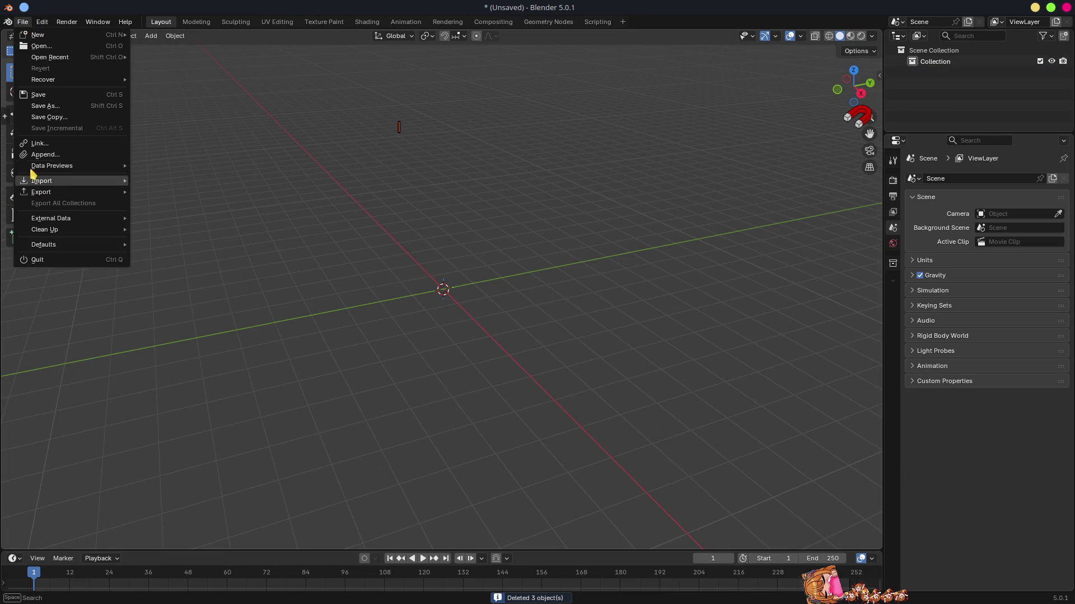
left_click(51, 155)
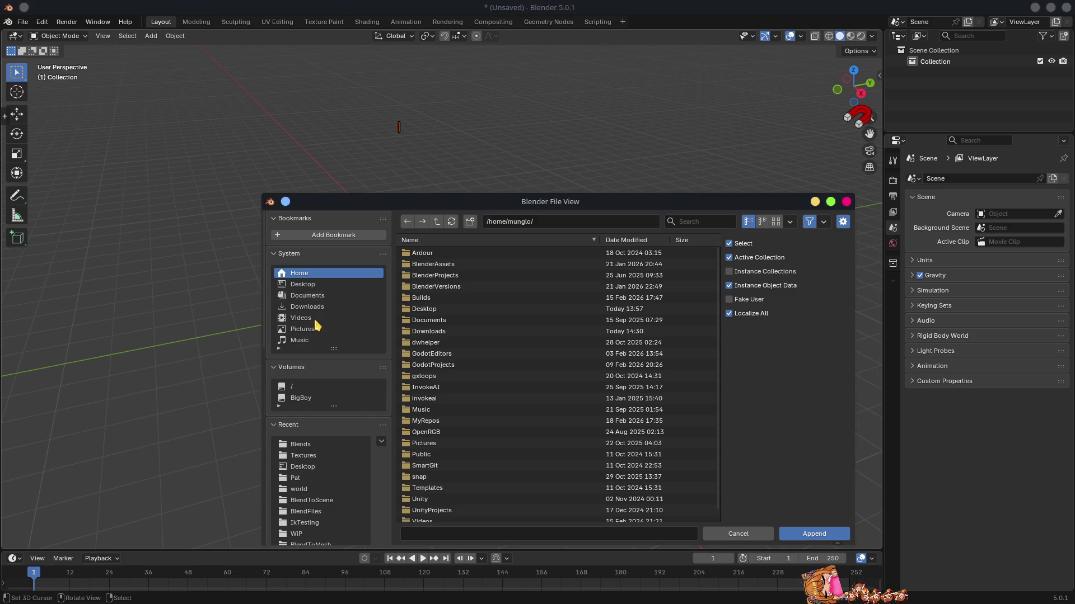
left_click(309, 446)
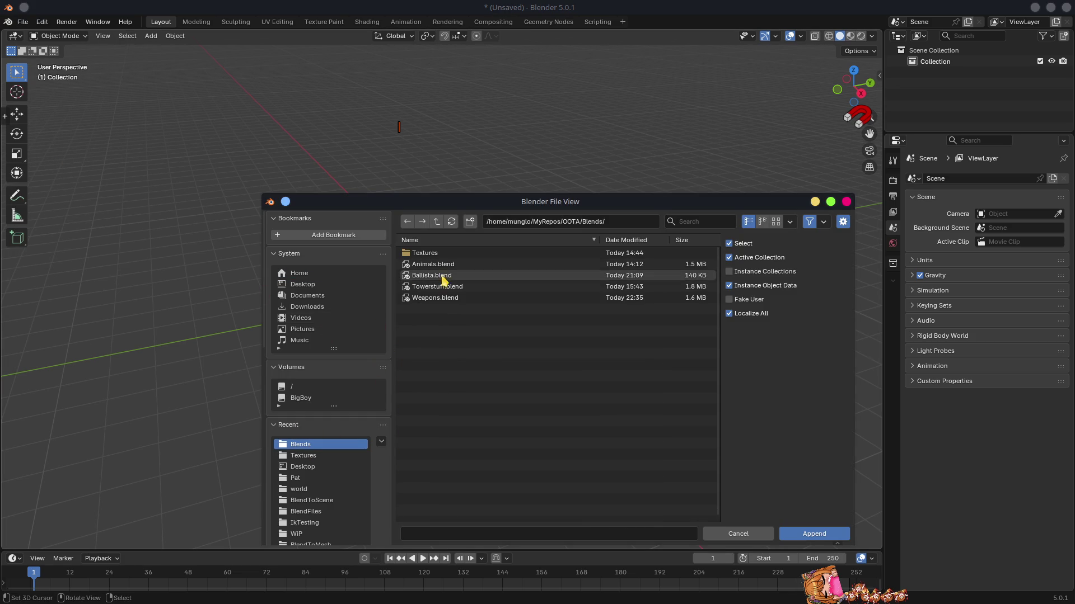
double_click(443, 300)
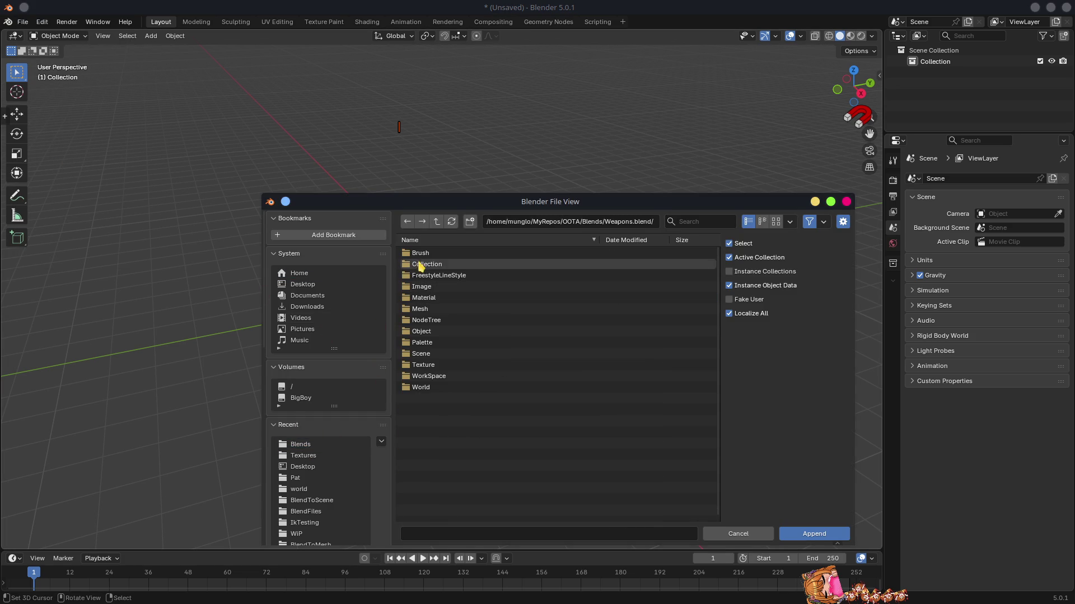
double_click(422, 263)
left_click(431, 255)
left_click(806, 535)
mouse_move(512, 224)
left_mouse_down()
mouse_move(532, 304)
mouse_move(491, 263)
left_mouse_up()
scroll(491, 262, "up", 5)
mouse_move(389, 293)
left_mouse_down()
mouse_move(527, 250)
mouse_move(534, 259)
mouse_move(446, 396)
left_mouse_up()
scroll(534, 259, "up", 3)
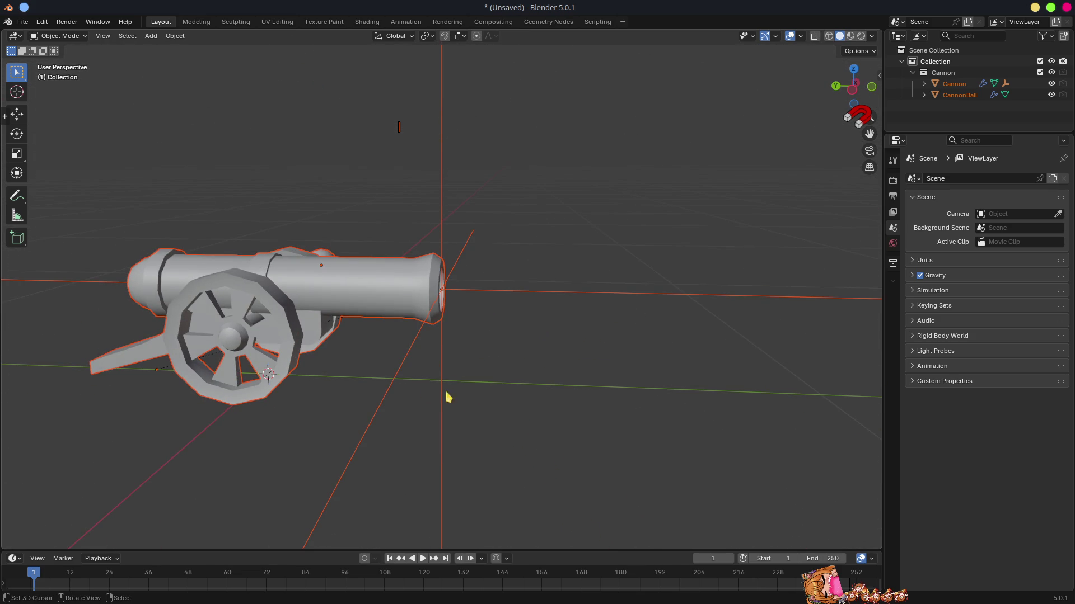
Switch to Material Preview and inspect the Cannon's materials and transform values.
key("z")
left_click(367, 362)
mouse_move(367, 360)
left_mouse_down()
mouse_move(458, 290)
mouse_move(453, 278)
left_mouse_up()
left_click(454, 278)
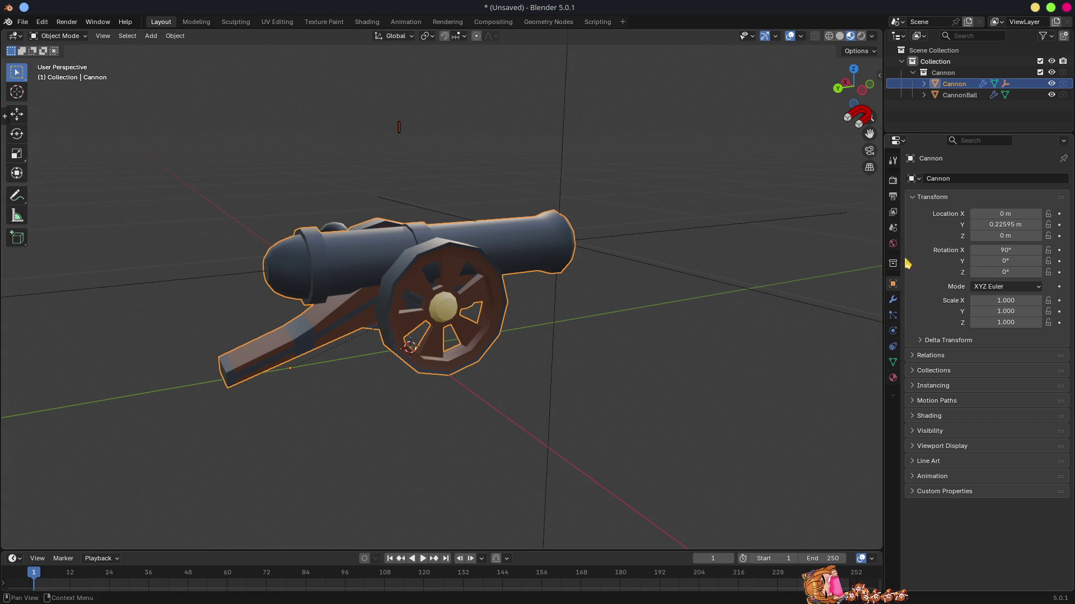
left_click(893, 378)
mouse_move(672, 283)
left_mouse_down()
mouse_move(459, 296)
mouse_move(728, 266)
mouse_move(722, 278)
mouse_move(582, 293)
mouse_move(669, 283)
mouse_move(698, 295)
mouse_move(679, 280)
mouse_move(598, 311)
mouse_move(549, 302)
mouse_move(492, 244)
mouse_move(650, 250)
mouse_move(679, 242)
mouse_move(655, 235)
mouse_move(681, 232)
mouse_move(569, 219)
mouse_move(582, 236)
left_mouse_up()
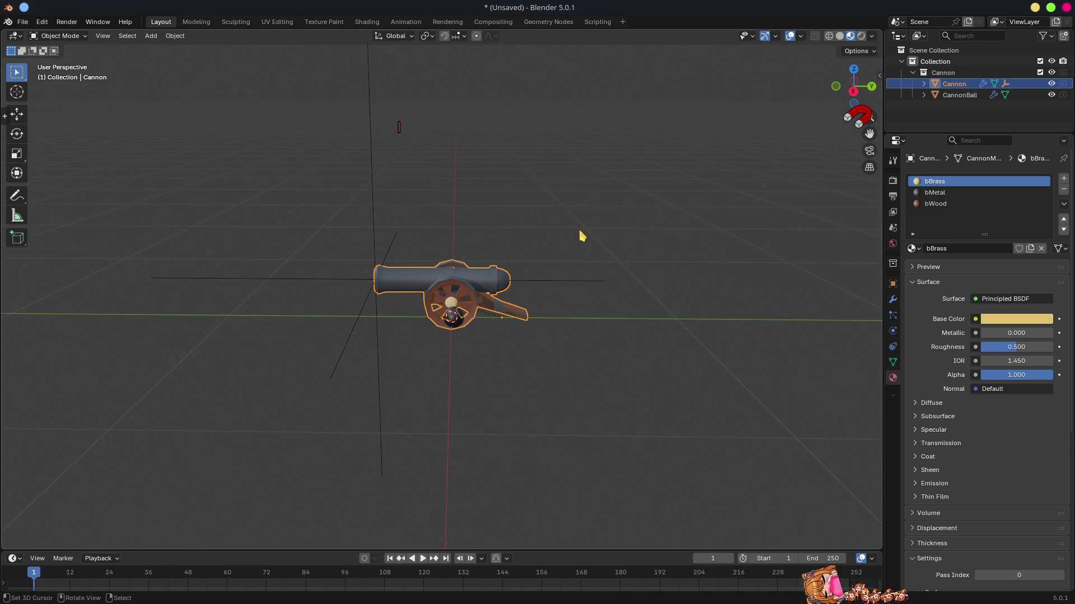
key("n")
mouse_move(620, 177)
left_mouse_down()
mouse_move(669, 190)
mouse_move(541, 255)
left_mouse_up()
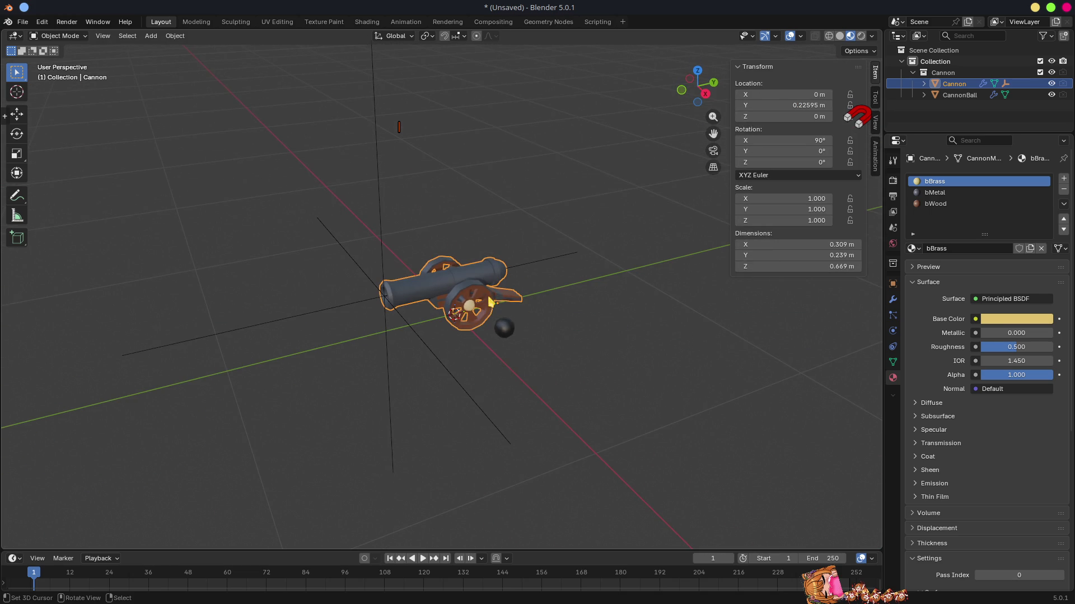
Apply rotation on the CannonBall and the Cannon, then select the Muzzle empty for the same.
left_click(512, 329)
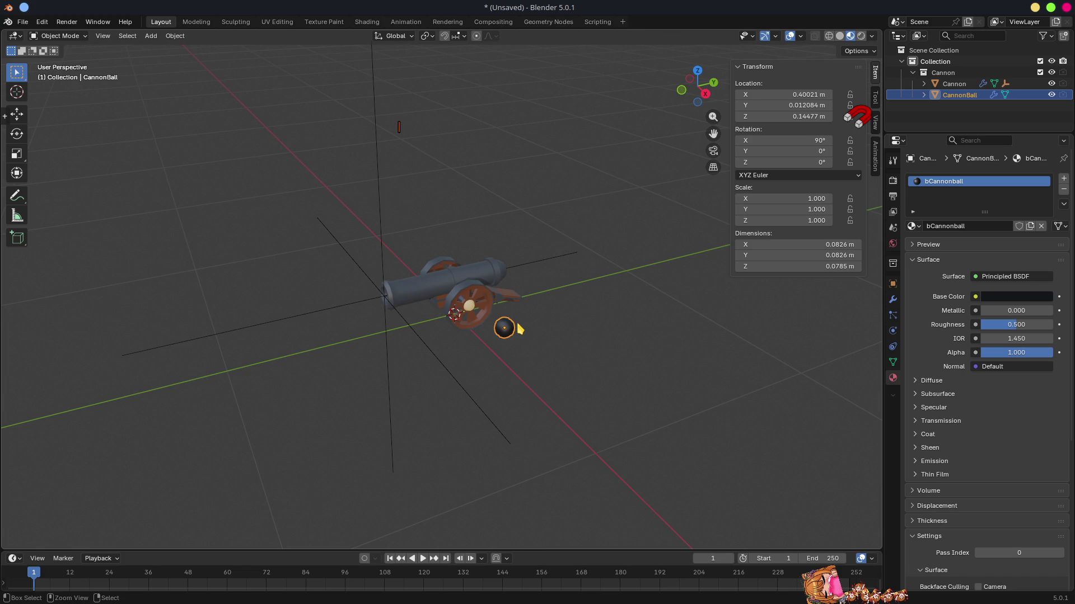
key("ctrl+a")
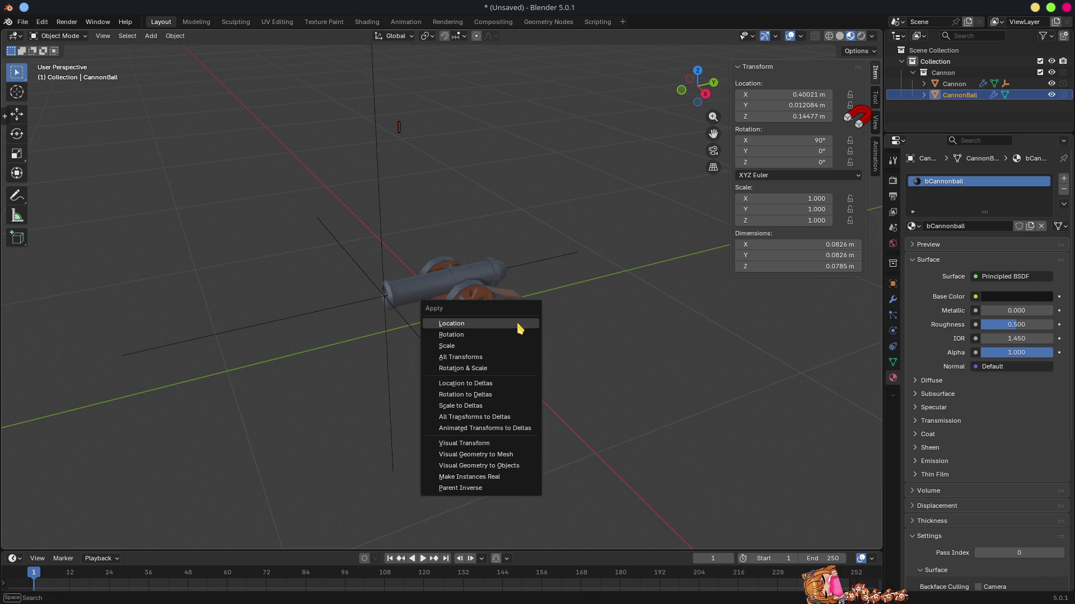
left_click(479, 336)
left_click(467, 277)
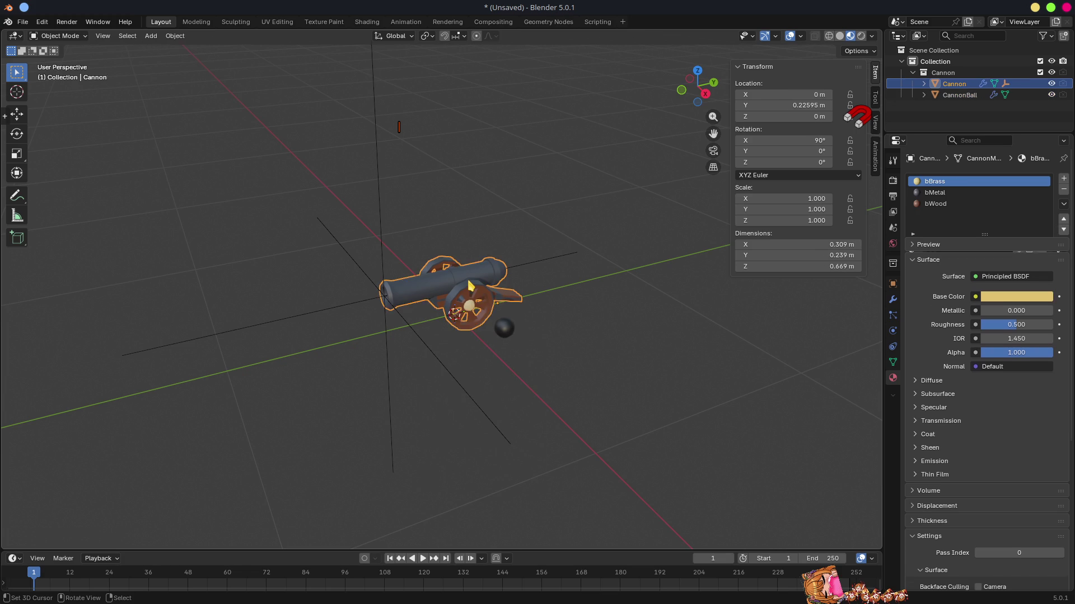
key("ctrl+a")
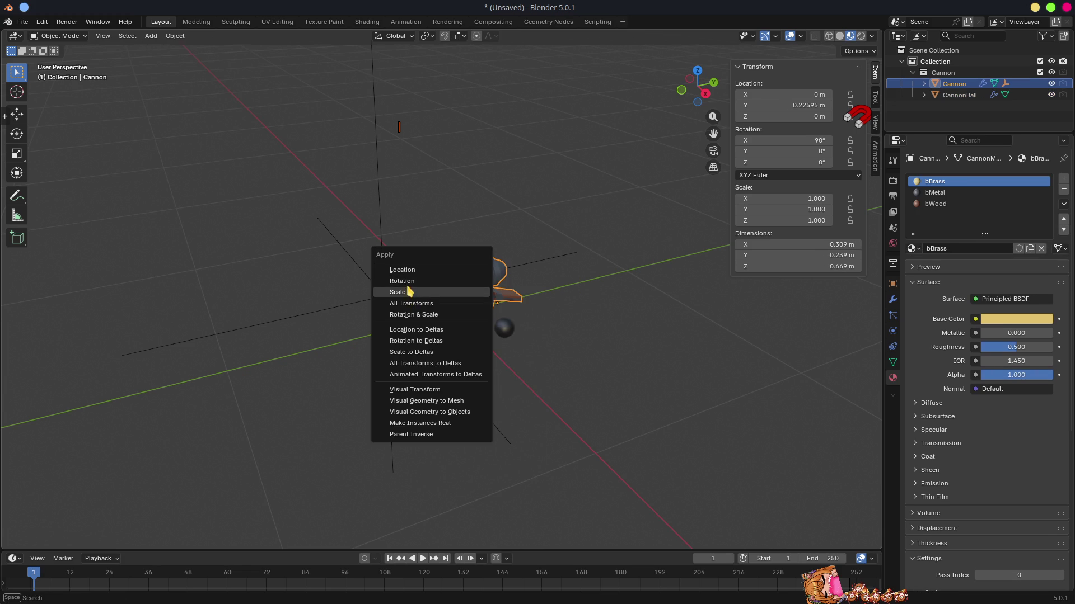
left_click(405, 281)
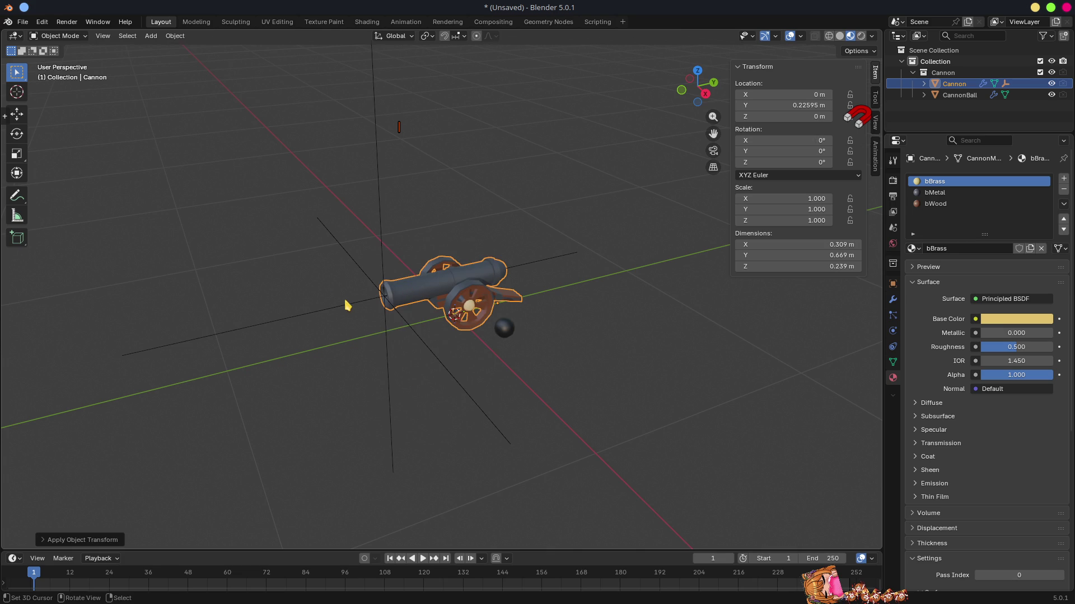
left_click(347, 305)
key("ctrl+a")
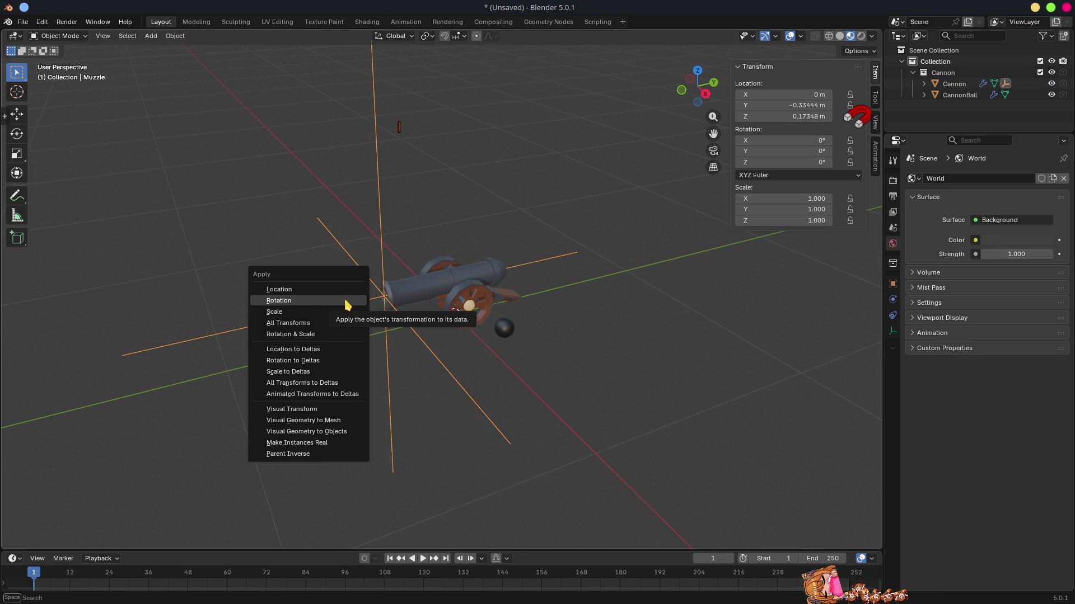
Apply the Muzzle's rotation and parent it to the Cannon with Keep Transform.
left_click(347, 305)
mouse_move(348, 304)
left_mouse_down()
mouse_move(472, 293)
mouse_move(584, 245)
mouse_move(455, 312)
mouse_move(504, 341)
mouse_move(485, 311)
left_mouse_up()
mouse_move(557, 269)
left_mouse_down()
mouse_move(559, 328)
mouse_move(530, 297)
mouse_move(453, 308)
mouse_move(462, 324)
left_mouse_up()
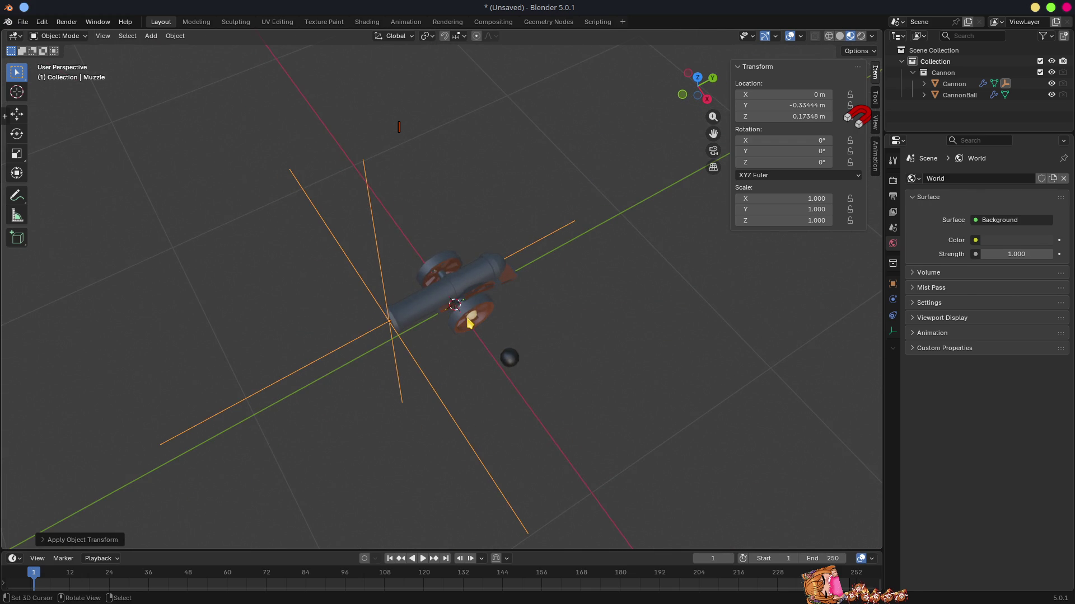
left_click(469, 322)
left_click(427, 308)
left_click(422, 314, "shift")
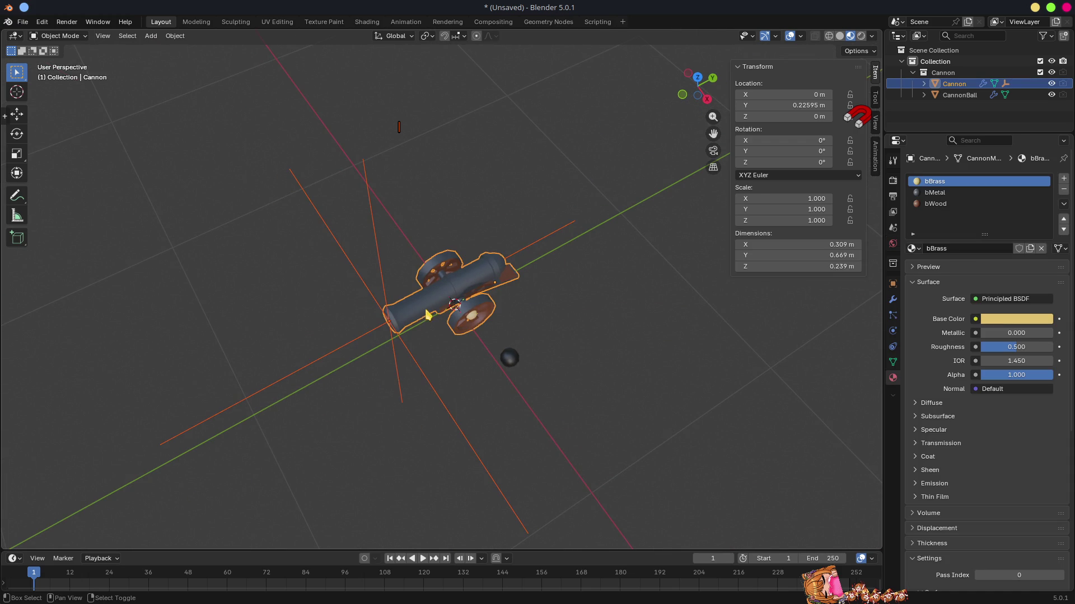
key("ctrl+p")
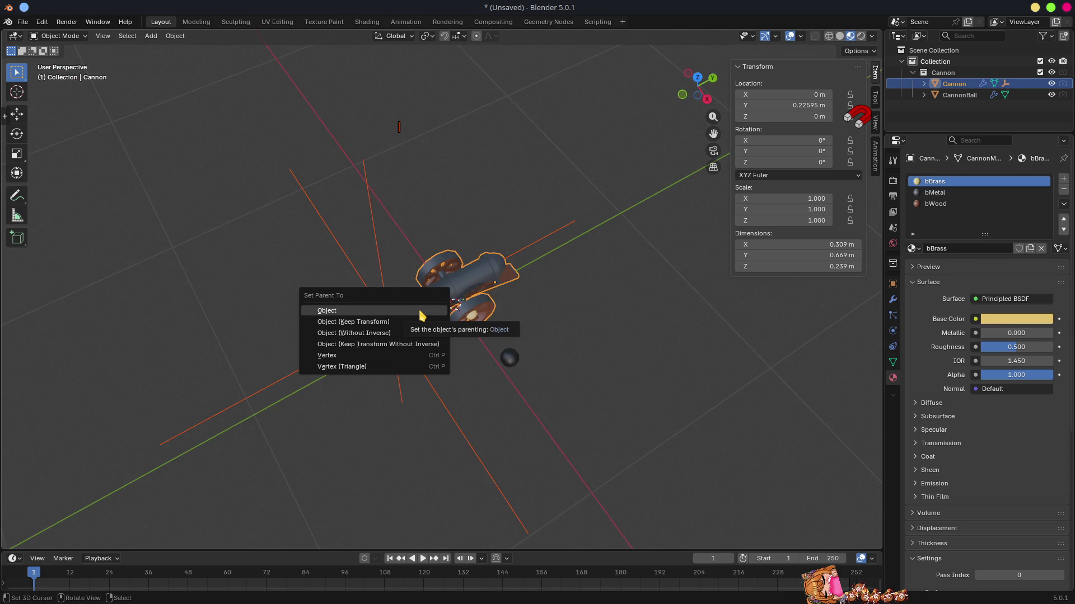
key("Down")
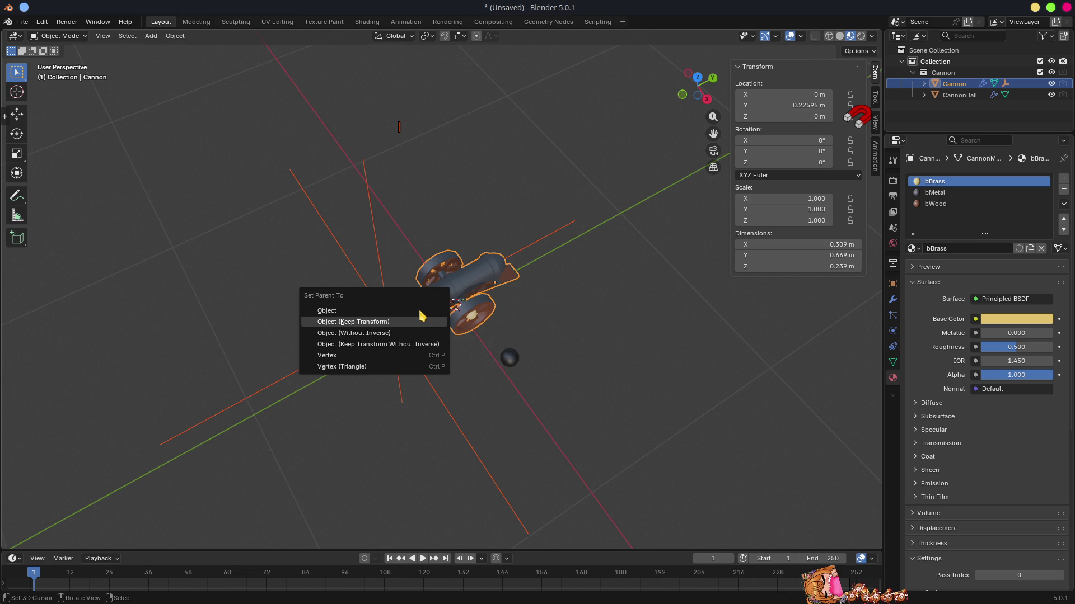
key("Return")
Start a 180° Z rotation of the Cannon, cancel it, and reselect the Cannon.
left_click(472, 315)
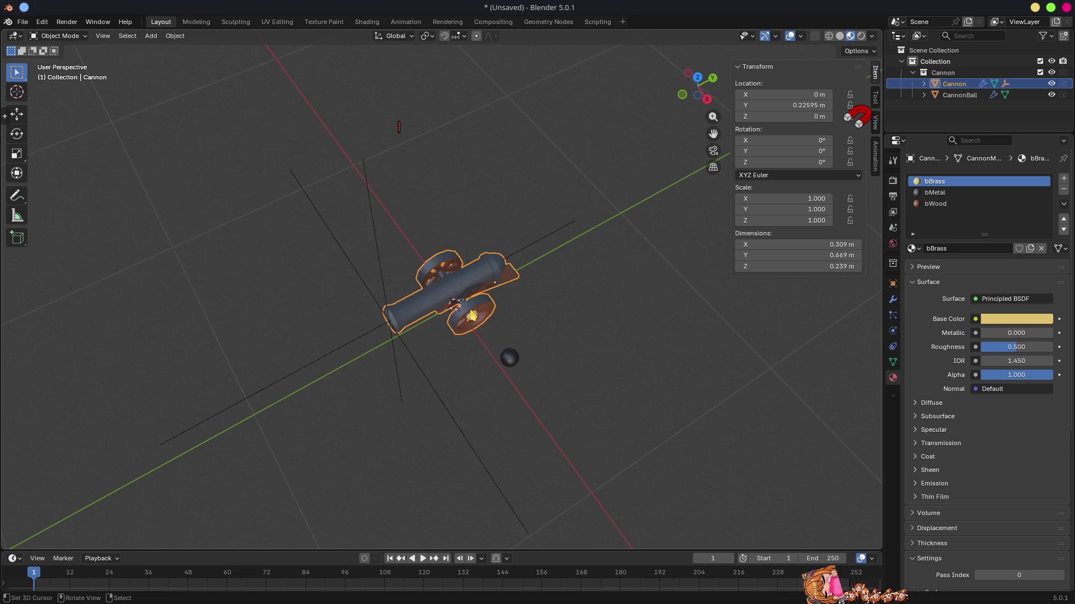
type("rz")
type("180")
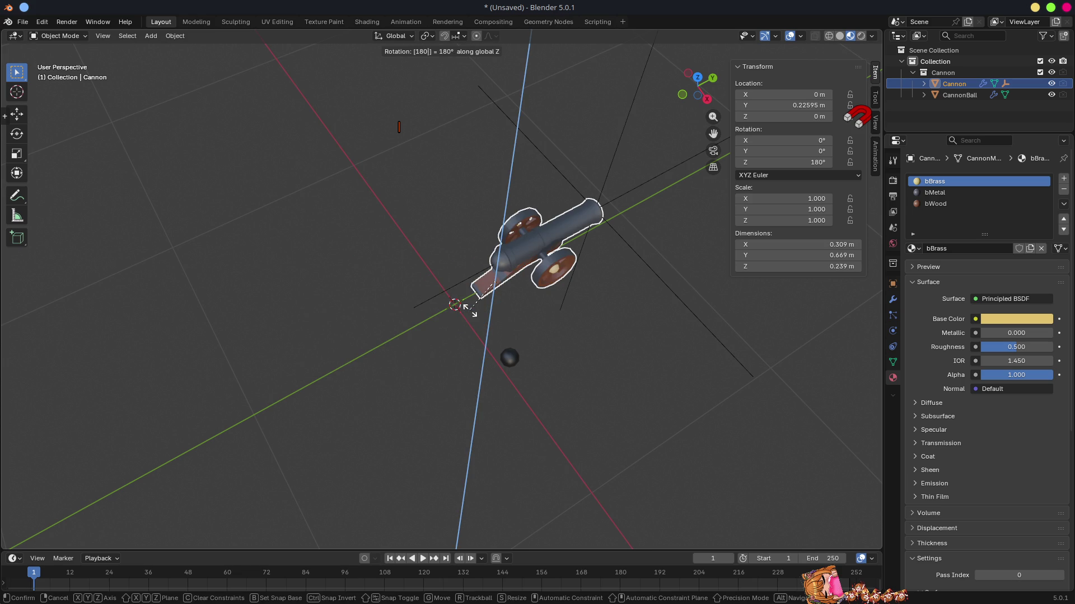
key("Escape")
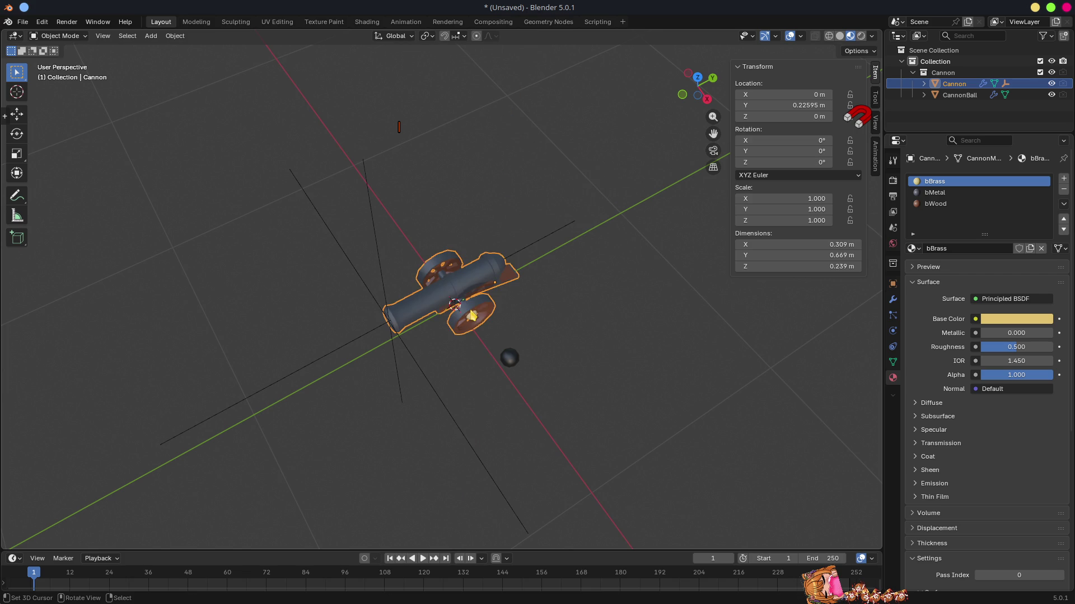
mouse_move(471, 317)
left_mouse_down()
mouse_move(549, 331)
mouse_move(524, 347)
mouse_move(600, 338)
mouse_move(537, 330)
mouse_move(618, 173)
left_mouse_up()
scroll(532, 348, "up", 2)
scroll(556, 327, "up", 2)
left_click(613, 126)
left_click(507, 336)
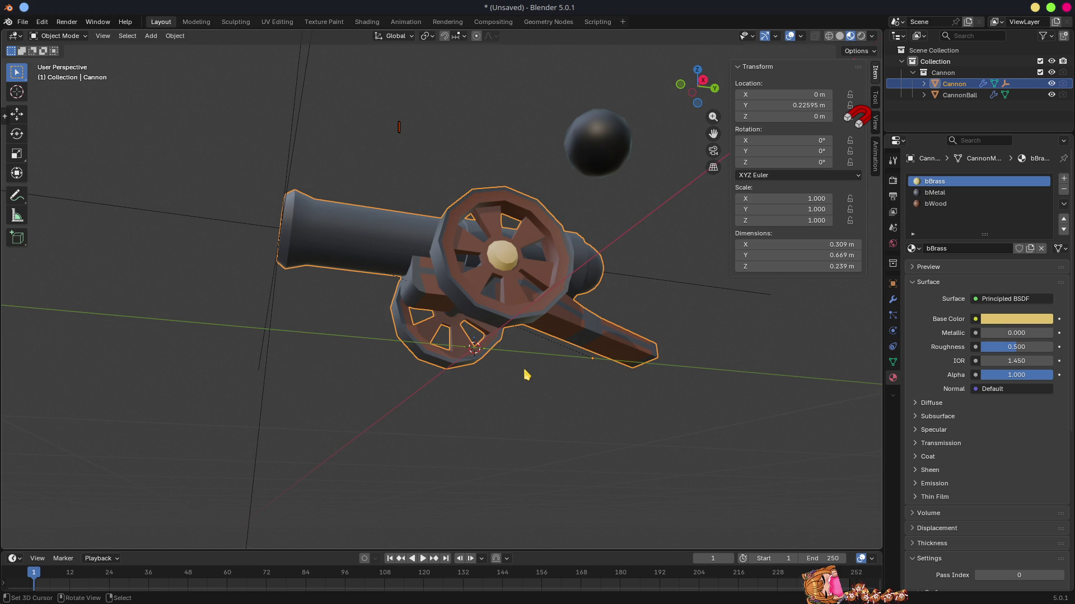
left_click_drag(526, 374, 644, 385)
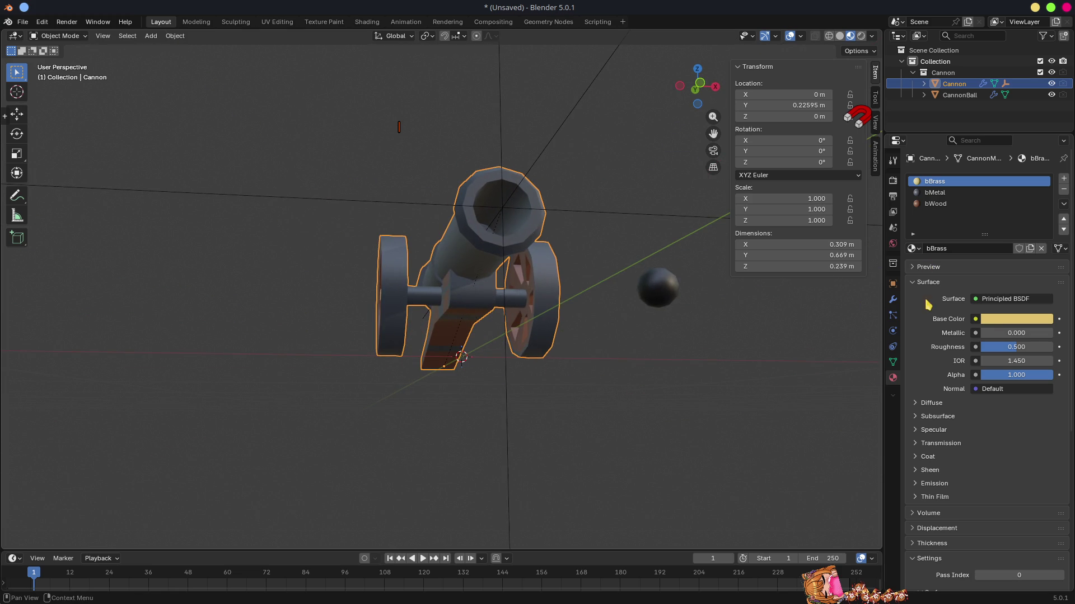
Hide the Mirror modifier, set the Cannon's origin to the 3D cursor, then re-enable Mirror.
left_click(892, 301)
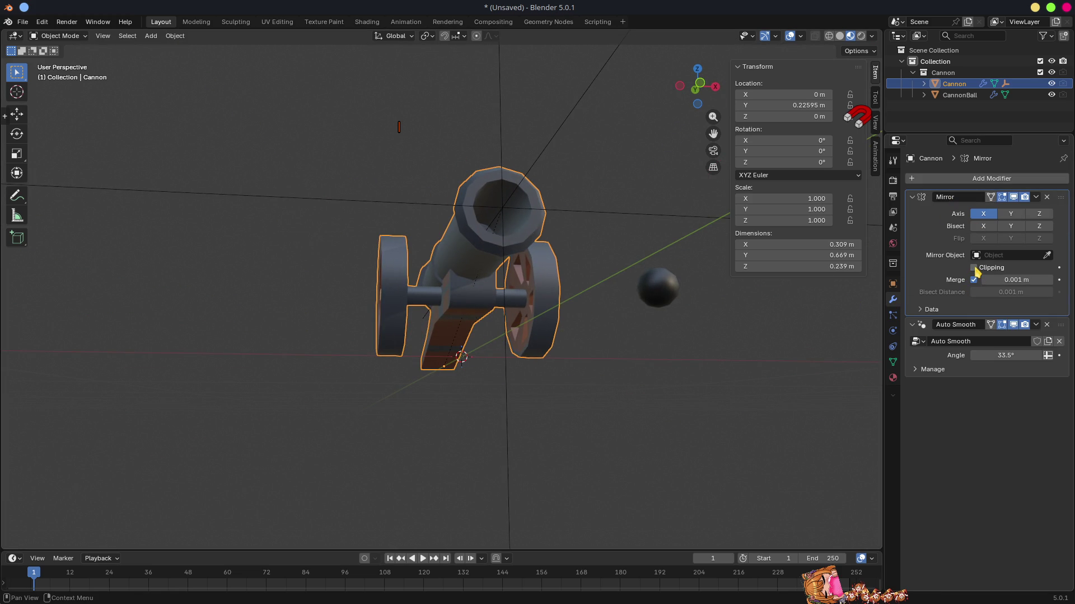
left_click(1013, 197)
mouse_move(504, 380)
left_mouse_down()
mouse_move(647, 384)
mouse_move(643, 352)
mouse_move(585, 367)
mouse_move(535, 401)
left_mouse_up()
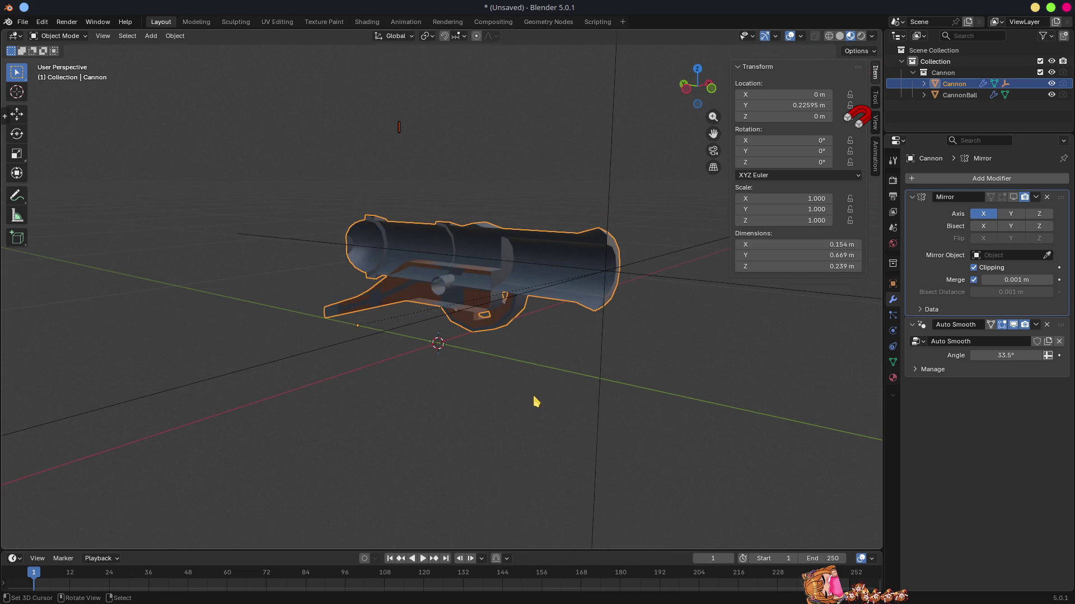
key("q")
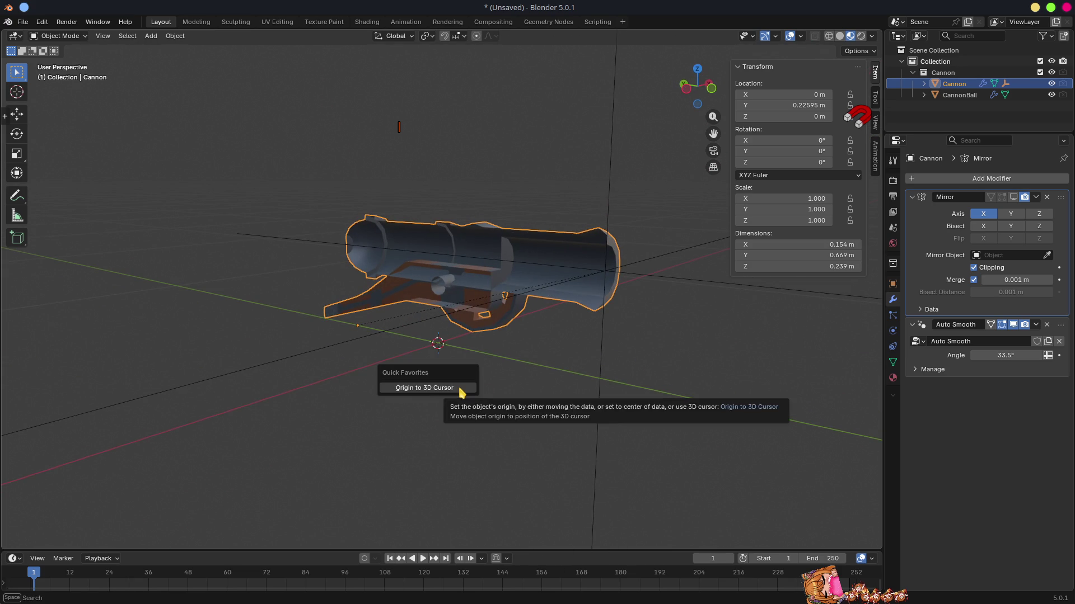
left_click(459, 388)
mouse_move(566, 355)
left_mouse_down()
mouse_move(659, 331)
mouse_move(535, 285)
left_mouse_up()
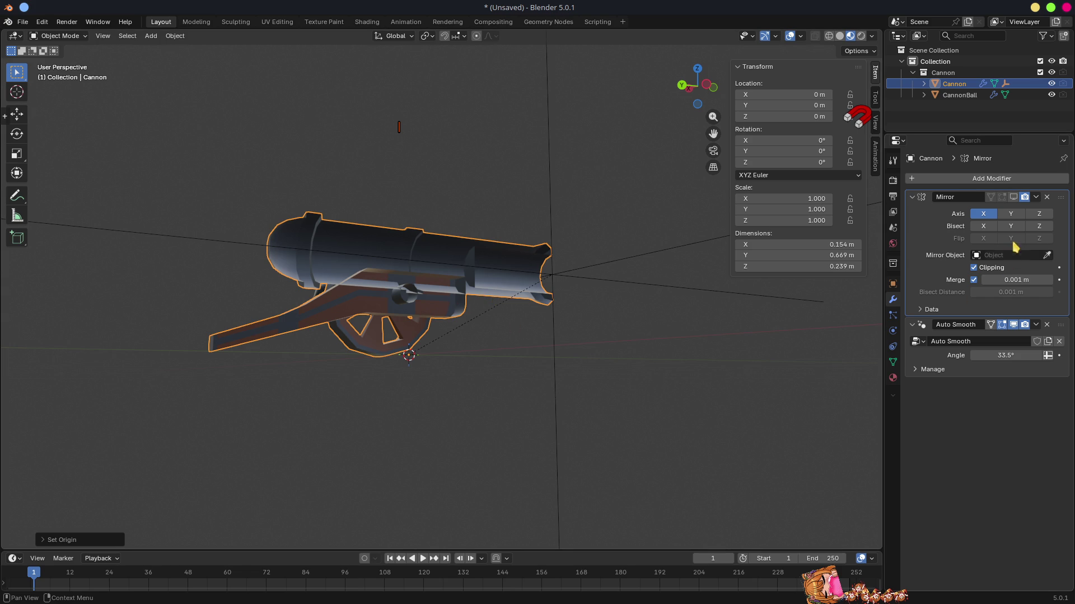
left_click(1013, 197)
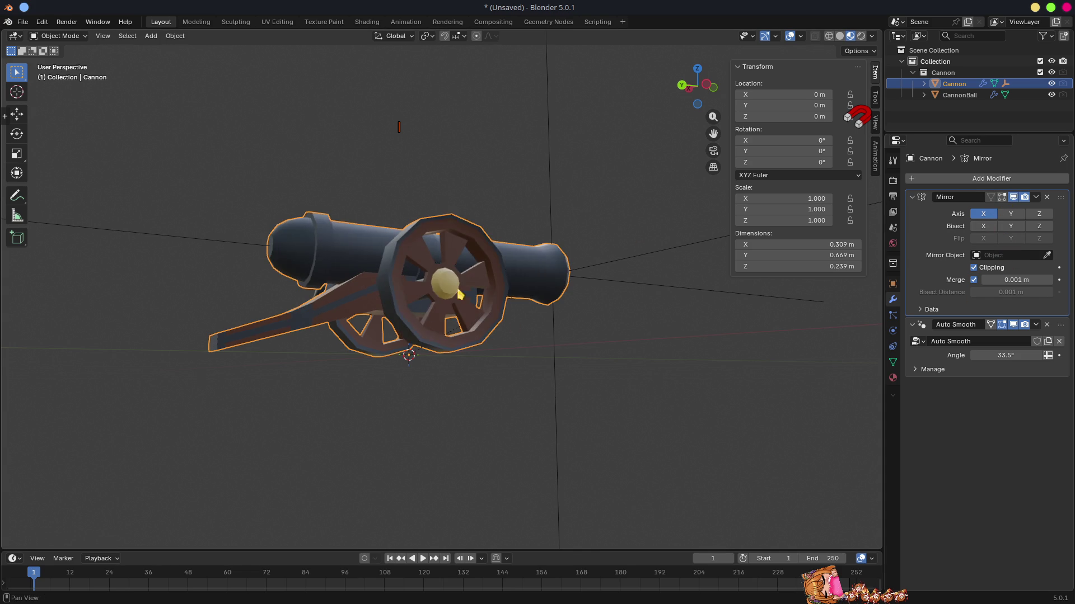
mouse_move(554, 319)
left_mouse_down()
mouse_move(575, 378)
mouse_move(534, 373)
left_mouse_up()
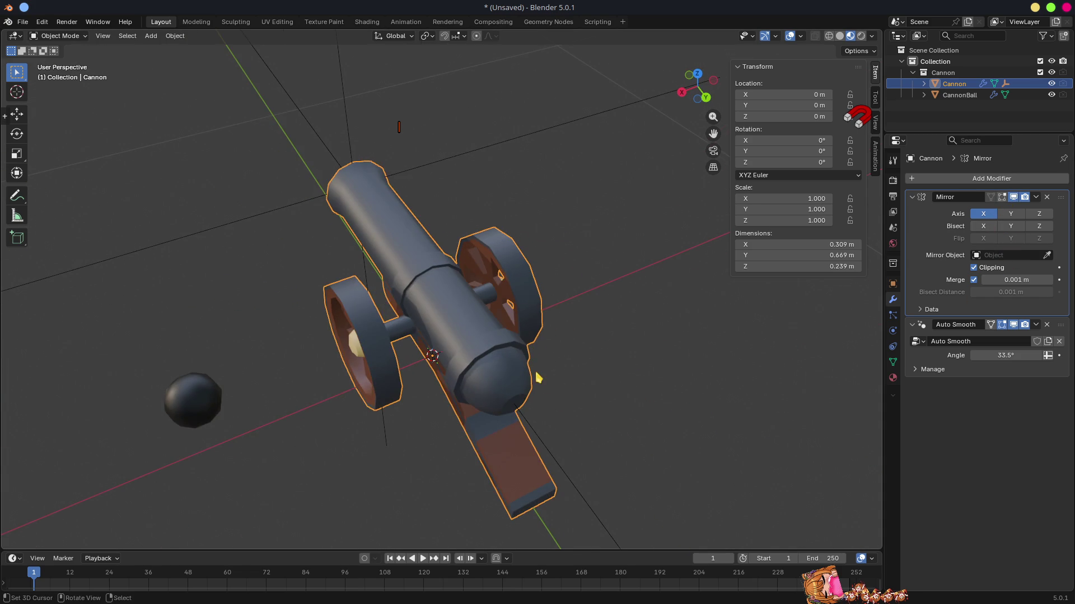
Rotate the Cannon 180° around Z and apply the rotation; confirm the Muzzle needs none.
type("rz")
type("180")
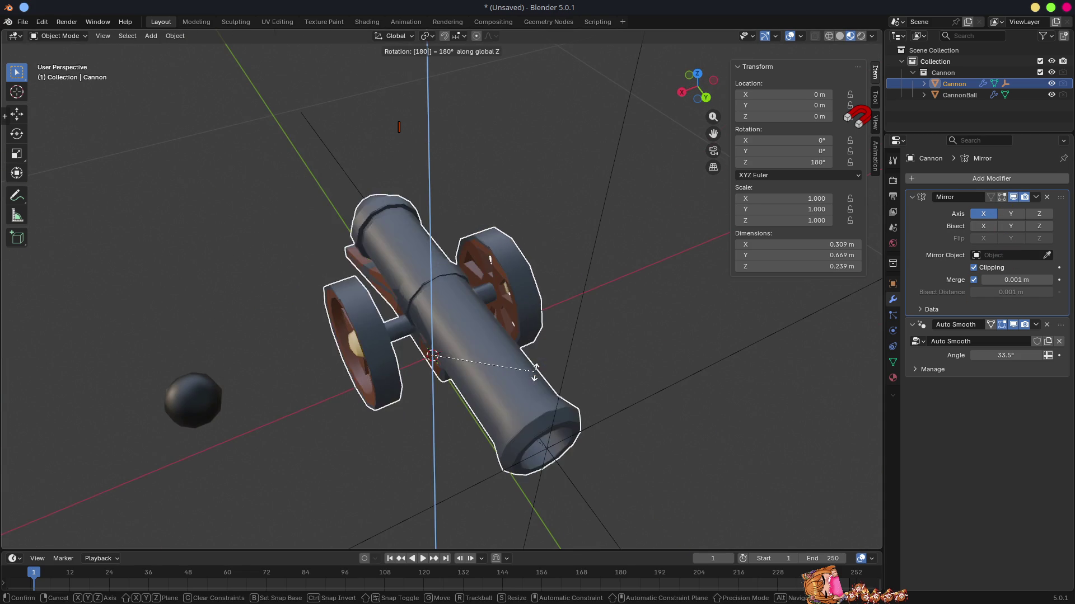
key("Return")
key("ctrl+a")
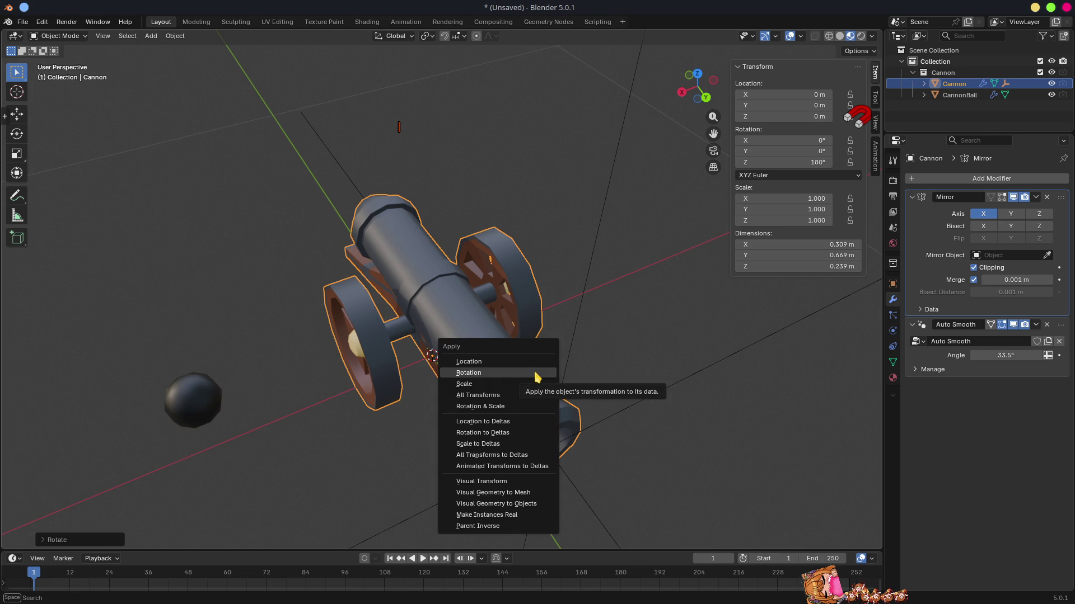
left_click(533, 369)
mouse_move(533, 368)
left_mouse_down()
mouse_move(533, 319)
mouse_move(587, 307)
left_mouse_up()
scroll(575, 256, "down", 4)
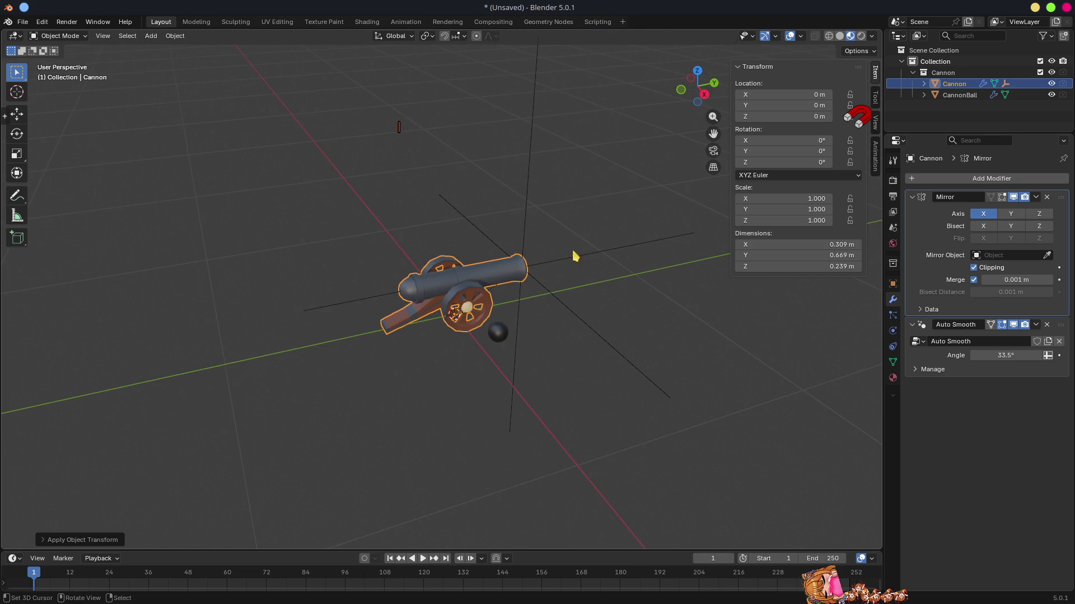
left_click(524, 206)
key("ctrl+a")
left_click(588, 239)
mouse_move(588, 240)
left_mouse_down()
mouse_move(559, 220)
mouse_move(607, 235)
left_mouse_up()
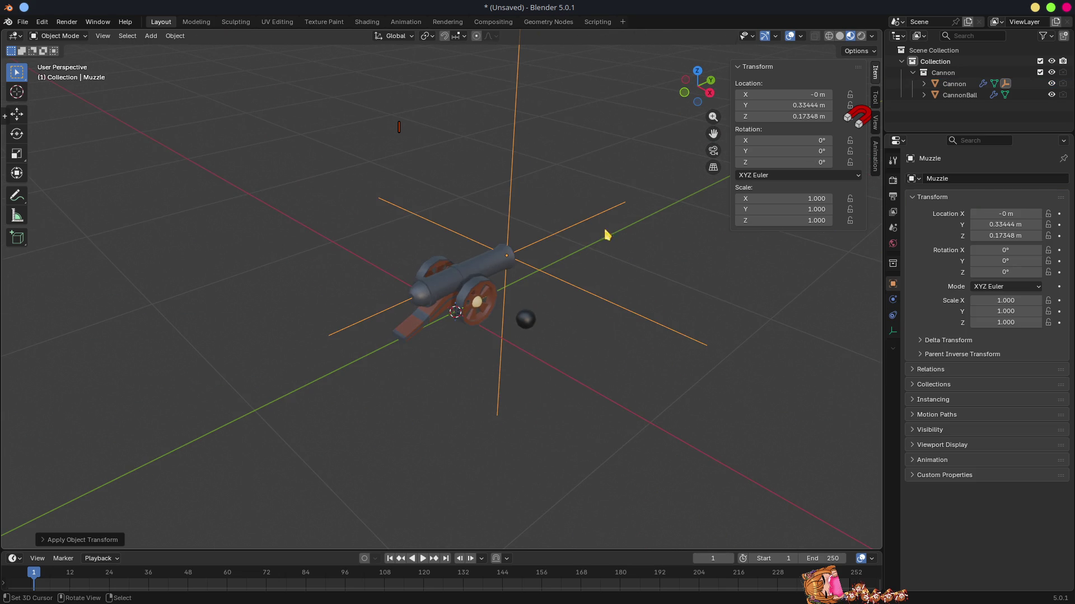
Switch to Solid shading and enter Edit Mode on the CannonBall's mesh.
left_click(526, 322)
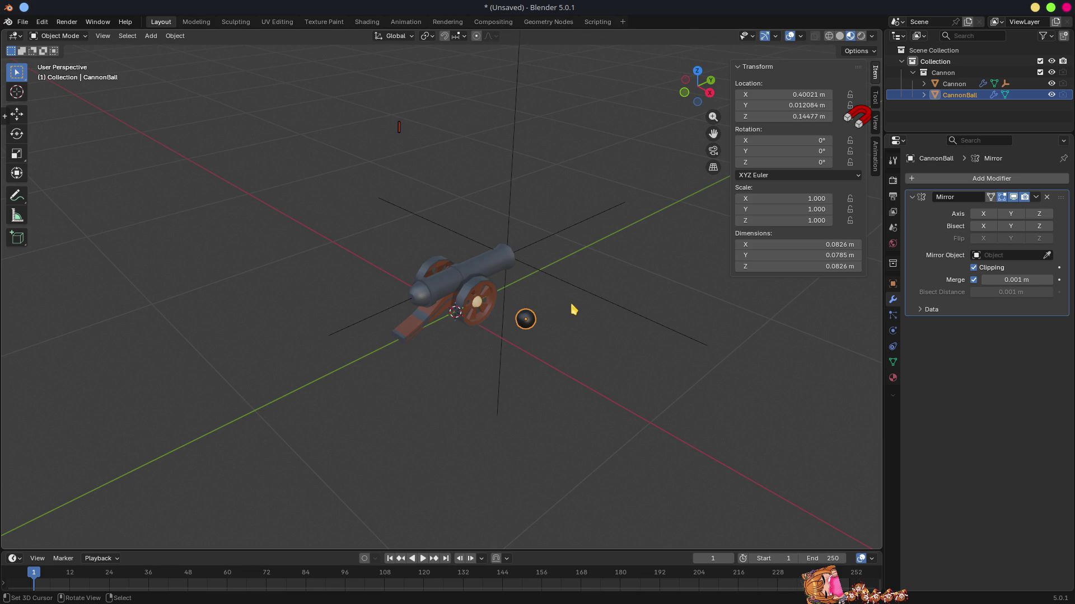
scroll(572, 305, "up", 5)
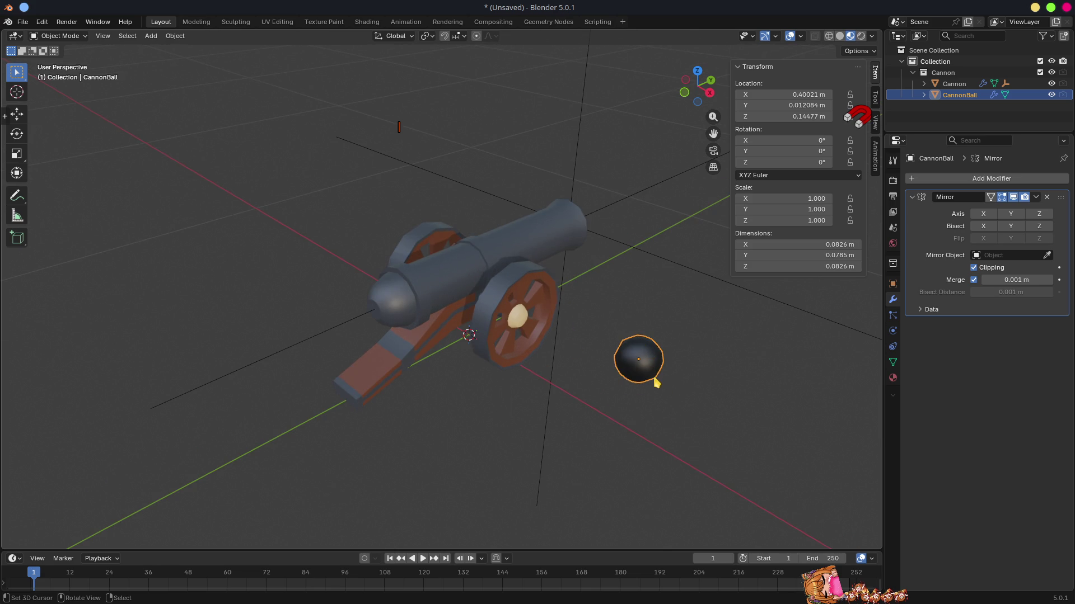
key("z")
left_click(700, 381)
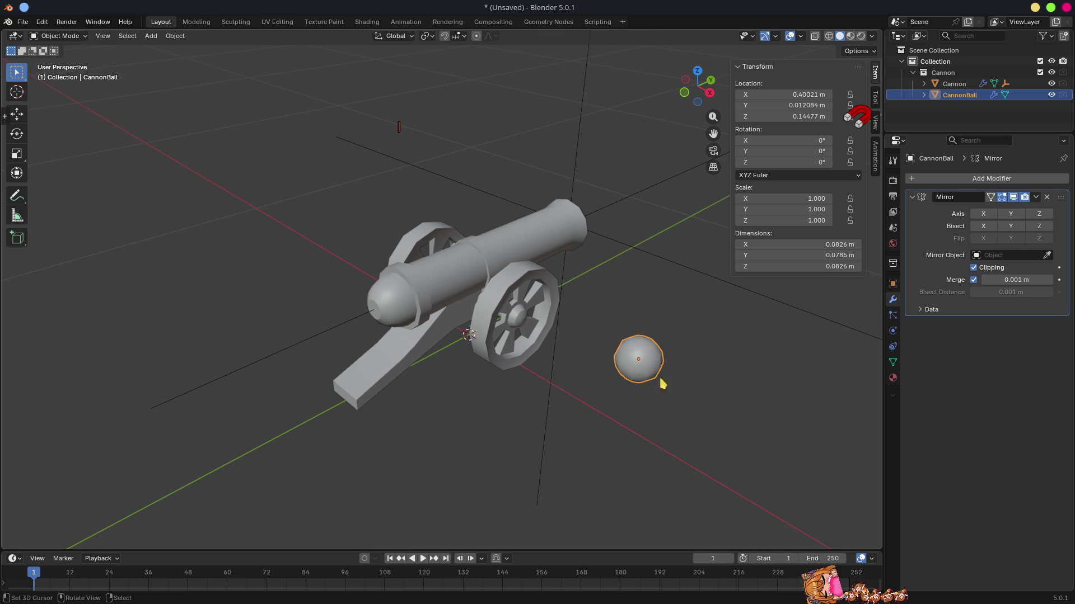
key("Tab")
mouse_move(648, 370)
left_mouse_down()
mouse_move(597, 343)
mouse_move(456, 327)
left_mouse_up()
scroll(457, 327, "up", 5)
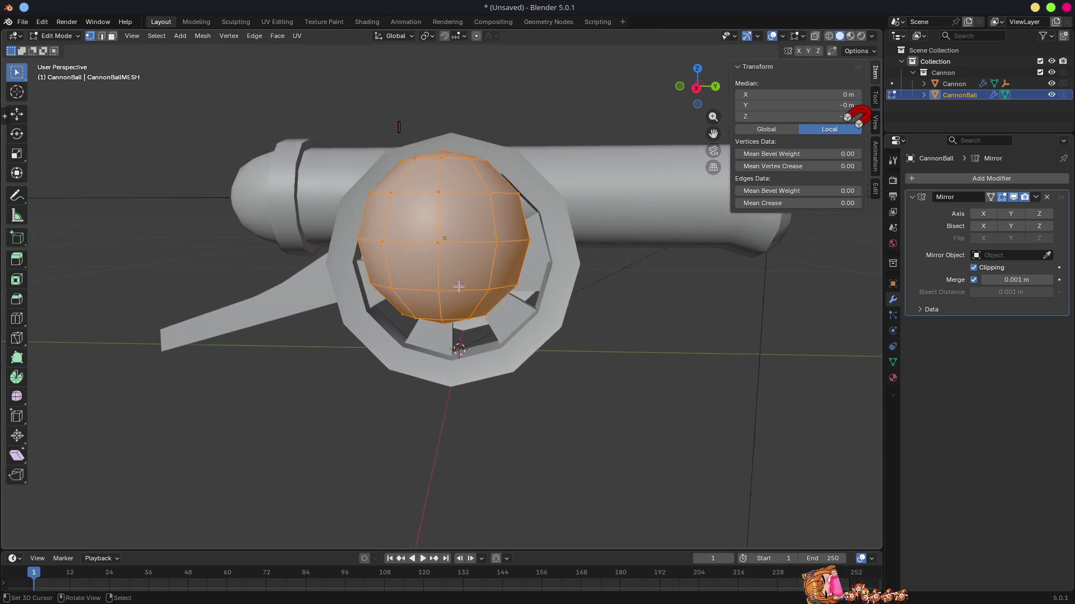
mouse_move(461, 266)
left_mouse_down()
mouse_move(489, 312)
mouse_move(532, 322)
mouse_move(500, 282)
mouse_move(588, 288)
mouse_move(566, 305)
mouse_move(549, 293)
mouse_move(595, 294)
mouse_move(568, 250)
mouse_move(525, 214)
mouse_move(595, 254)
mouse_move(583, 281)
left_mouse_up()
scroll(527, 212, "down", 4)
left_click(893, 377)
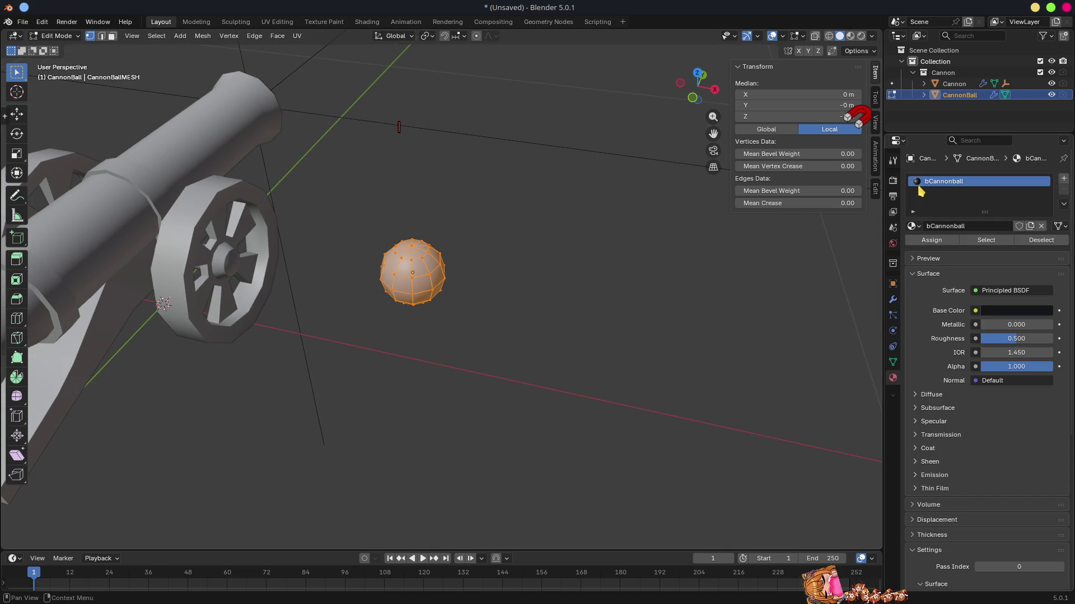
mouse_move(520, 331)
left_mouse_down()
mouse_move(546, 287)
mouse_move(496, 298)
left_mouse_up()
Snap the cursor to the ball, delete its mesh, and add a cube scaled down to about 0.047 m.
key("shift+s")
left_click(534, 385)
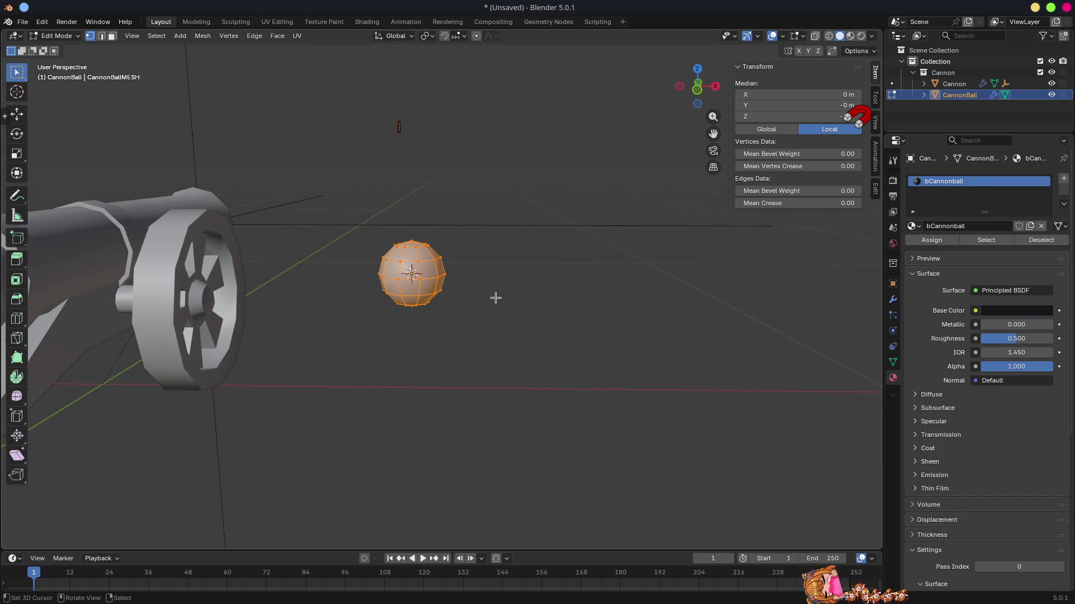
key("x")
left_click(478, 323)
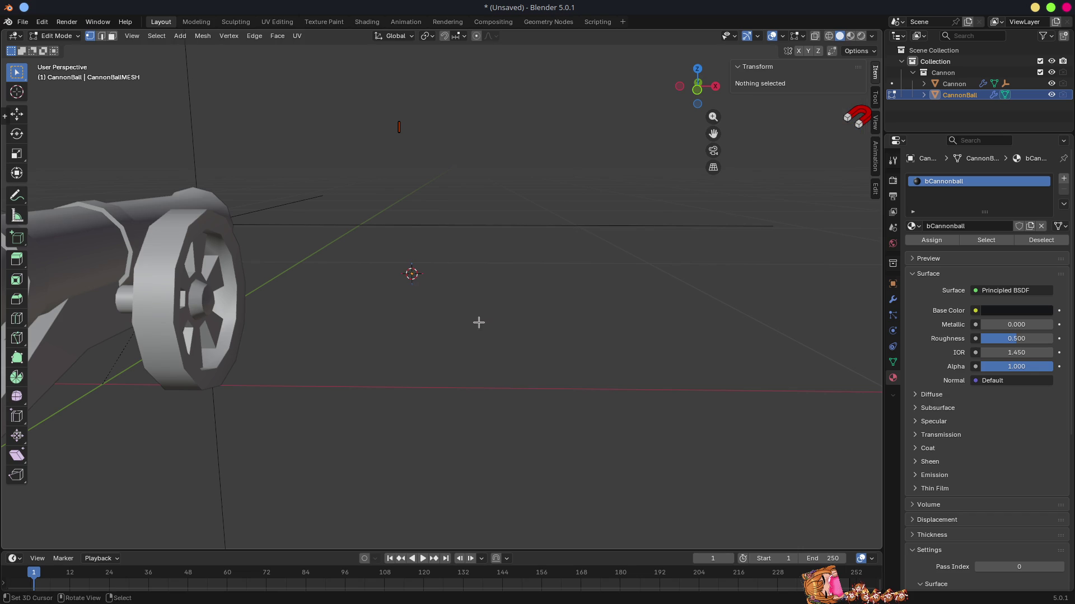
key("shift+a")
left_click(543, 348)
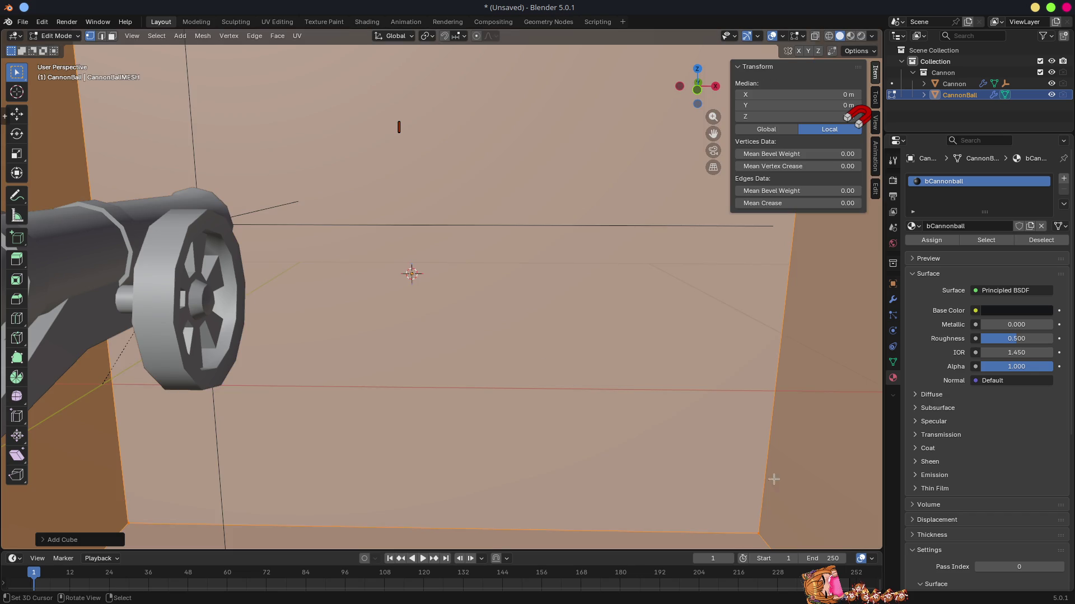
key("s")
left_click(460, 308)
key("s")
left_click(446, 326)
Back in Object Mode, add a level-2 Subdivision modifier to round the cube.
left_click_drag(452, 309, 500, 313)
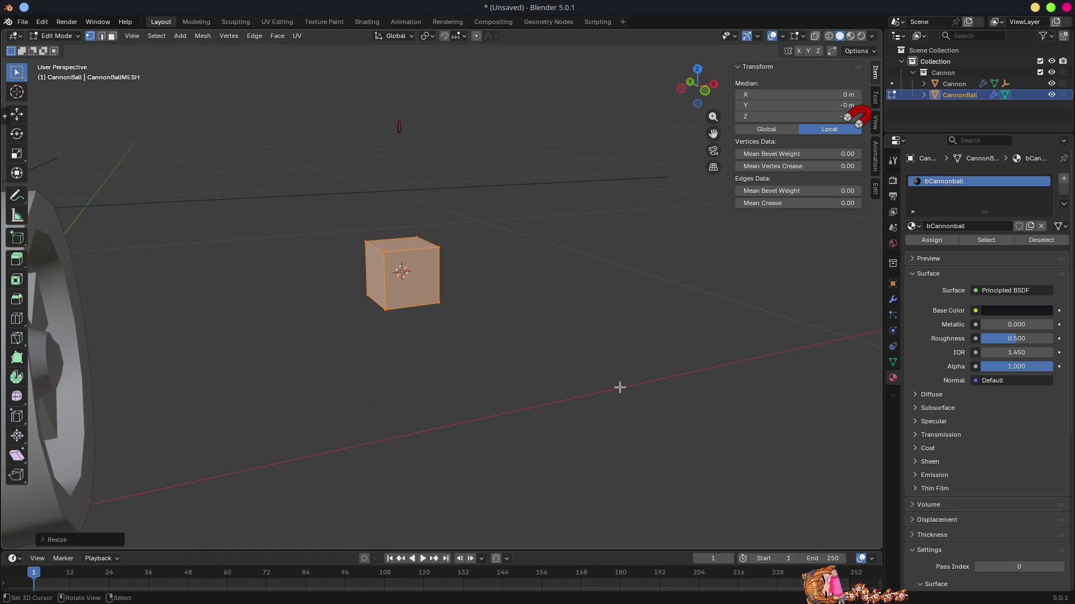
key("Tab")
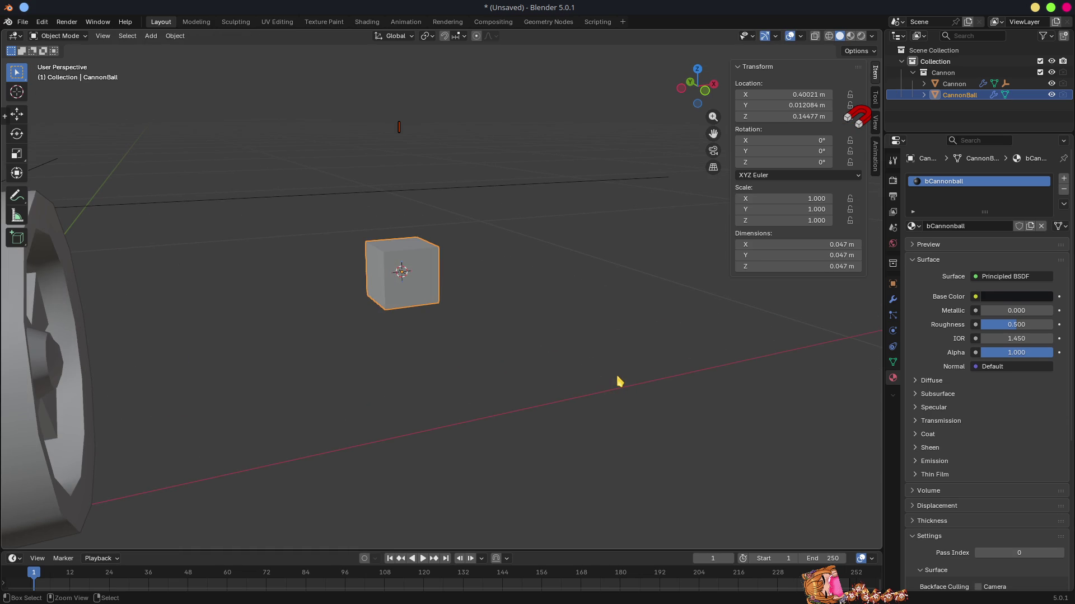
key("ctrl+2")
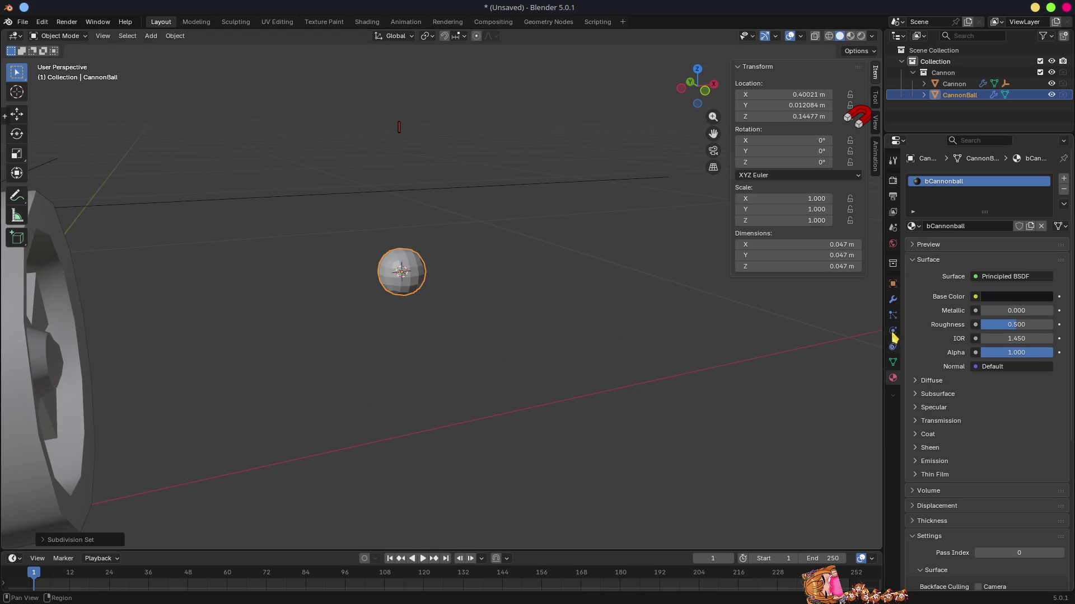
left_click(893, 299)
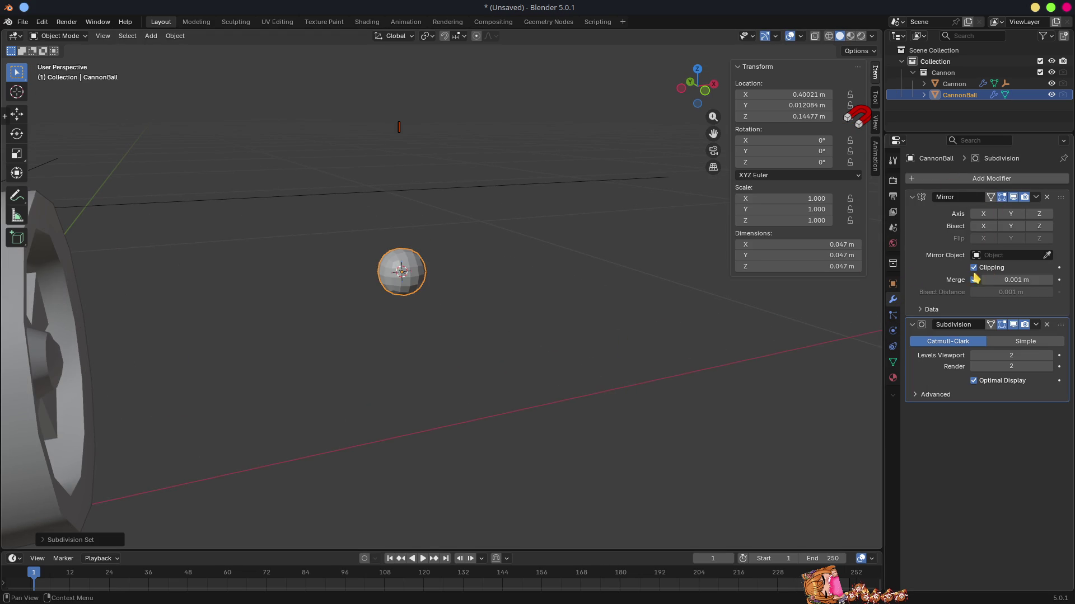
Set the CannonBall's Subdivision viewport and render levels to 1.
left_click(974, 355)
left_click(975, 367)
scroll(482, 246, "up", 3)
mouse_move(482, 246)
left_mouse_down()
mouse_move(400, 240)
mouse_move(430, 208)
mouse_move(418, 196)
mouse_move(276, 163)
left_mouse_up()
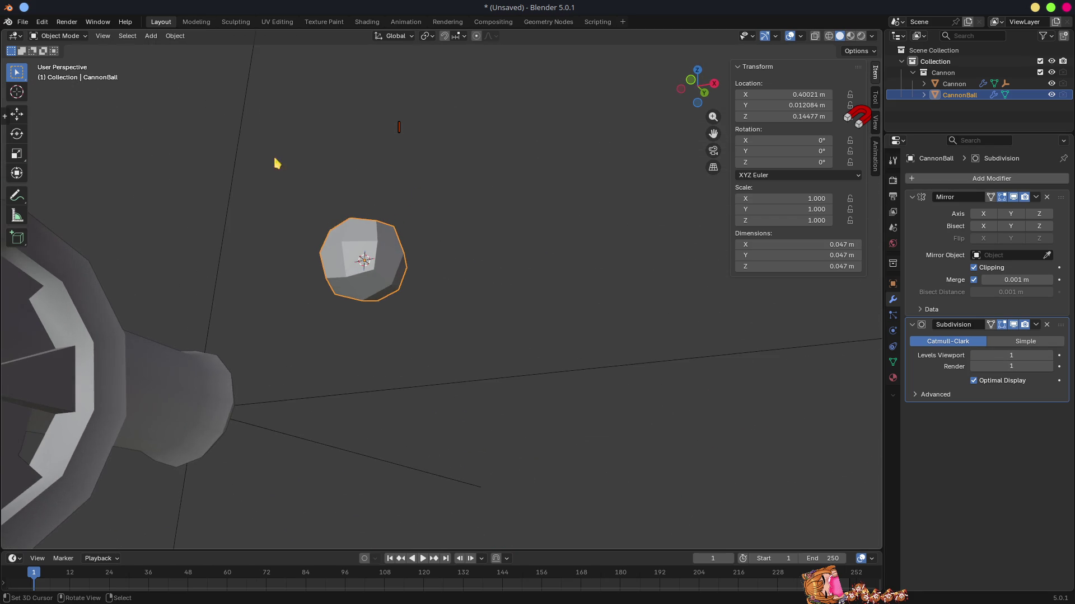
Shade the CannonBall smooth and return to Edit Mode on its mesh.
left_click(176, 36)
left_click(216, 292)
mouse_move(473, 257)
left_mouse_down()
mouse_move(567, 306)
mouse_move(532, 331)
mouse_move(504, 427)
mouse_move(427, 386)
mouse_move(437, 284)
left_mouse_up()
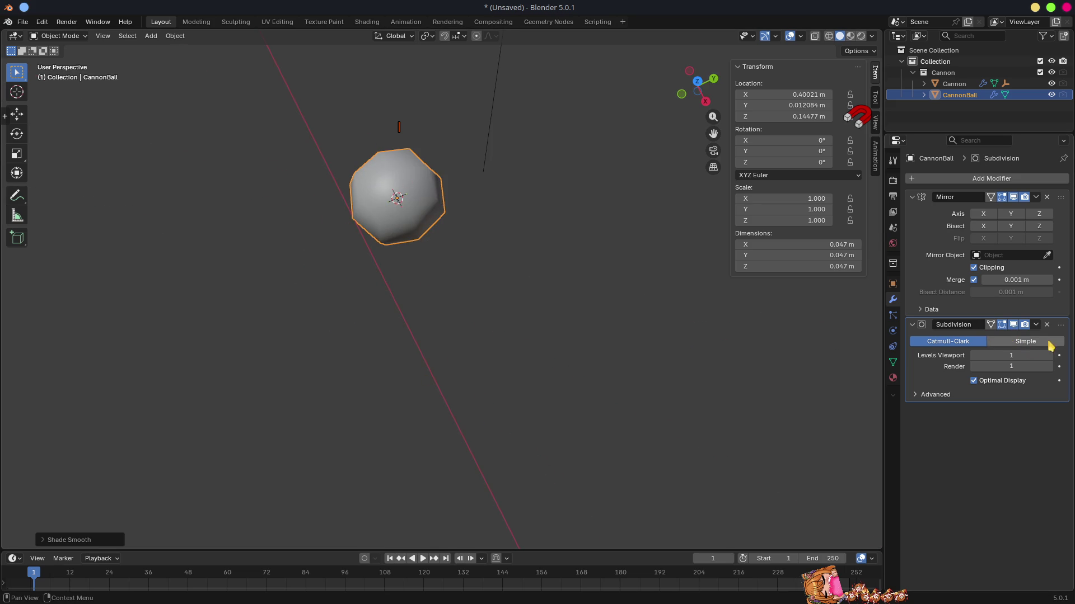
mouse_move(1062, 326)
left_mouse_down()
mouse_move(1048, 211)
mouse_move(1048, 335)
left_mouse_up()
mouse_move(520, 327)
left_mouse_down()
mouse_move(498, 332)
mouse_move(501, 304)
mouse_move(435, 245)
left_mouse_up()
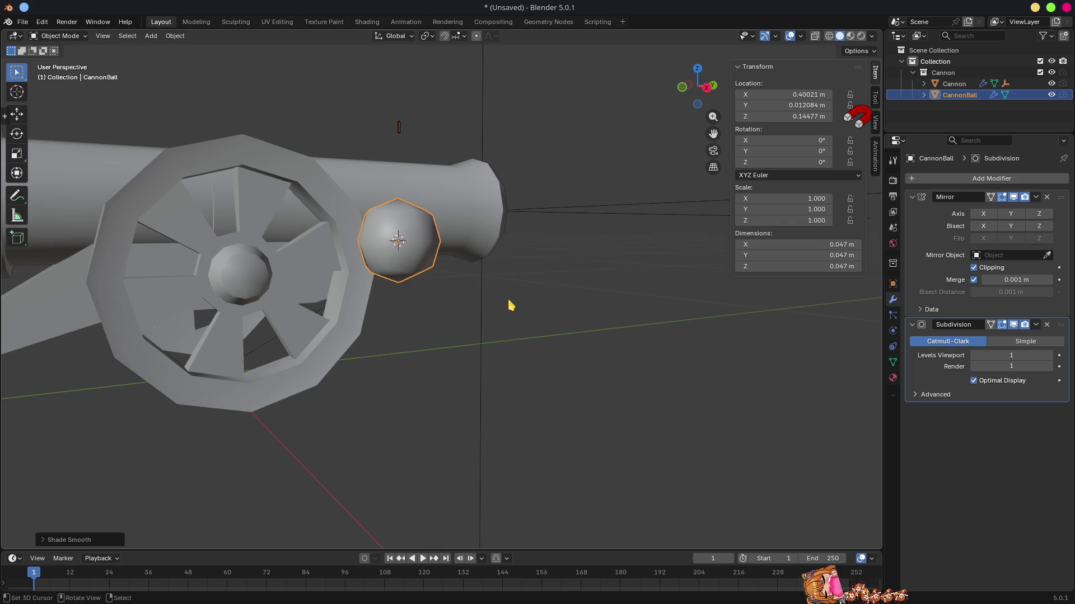
key("Tab")
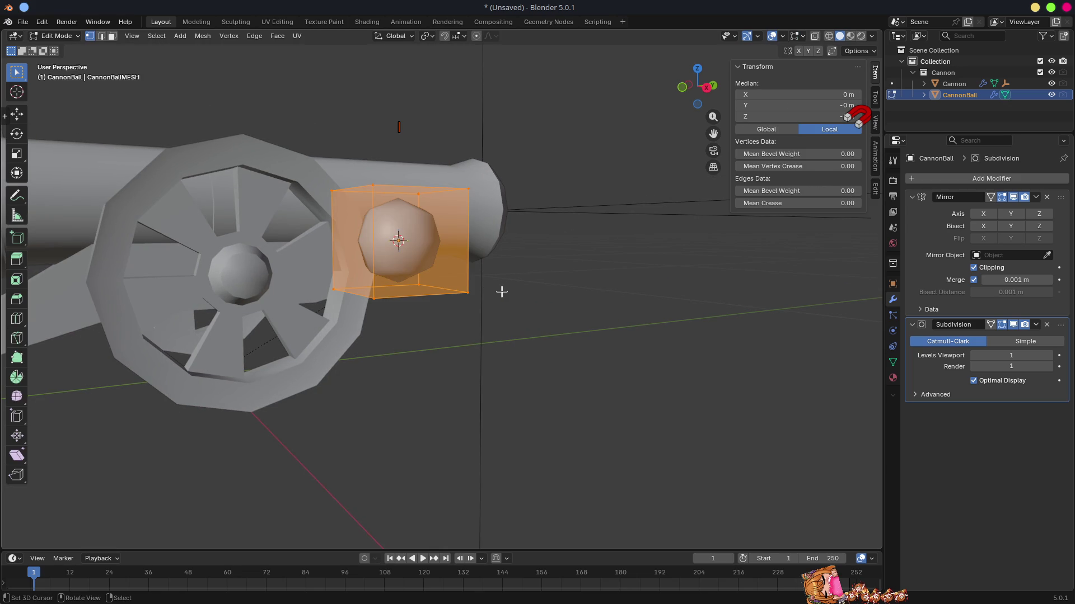
Scale the CannonBall mesh to about 0.0522 m across.
mouse_move(522, 299)
left_mouse_down()
mouse_move(590, 302)
mouse_move(605, 326)
mouse_move(603, 300)
mouse_move(593, 387)
mouse_move(420, 298)
left_mouse_up()
key("s")
left_click(635, 327)
scroll(420, 298, "down", 5)
left_click_drag(543, 329, 517, 327)
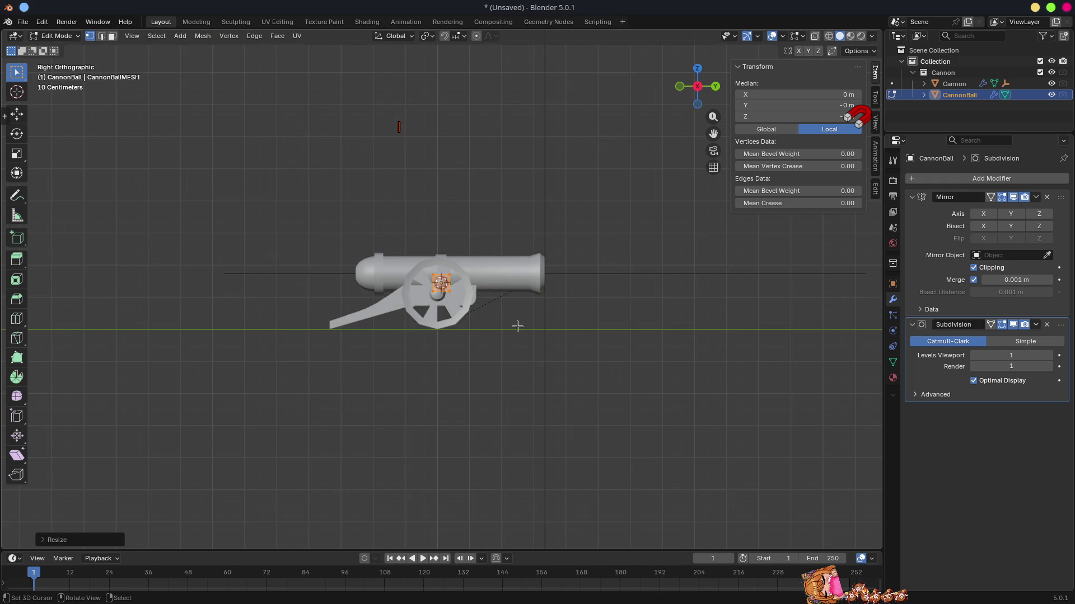
Check the front, back and right orthographic views, then return to Object Mode.
key("KP_1")
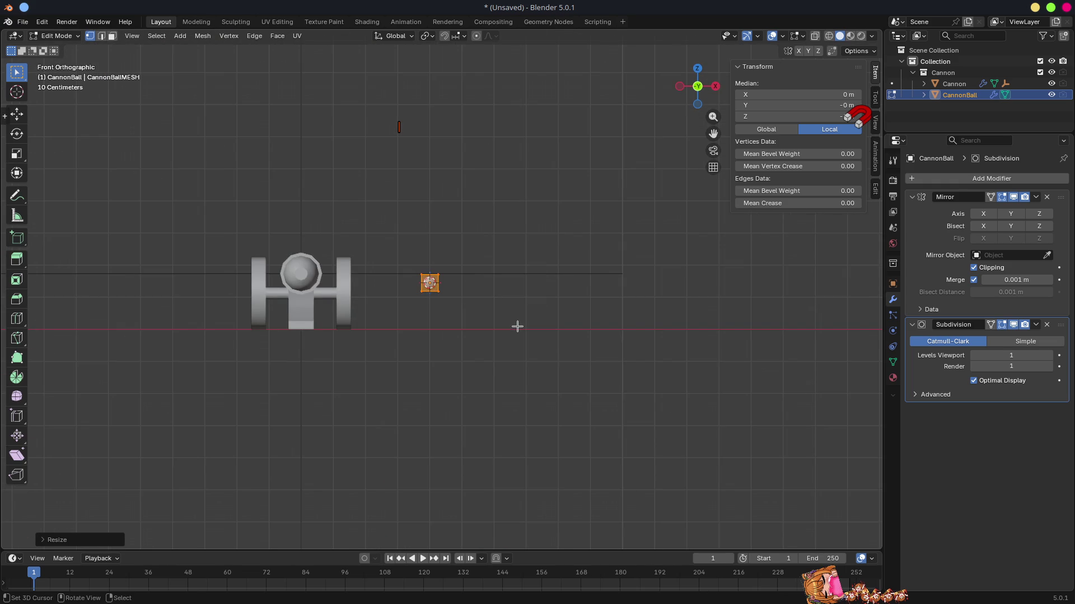
key("ctrl+KP_3")
key("ctrl+KP_1")
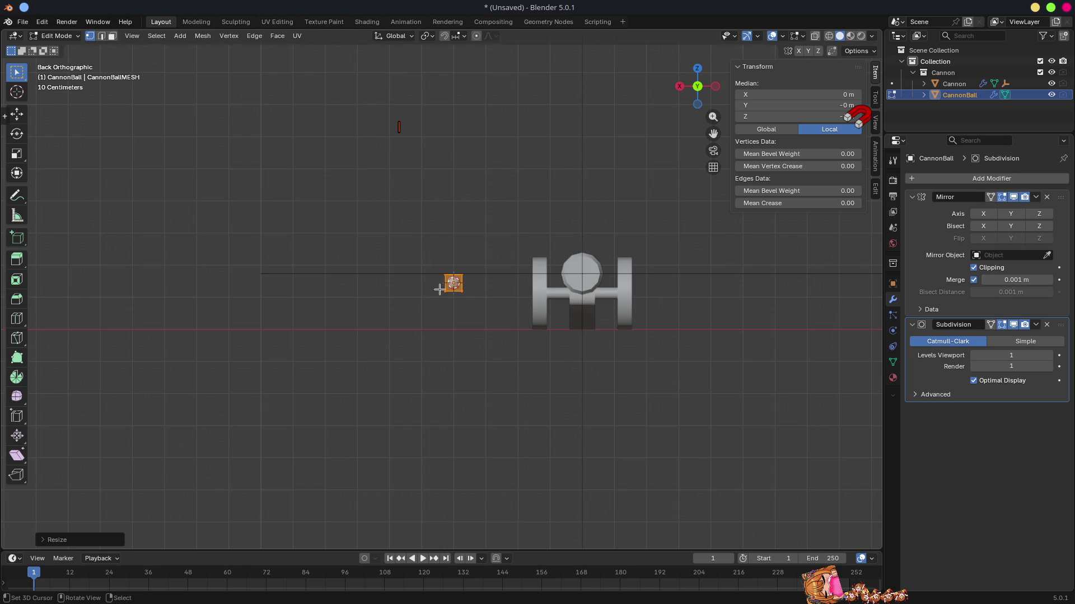
key("g")
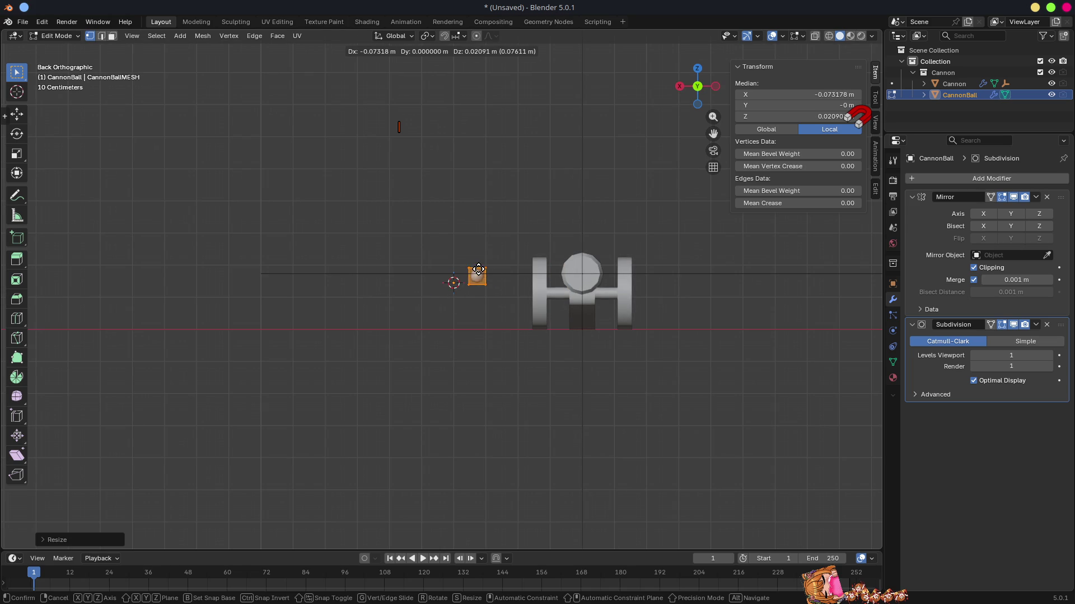
key("Escape")
key("KP_3")
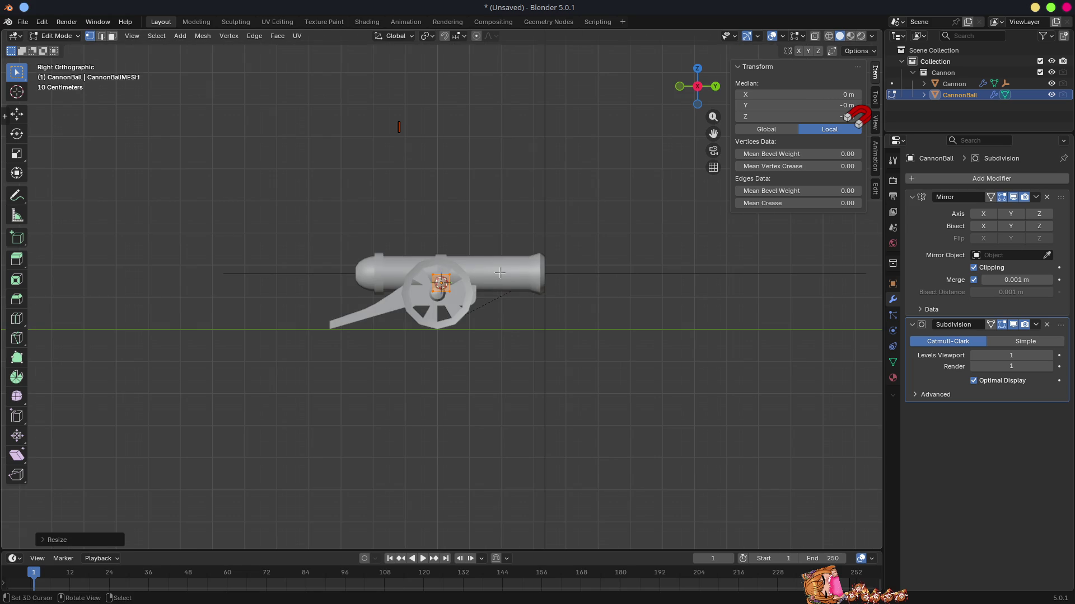
key("Tab")
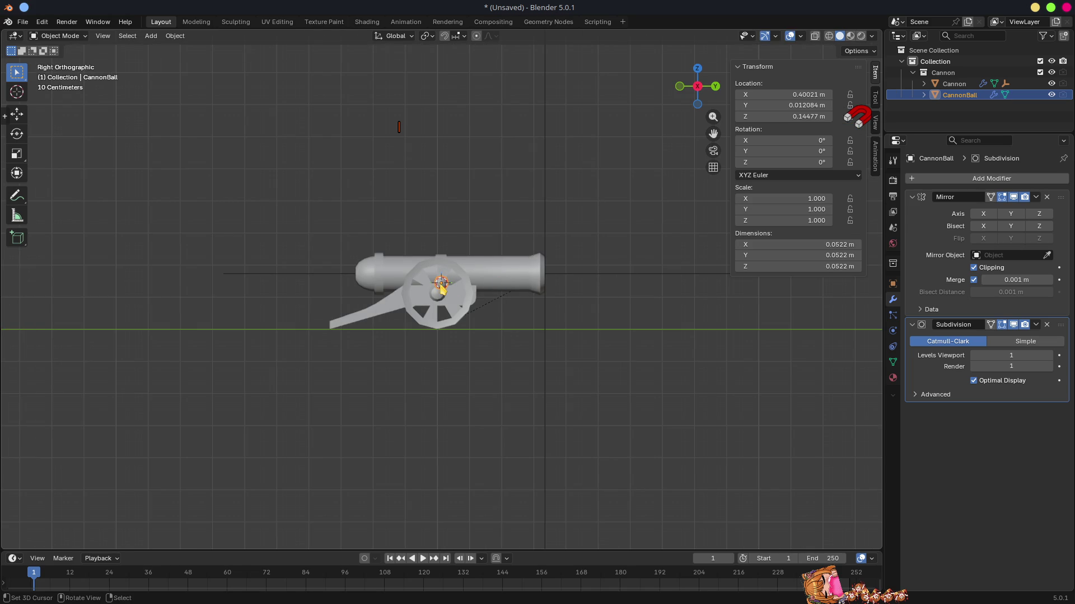
Move the CannonBall just past the barrel's muzzle, checking it from top and front views.
key("g")
left_click(560, 279)
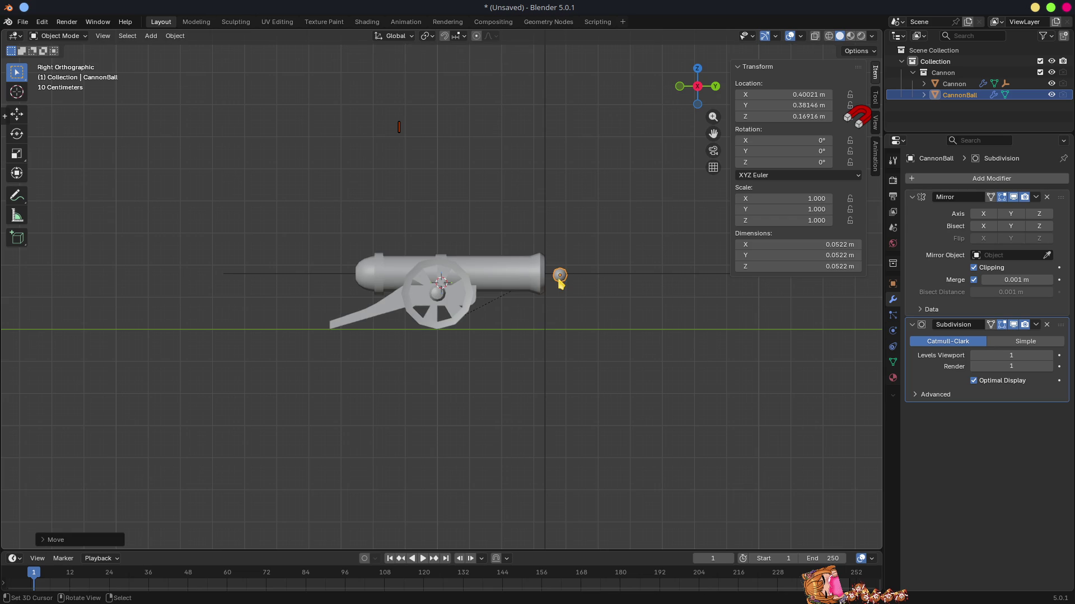
key("KP_7")
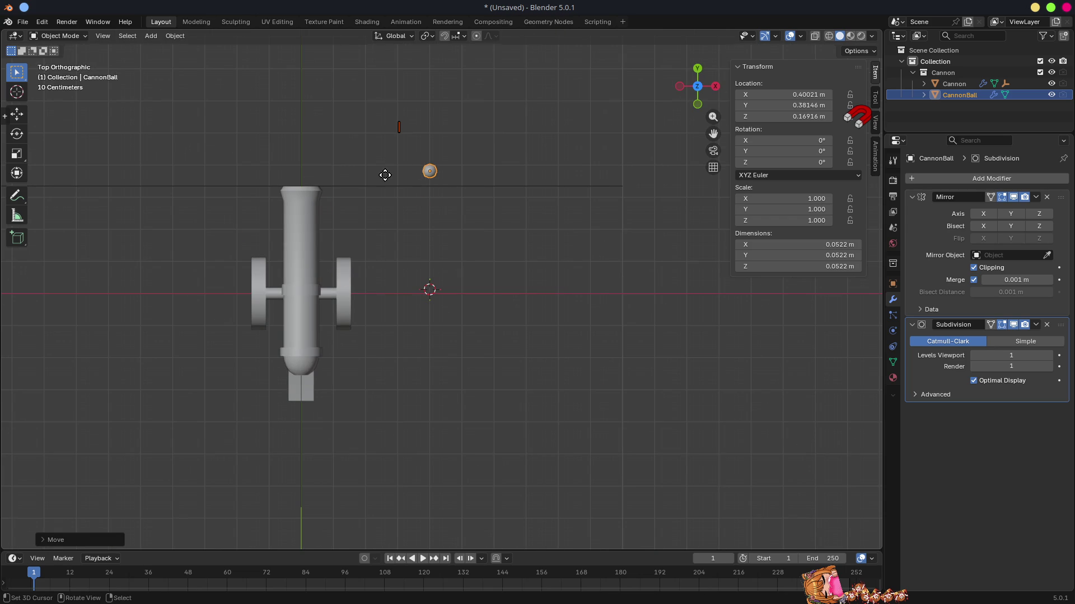
key("g")
left_click(285, 187)
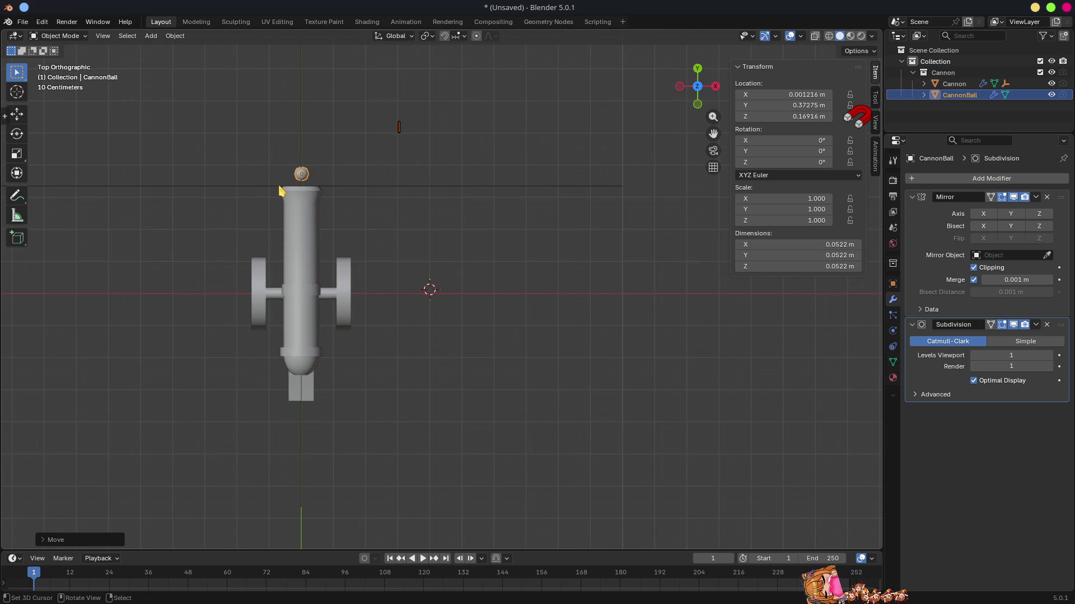
key("KP_1")
key("ctrl+KP_1")
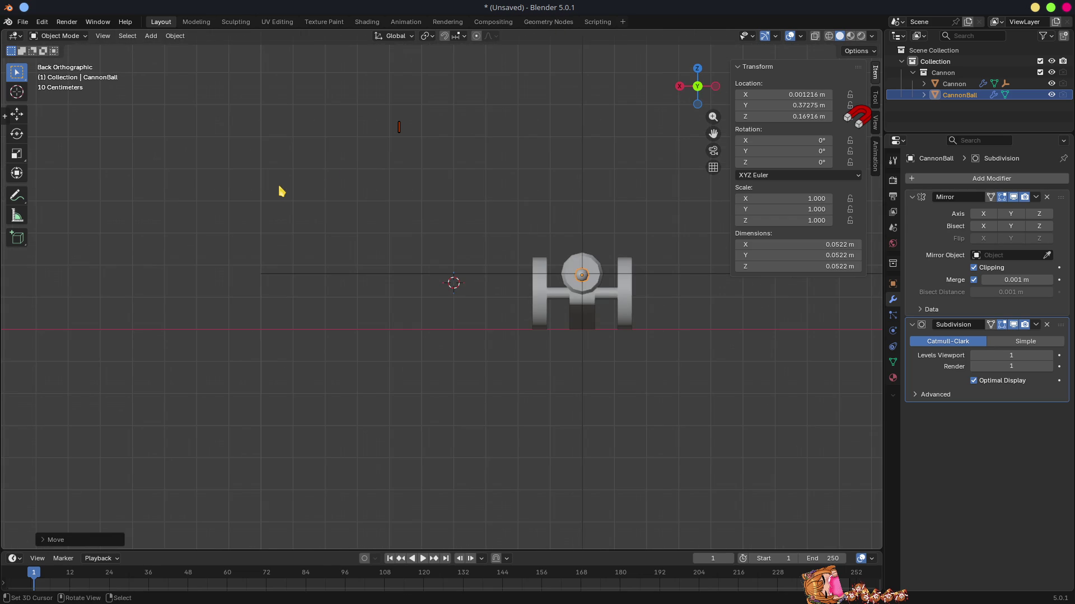
scroll(505, 240, "up", 3)
scroll(504, 317, "right", 5)
scroll(307, 331, "up", 5)
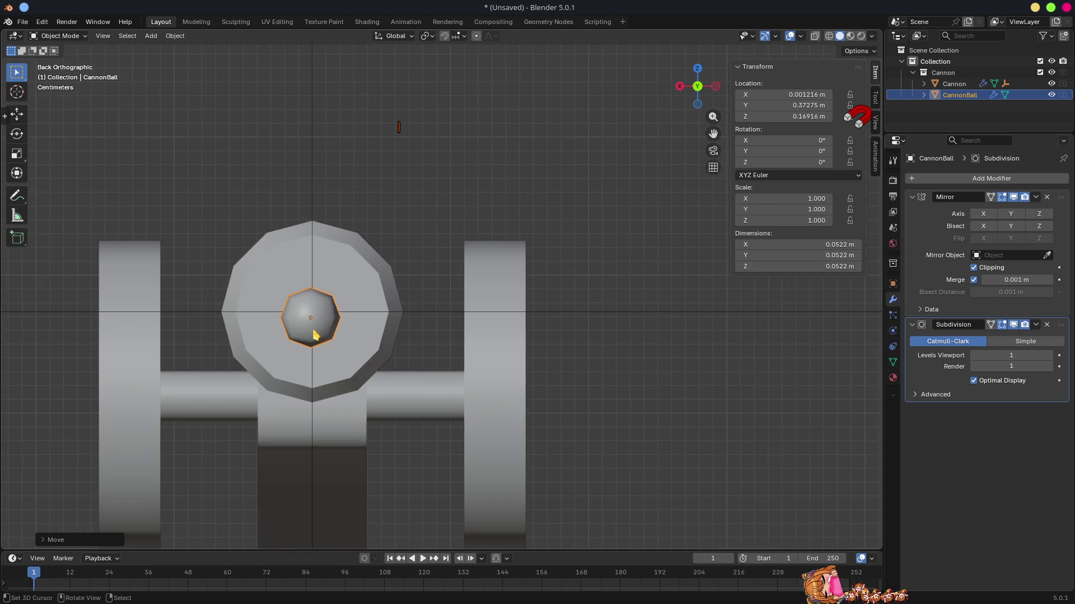
Snap the CannonBall onto the Muzzle marker and scale its mesh up to about 0.117 m.
left_click(531, 319, "shift")
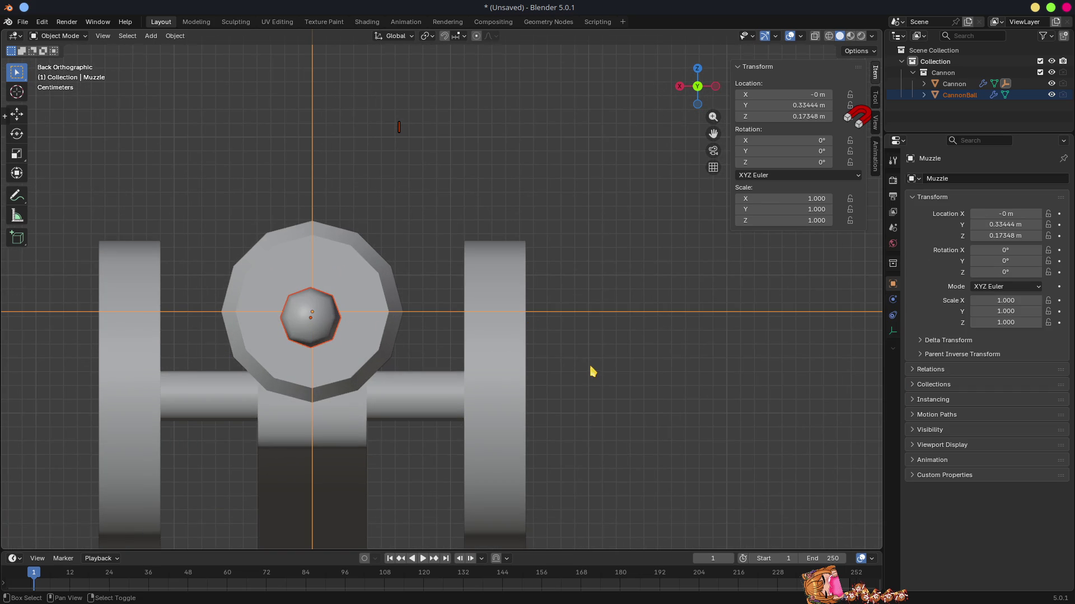
key("shift+s")
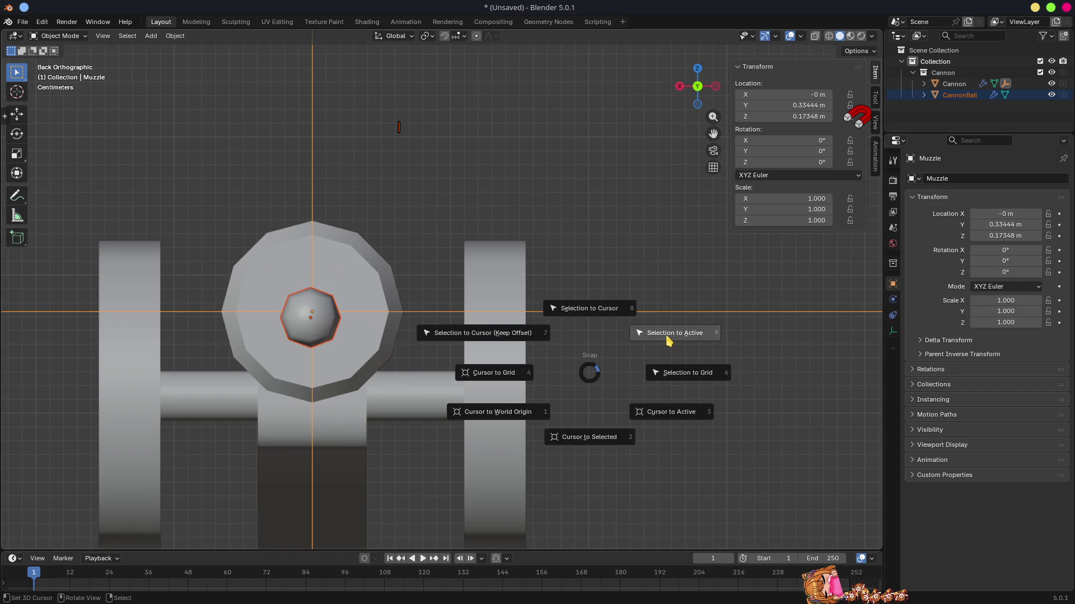
left_click(609, 339)
left_click(329, 310)
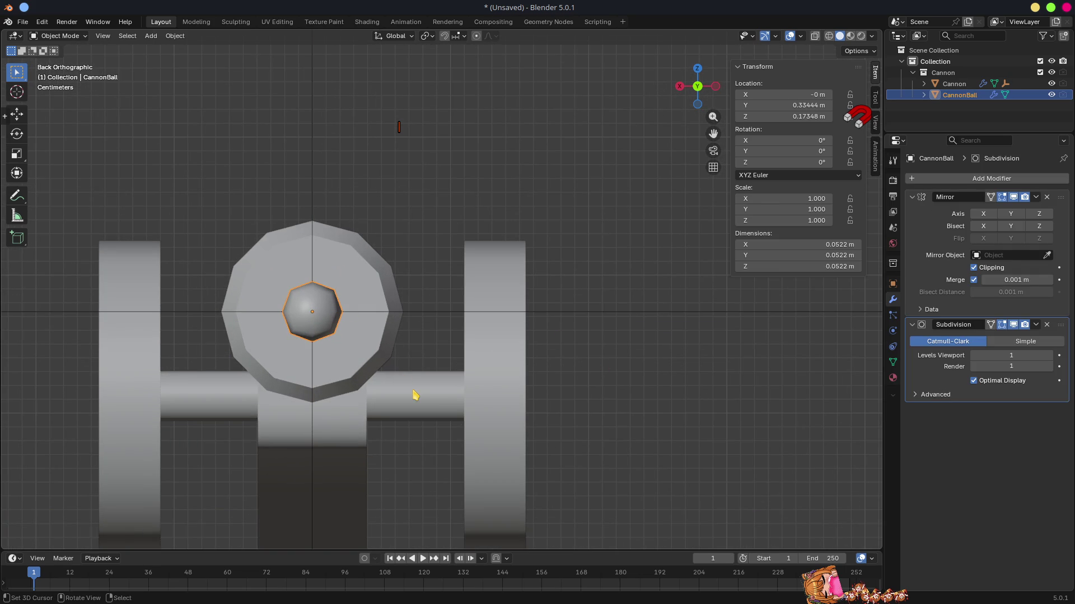
key("Tab")
key("s")
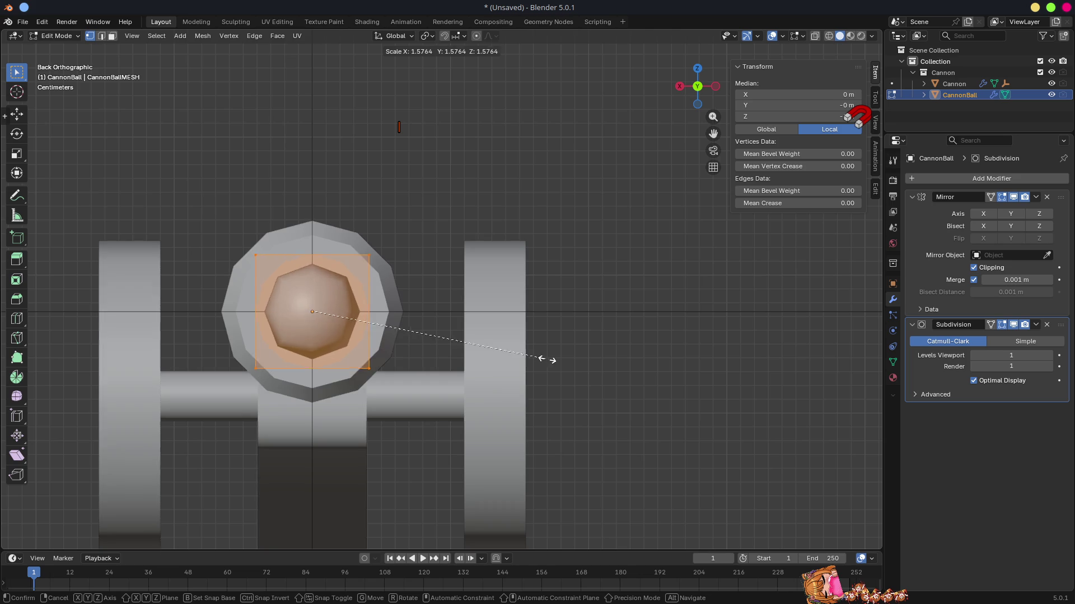
left_click(642, 364)
mouse_move(484, 258)
left_mouse_down()
mouse_move(650, 365)
mouse_move(552, 360)
left_mouse_up()
key("Tab")
scroll(652, 366, "down", 4)
Reset the CannonBall's location and move it along X to 0.51406 m.
key("alt+g")
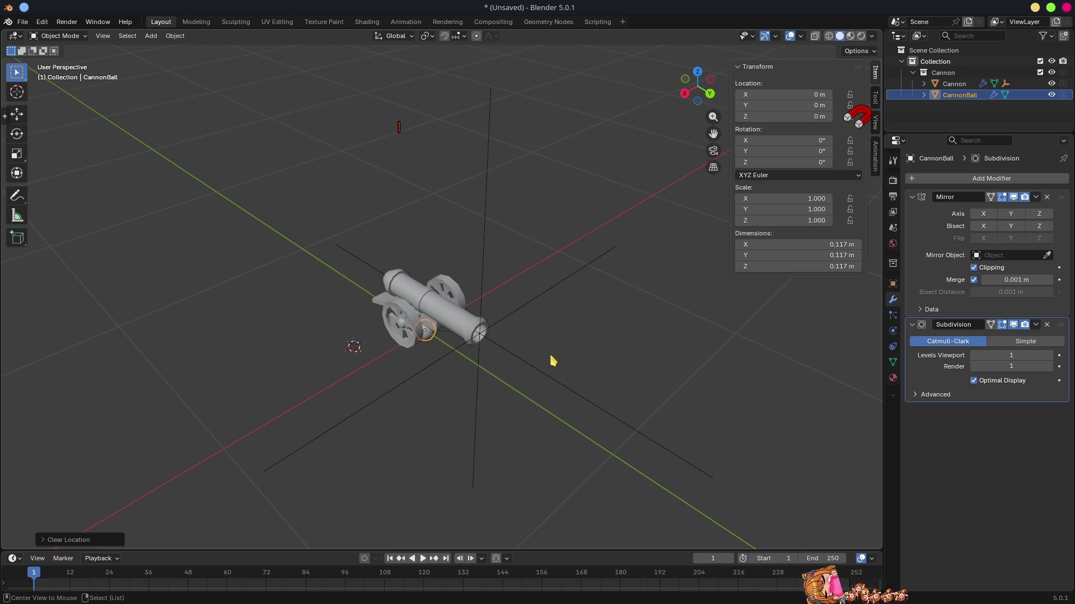
key("g")
key("x")
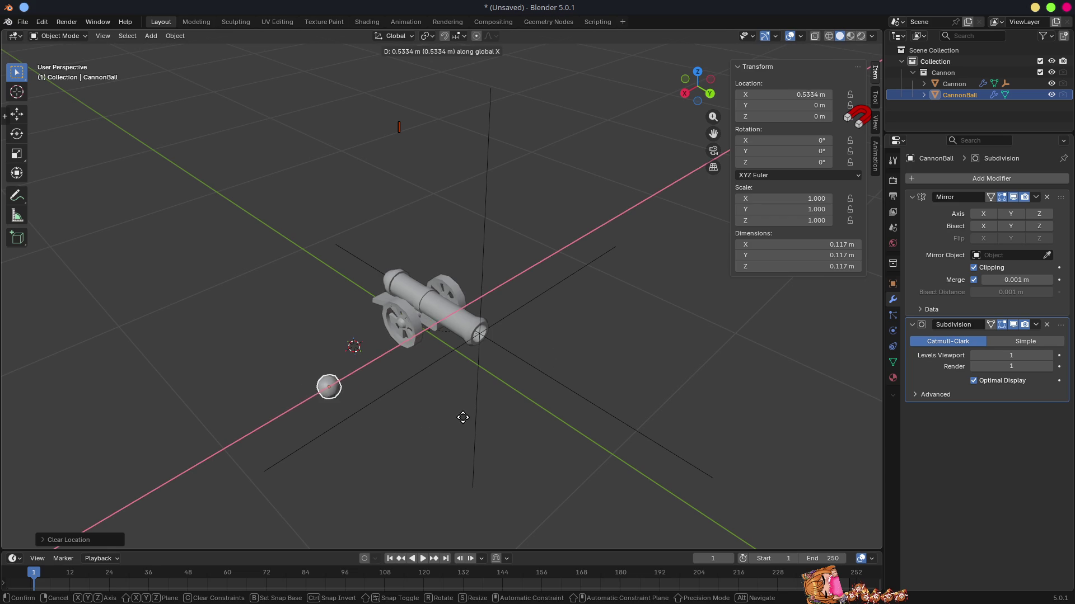
left_click(425, 431)
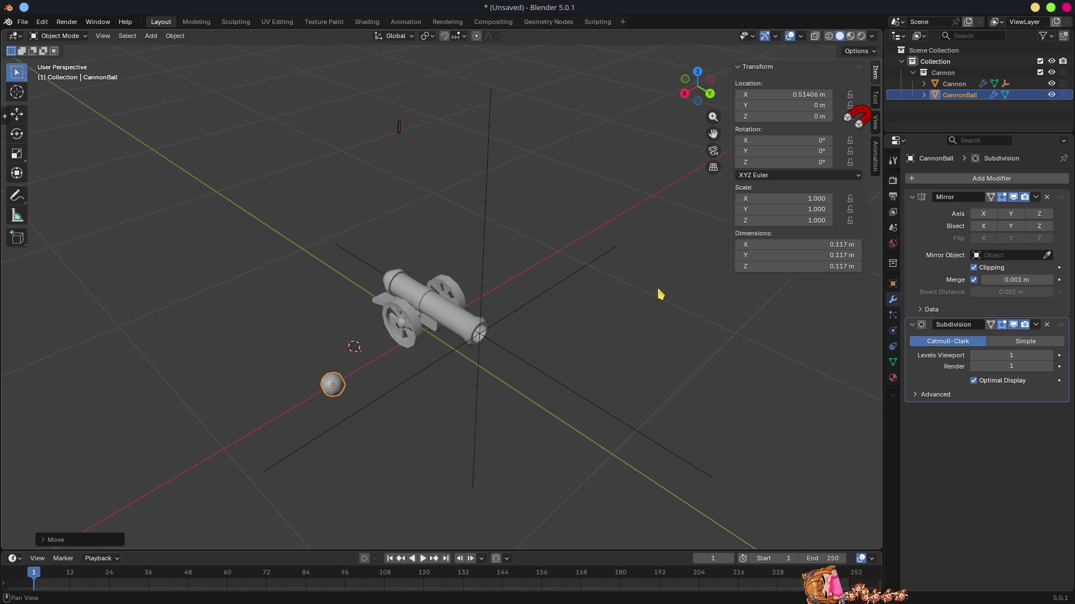
left_click_drag(576, 306, 401, 269)
left_click(426, 236)
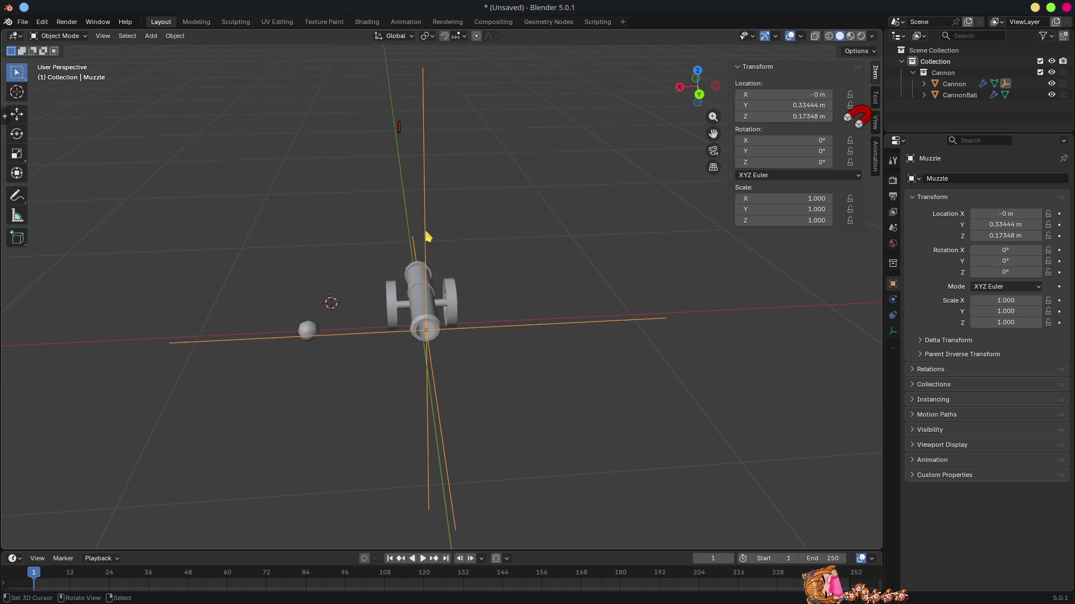
Rename the cannon's mesh data from CannonMESH to Cannon.
mouse_move(489, 320)
left_mouse_down()
mouse_move(616, 295)
mouse_move(592, 289)
left_mouse_up()
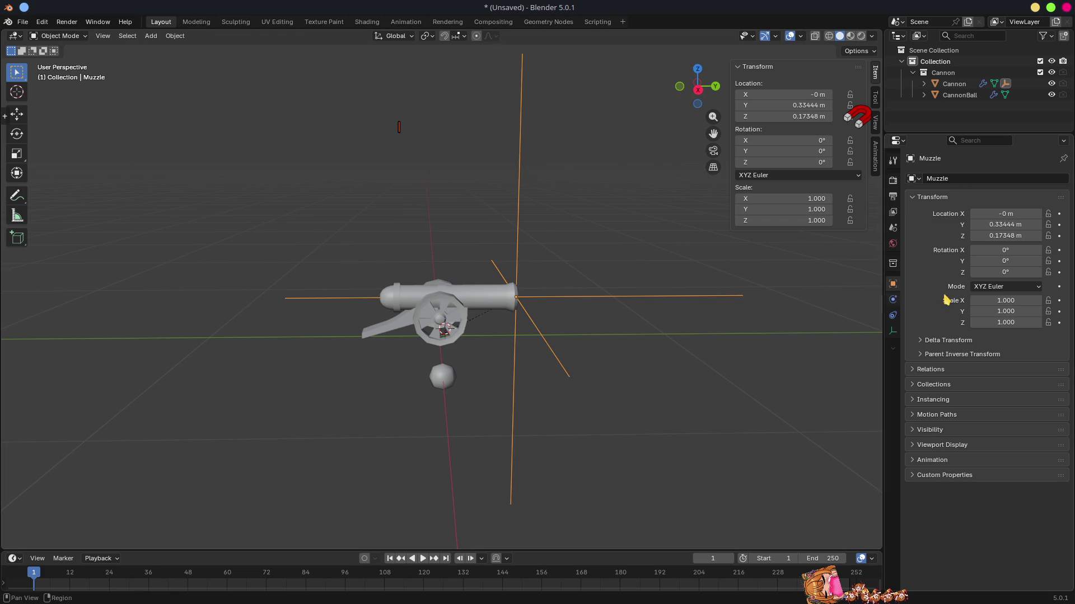
left_click(470, 300)
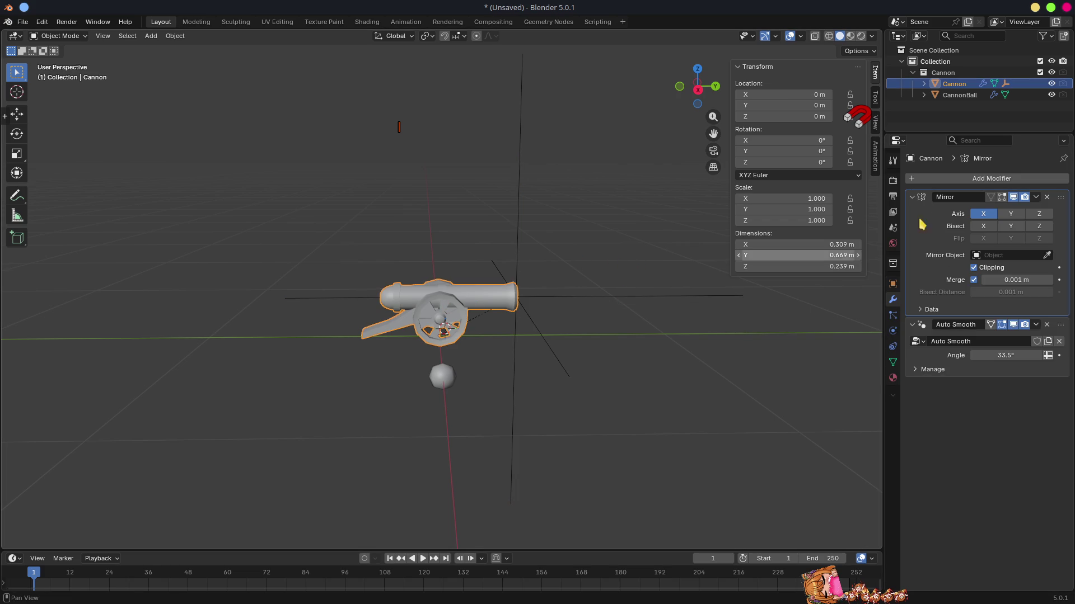
left_click(893, 283)
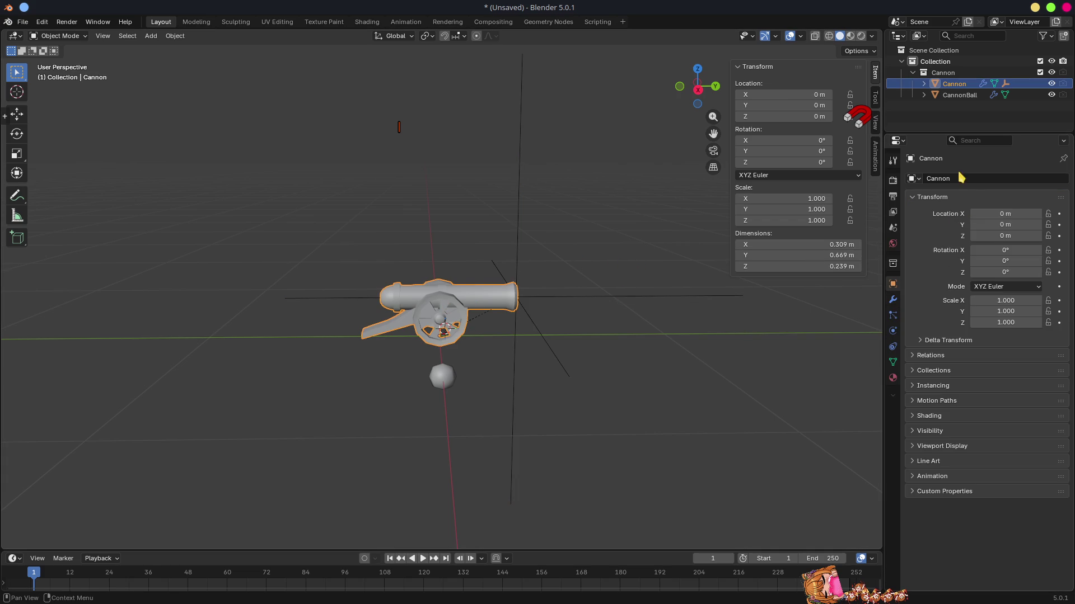
left_click(892, 362)
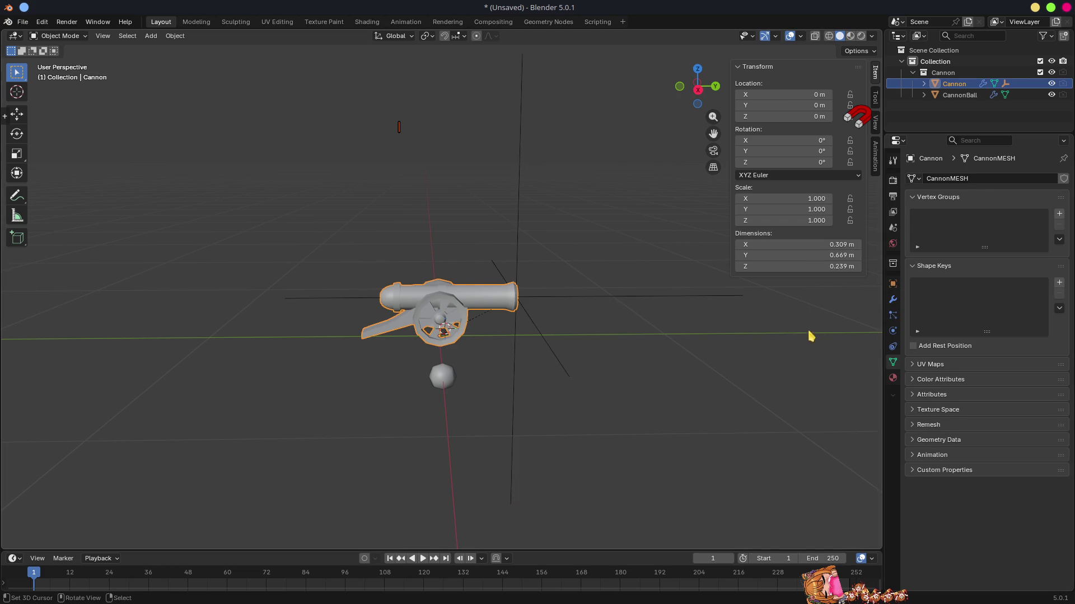
double_click(984, 179)
left_click(985, 179)
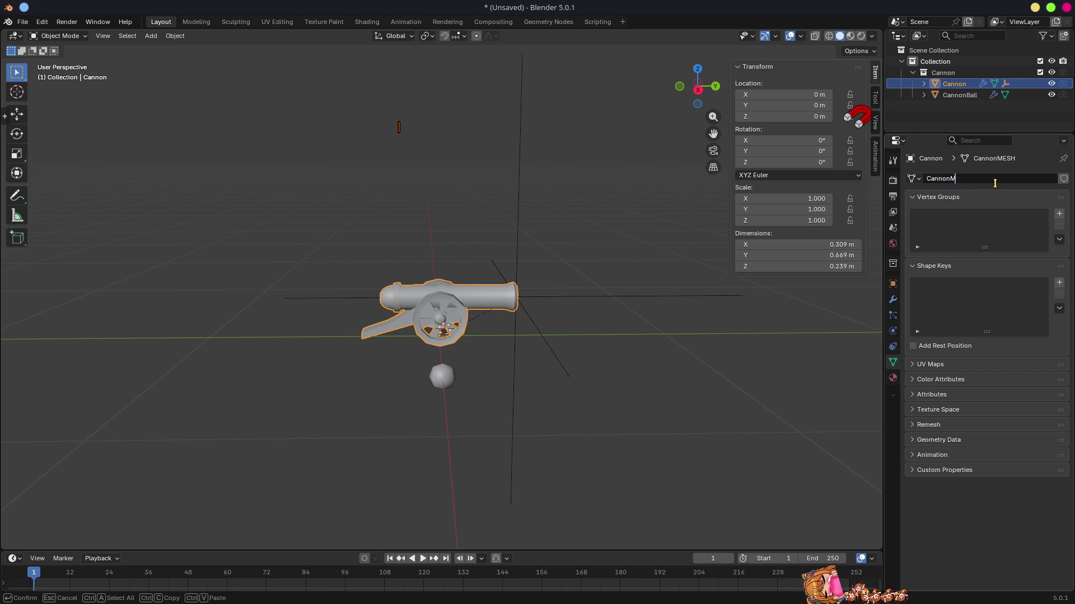
key("Return")
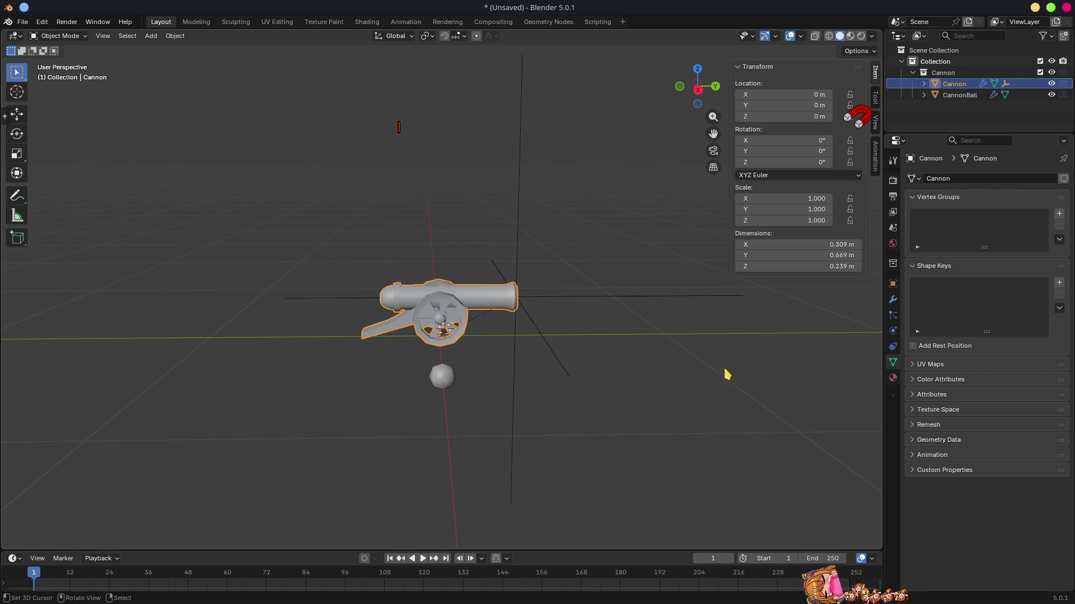
Move the Cannon collection directly under Scene Collection and delete the empty Collection.
left_click(945, 74)
left_click_drag(942, 78, 932, 51)
left_click(932, 61)
key("Delete")
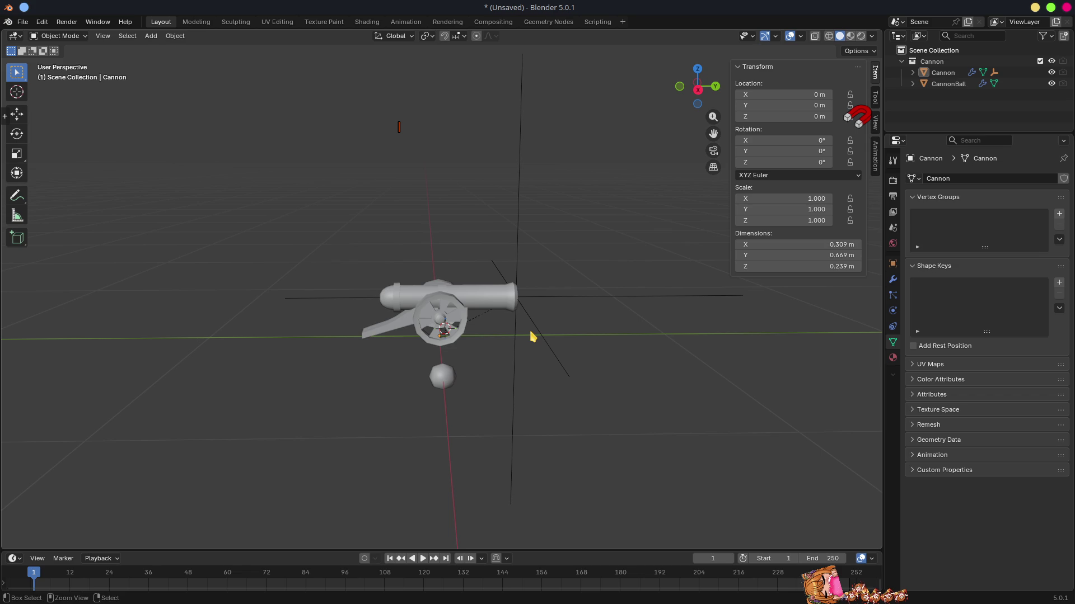
Save the Blender scene as Cannon.blend in the Blends folder and switch back to Godot.
key("ctrl+s")
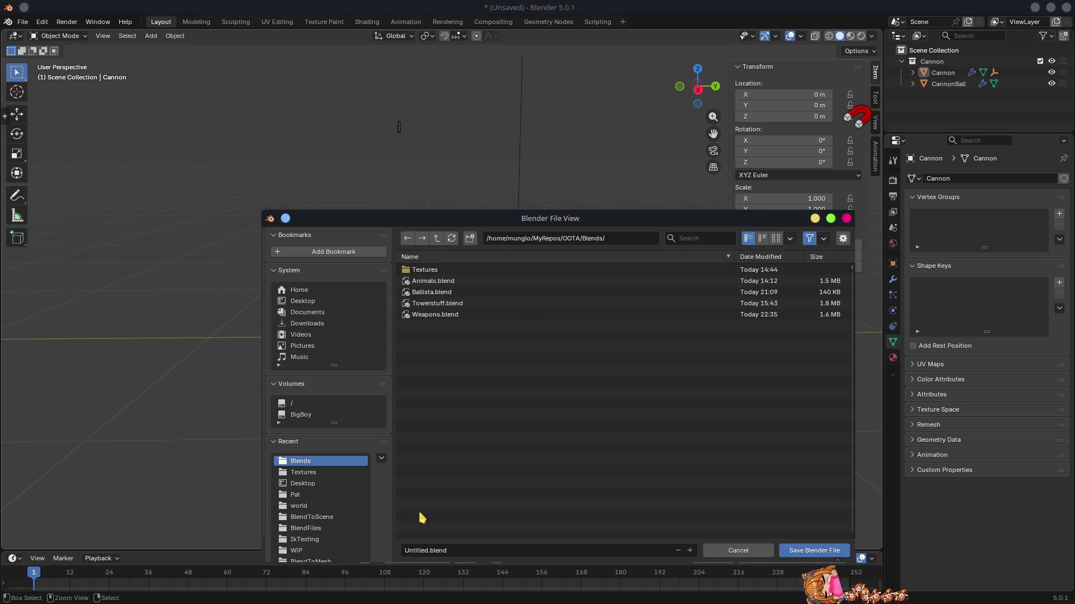
left_click(416, 551)
type("Cannon")
key("Return")
left_click(806, 550)
mouse_move(501, 364)
left_mouse_down()
mouse_move(560, 343)
mouse_move(686, 360)
mouse_move(571, 313)
left_mouse_up()
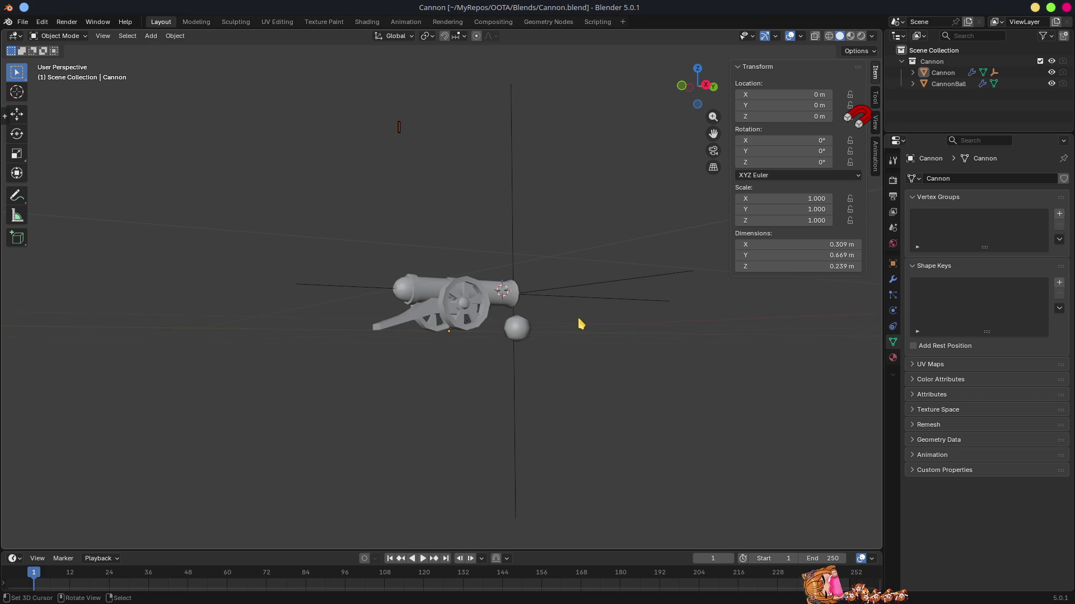
left_click(1035, 9)
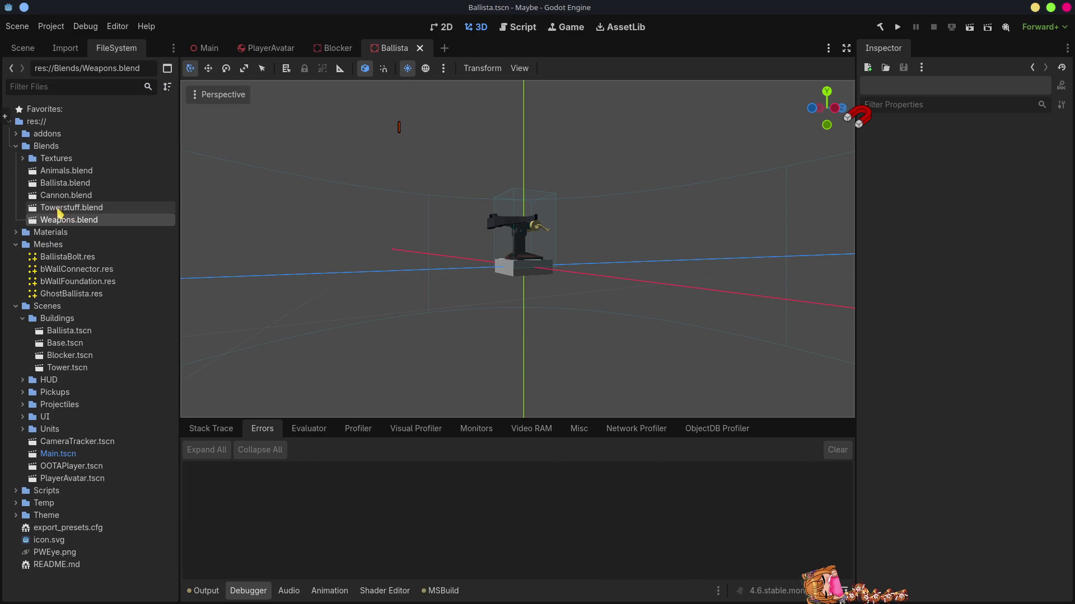
Create a new inherited scene from Cannon.blend.
left_click(61, 196)
right_click(67, 197)
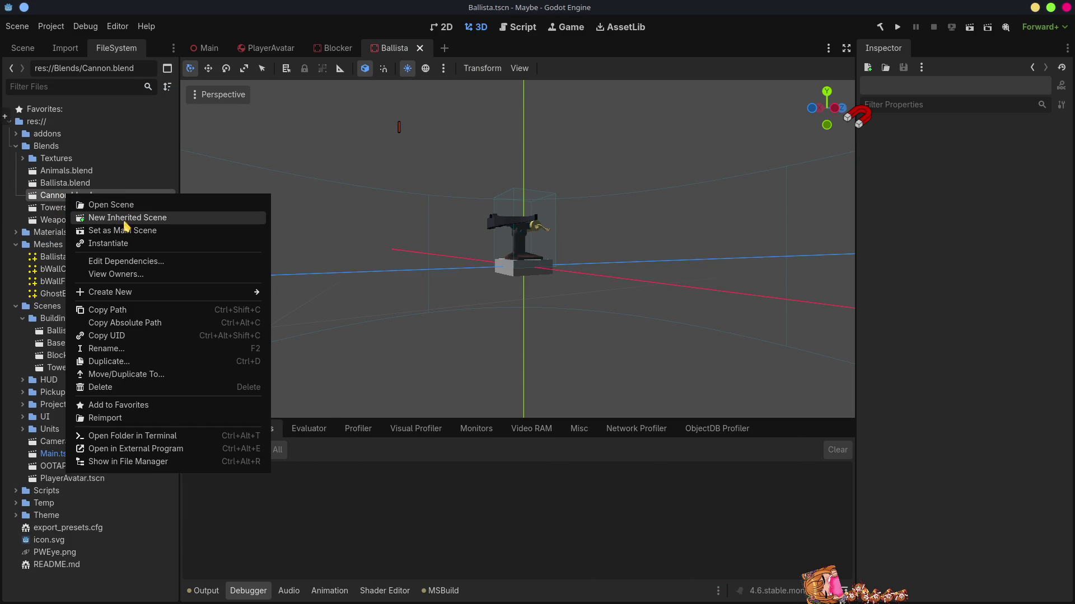
left_click(125, 218)
Open Cannon.blend's Advanced Import Settings and select the Cannon_Mesh cannonball mesh.
scroll(620, 262, "up", 3)
mouse_move(626, 257)
left_mouse_down()
mouse_move(494, 257)
mouse_move(473, 233)
mouse_move(564, 216)
left_mouse_up()
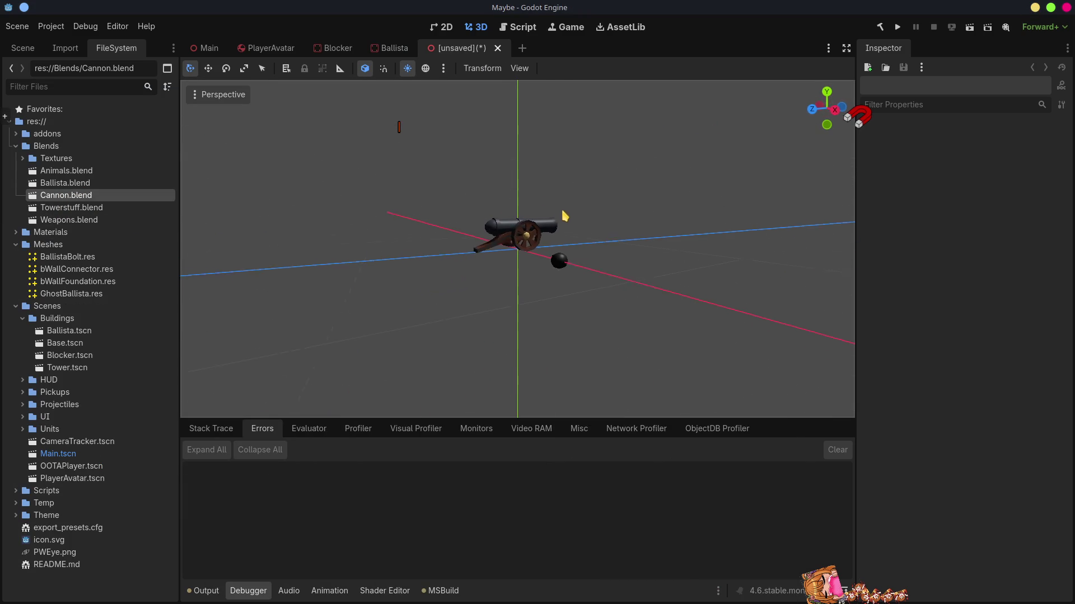
scroll(647, 233, "up", 3)
mouse_move(647, 232)
left_mouse_down()
mouse_move(772, 249)
mouse_move(569, 251)
mouse_move(575, 233)
mouse_move(592, 230)
mouse_move(284, 247)
left_mouse_up()
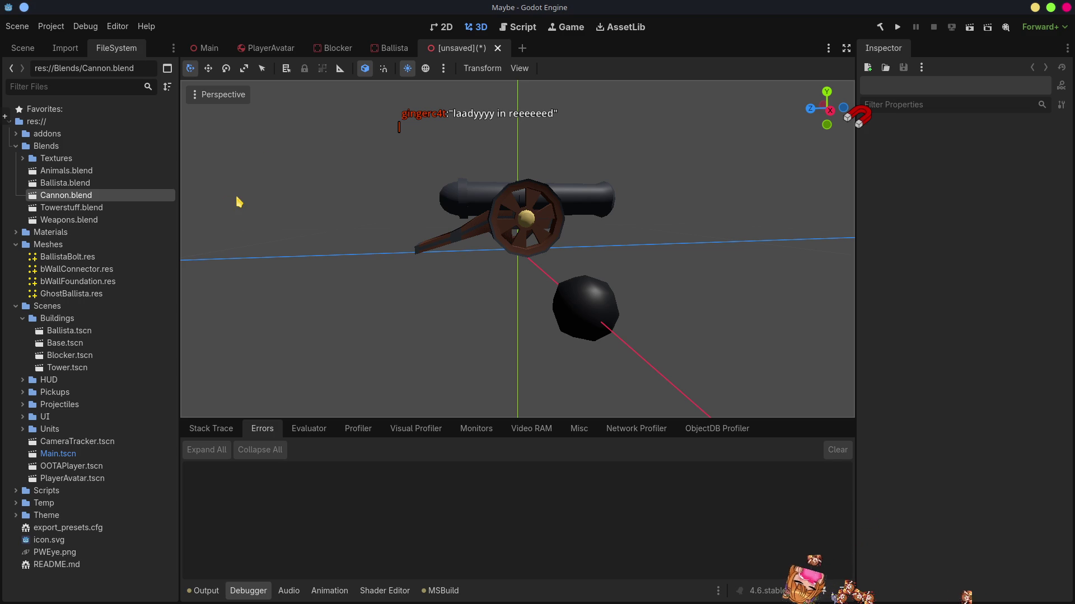
double_click(65, 196)
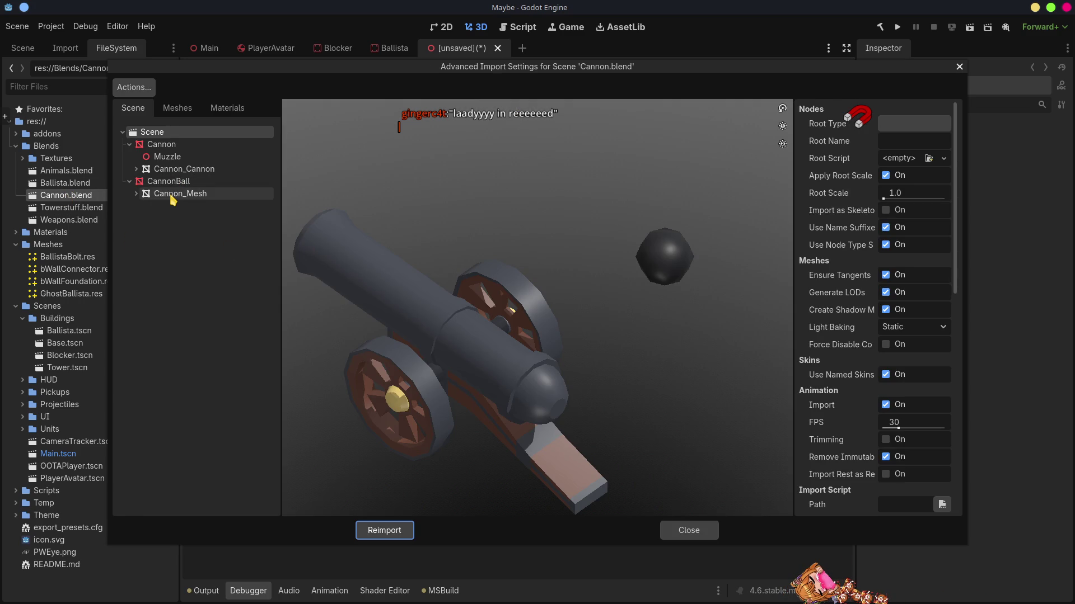
left_click(174, 194)
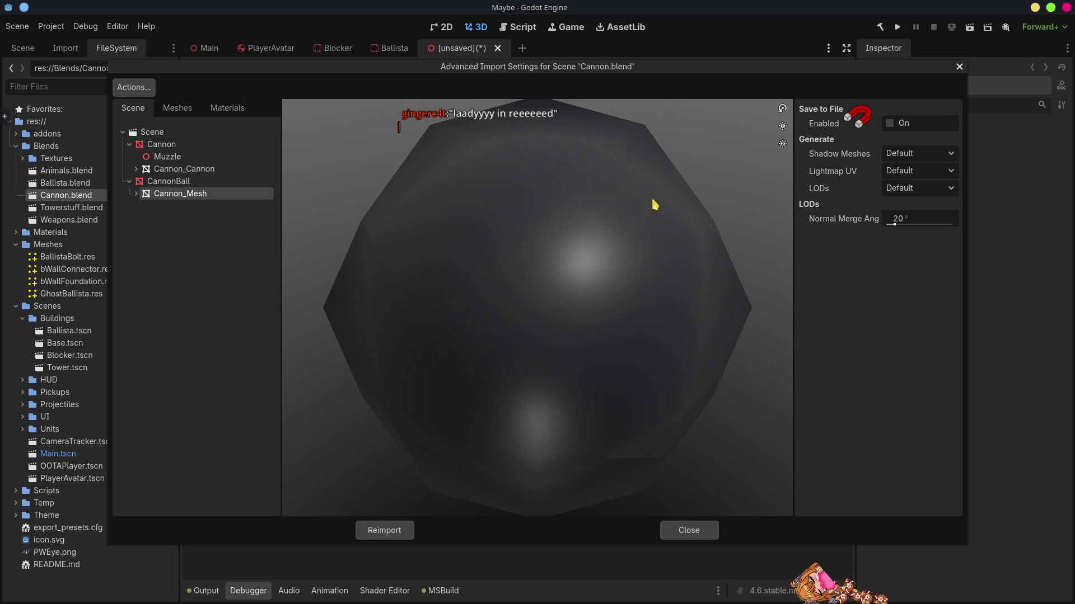
Save the cannonball mesh to Meshes as CannonBall.res and reimport Cannon.blend.
left_click(889, 124)
left_click(950, 140)
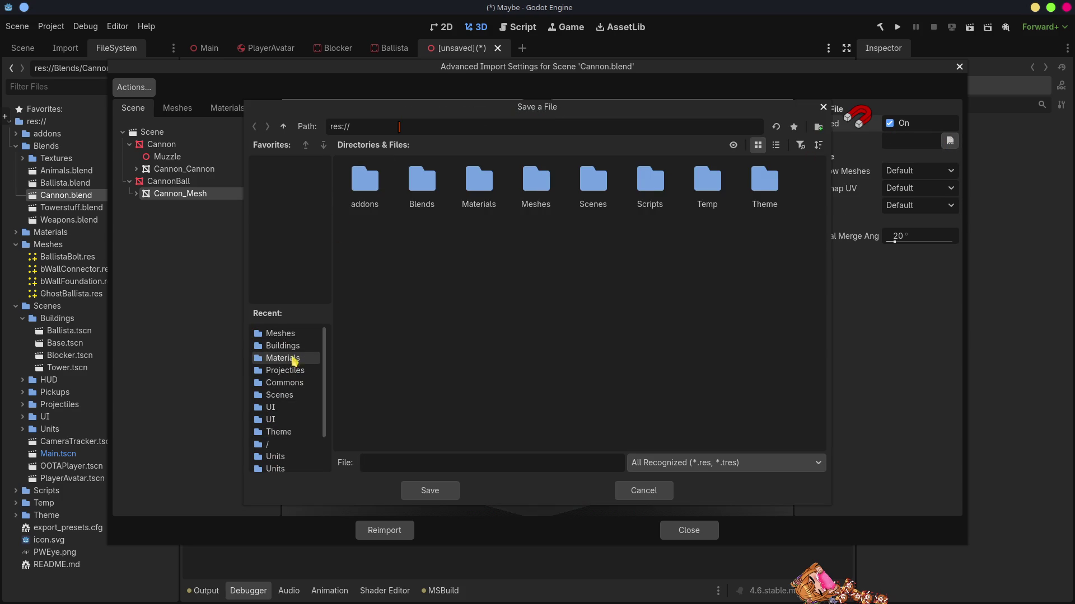
left_click(280, 334)
type("Cannop")
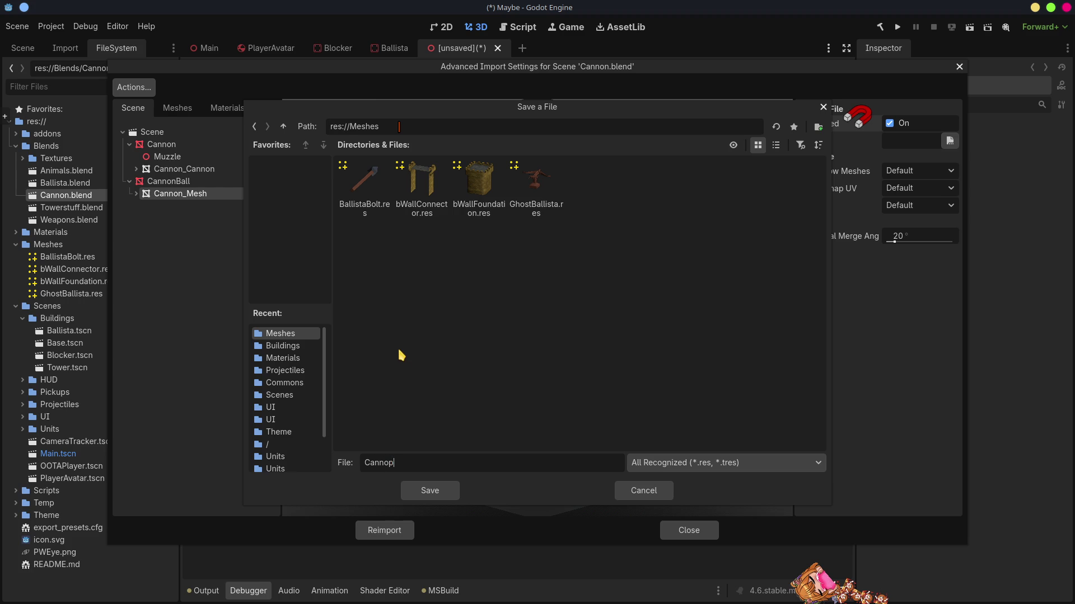
key("BackSpace")
type("nB")
type("all")
key("Return")
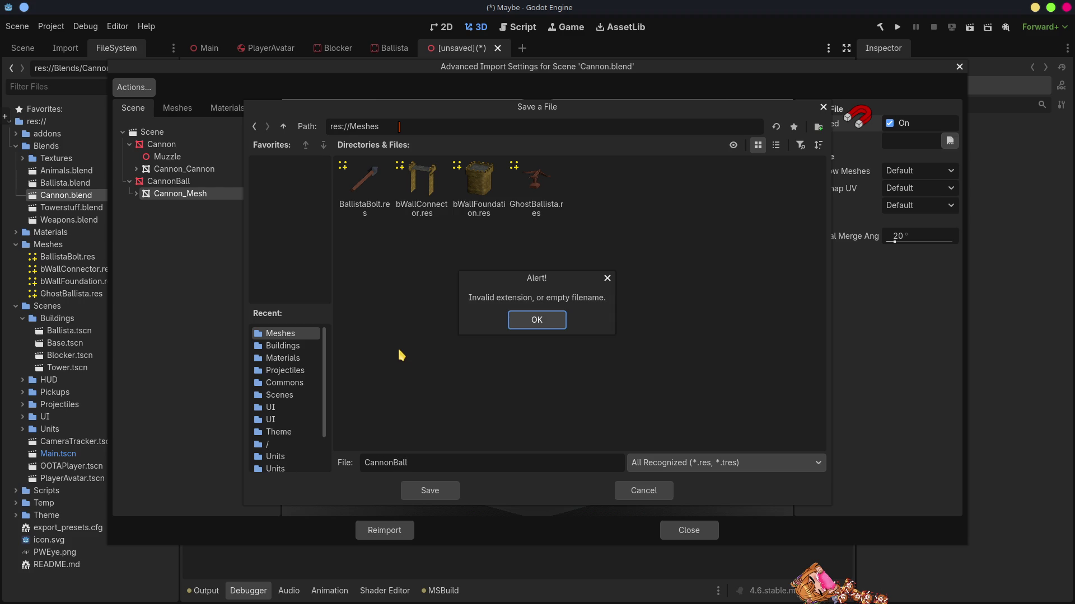
key("Return")
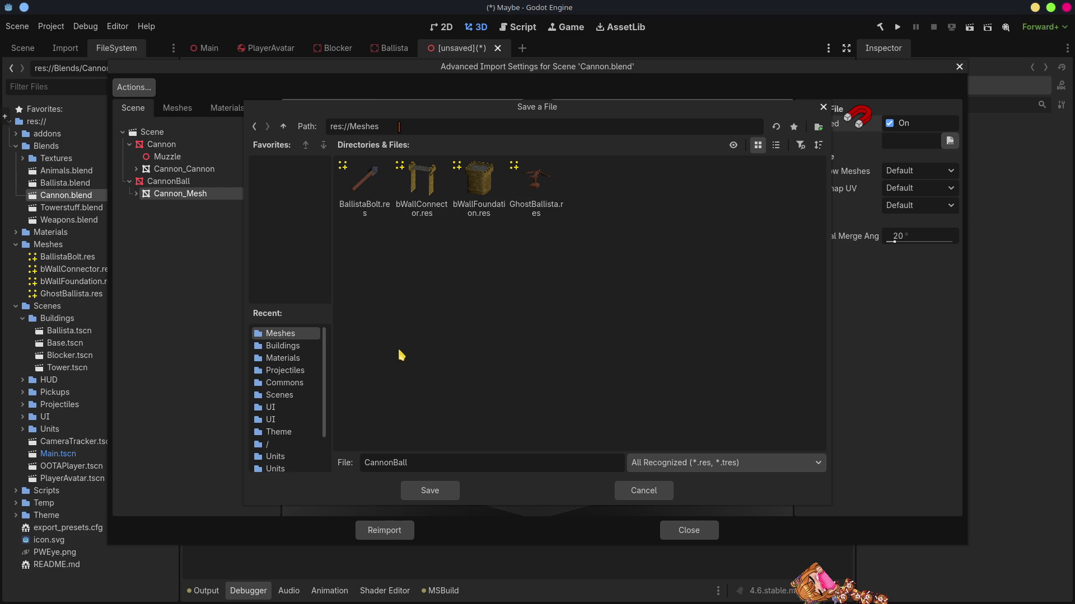
left_click(425, 463)
type("s")
key("Return")
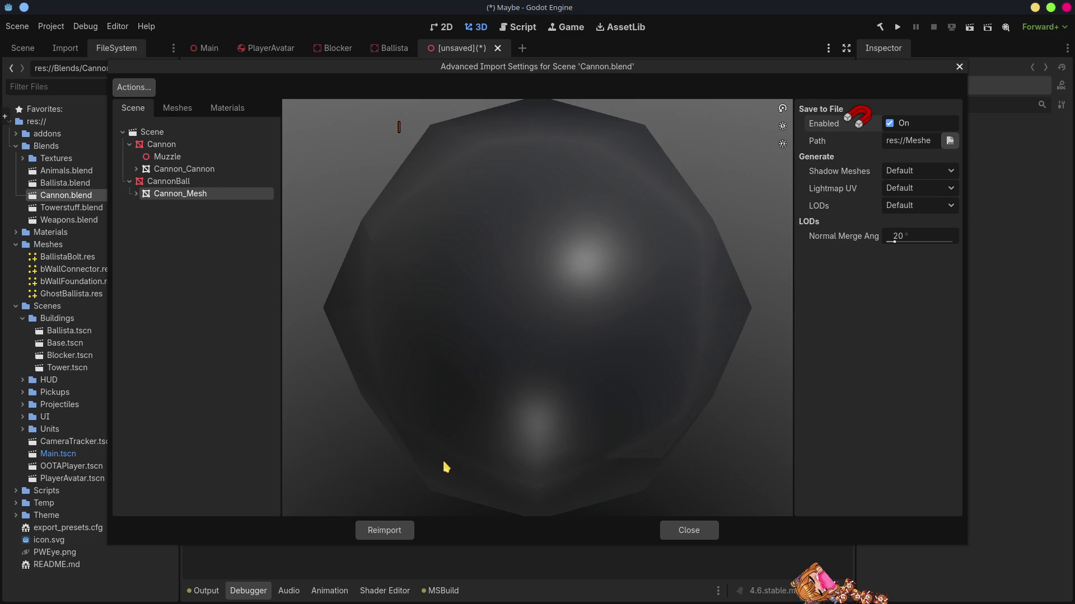
scroll(515, 384, "down", 5)
scroll(515, 384, "up", 3)
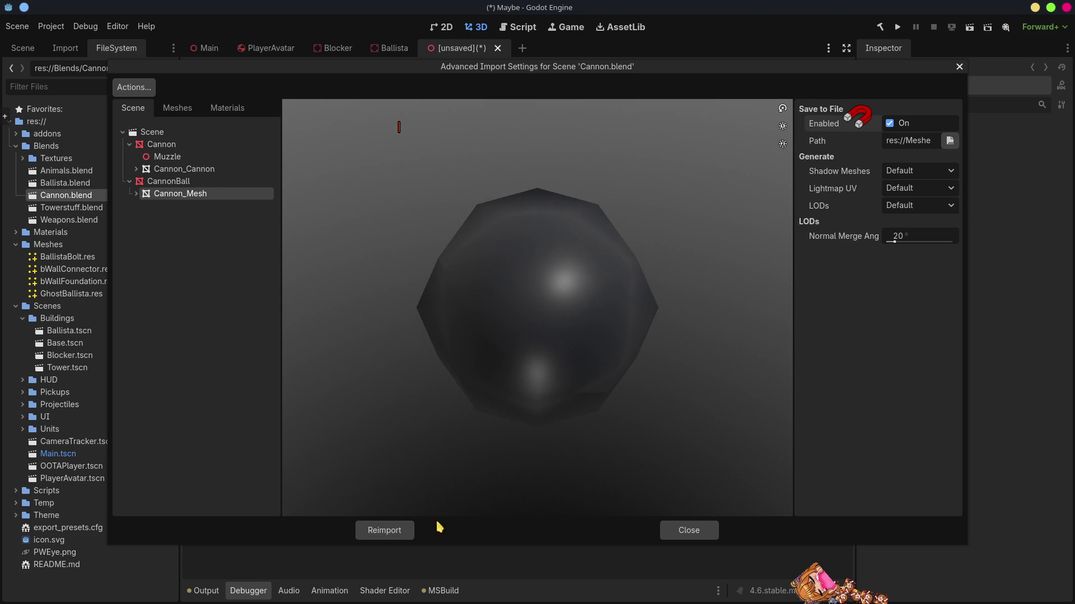
left_click(392, 532)
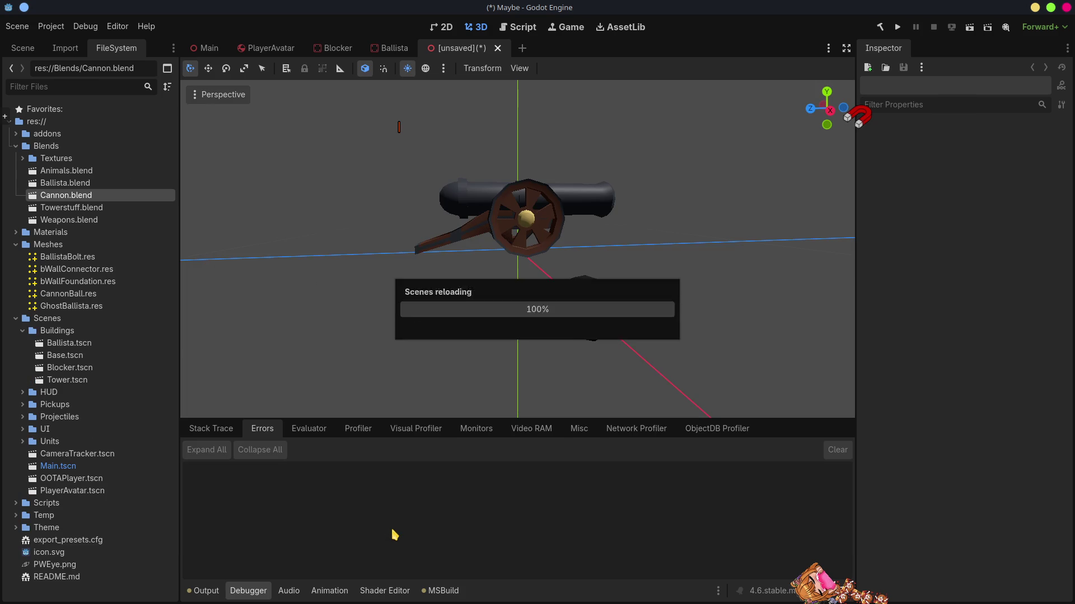
Set Cannon.blend's Blender Nodes Visible import option to Renderable and reimport.
double_click(102, 196)
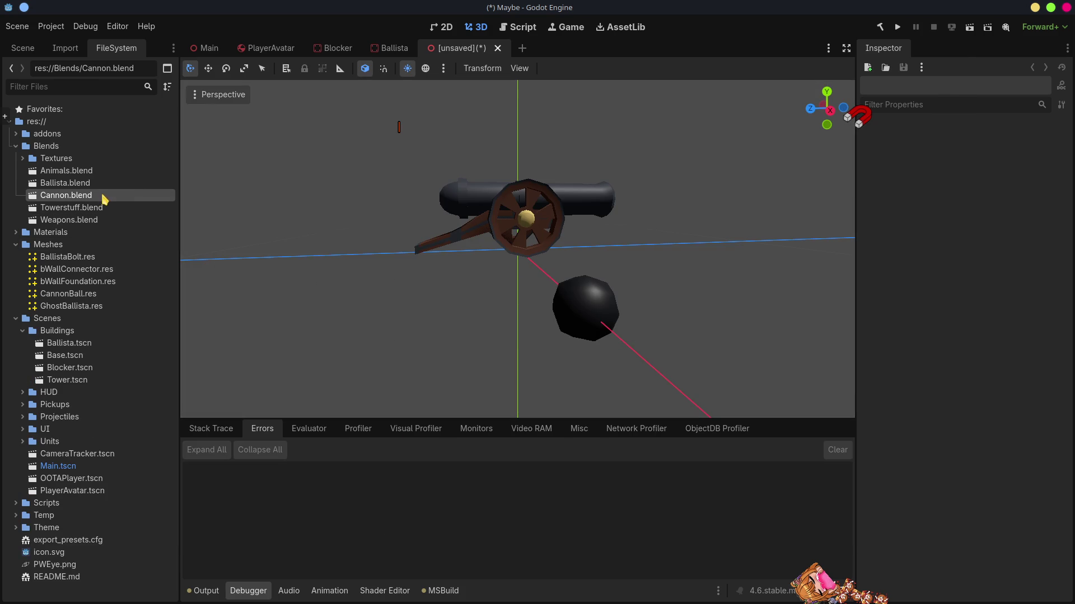
scroll(862, 365, "down", 10)
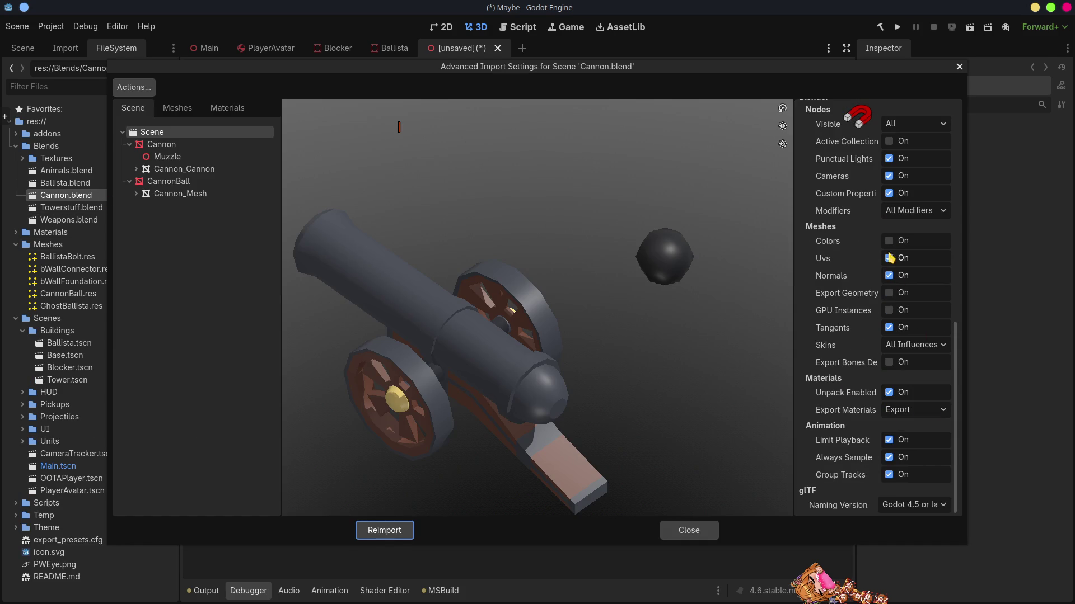
scroll(877, 356, "up", 4)
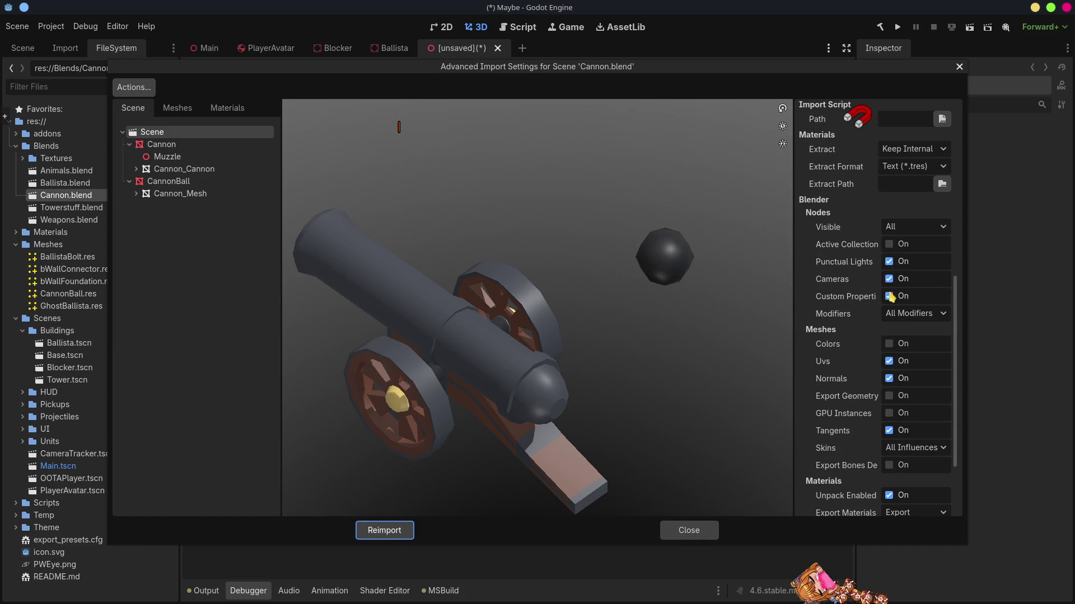
left_click(909, 228)
left_click(916, 273)
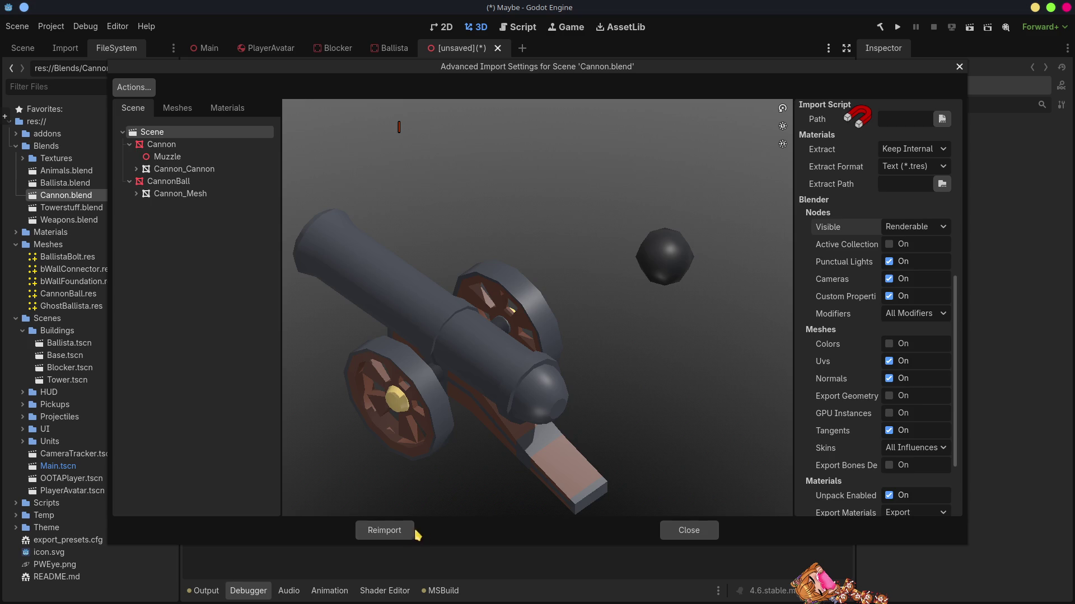
left_click(411, 531)
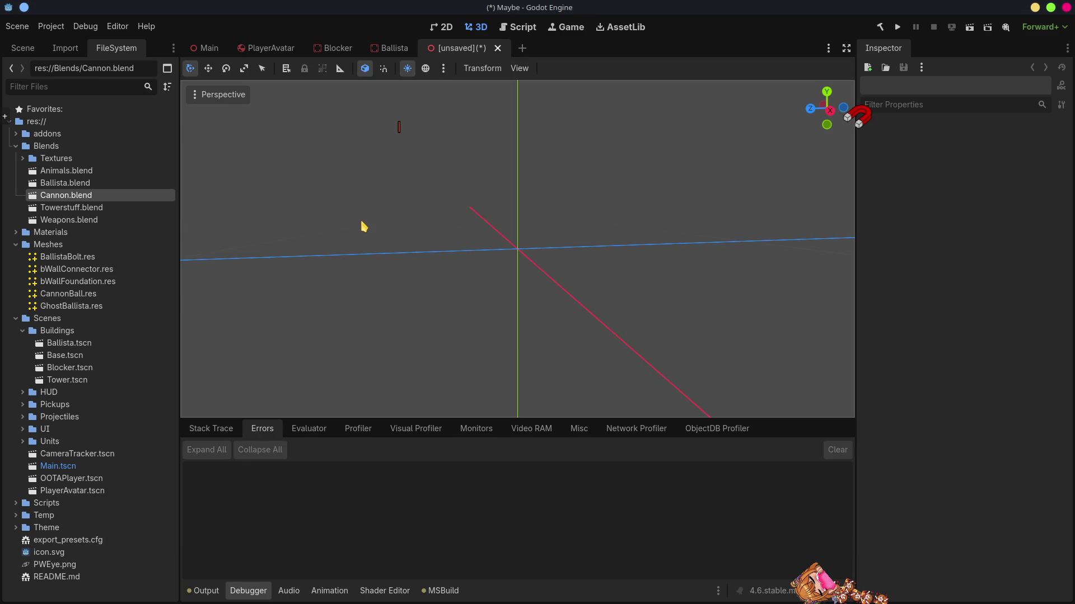
In Blender, make the Cannon object renderable and save Cannon.blend.
key("alt+Tab")
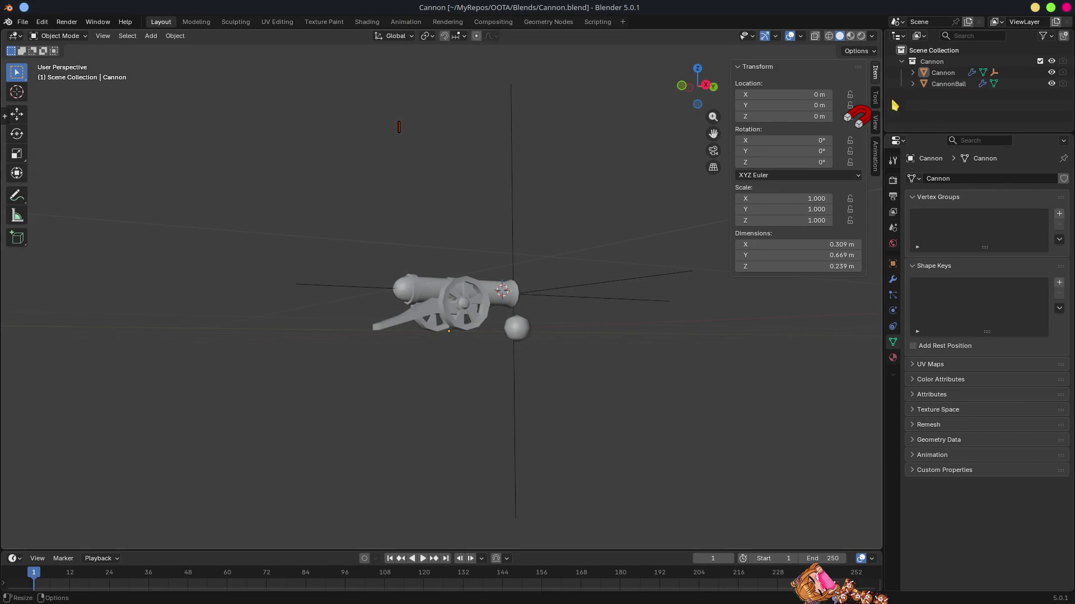
left_click(1063, 72)
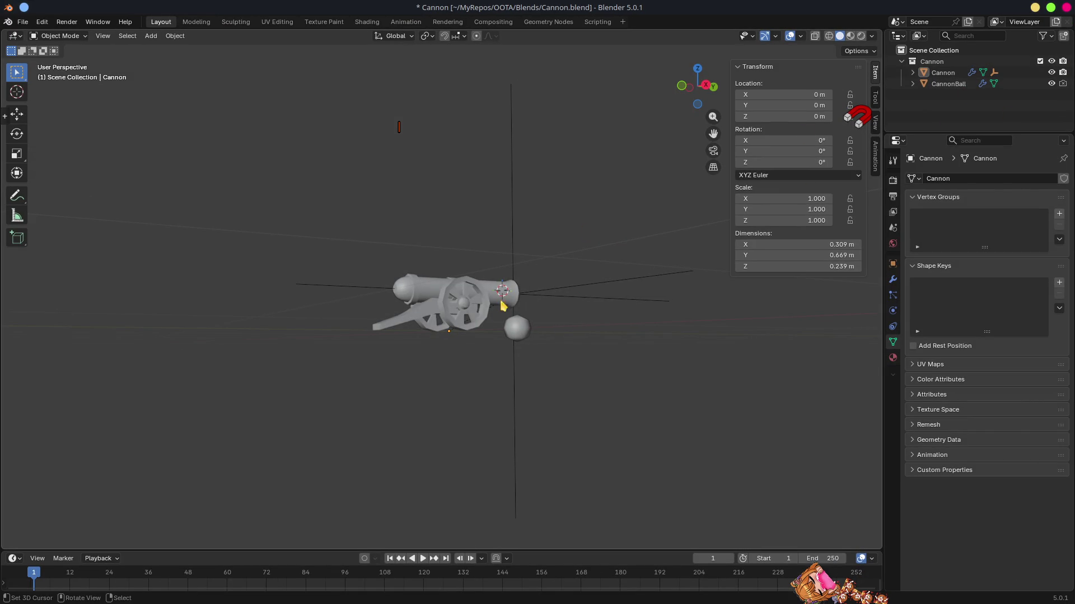
key("ctrl+s")
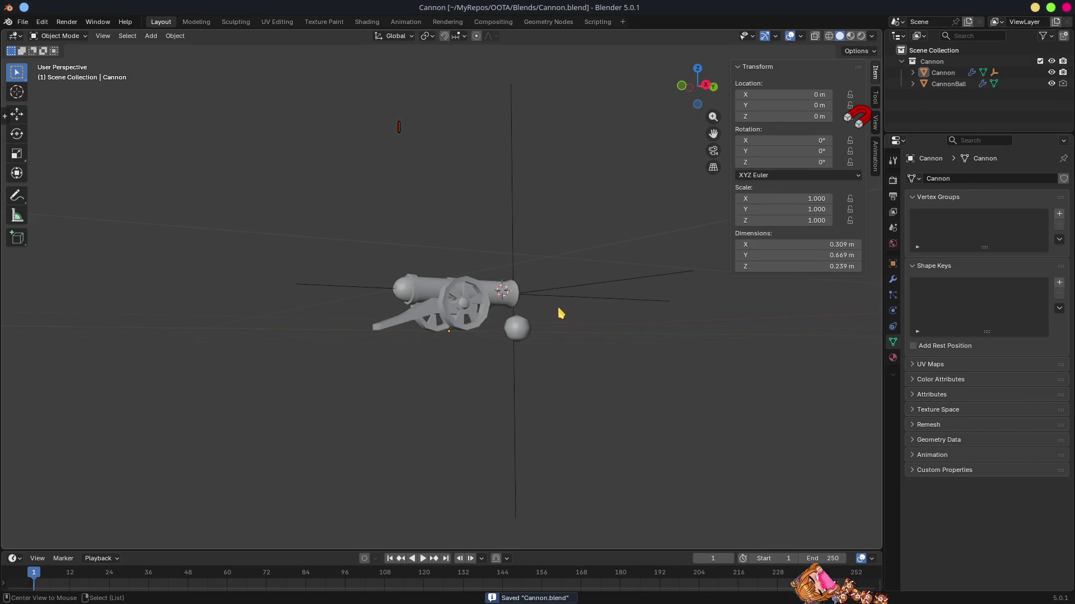
key("alt+Tab")
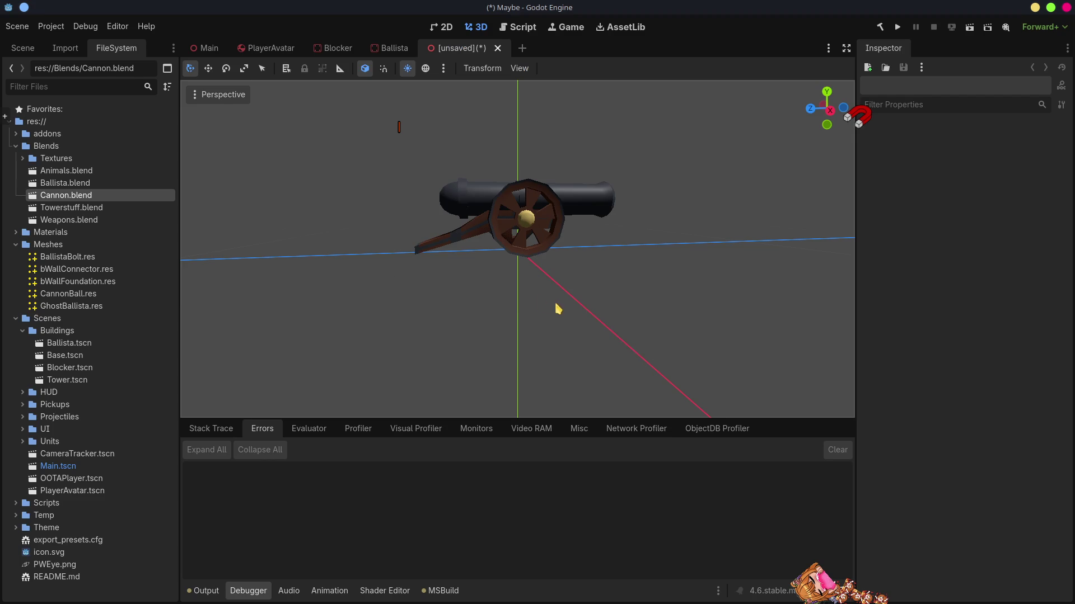
Set Cannon.blend's import Root Type to StaticBody3D and reimport it.
left_click_drag(546, 255, 371, 63)
left_click(40, 48)
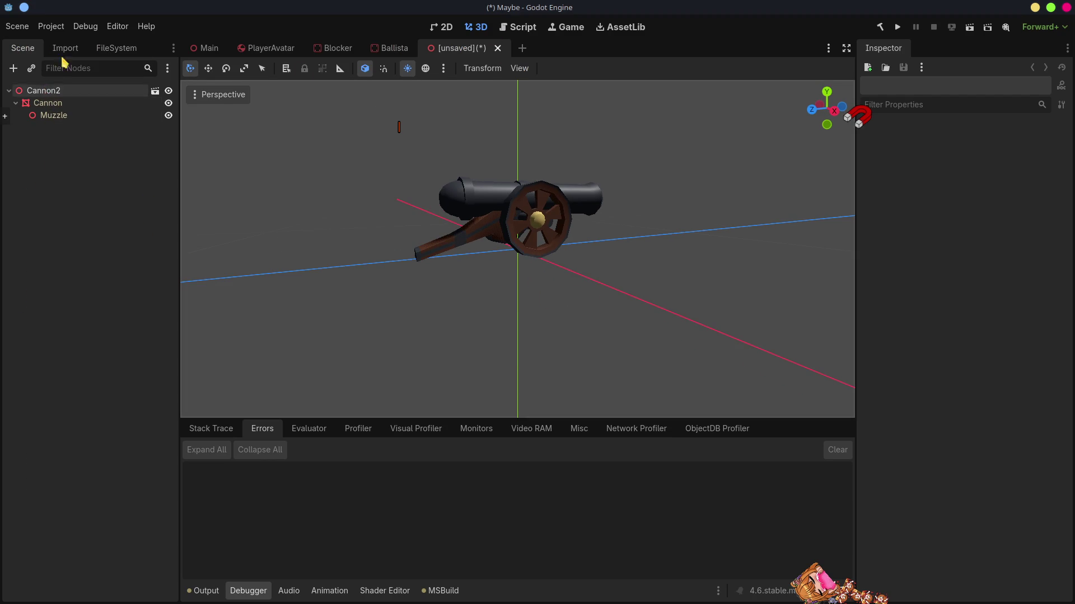
left_click(117, 47)
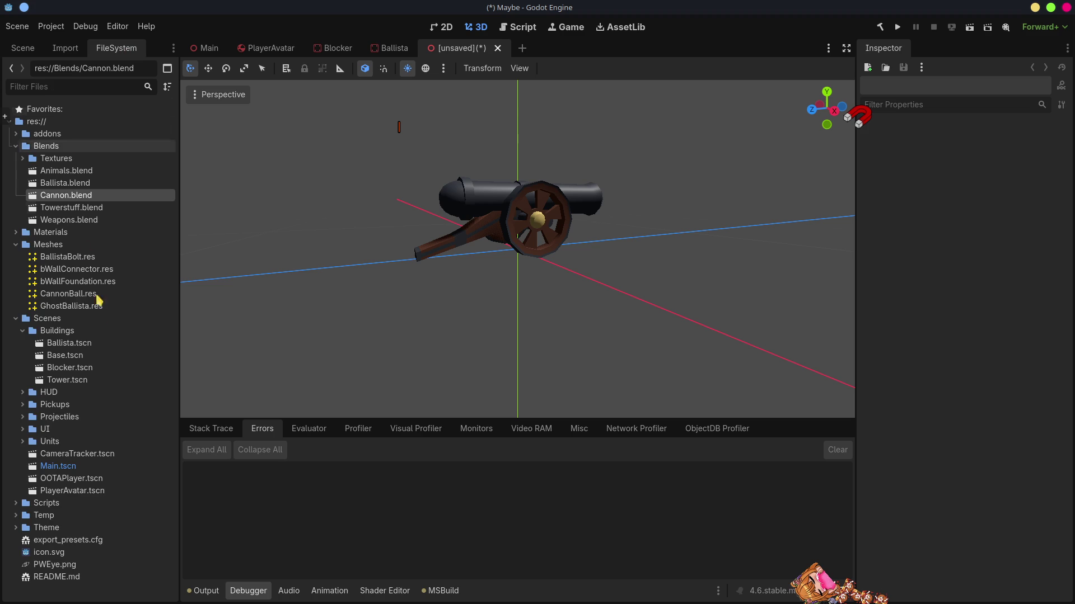
double_click(67, 197)
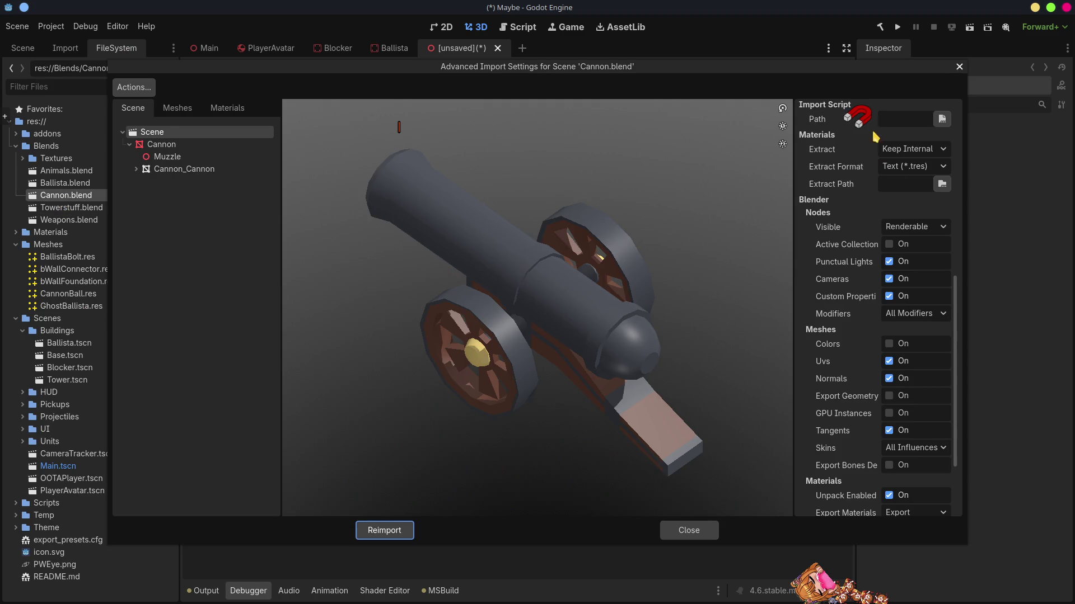
scroll(899, 279, "up", 5)
left_click(900, 125)
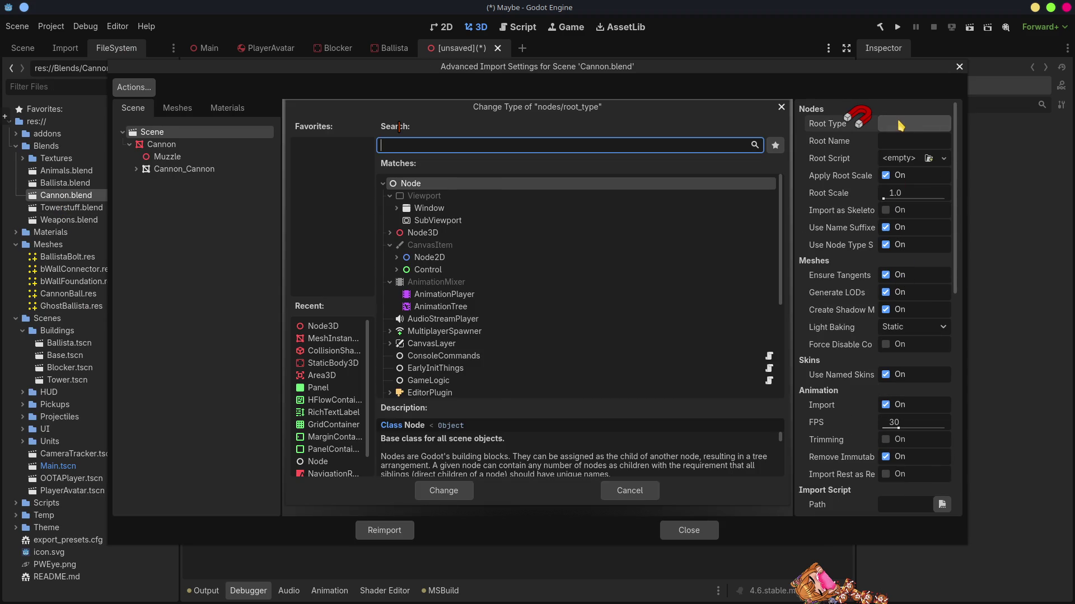
type("stat")
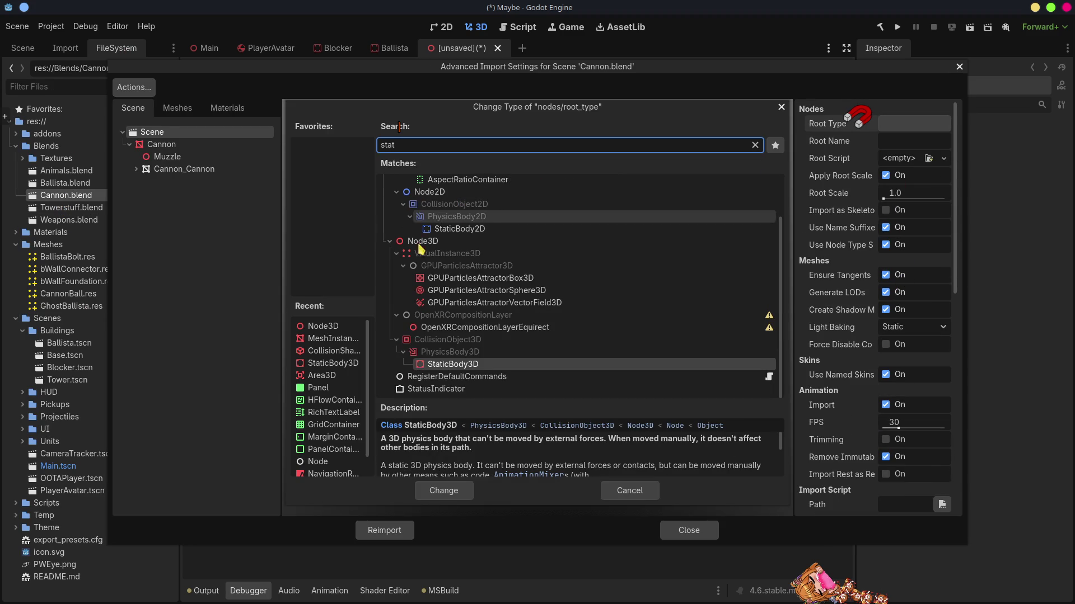
left_click(441, 369)
double_click(441, 369)
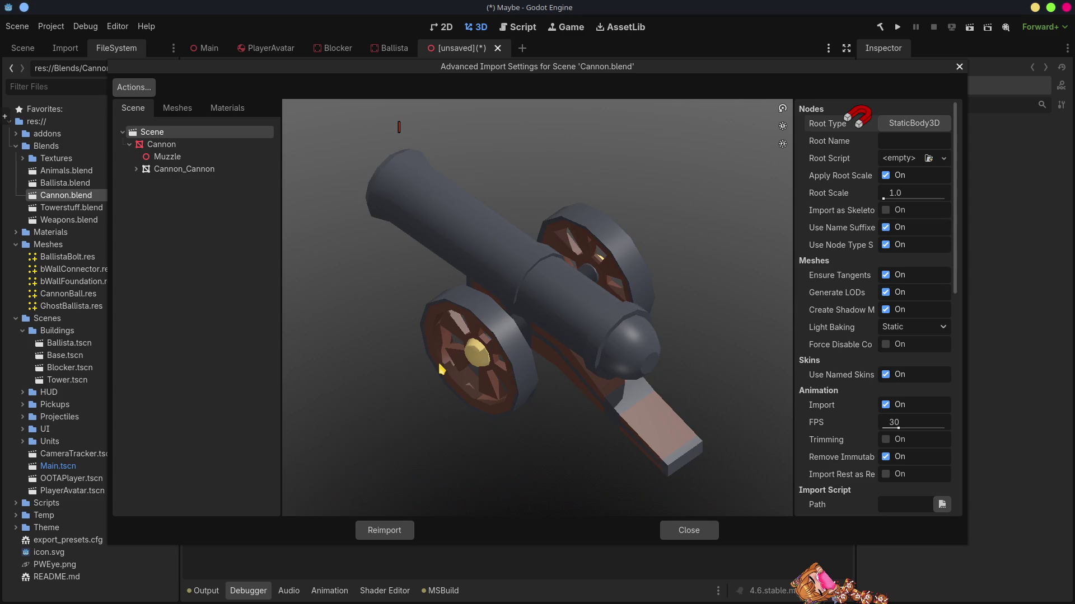
left_click(397, 533)
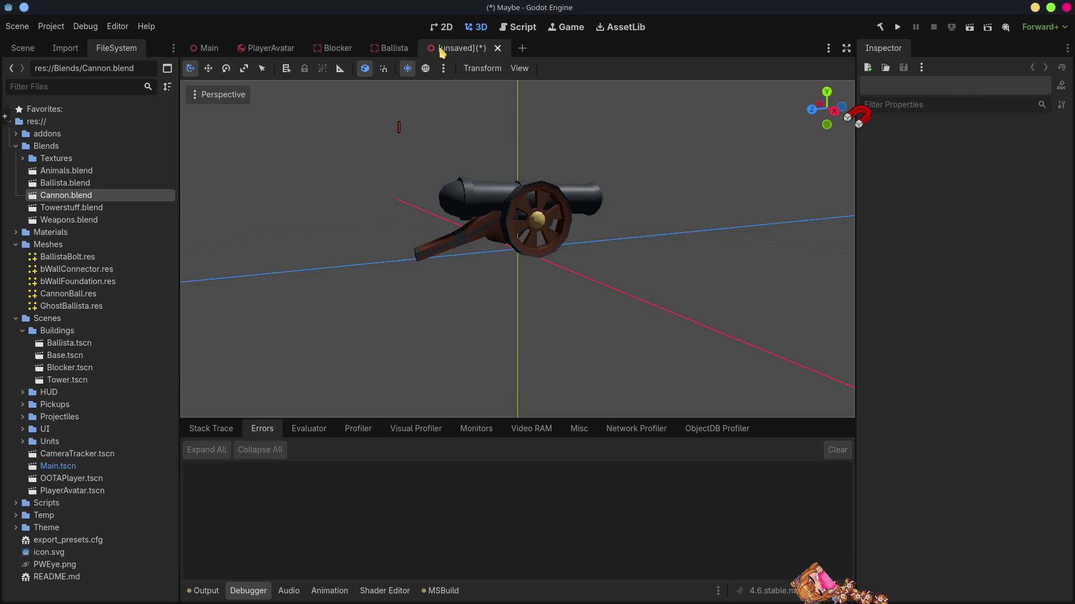
left_click(23, 47)
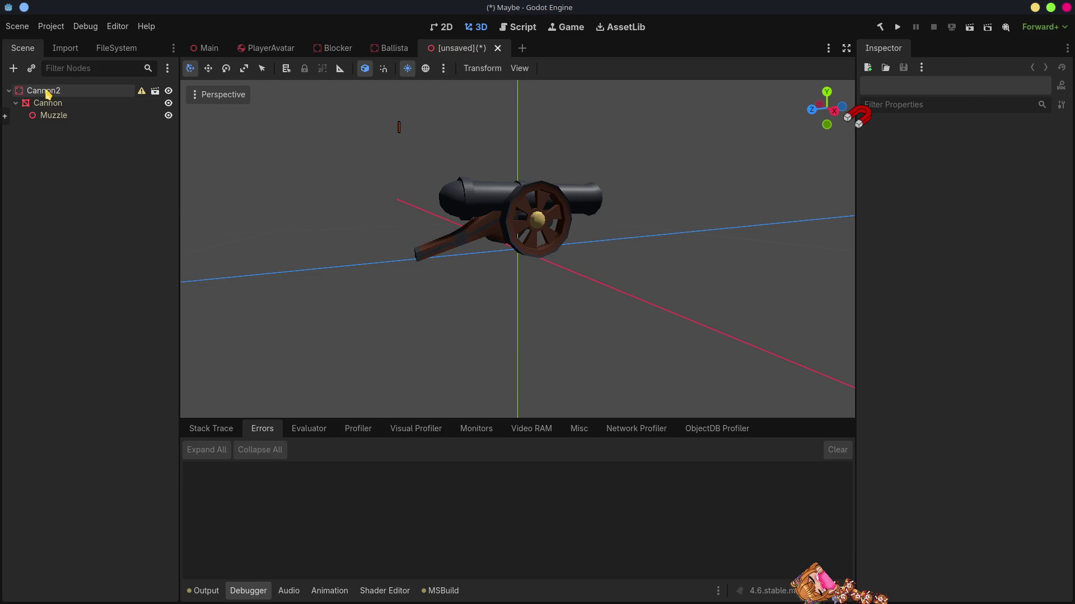
left_click(47, 93)
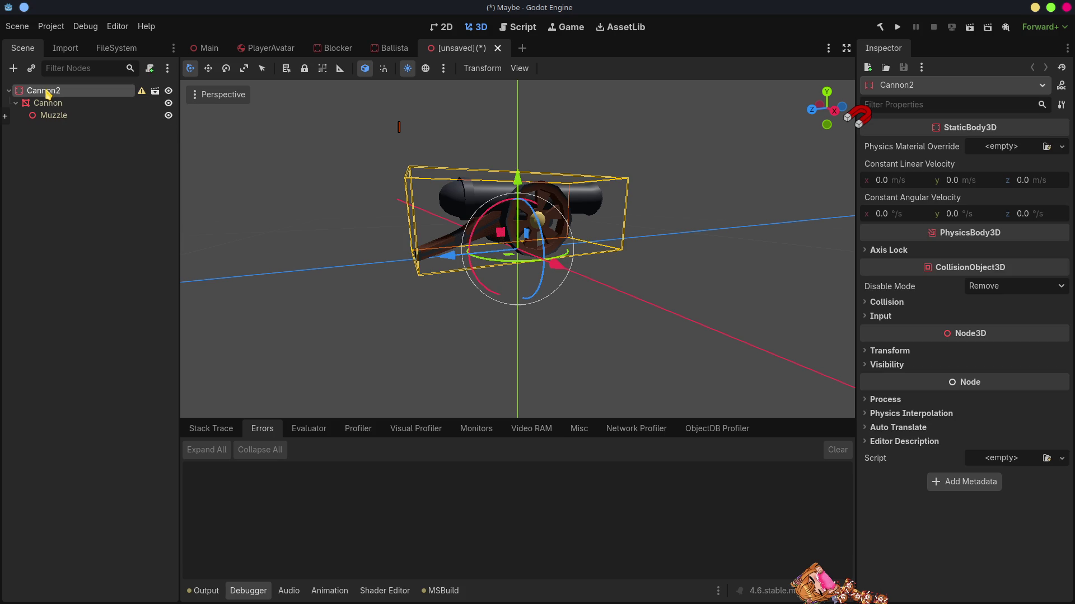
mouse_move(671, 271)
left_mouse_down()
mouse_move(773, 314)
mouse_move(749, 338)
mouse_move(171, 189)
left_mouse_up()
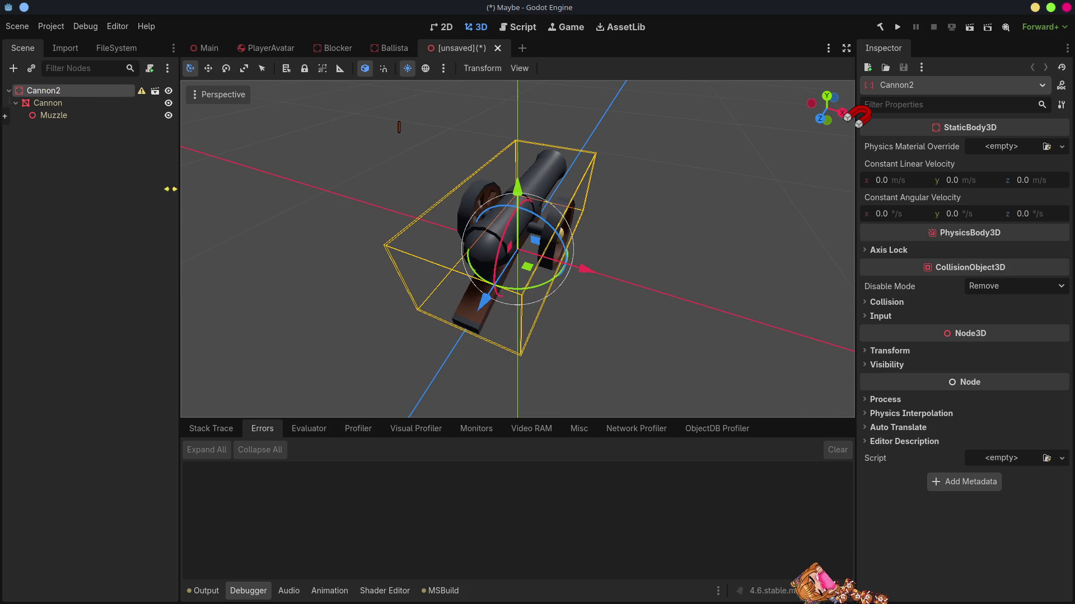
right_click(47, 95)
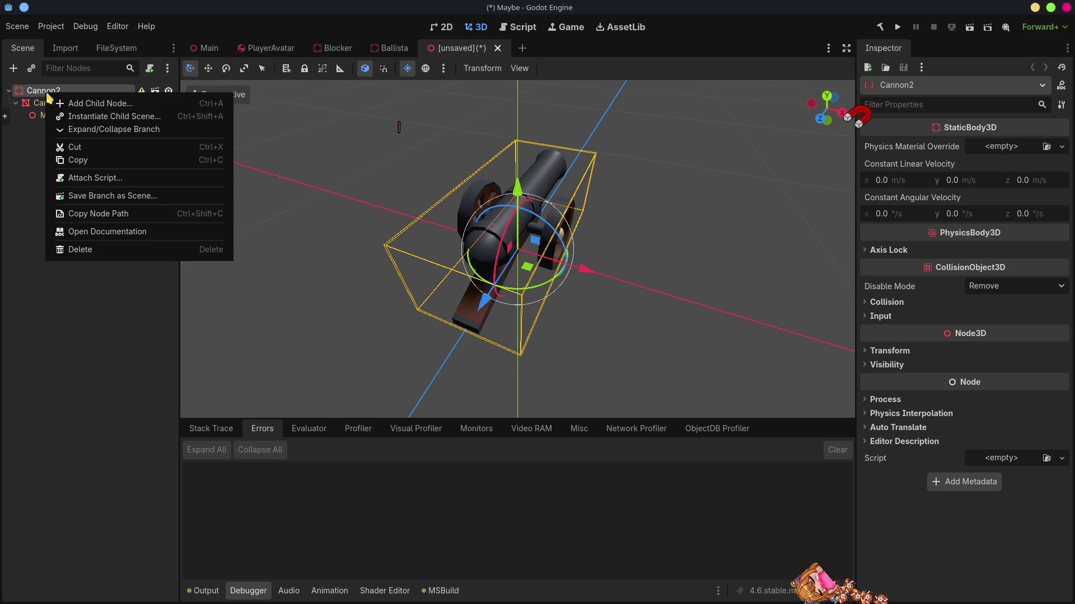
left_click(87, 105)
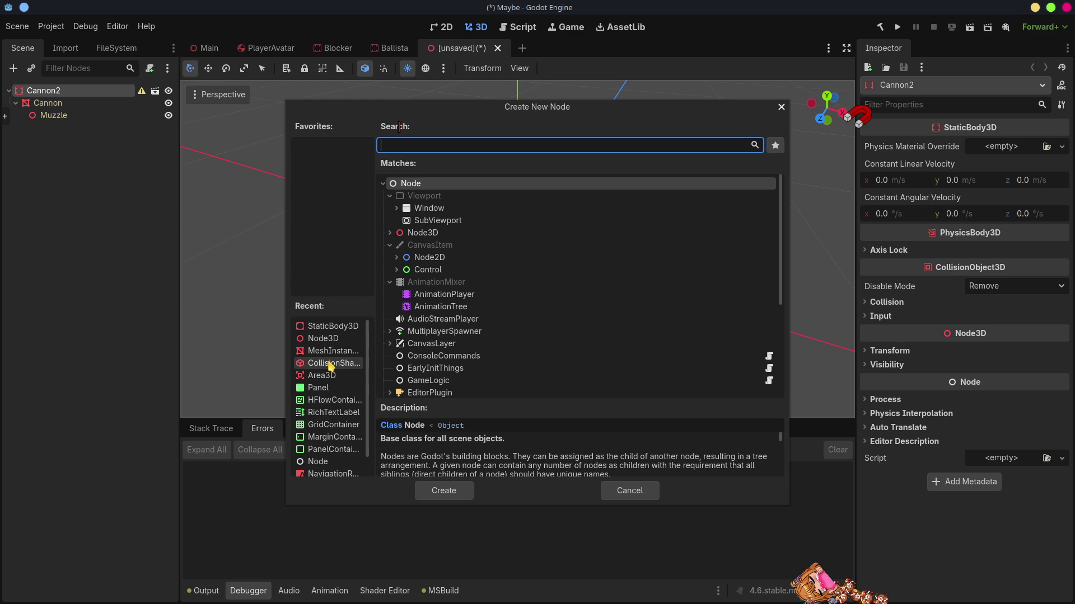
double_click(332, 353)
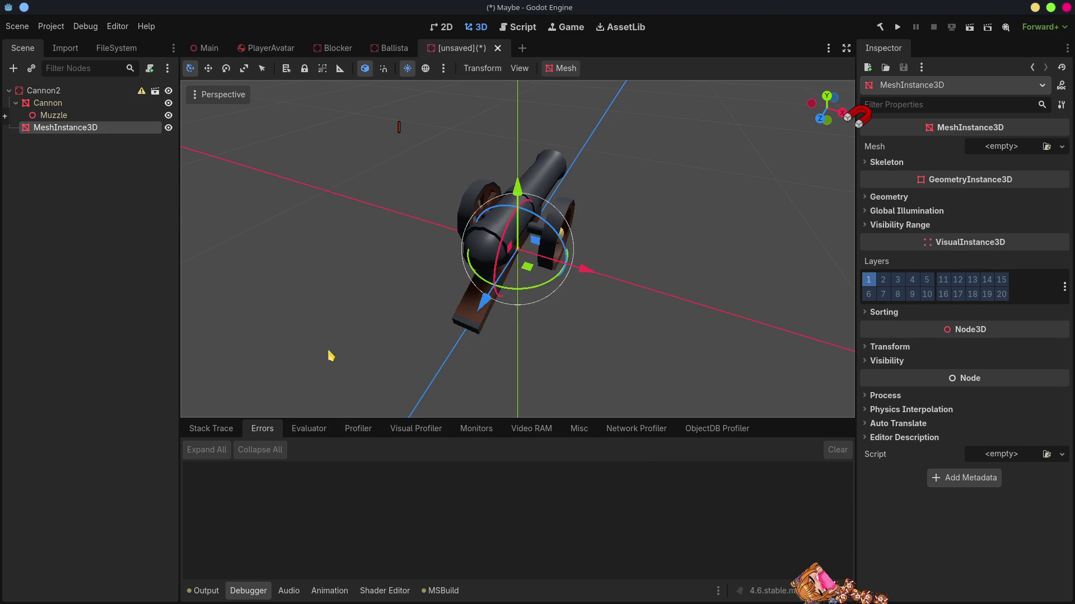
left_click(92, 133)
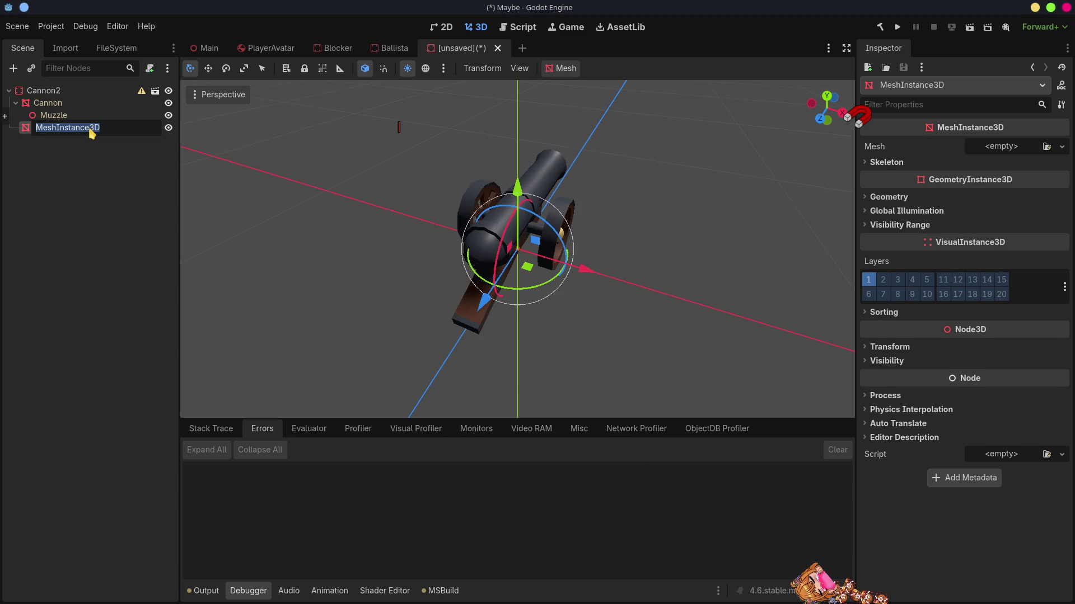
type("TeamMe")
type("sh")
key("Return")
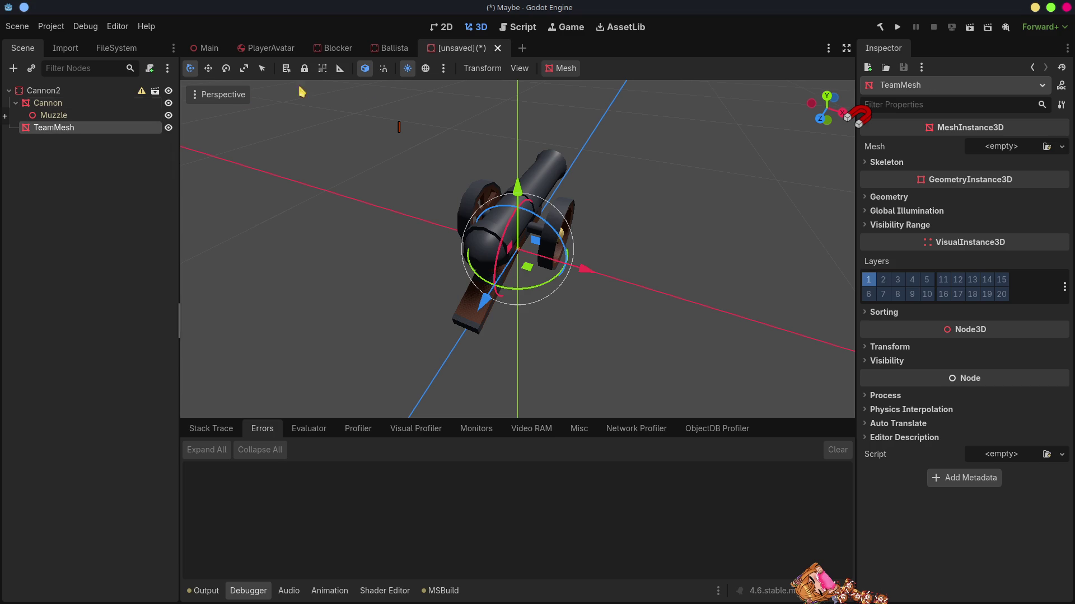
left_click(390, 48)
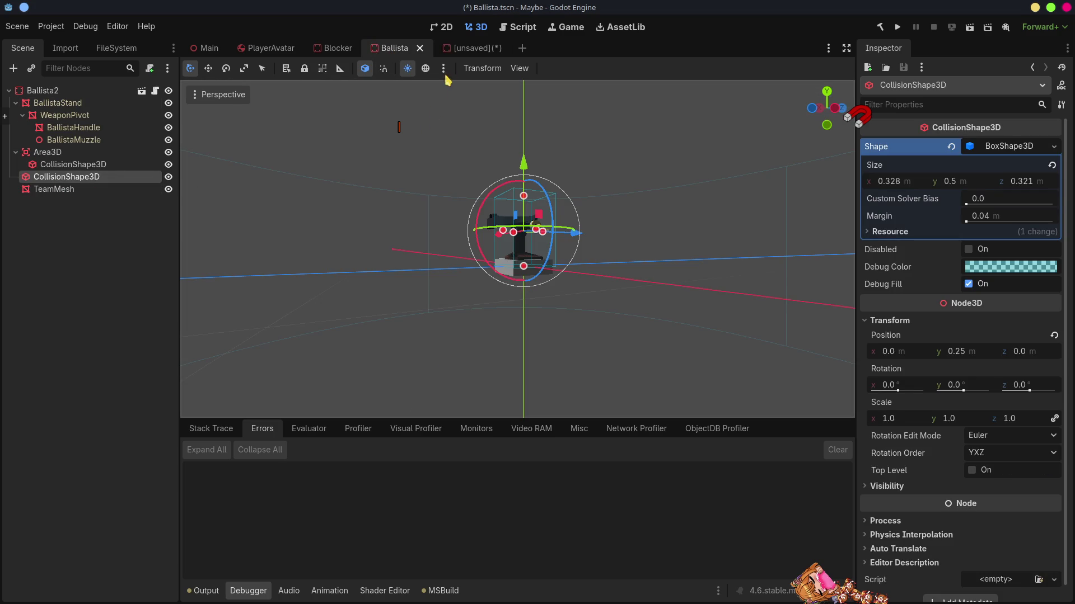
left_click(473, 48)
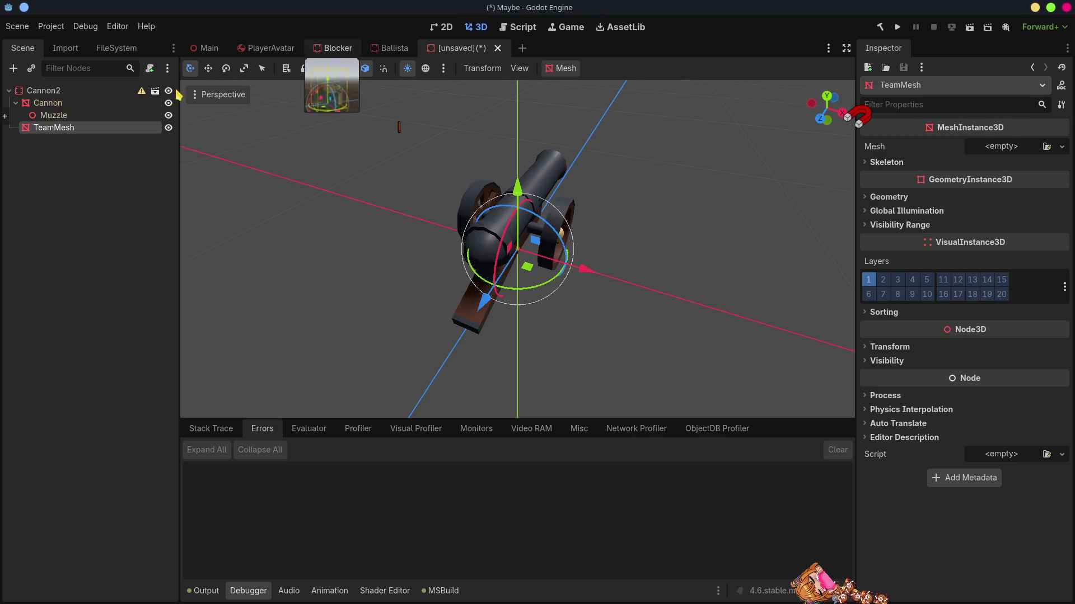
Give TeamMesh a new BoxMesh sized 0.05 × 0.05 × 0.05.
left_click(1001, 147)
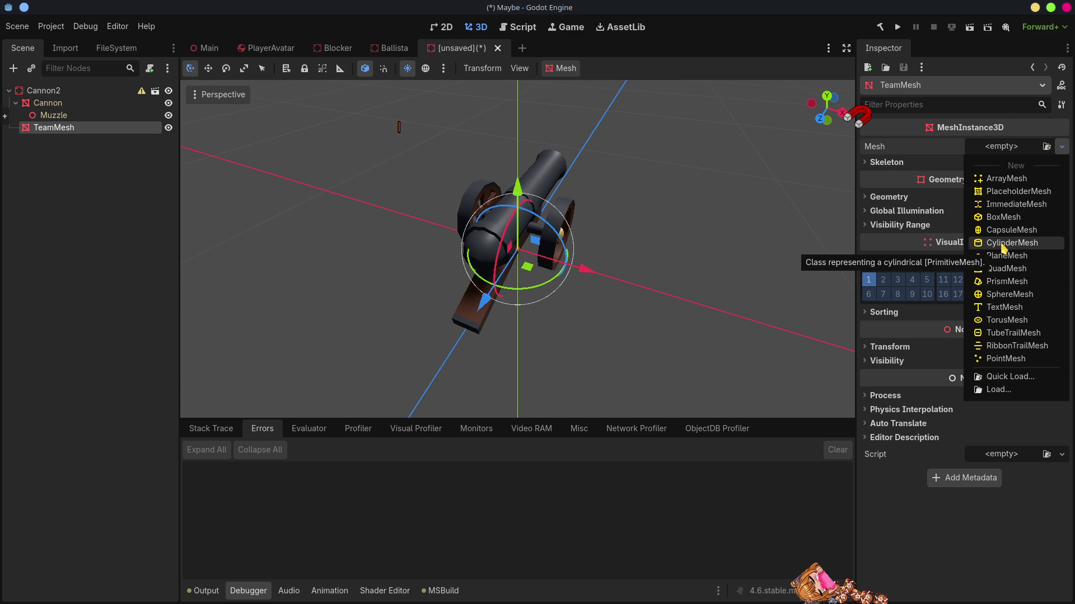
left_click(1003, 217)
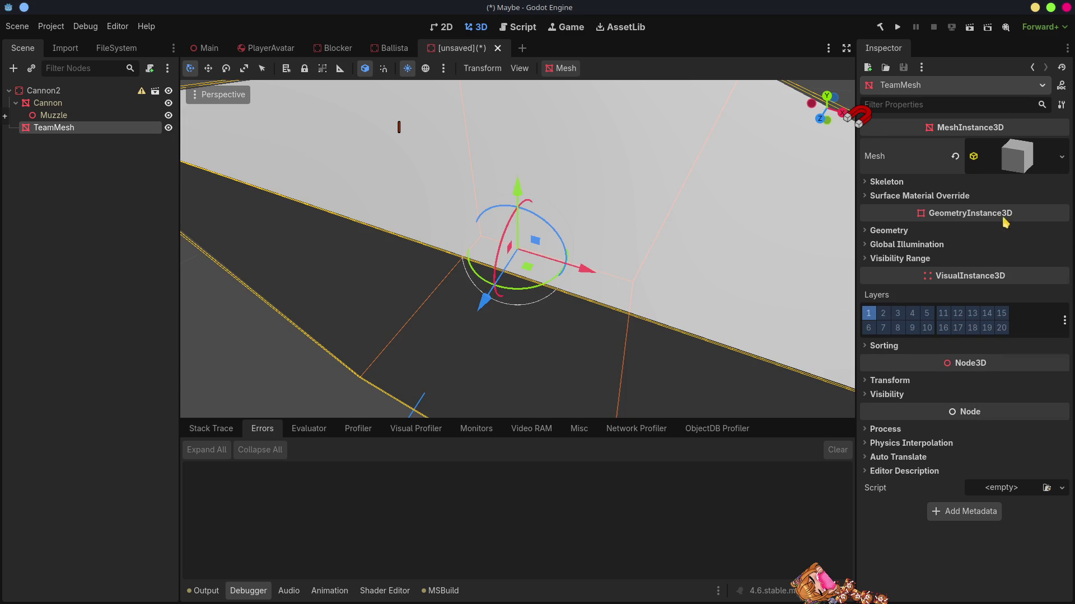
left_click(1007, 156)
left_click(890, 287)
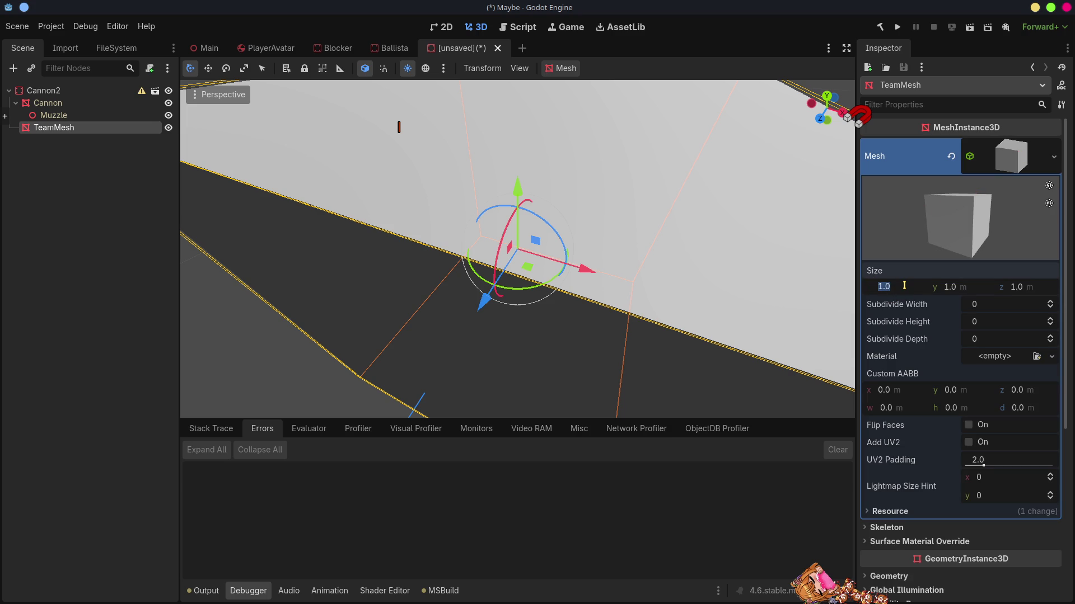
key("Tab")
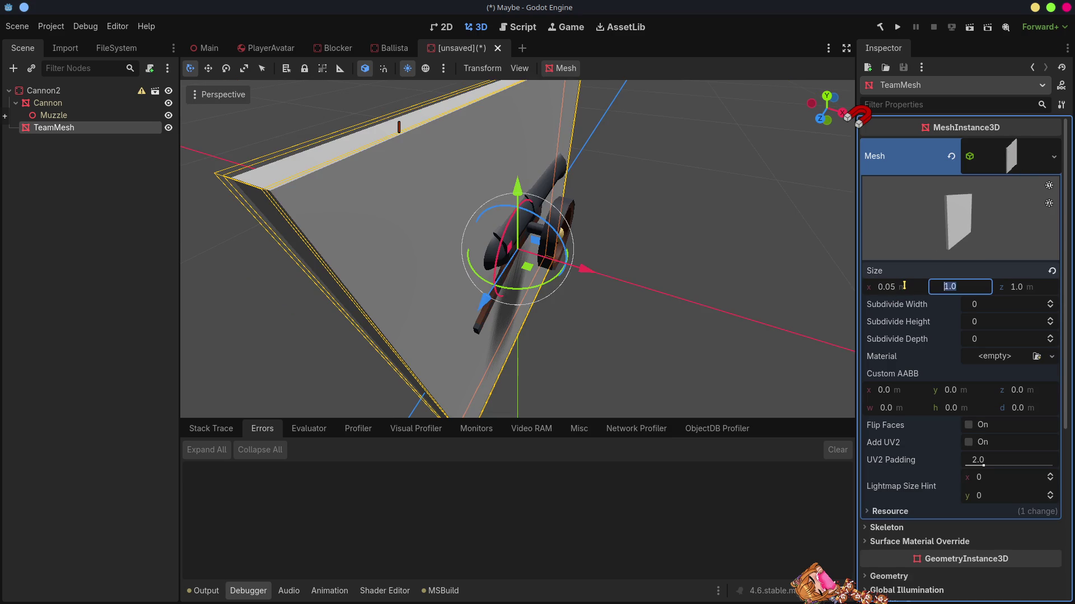
type(",05")
key("Tab")
type(".05")
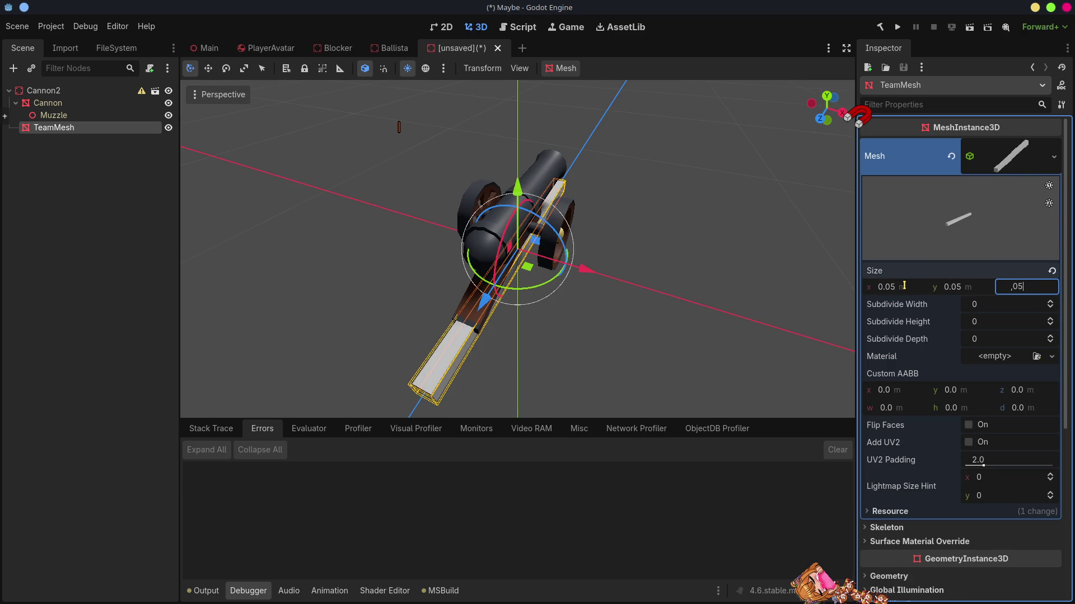
key("Return")
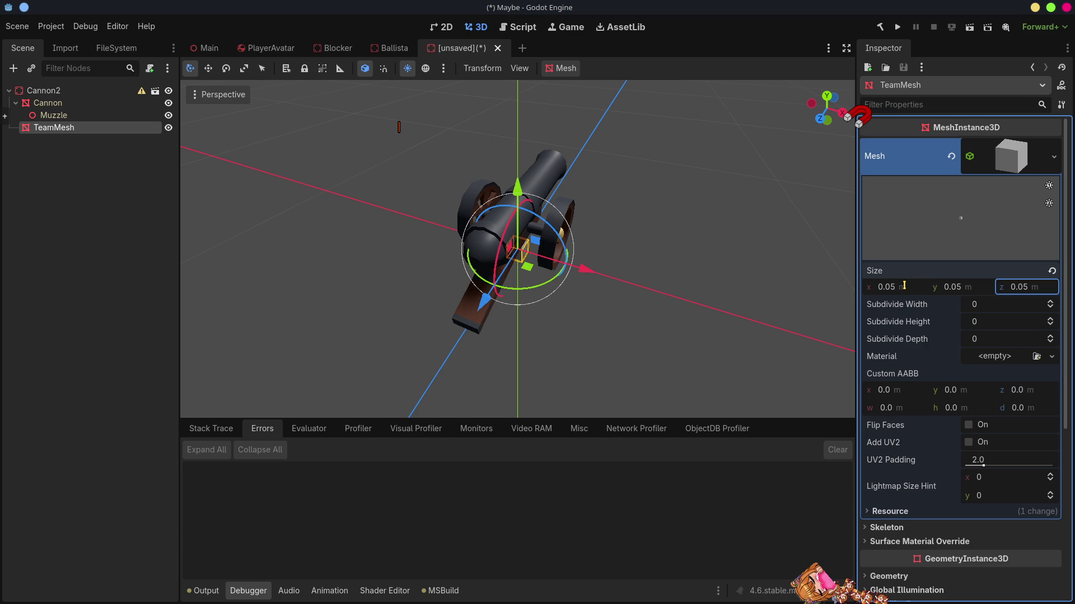
Move and rotate the cube onto the cannon's rear carriage, then clear its box mesh.
mouse_move(676, 208)
left_mouse_down()
mouse_move(616, 225)
mouse_move(455, 317)
left_mouse_up()
mouse_move(444, 273)
left_mouse_down()
mouse_move(347, 291)
mouse_move(361, 290)
left_mouse_up()
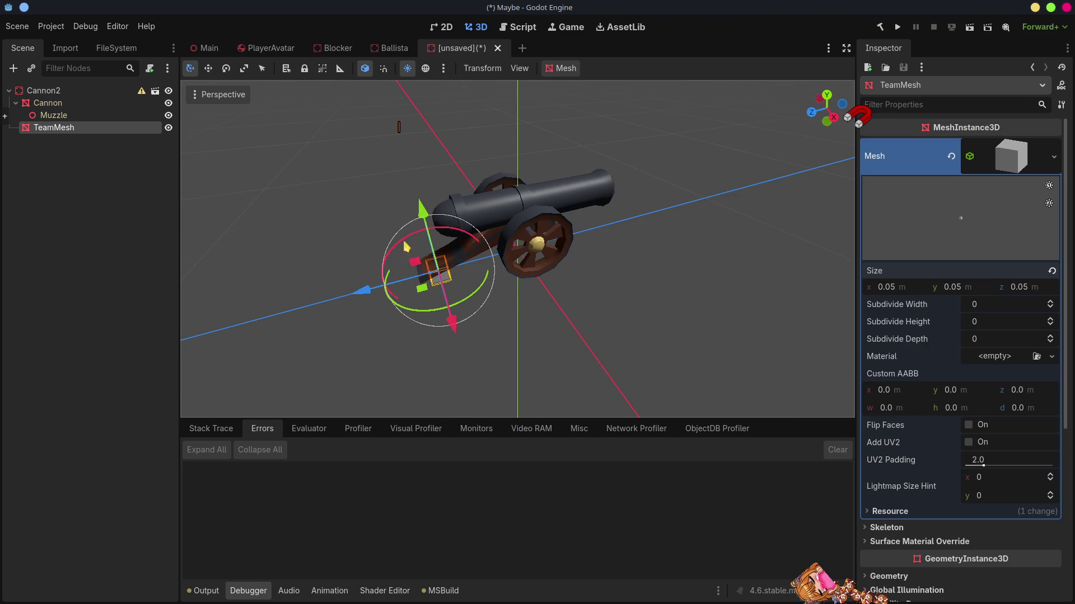
left_click_drag(436, 277, 427, 267)
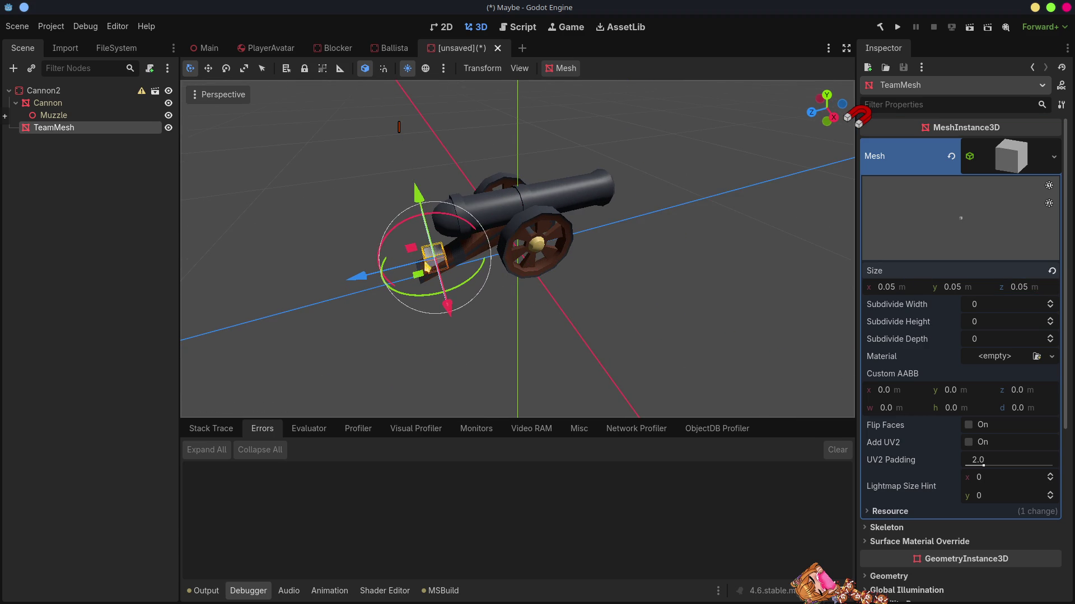
mouse_move(473, 235)
left_mouse_down()
mouse_move(467, 277)
mouse_move(468, 227)
mouse_move(504, 275)
mouse_move(559, 235)
left_mouse_up()
scroll(683, 224, "up", 4)
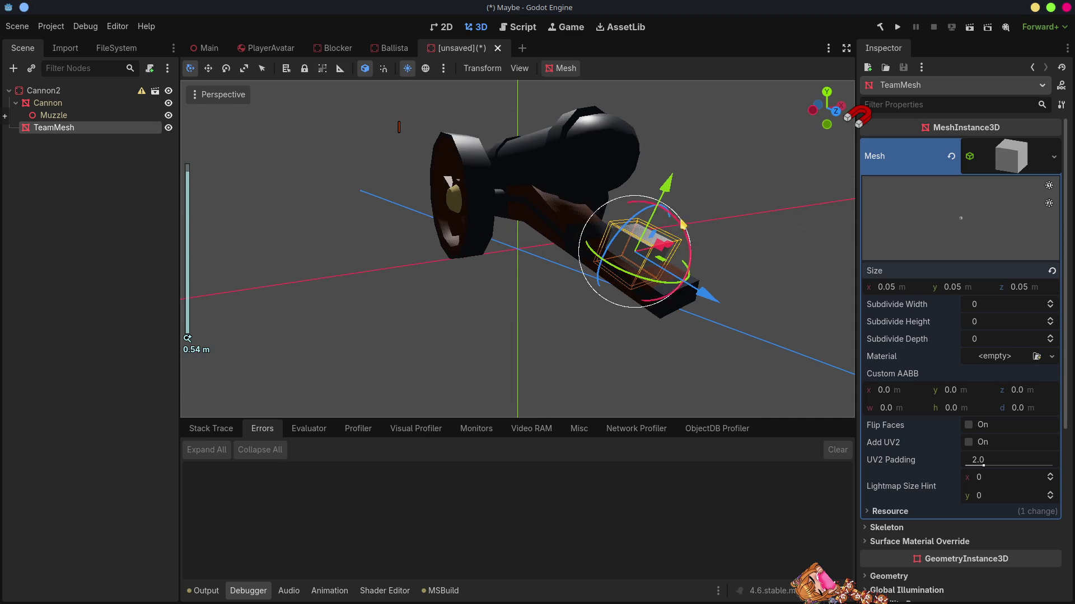
mouse_move(683, 224)
left_mouse_down()
mouse_move(954, 289)
mouse_move(941, 289)
left_mouse_up()
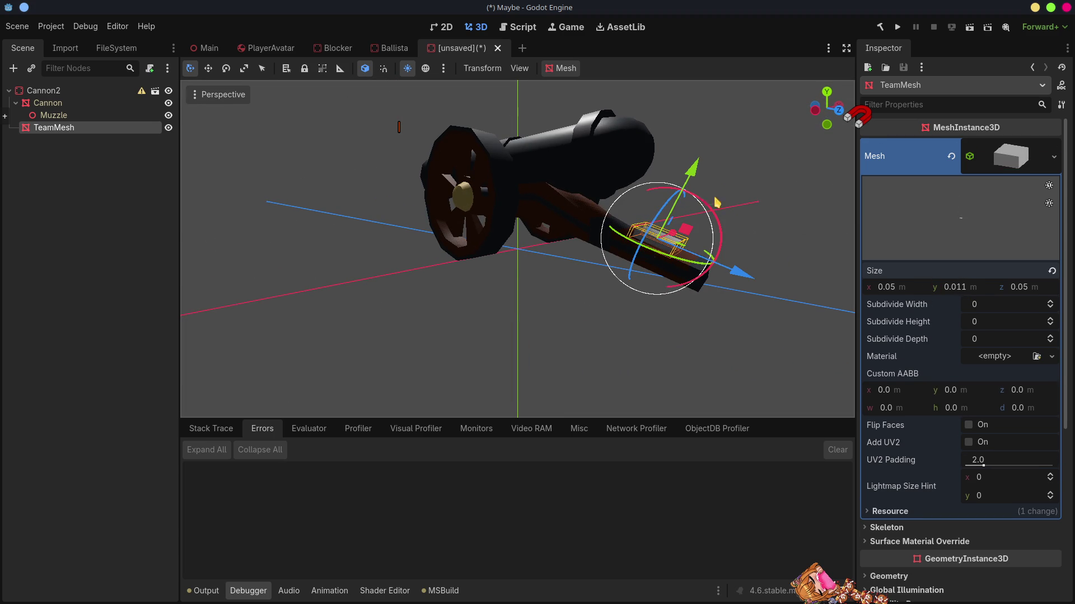
left_click_drag(690, 171, 688, 176)
left_click_drag(812, 166, 696, 180)
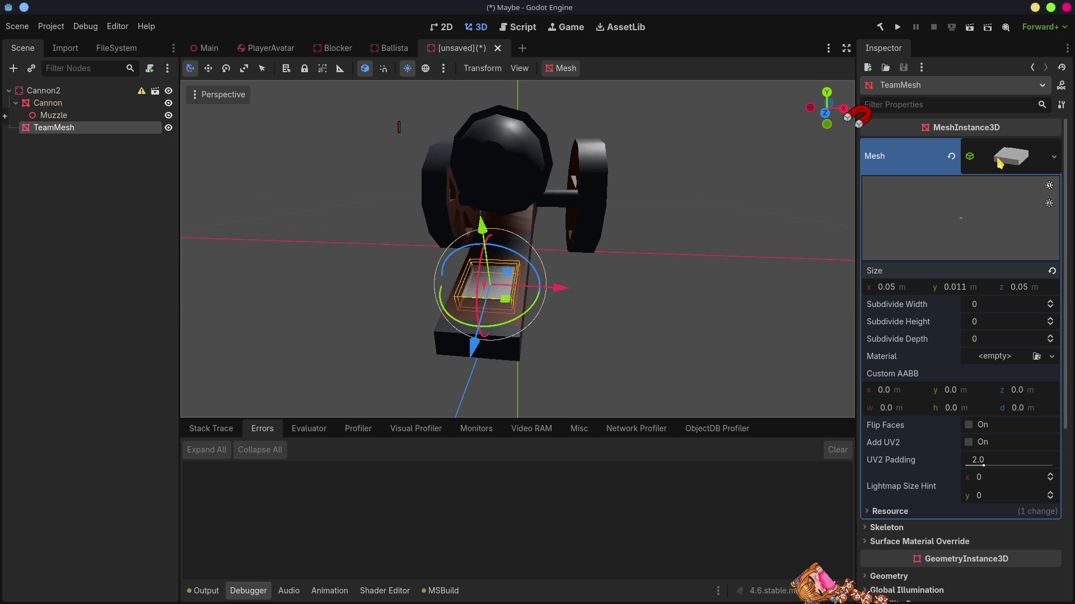
left_click(952, 157)
left_click(1061, 146)
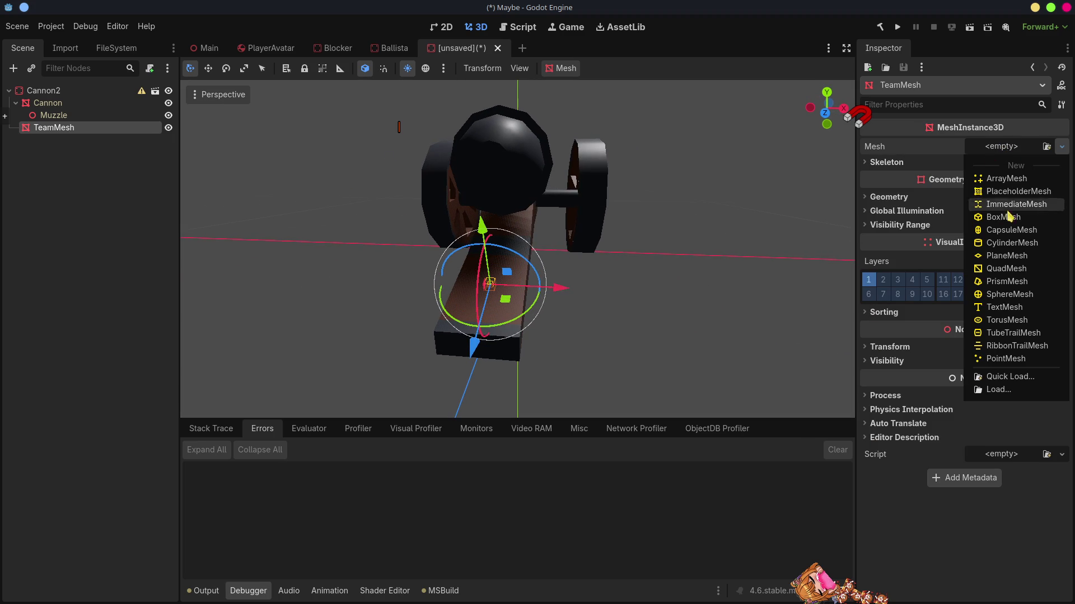
Give TeamMesh a QuadMesh, rotate it flat and set its size to 0.1 × 0.1 m.
left_click(1007, 268)
scroll(722, 196, "up", 3)
mouse_move(717, 189)
left_mouse_down()
mouse_move(233, 251)
mouse_move(204, 192)
mouse_move(132, 223)
left_mouse_up()
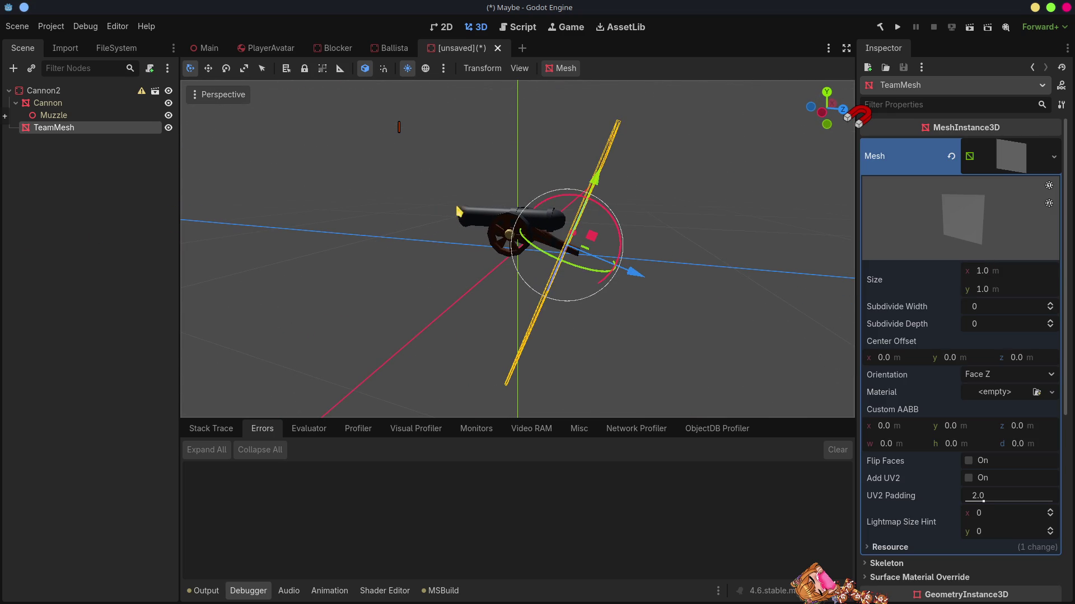
left_click_drag(621, 248, 678, 272)
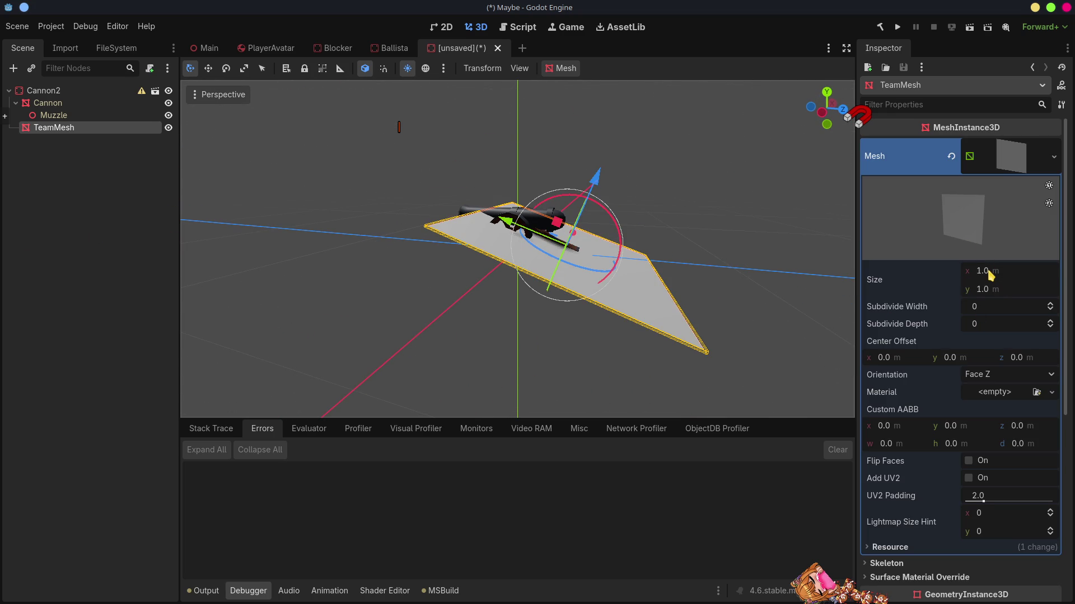
left_click(977, 271)
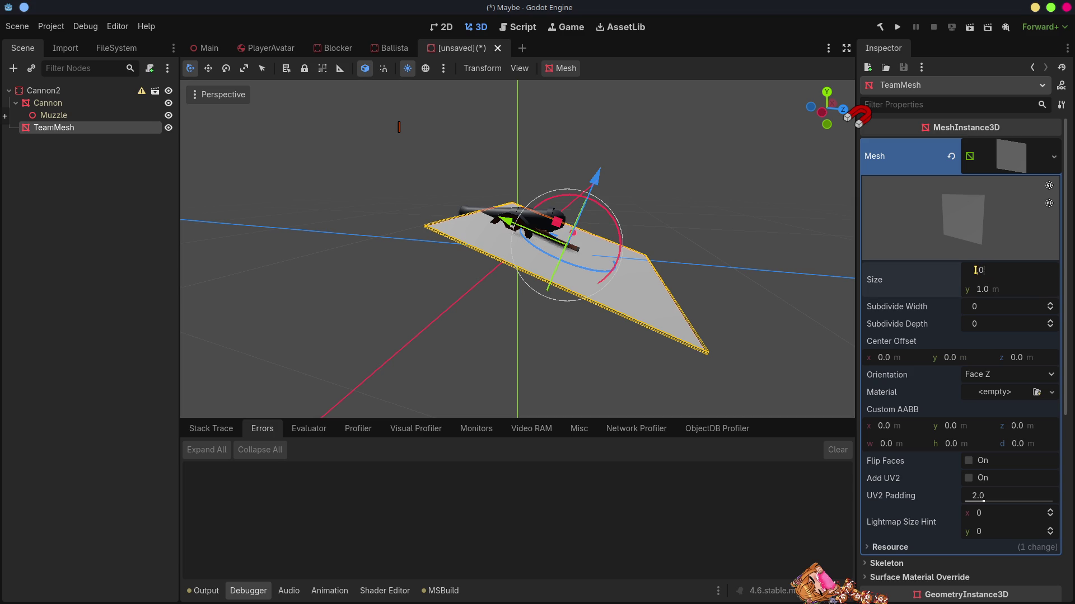
type("1")
key("Tab")
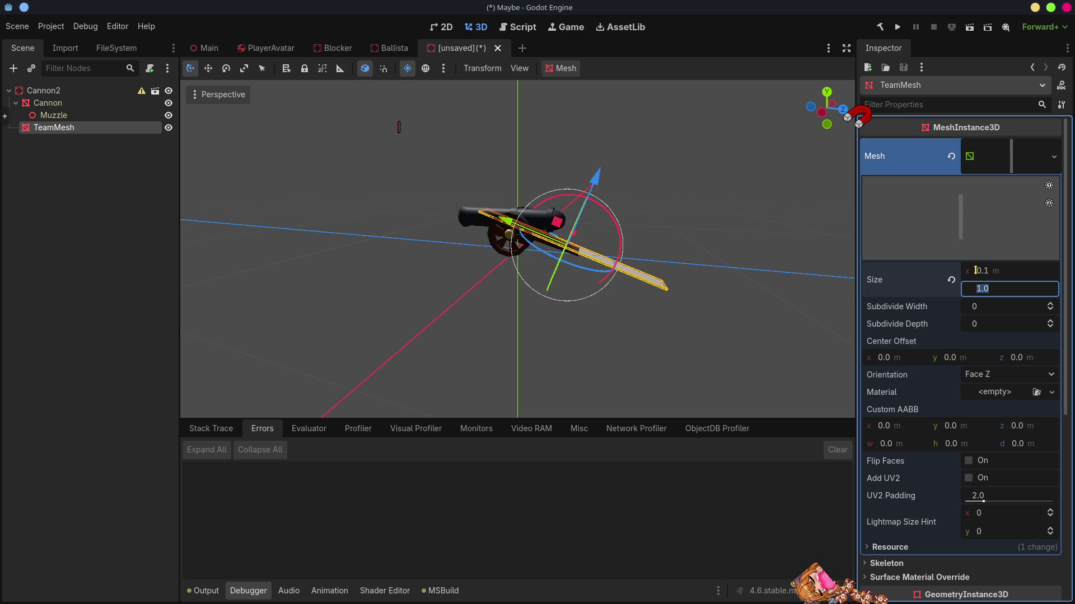
type(".0.1")
key("Return")
Shrink the quad to 0.05 × 0.05 m, seat it on the carriage, and open the save dialog.
mouse_move(630, 255)
left_mouse_down()
mouse_move(659, 257)
mouse_move(565, 259)
mouse_move(638, 230)
mouse_move(574, 219)
left_mouse_up()
scroll(650, 251, "up", 5)
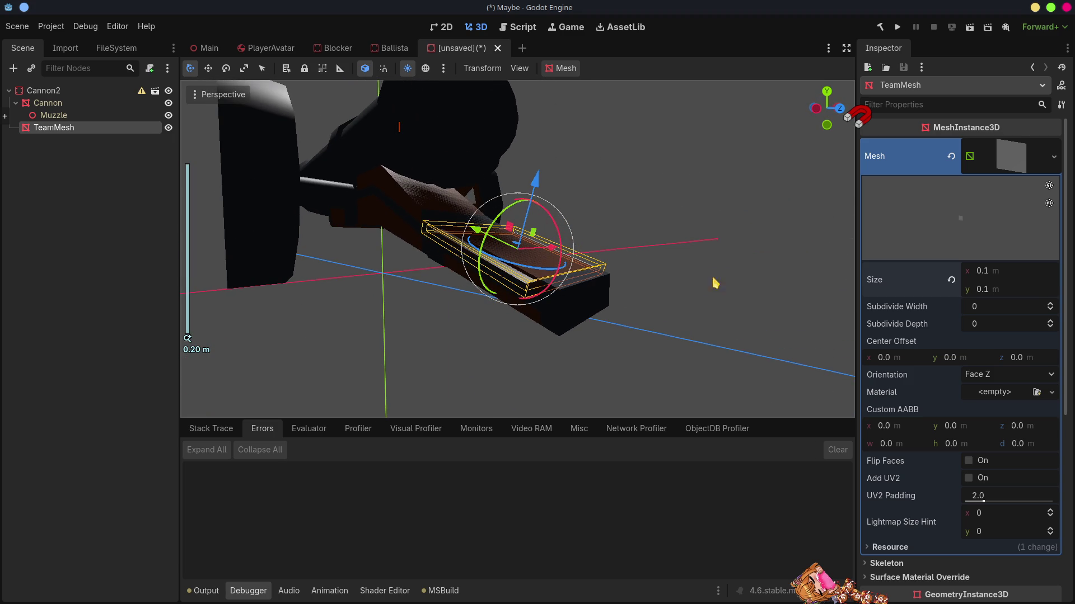
left_click_drag(715, 284, 609, 311)
scroll(609, 312, "up", 2)
left_click(1009, 272)
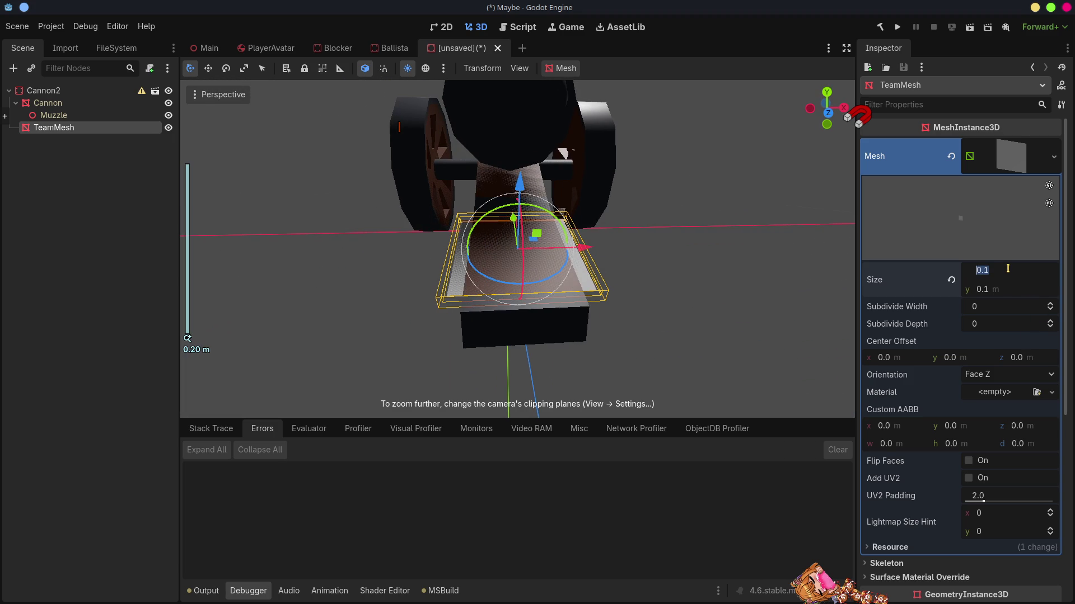
type("5")
key("Tab")
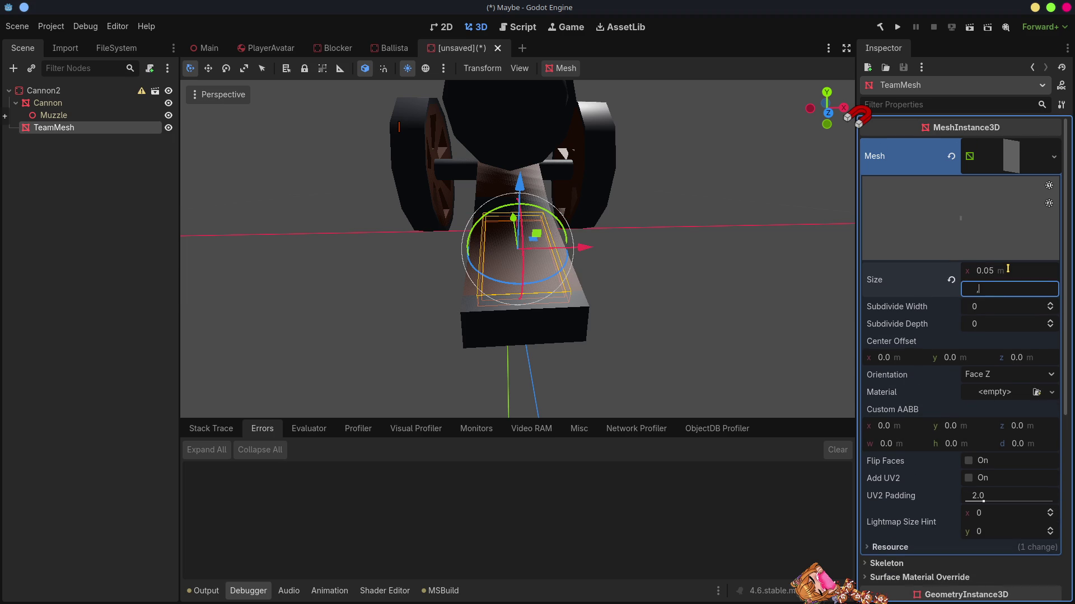
type("05")
key("Return")
mouse_move(520, 186)
left_mouse_down()
mouse_move(522, 177)
mouse_move(618, 192)
mouse_move(664, 231)
mouse_move(666, 220)
mouse_move(653, 250)
left_mouse_up()
mouse_move(455, 231)
left_mouse_down()
mouse_move(674, 271)
mouse_move(587, 295)
left_mouse_up()
scroll(587, 295, "down", 2)
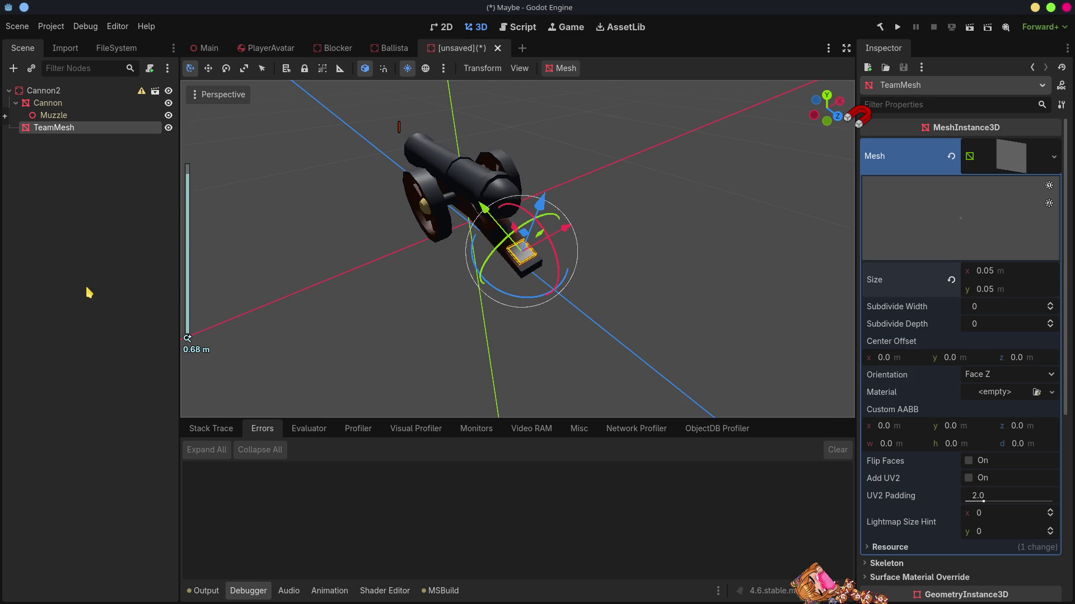
left_click(75, 269)
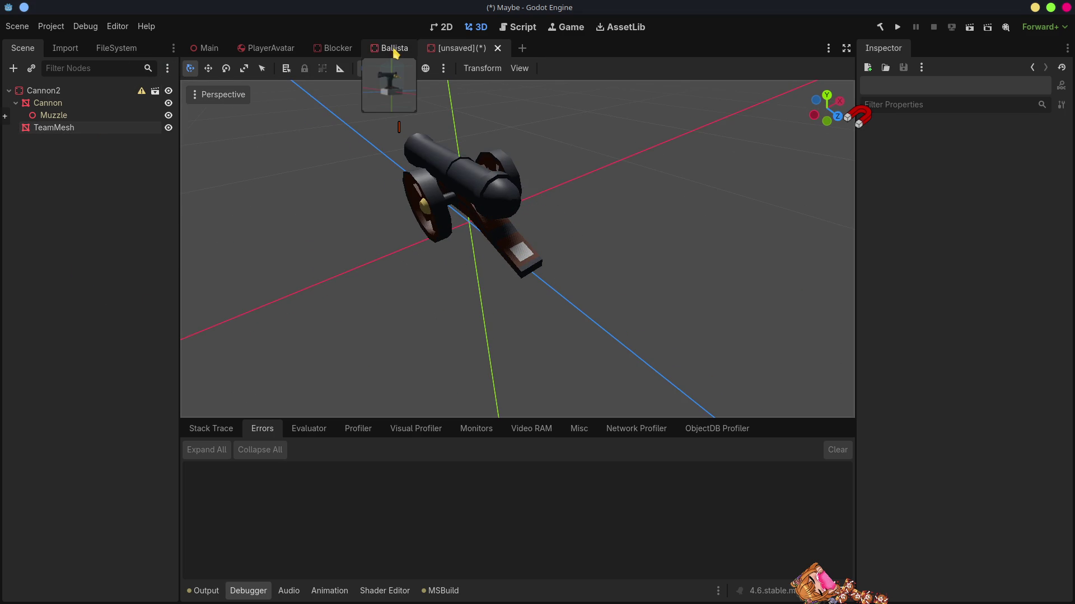
key("ctrl+s")
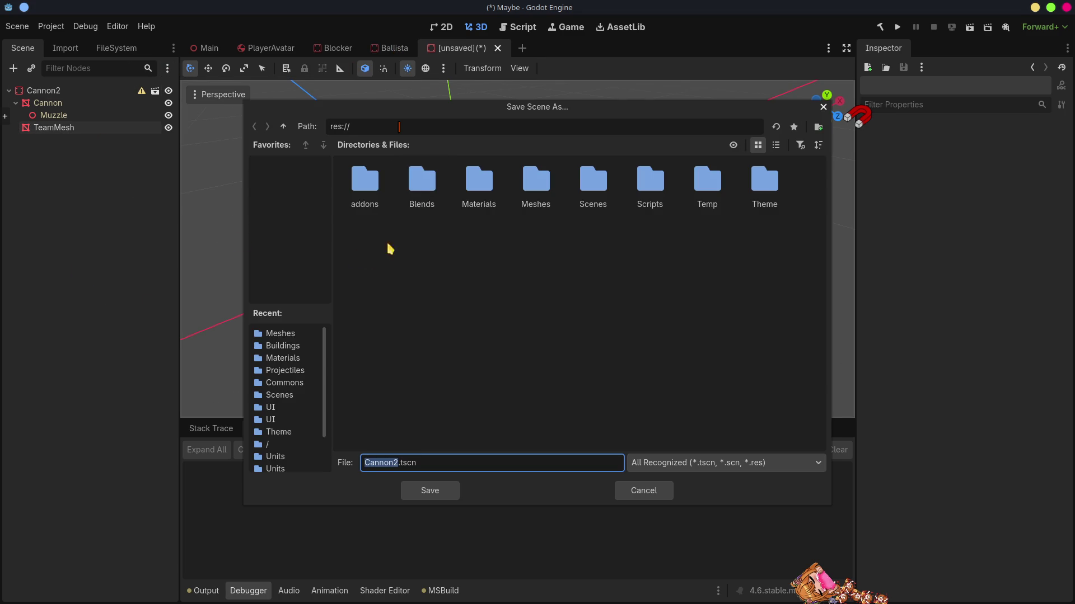
Save the scene as Cannon.tscn in Scenes/Buildings, then check the Ballista tab and return.
left_click(290, 345)
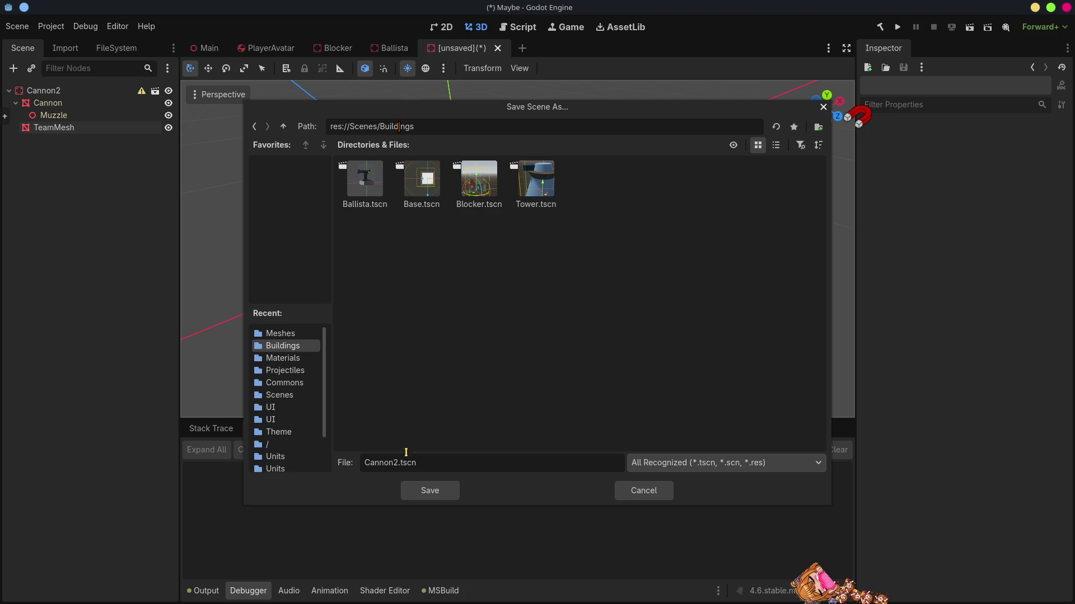
key("Delete")
left_click(428, 491)
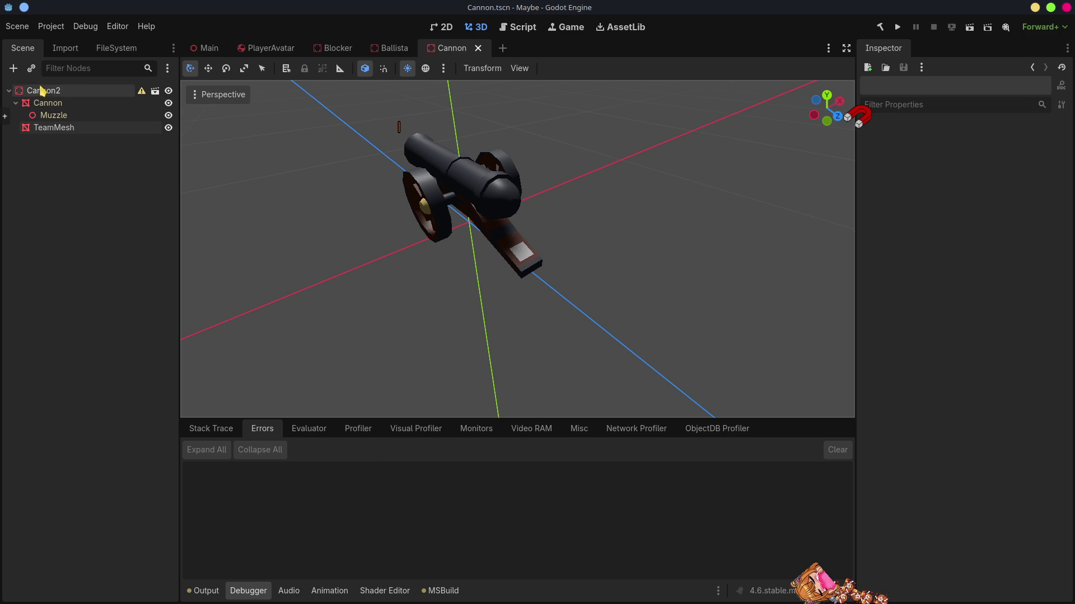
left_click(401, 49)
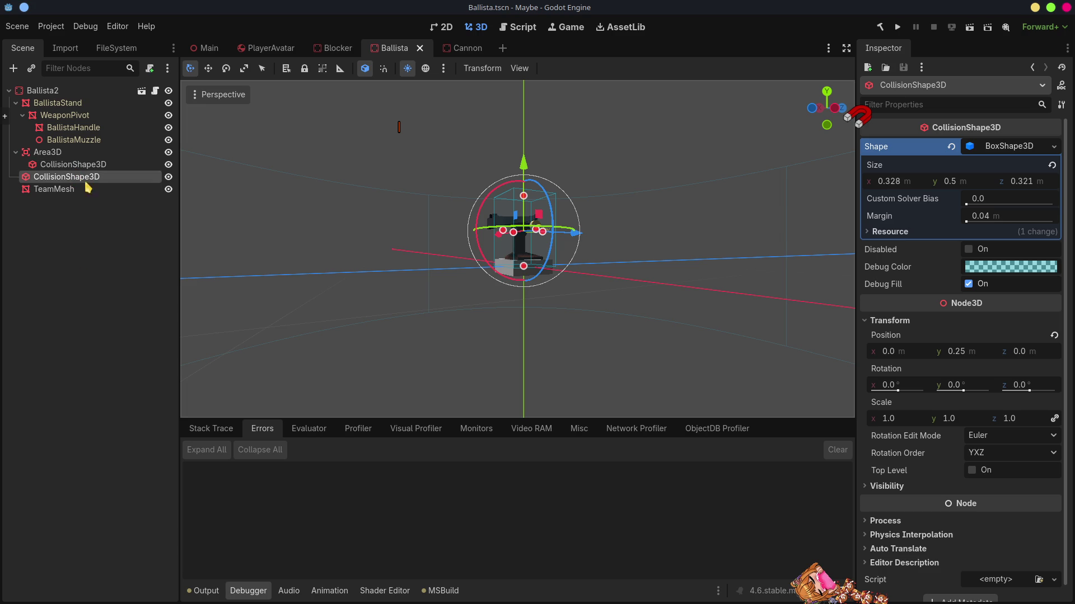
left_click(454, 49)
Add a CollisionShape3D child under Cannon2 and give it a BoxShape3D shape.
right_click(80, 95)
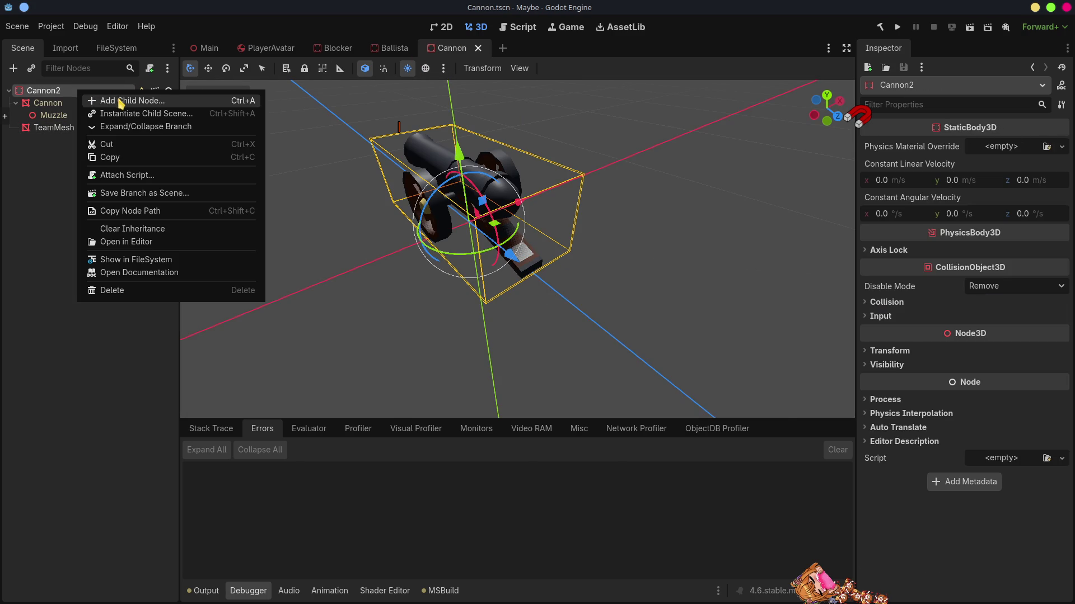
left_click(121, 101)
double_click(334, 364)
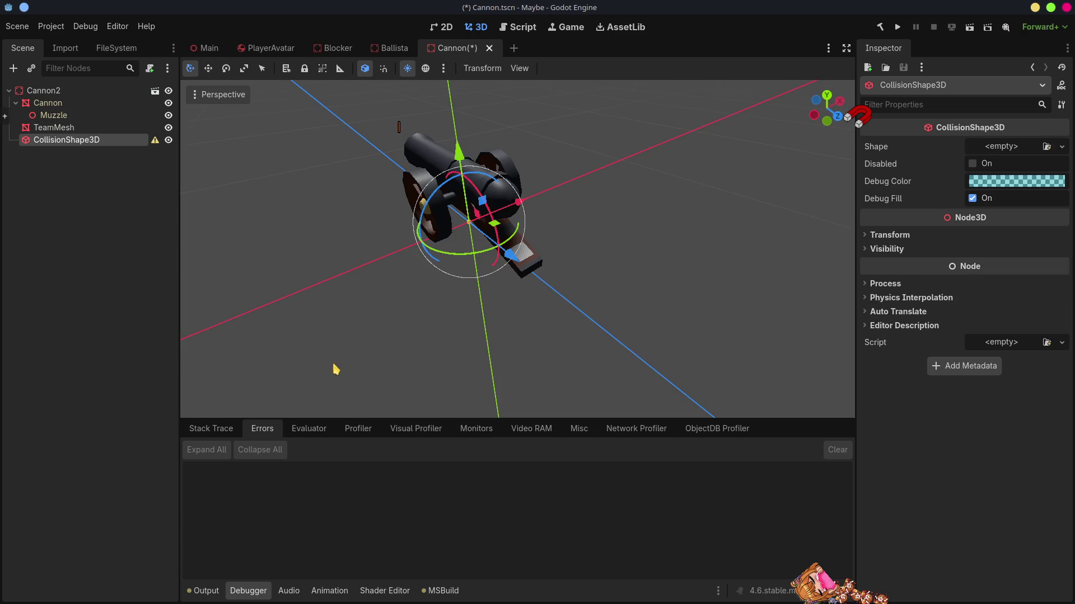
left_click(1013, 146)
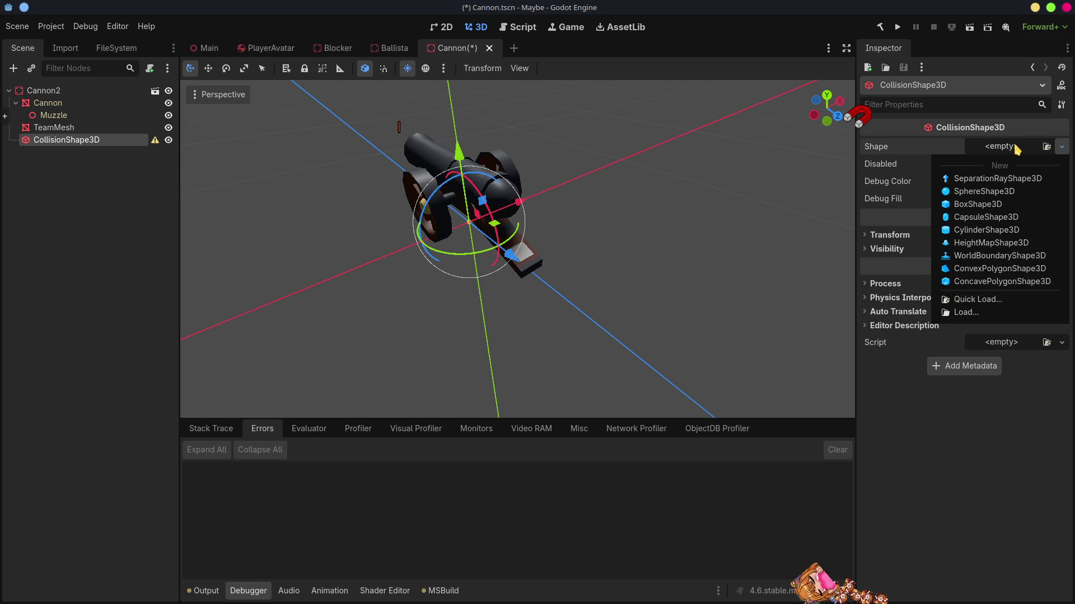
left_click(972, 206)
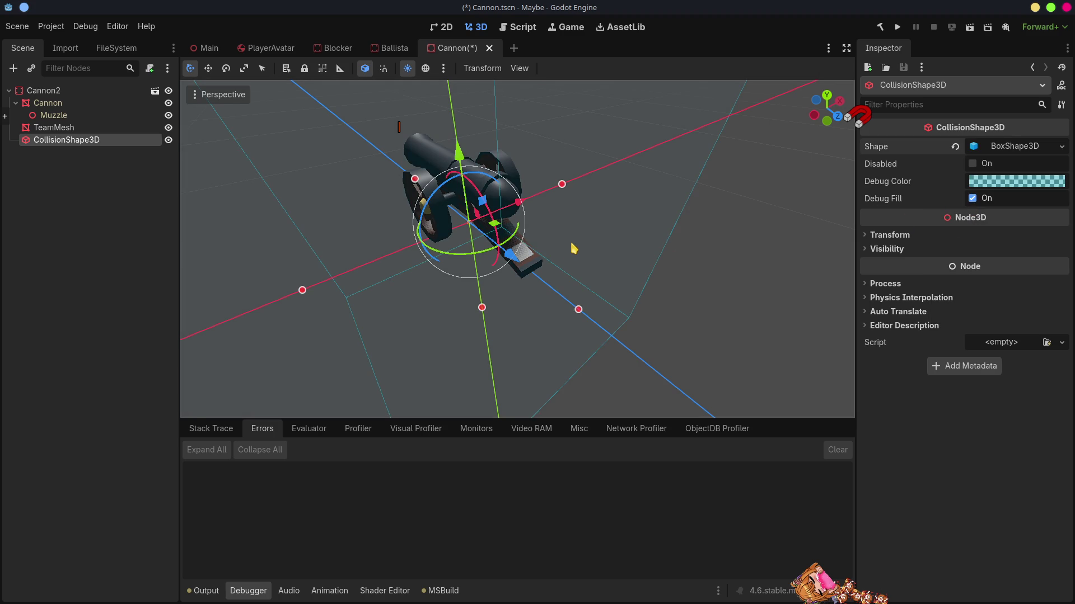
Resize the box to about 0.287 × 0.5 × 0.612 m resting on the ground, and save Cannon.tscn.
key("KP_7")
left_click_drag(695, 155, 570, 166)
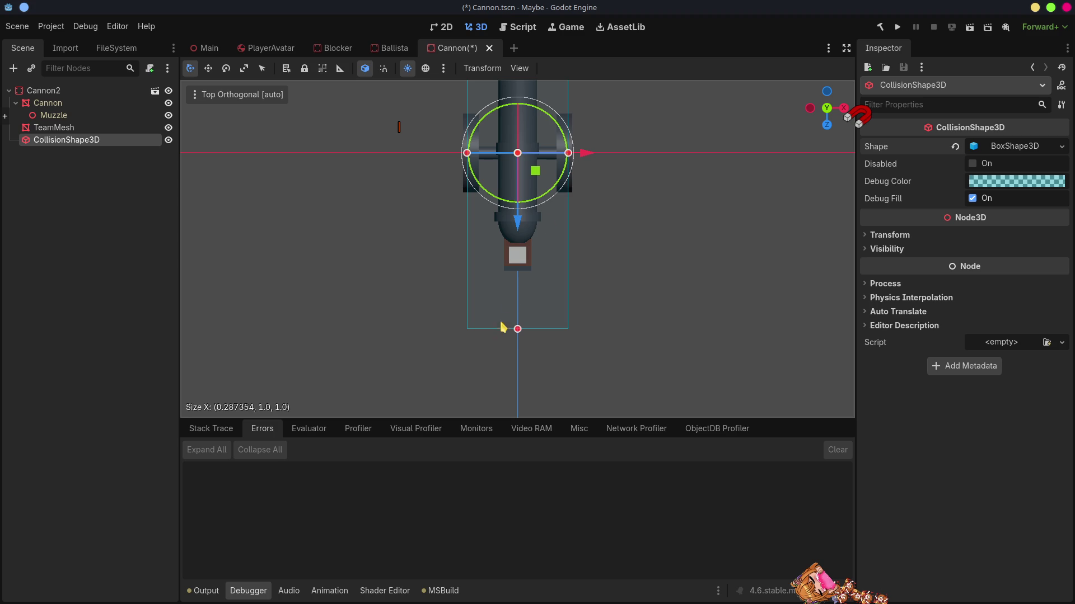
left_click_drag(516, 330, 534, 267)
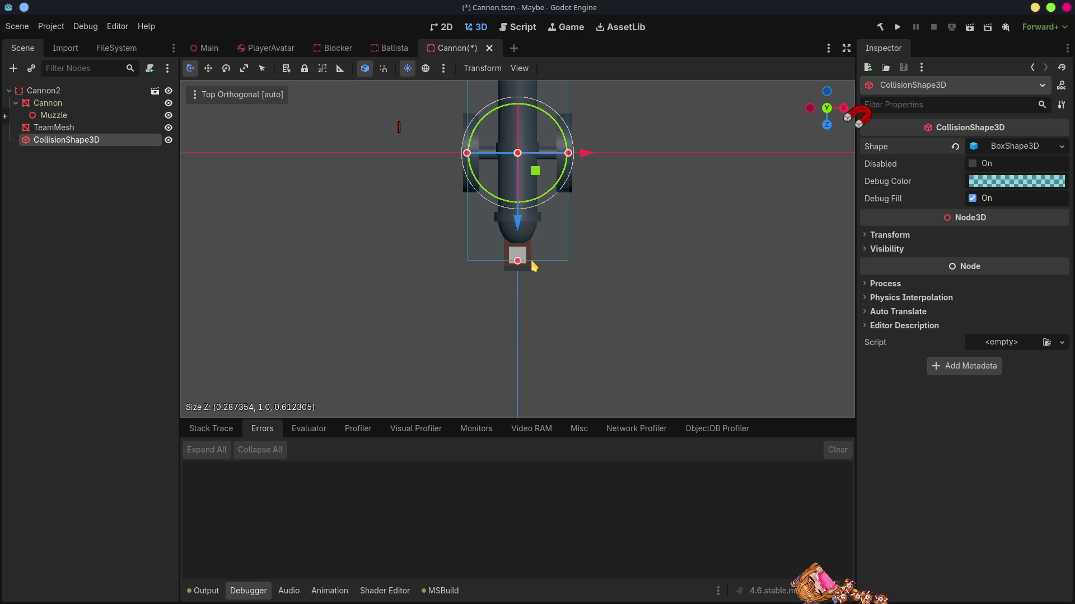
scroll(546, 259, "down", 3)
mouse_move(837, 209)
left_mouse_down()
mouse_move(726, 233)
mouse_move(773, 106)
mouse_move(545, 353)
left_mouse_up()
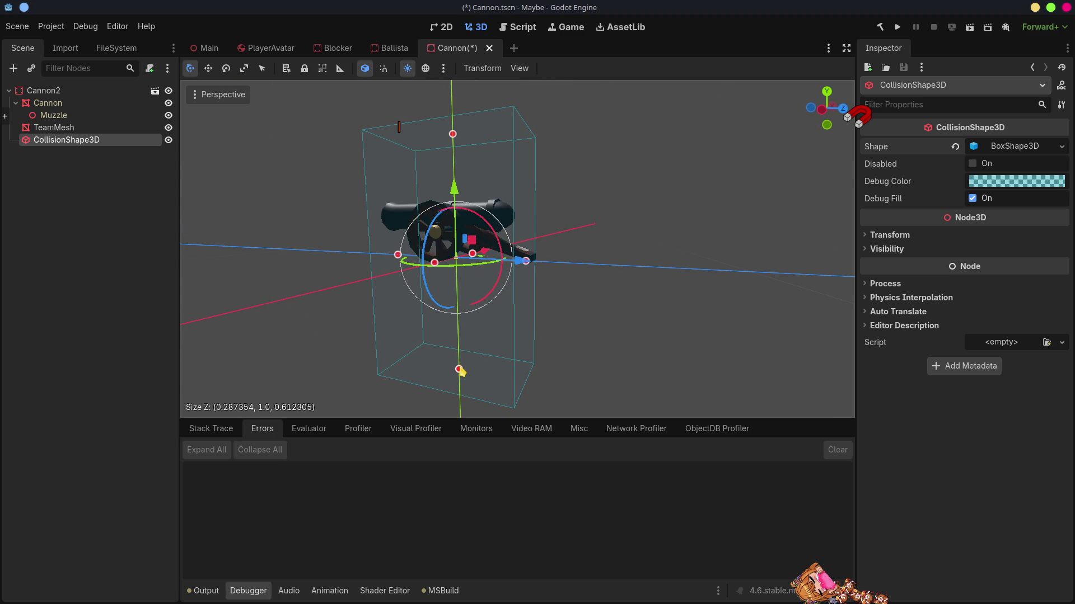
key("KP_1")
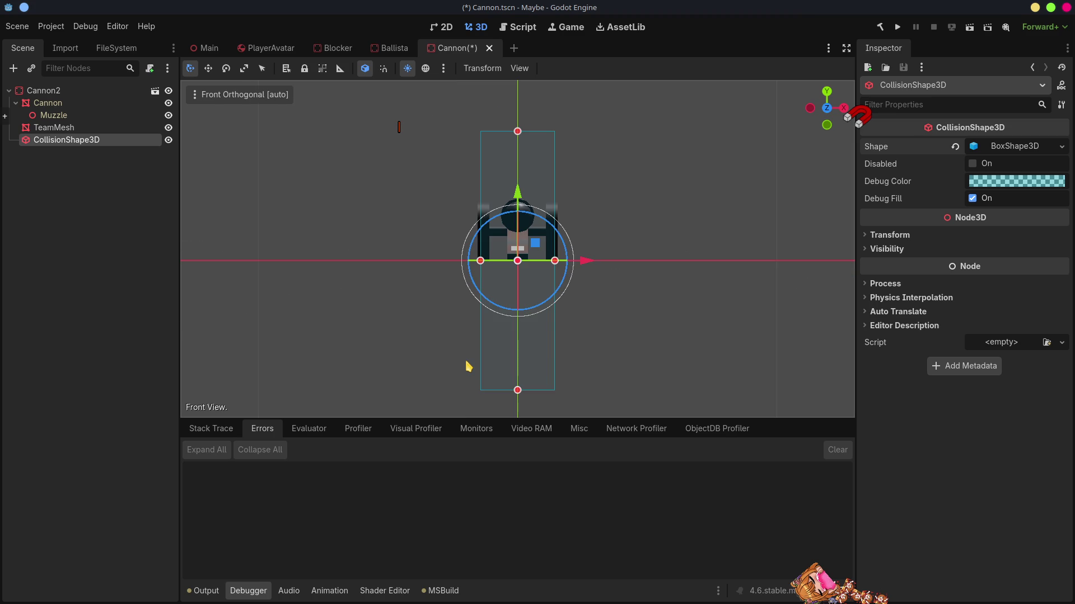
left_click_drag(519, 391, 554, 258)
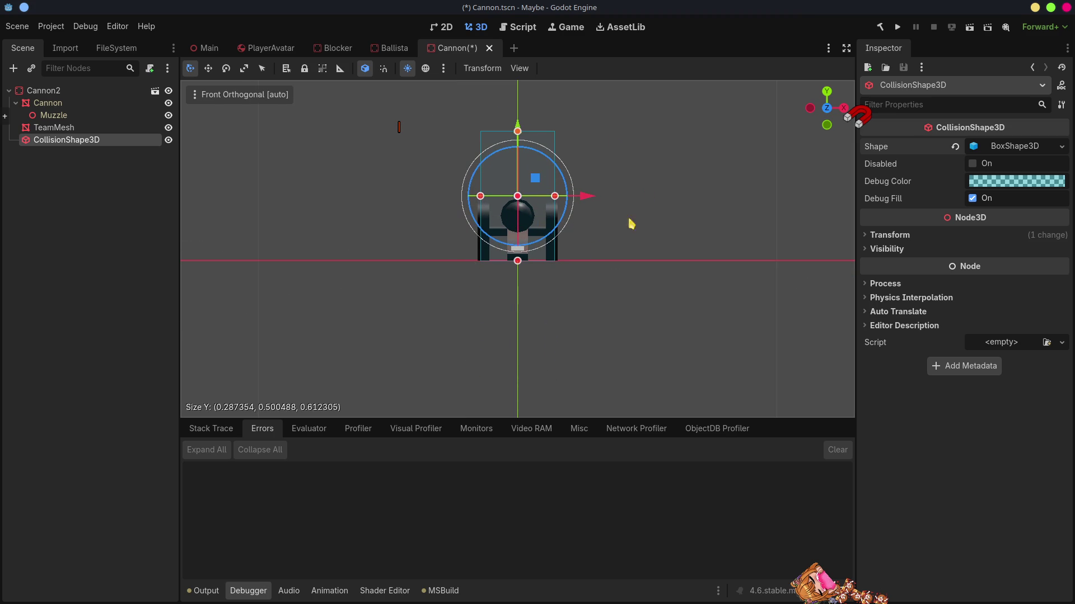
left_click(1023, 146)
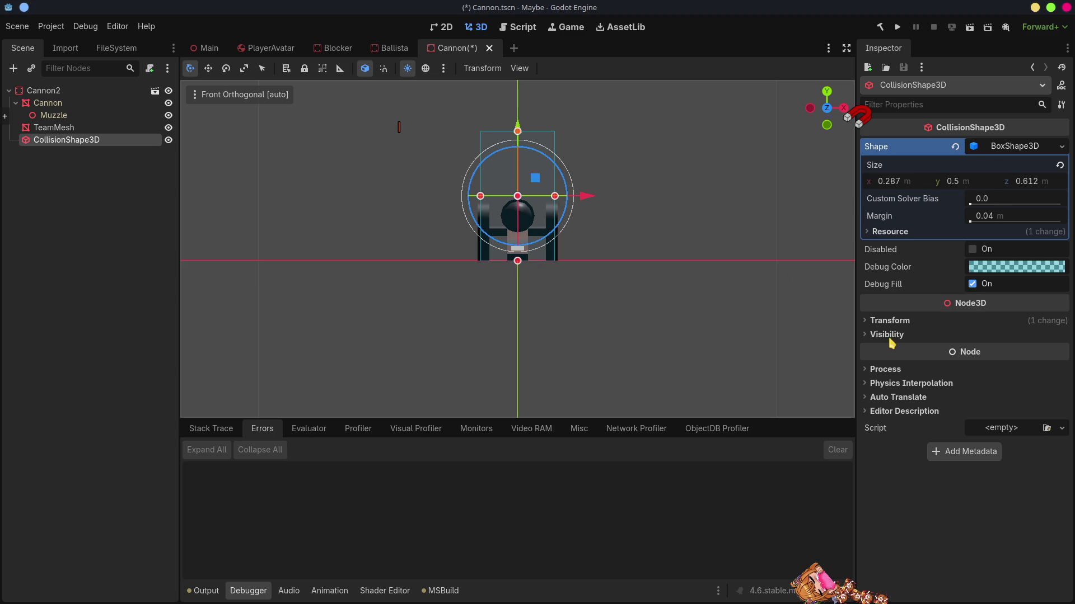
left_click(889, 320)
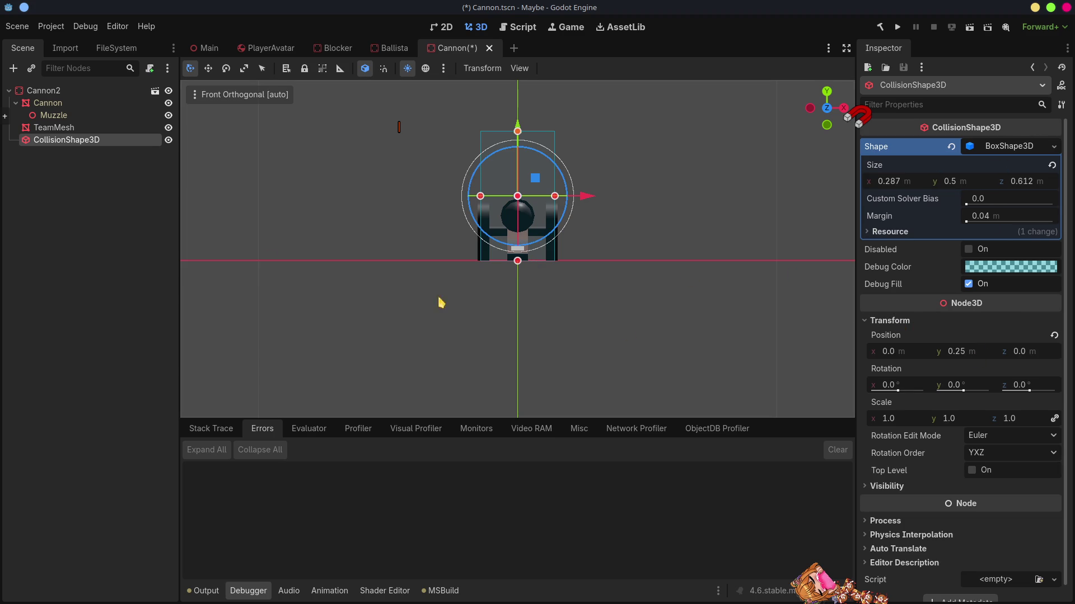
key("ctrl+s")
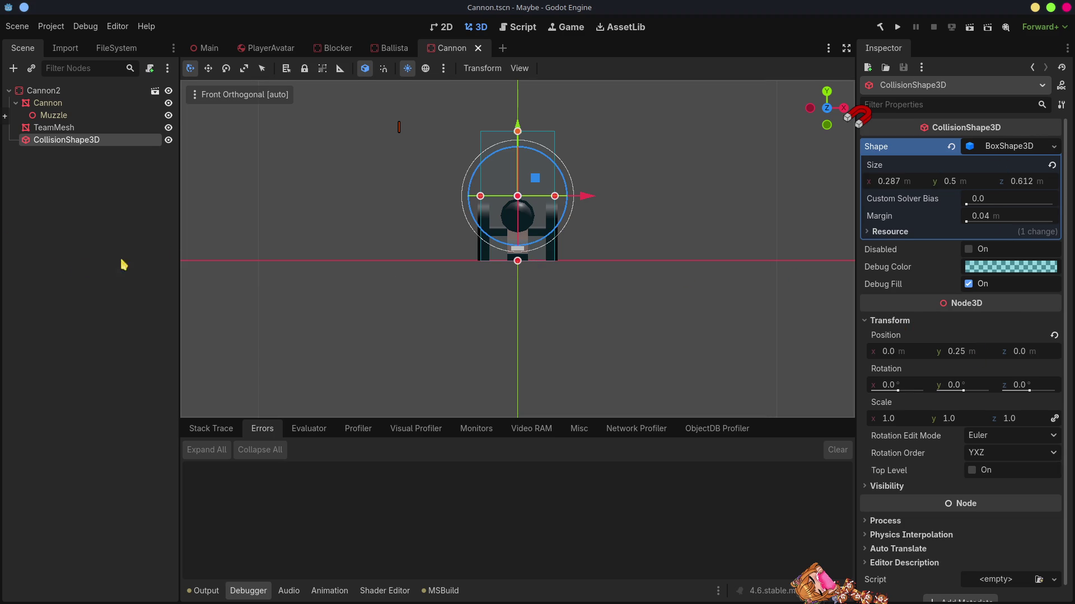
left_click(397, 49)
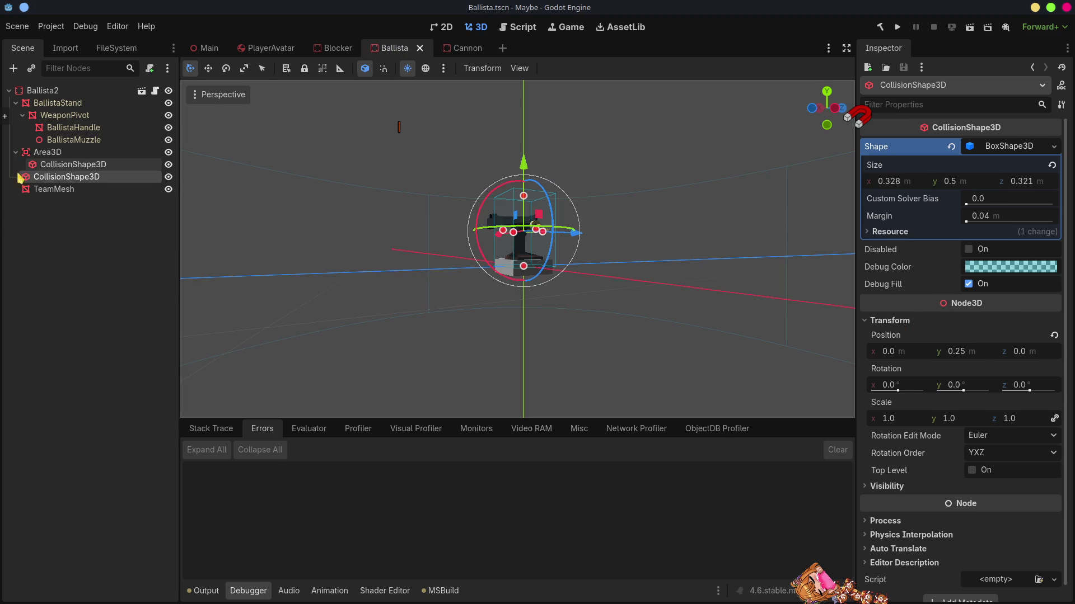
Back in the Cannon scene, add an Area3D child under the Cannon2 root.
left_click(454, 49)
right_click(75, 94)
left_click(104, 100)
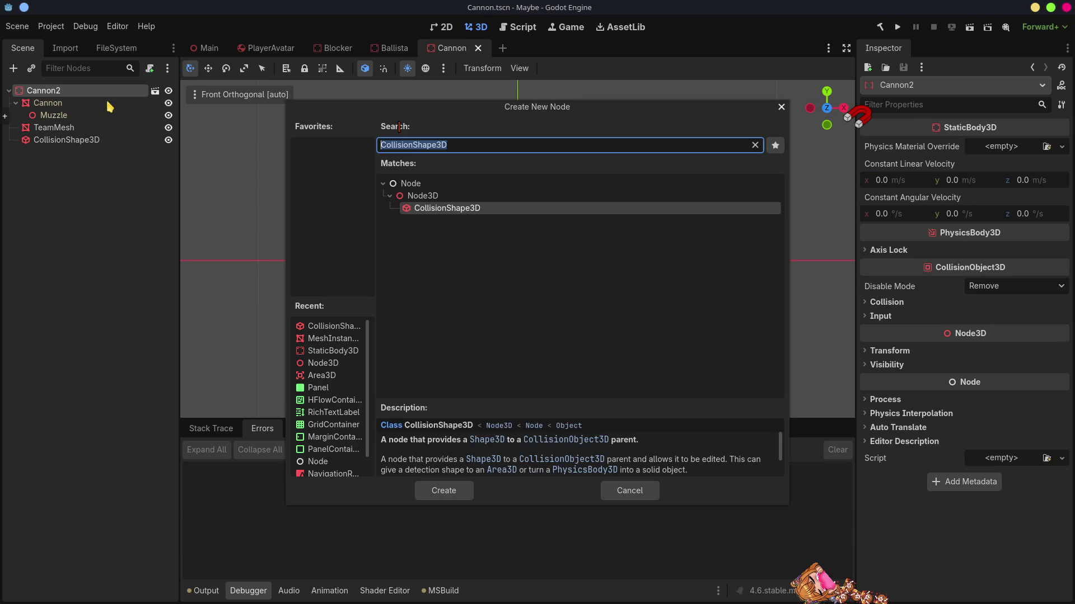
type("Area")
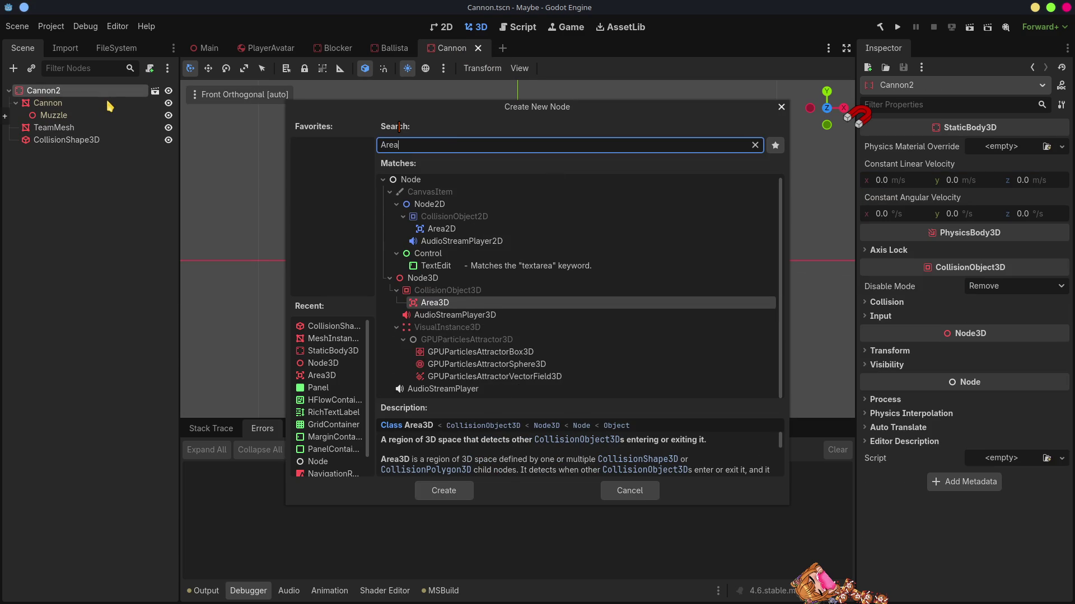
double_click(434, 302)
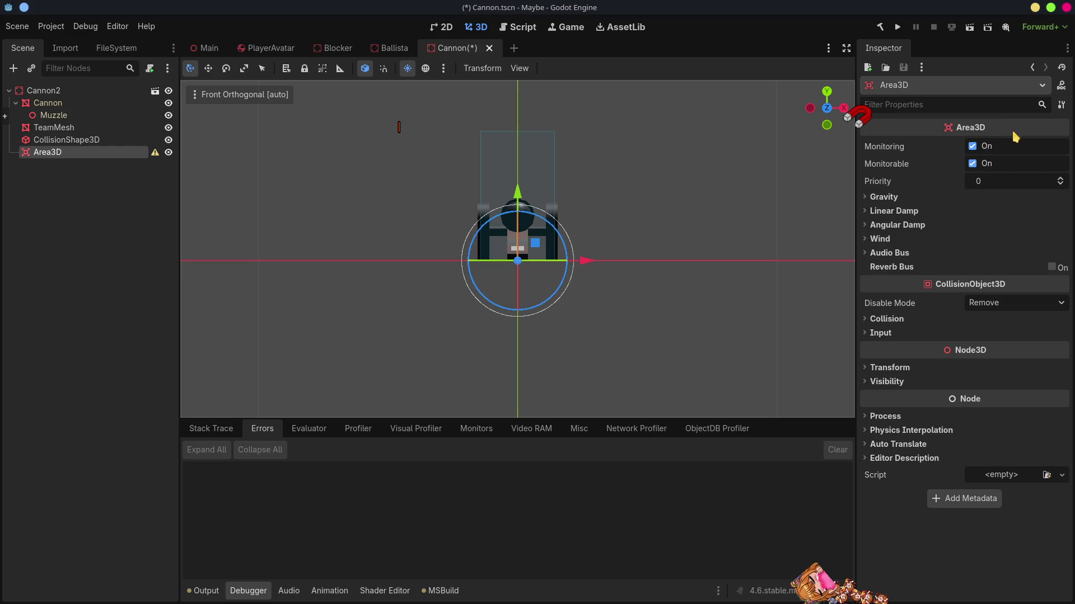
Put a CylinderShape3D collision shape, 2.0 m tall and 0.5 m radius, inside the Area3D.
right_click(77, 153)
left_click(127, 165)
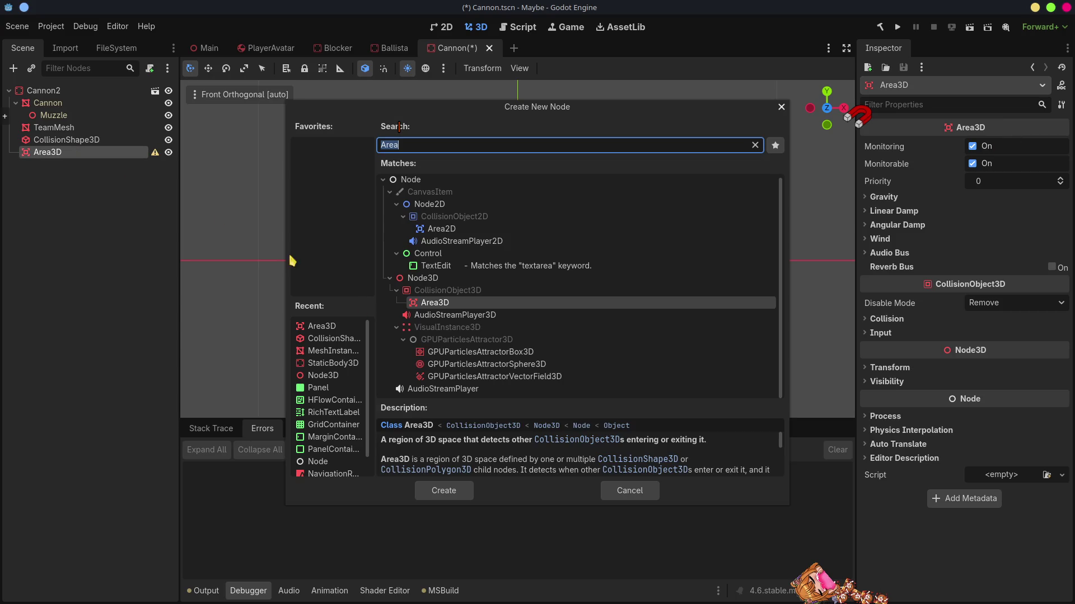
double_click(335, 341)
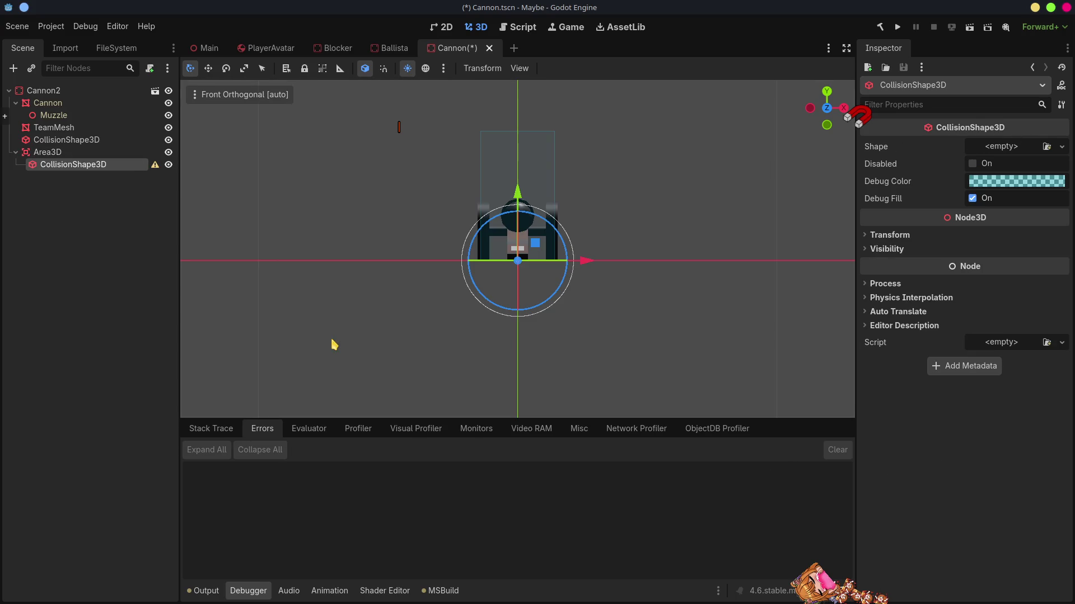
left_click(1012, 147)
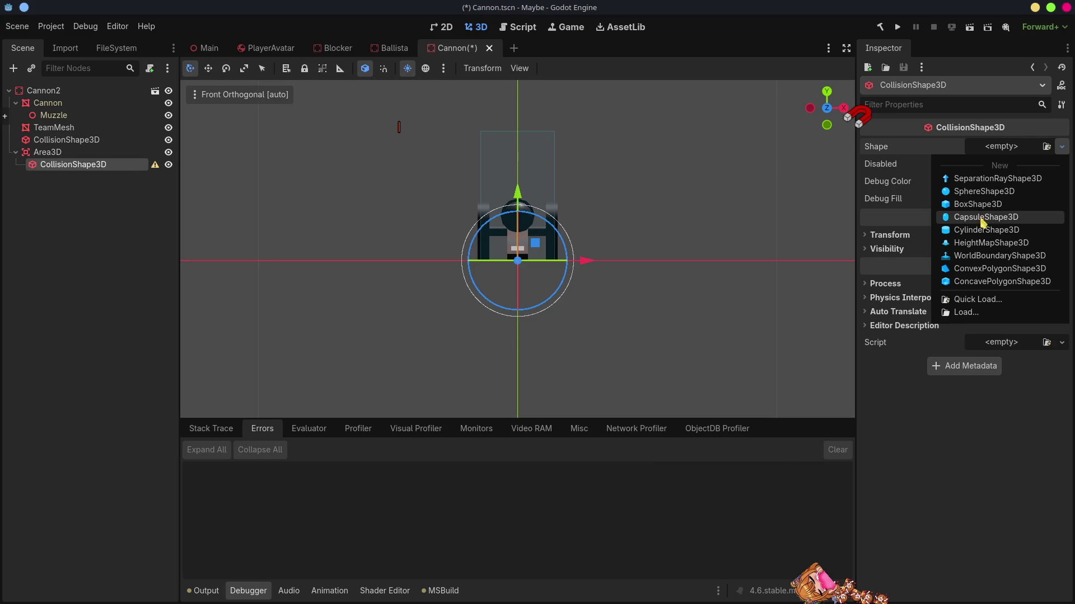
left_click(963, 230)
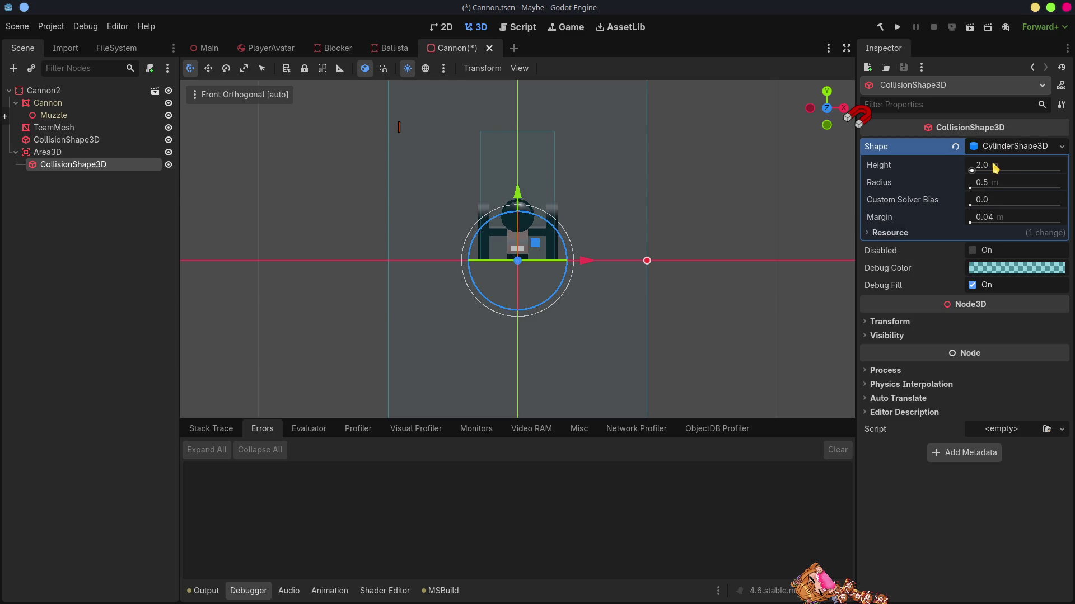
scroll(702, 268, "down", 3)
left_click(998, 167)
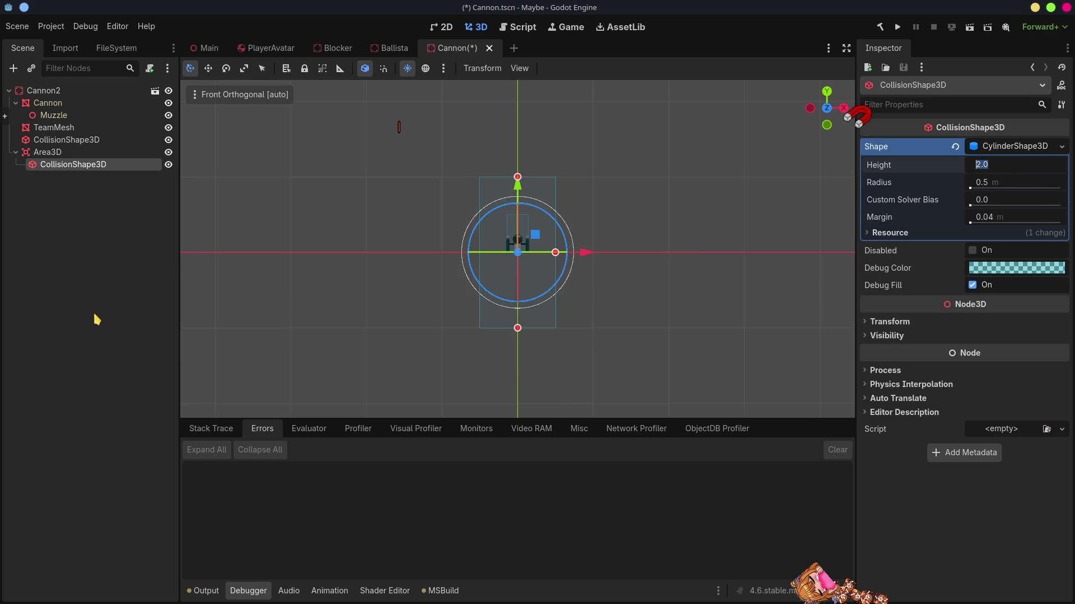
left_click(568, 245)
scroll(568, 247, "up", 5)
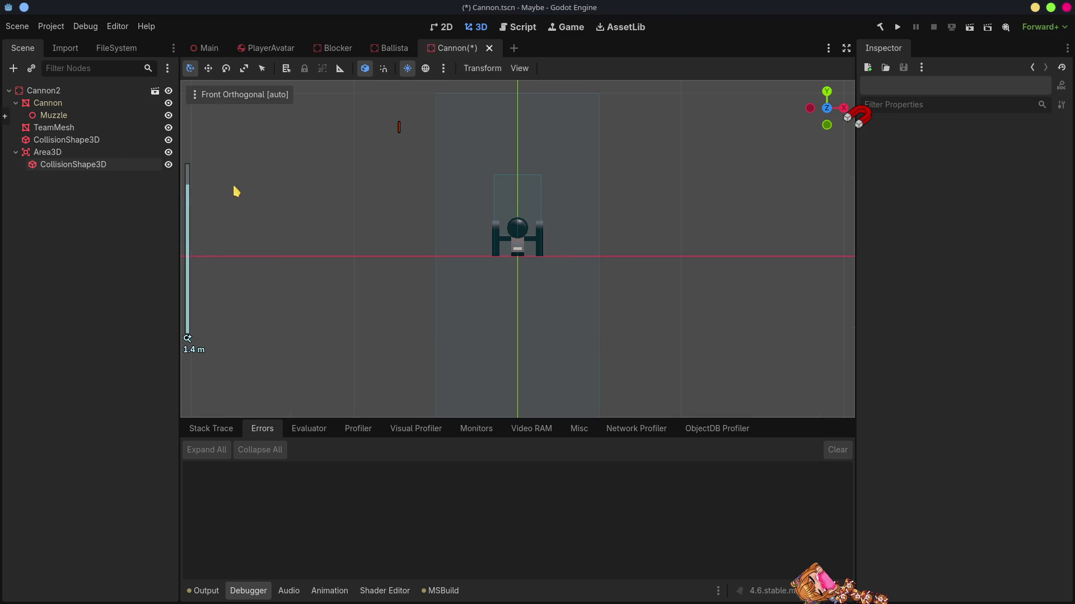
left_click(402, 52)
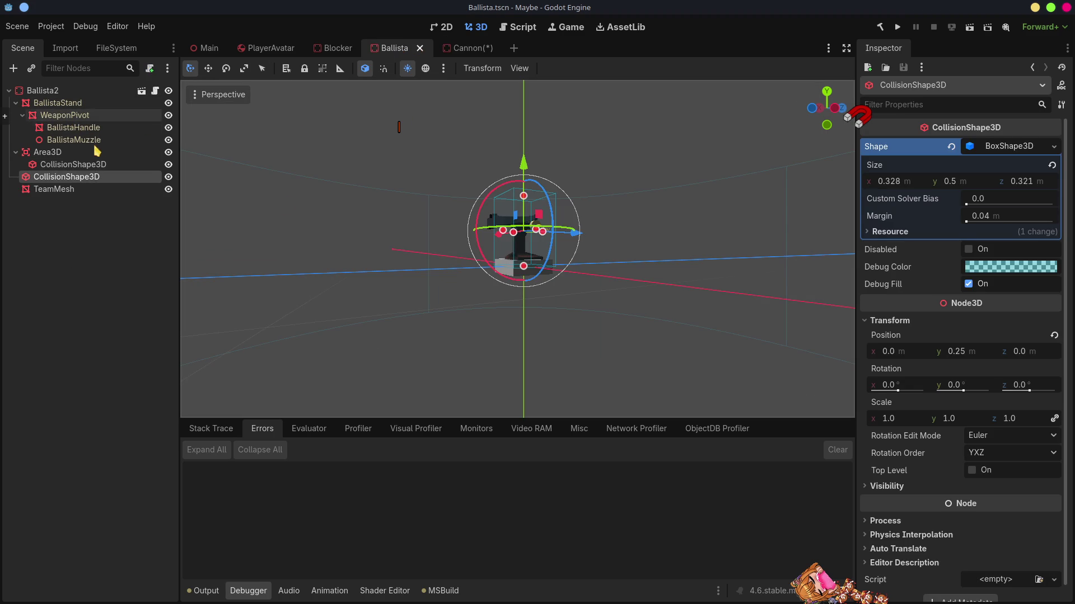
left_click(469, 50)
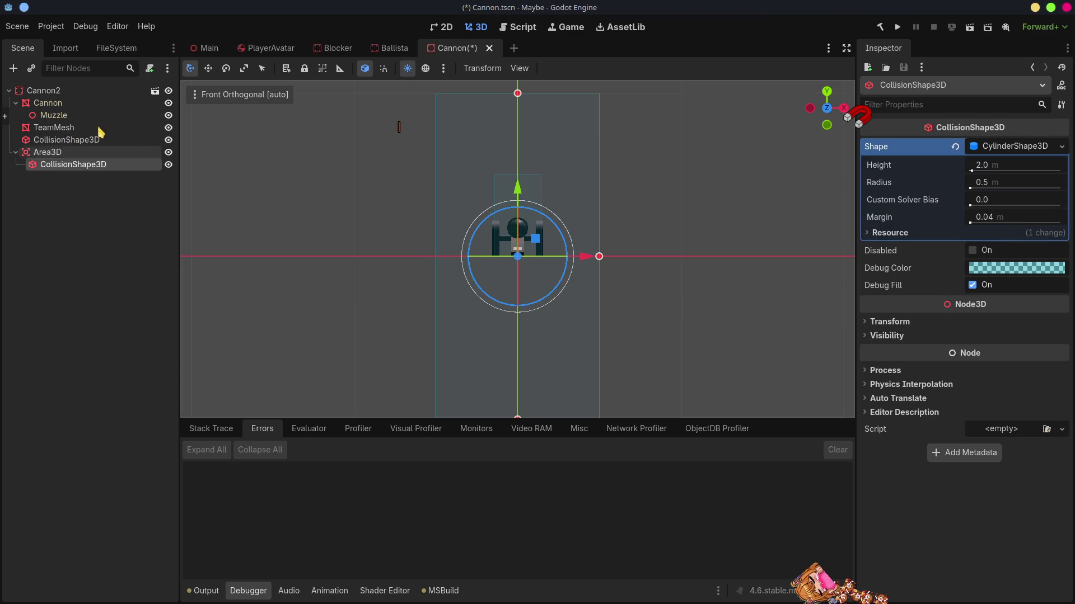
left_click(33, 91)
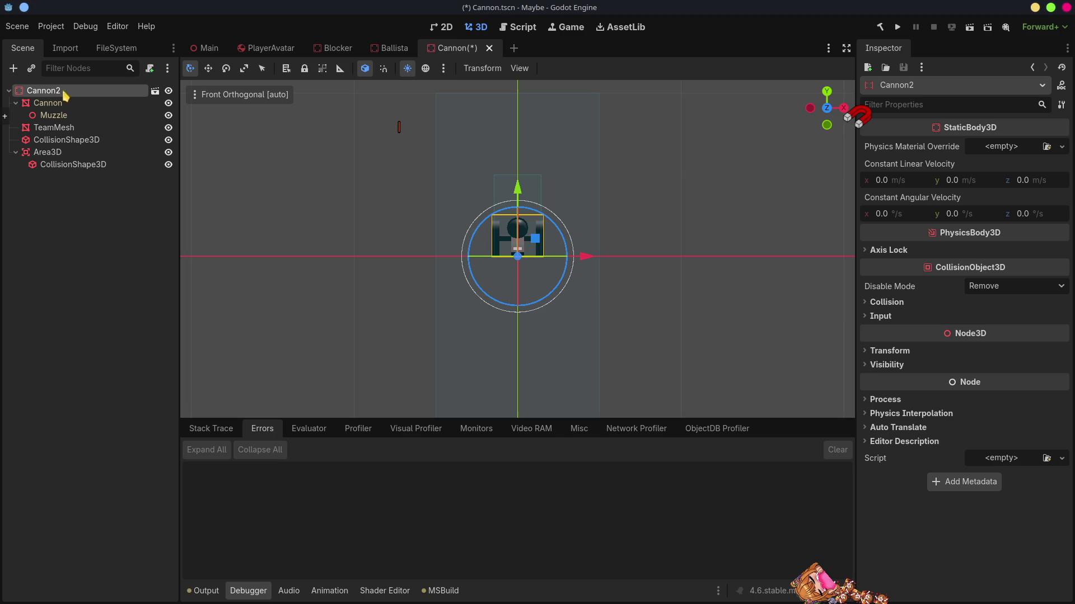
After checking the Ballista root's settings, attach the Ballista tower script to Cannon2.
left_click(1001, 459)
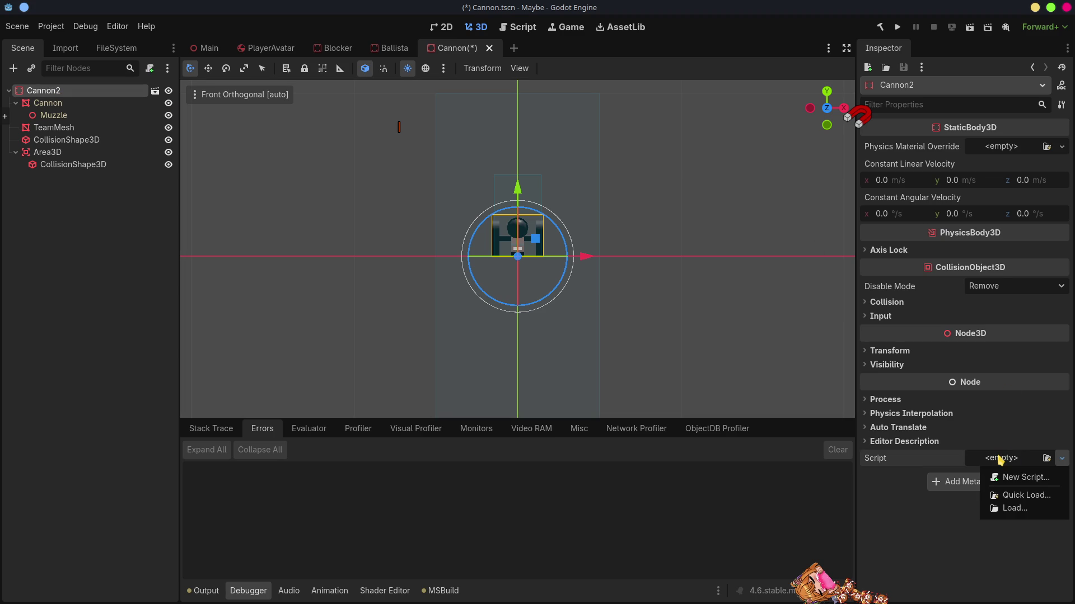
left_click(57, 222)
left_click(395, 48)
left_click(56, 91)
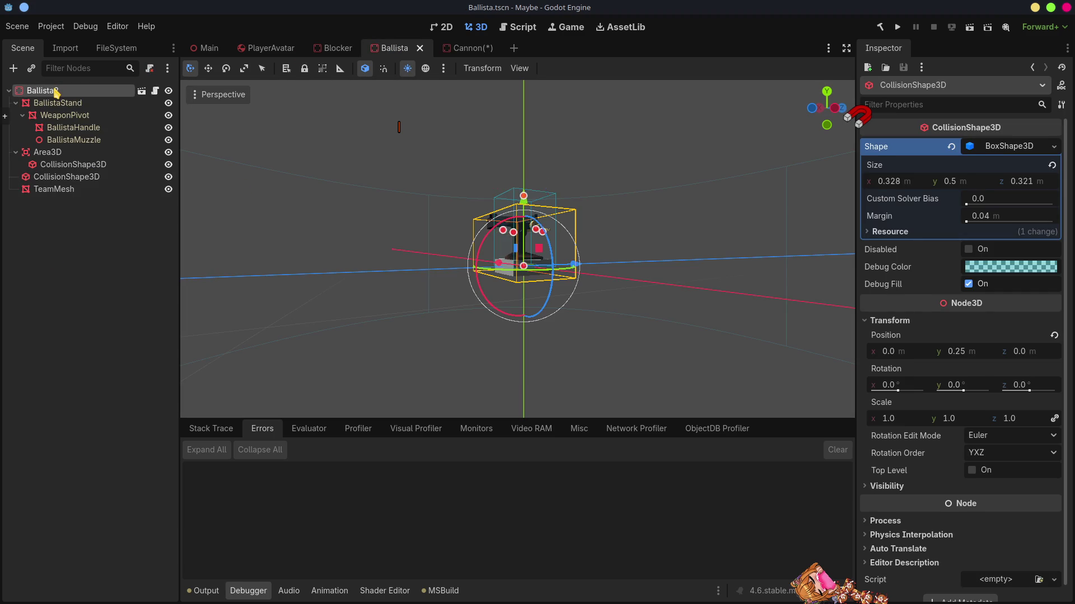
scroll(1017, 232, "up", 1)
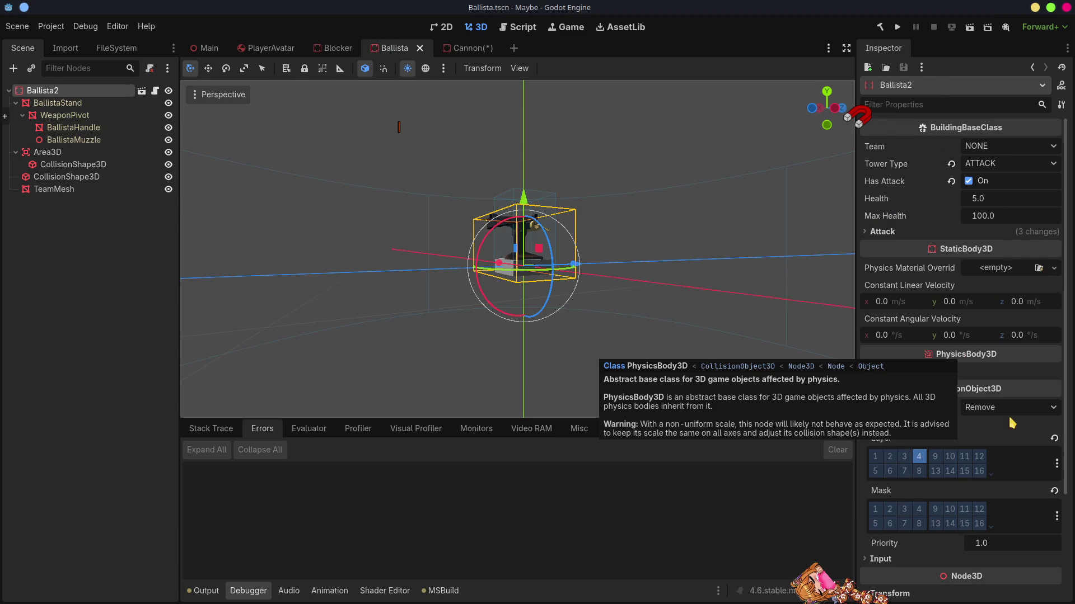
left_click(469, 48)
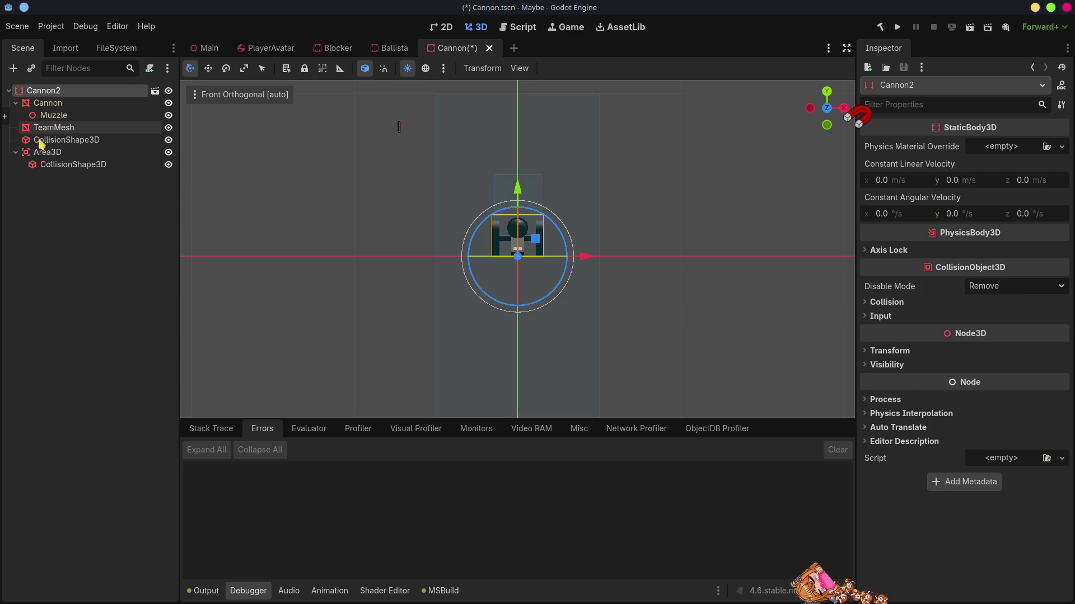
left_click(1013, 463)
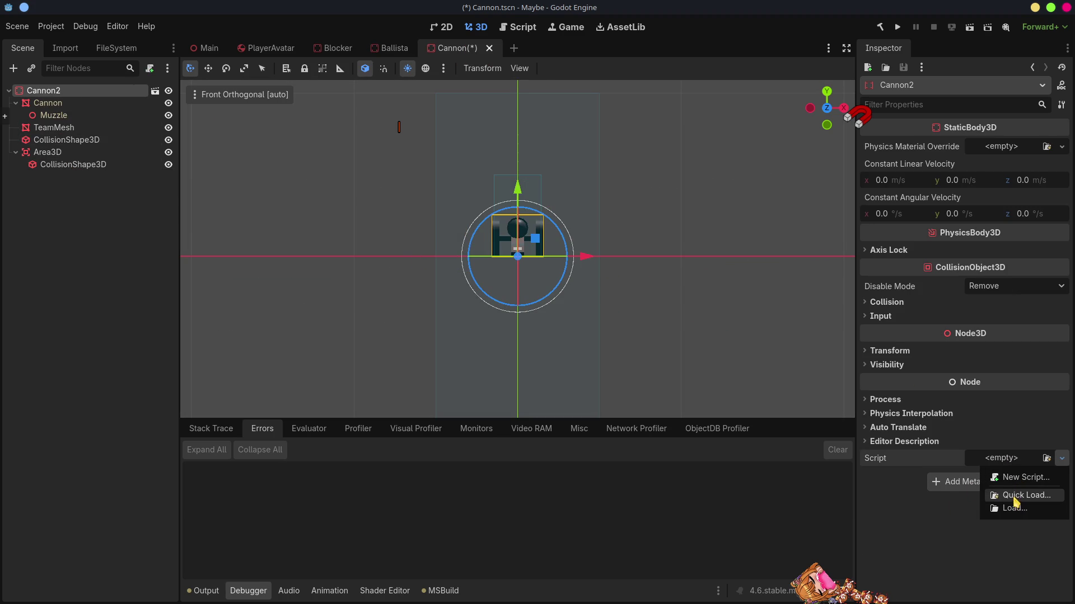
left_click(1016, 497)
type("ball")
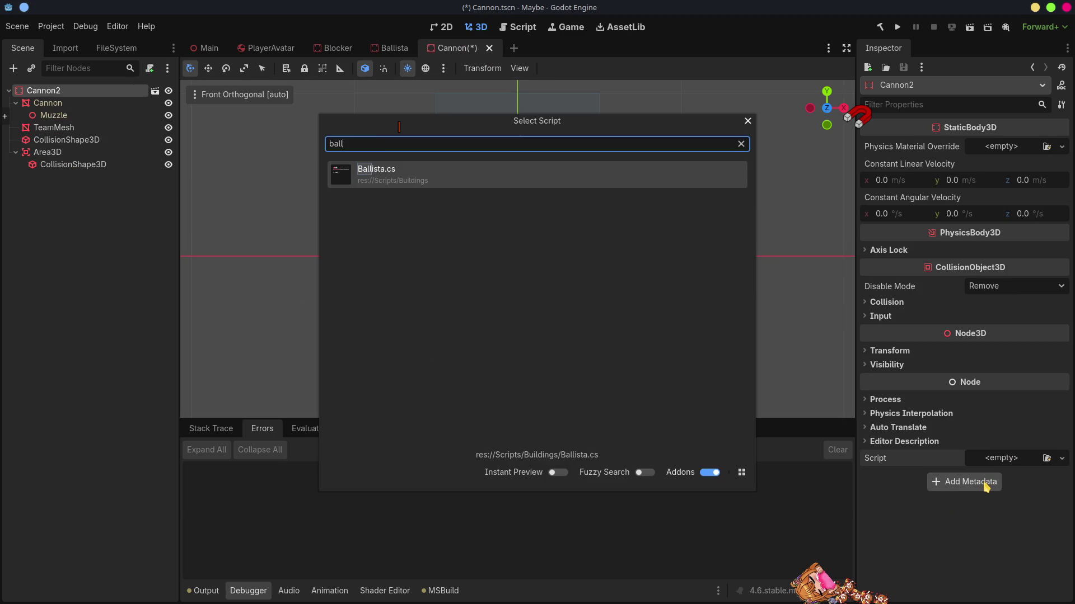
left_click(403, 179)
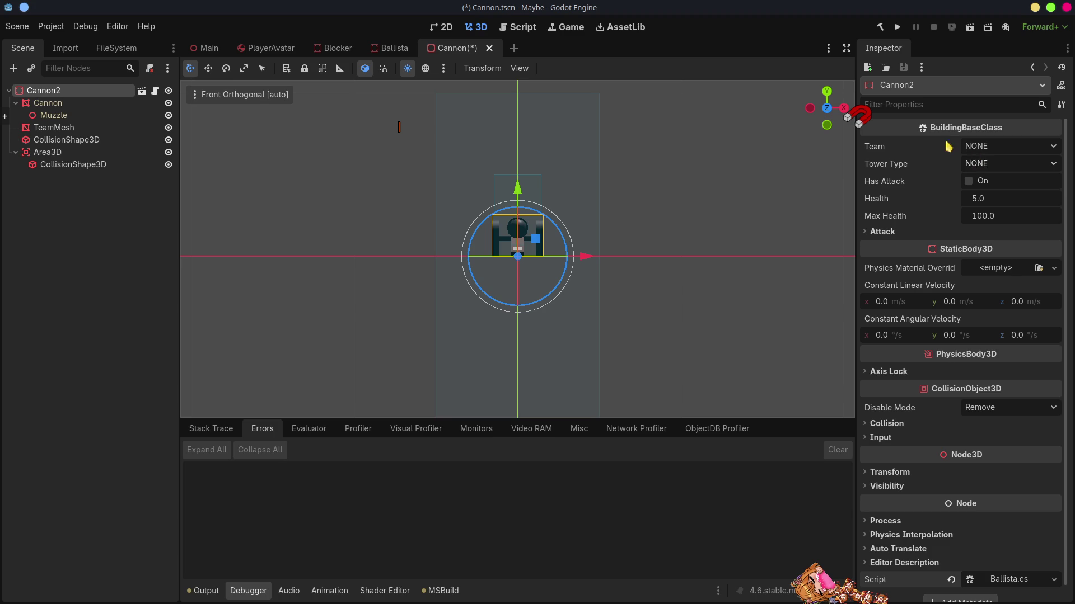
Set Tower Type to ATTACK and enable Has Attack to reveal the attack settings.
left_click(977, 171)
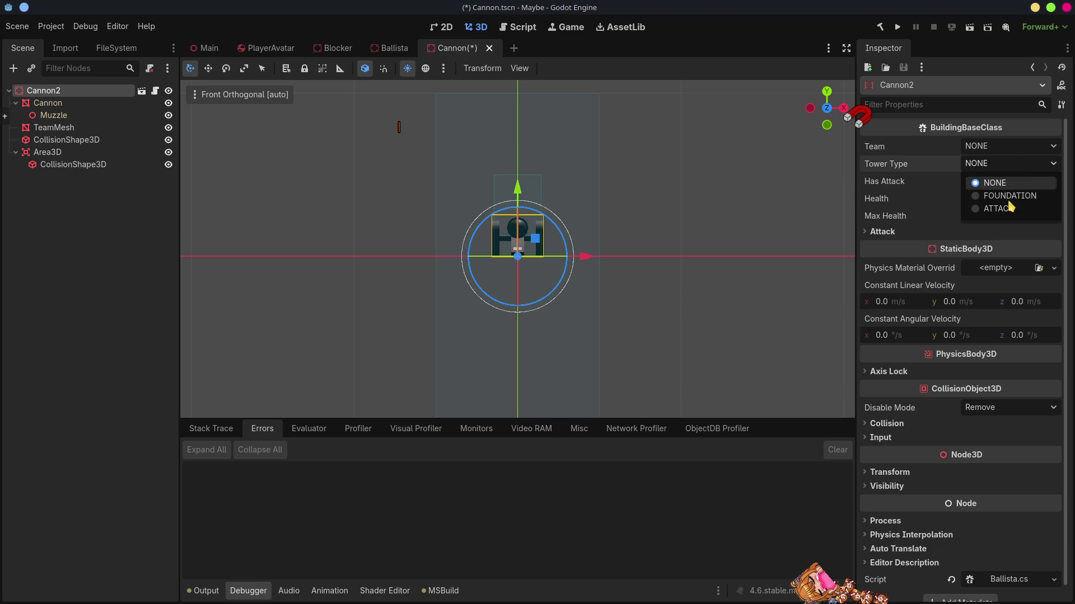
left_click(991, 208)
left_click(967, 181)
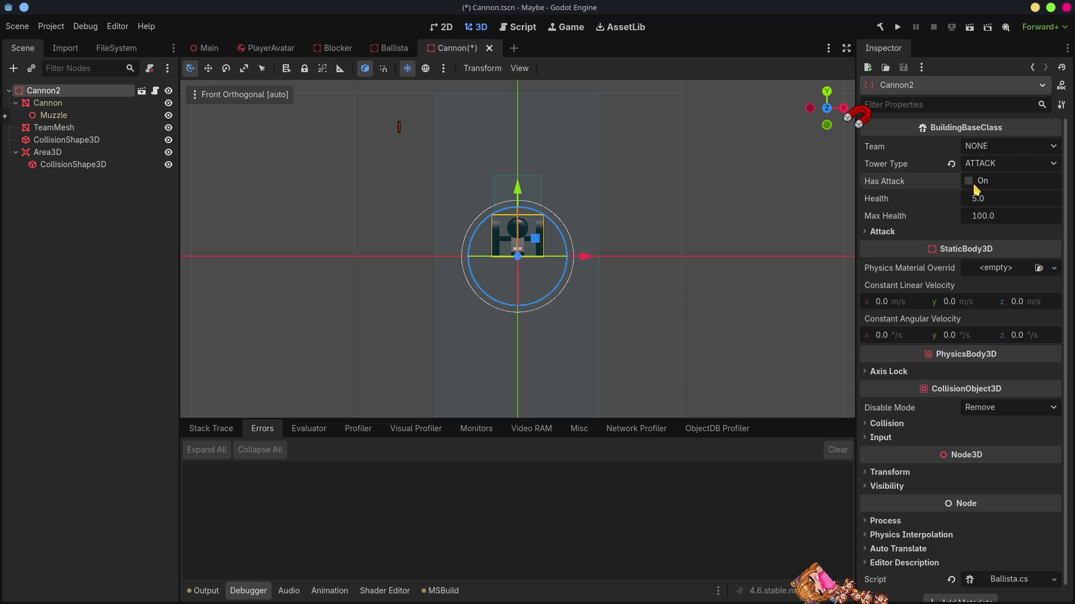
left_click(882, 232)
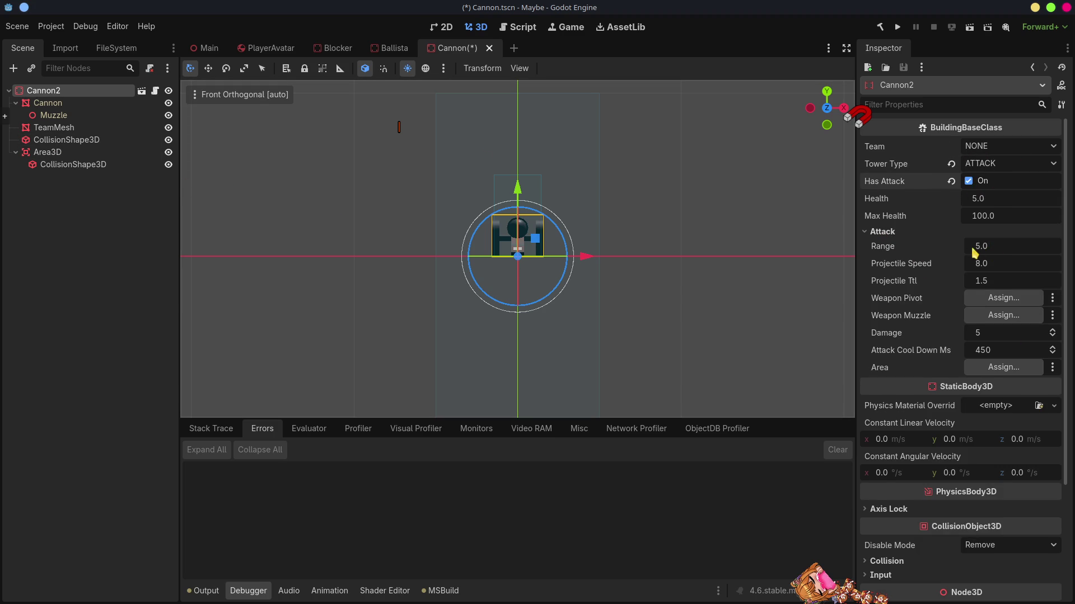
left_click(998, 247)
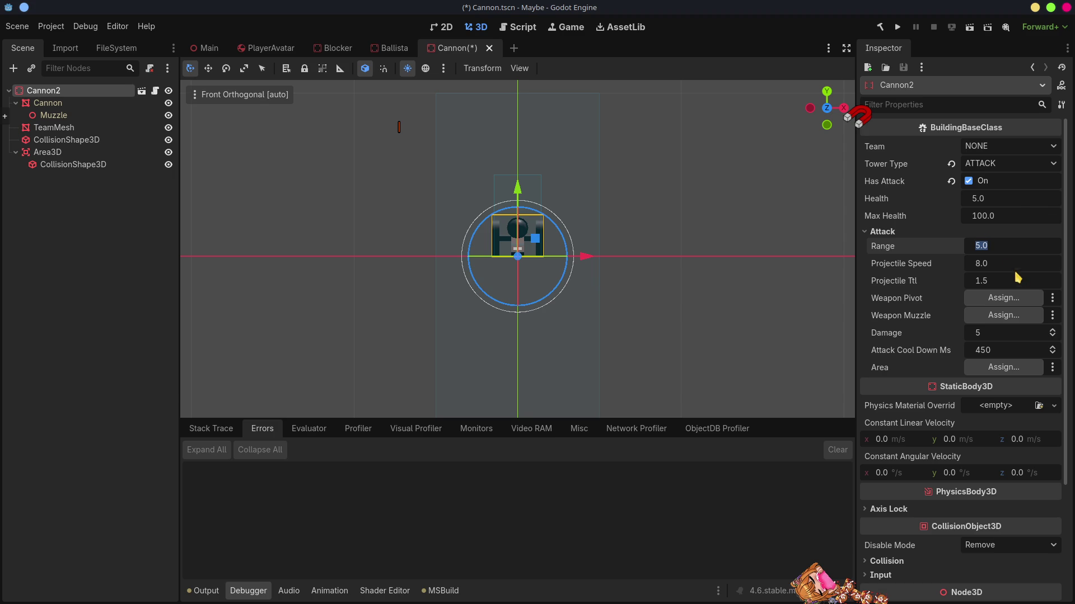
Assign Cannon as Weapon Pivot (replacing a mistaken Cannon2), Muzzle as Weapon Muzzle, Area3D as Area.
left_click(994, 296)
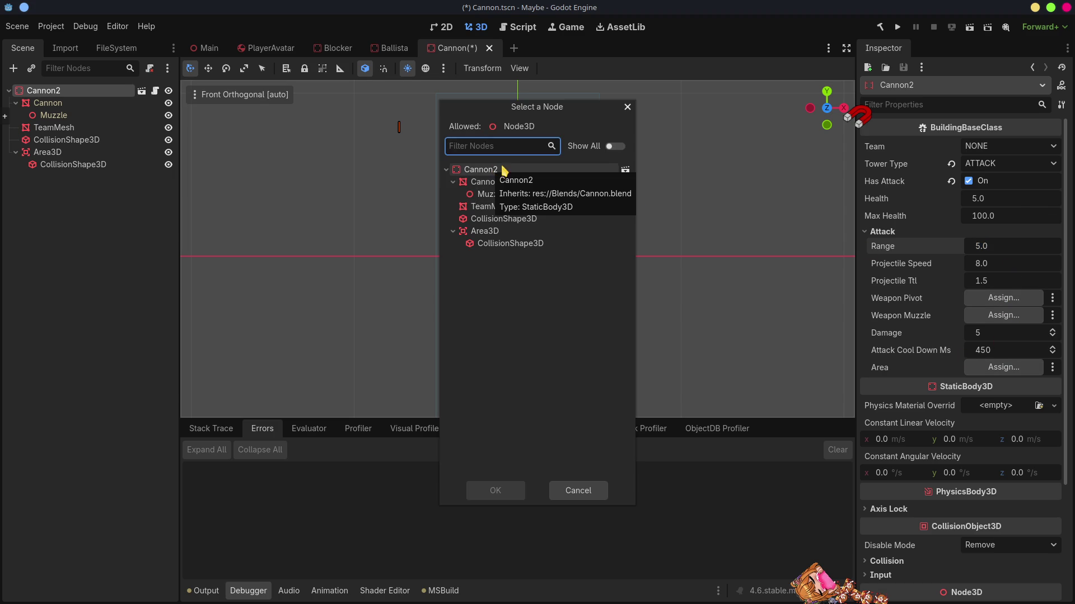
left_click(498, 166)
double_click(498, 166)
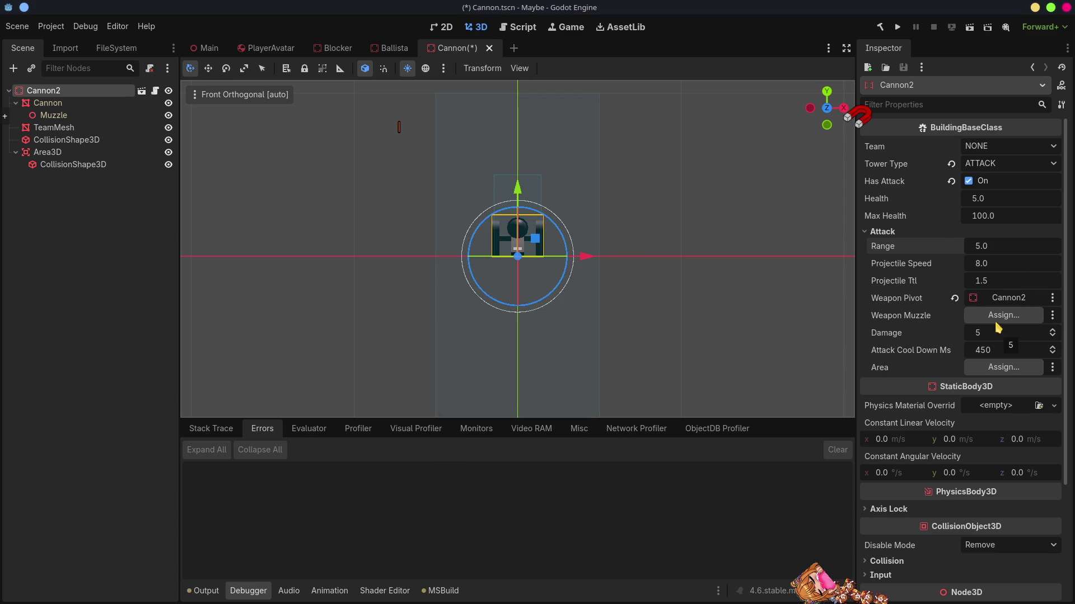
left_click(955, 301)
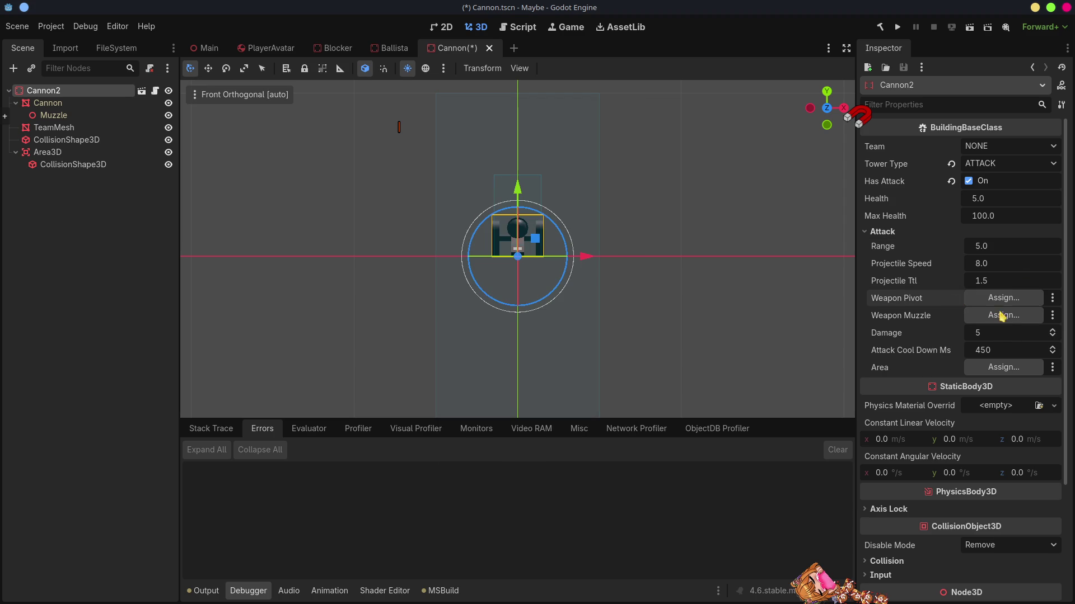
left_click(1002, 298)
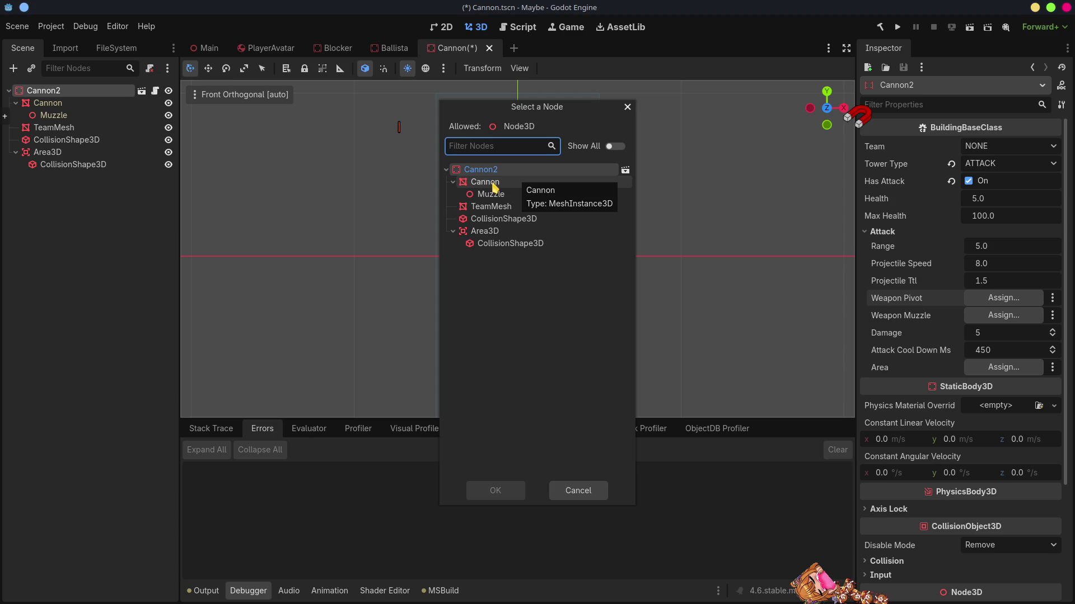
double_click(494, 185)
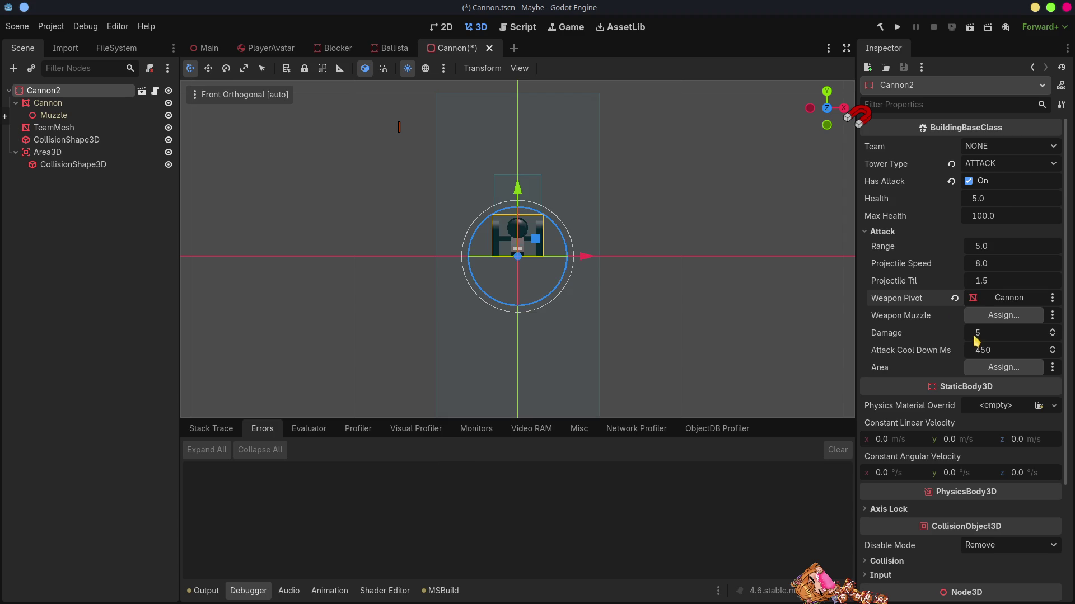
left_click(991, 317)
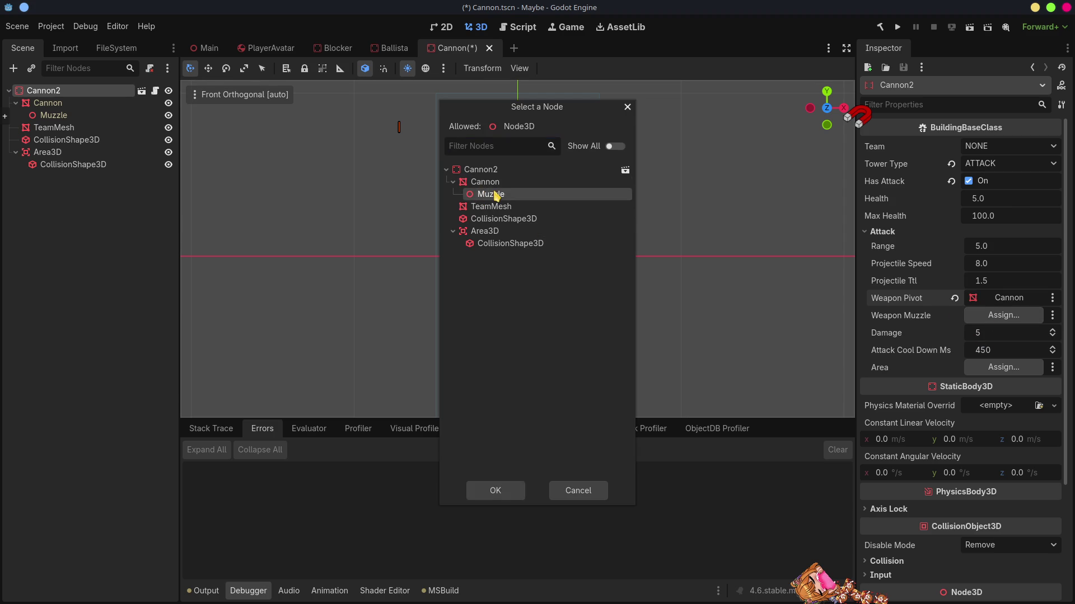
double_click(487, 194)
left_click(1022, 368)
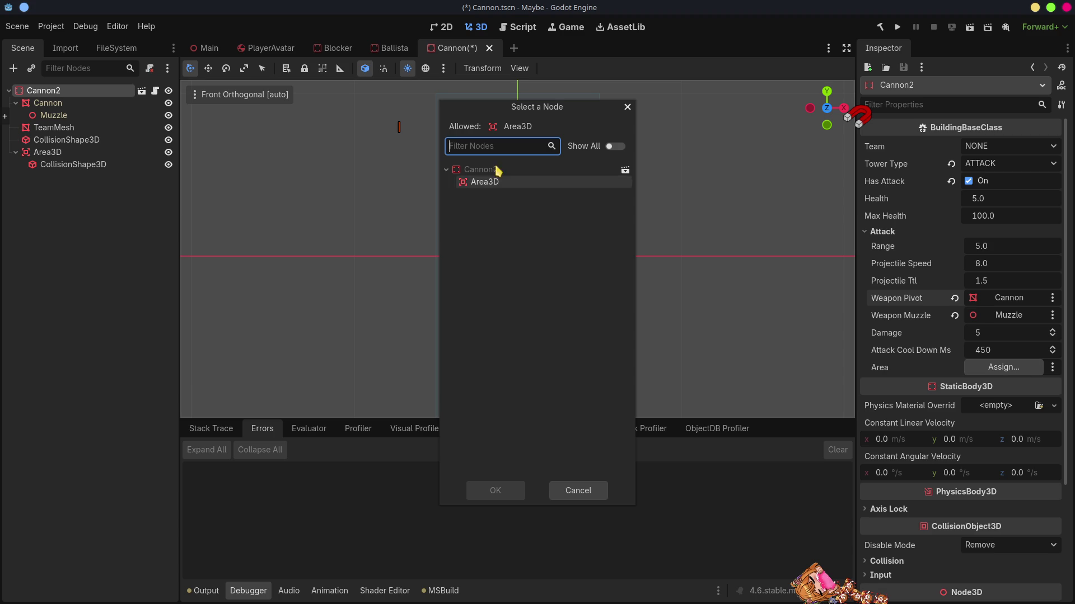
double_click(489, 183)
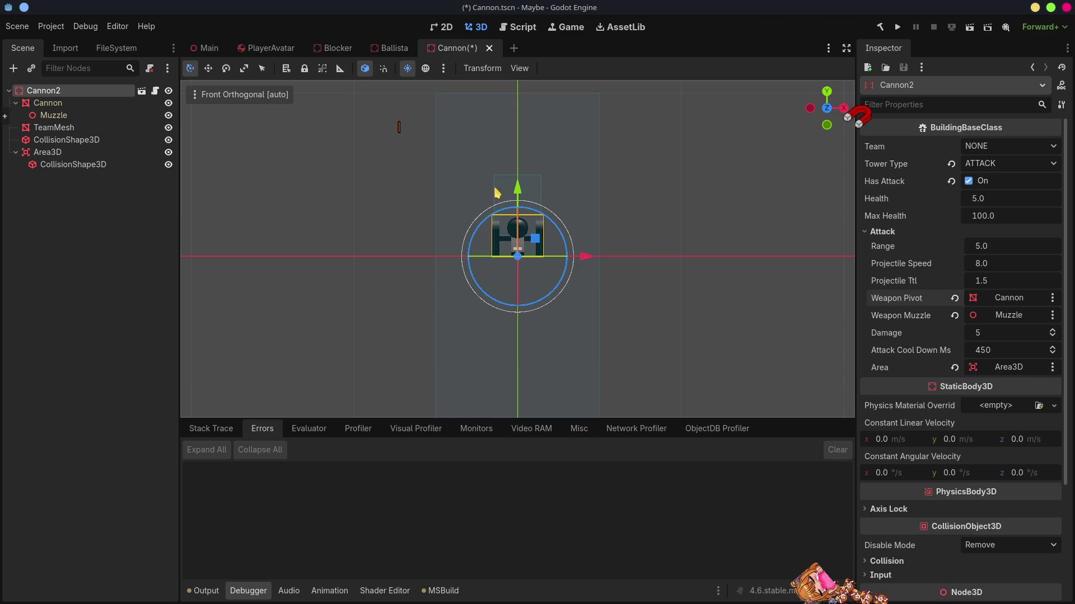
Enter Damage 60 and Attack Cool Down 800 for Cannon2, then save Cannon.tscn.
left_click(995, 333)
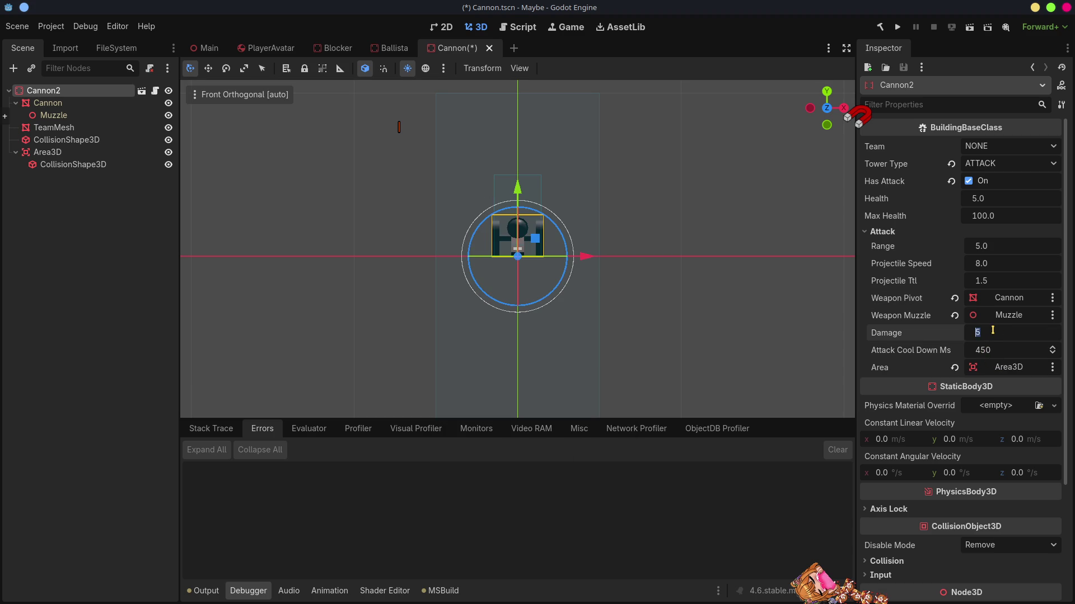
type("60")
key("Return")
left_click(1018, 352)
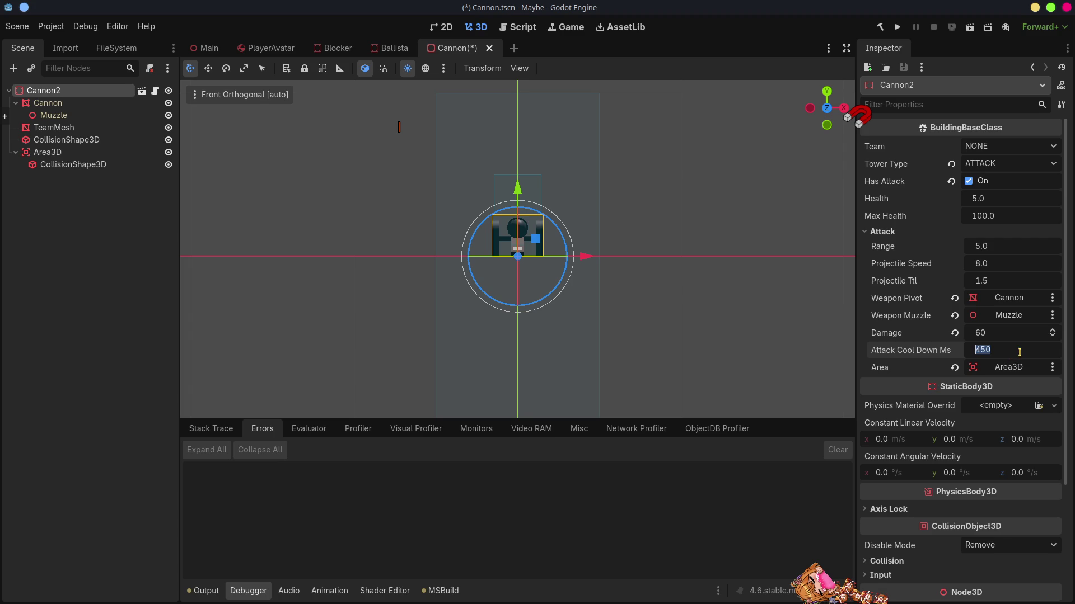
type("800")
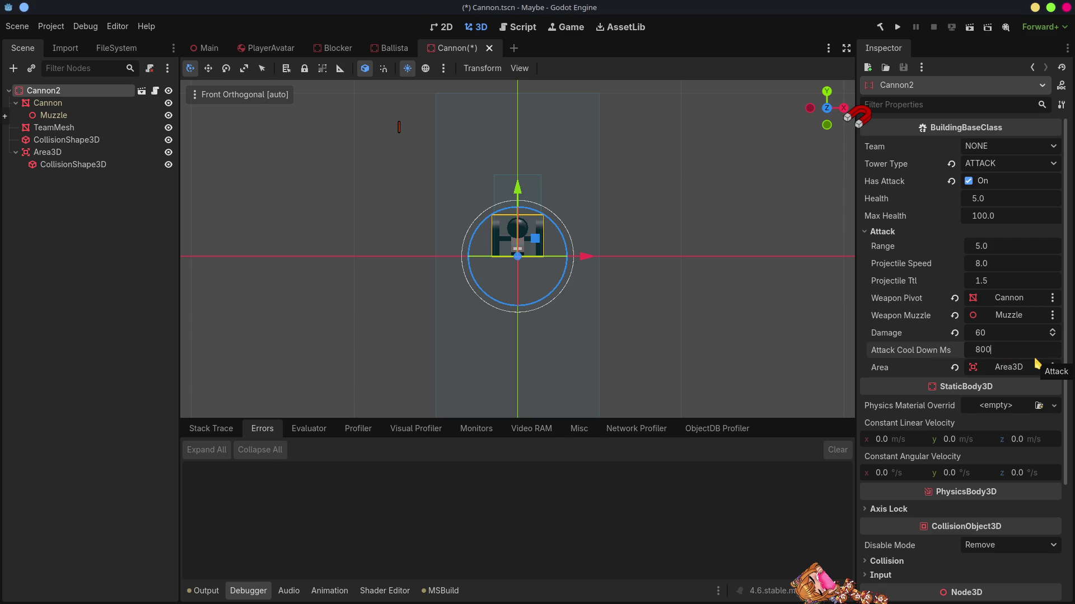
key("Return")
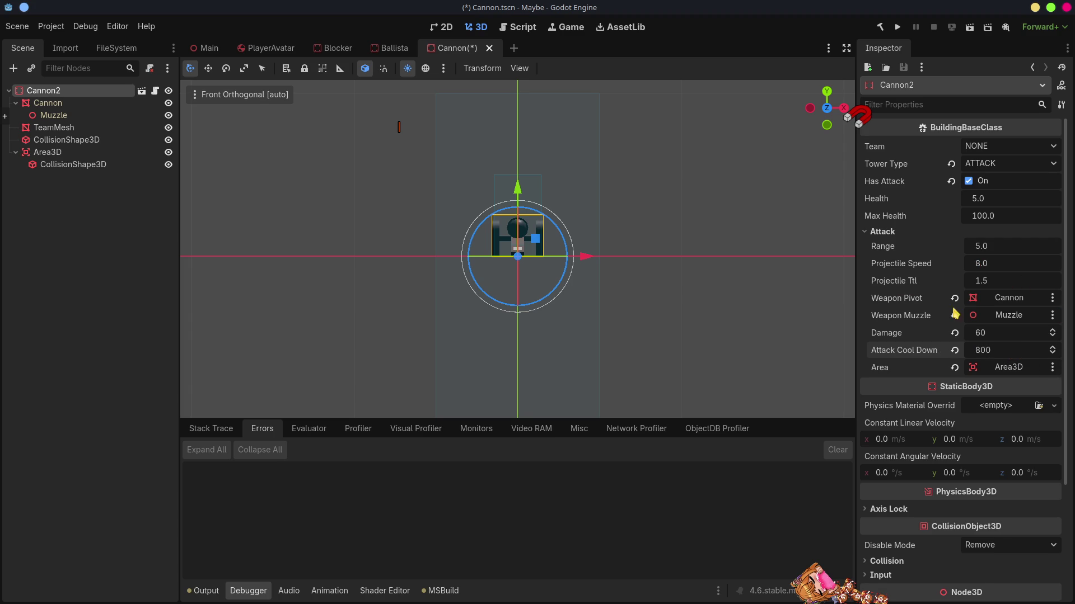
scroll(963, 319, "down", 3)
scroll(964, 320, "up", 3)
key("ctrl+s")
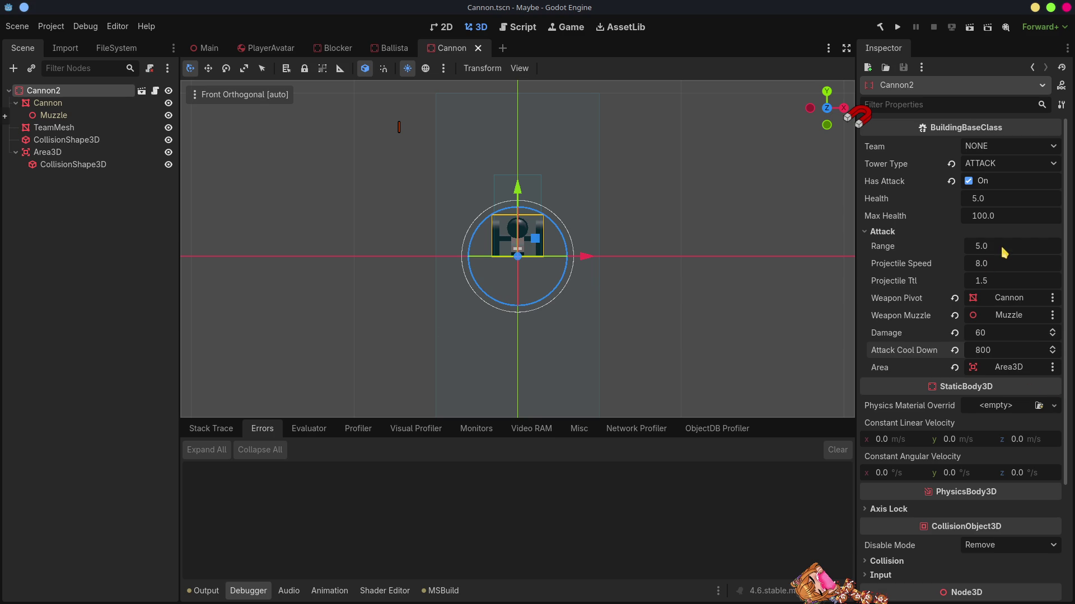
left_click(390, 51)
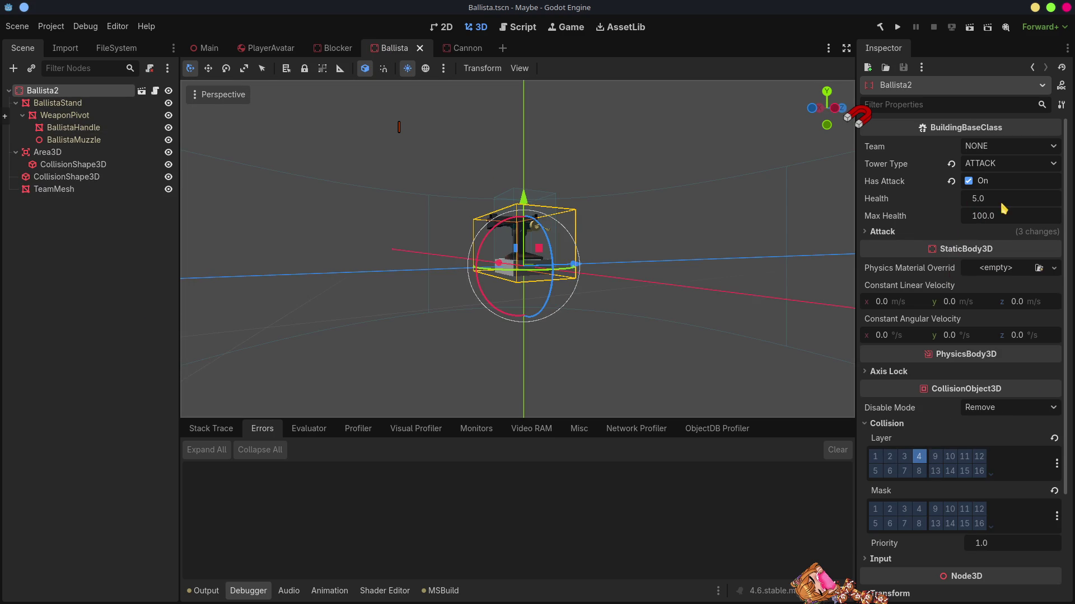
Set Cannon2's Projectile Speed 12, Range 8 and Attack Cool Down 950, then save.
left_click(470, 49)
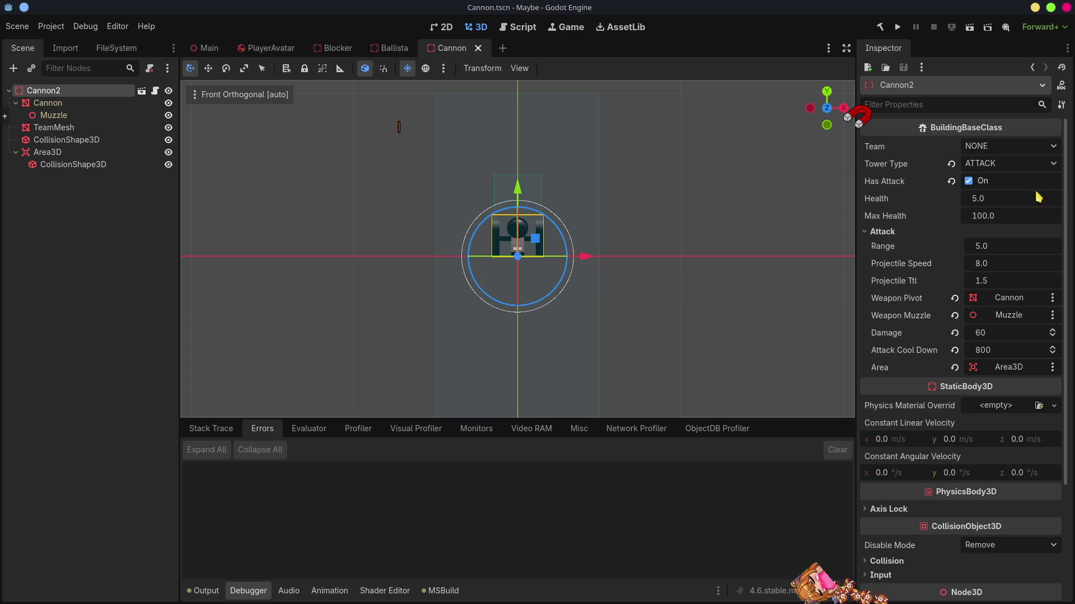
left_click(999, 264)
type("12")
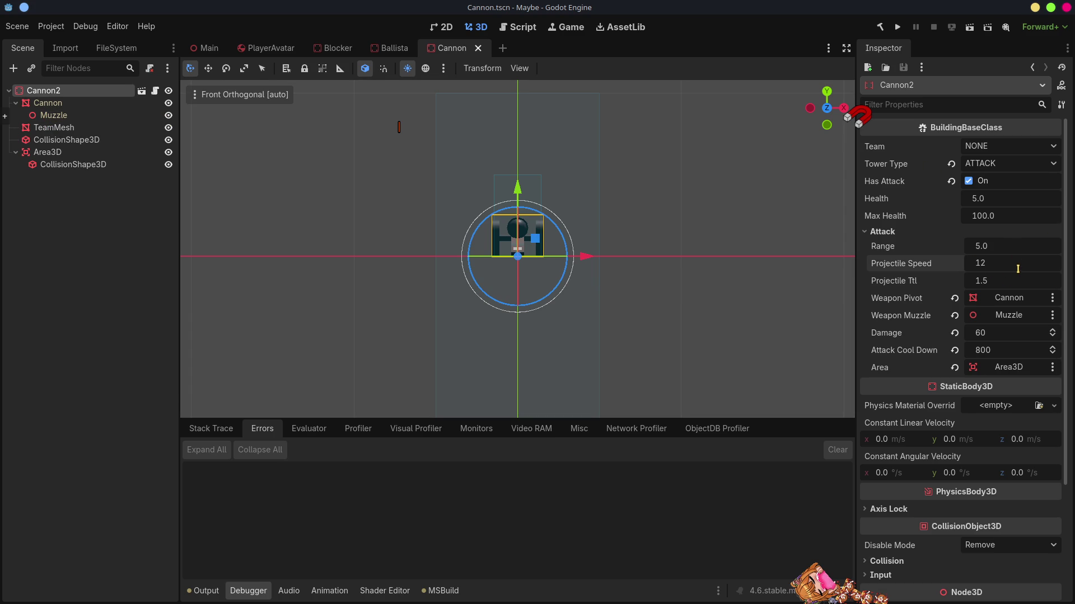
left_click(997, 245)
type("8")
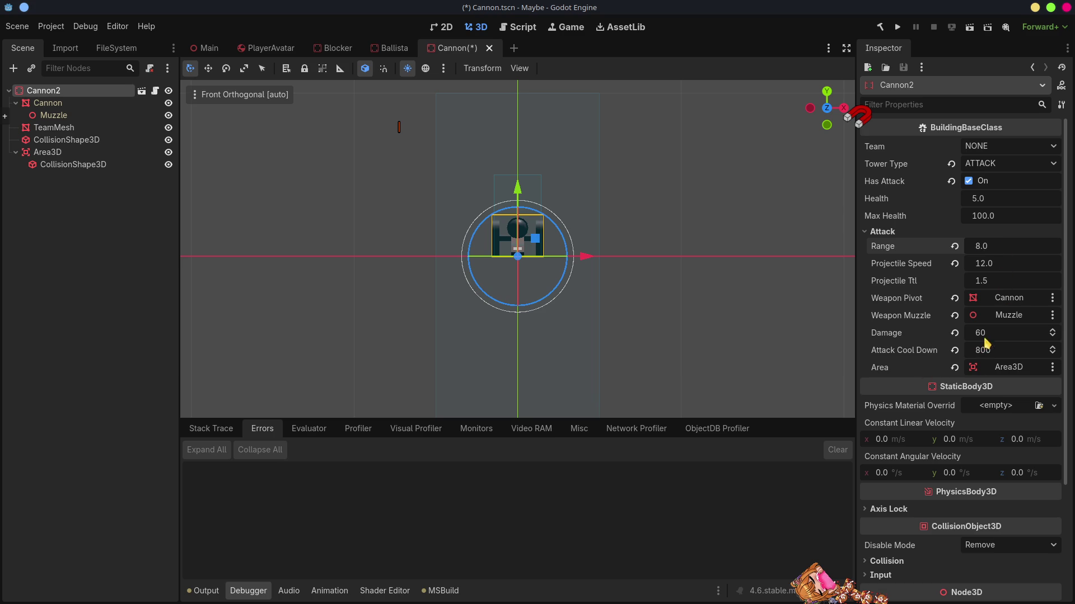
left_click(999, 351)
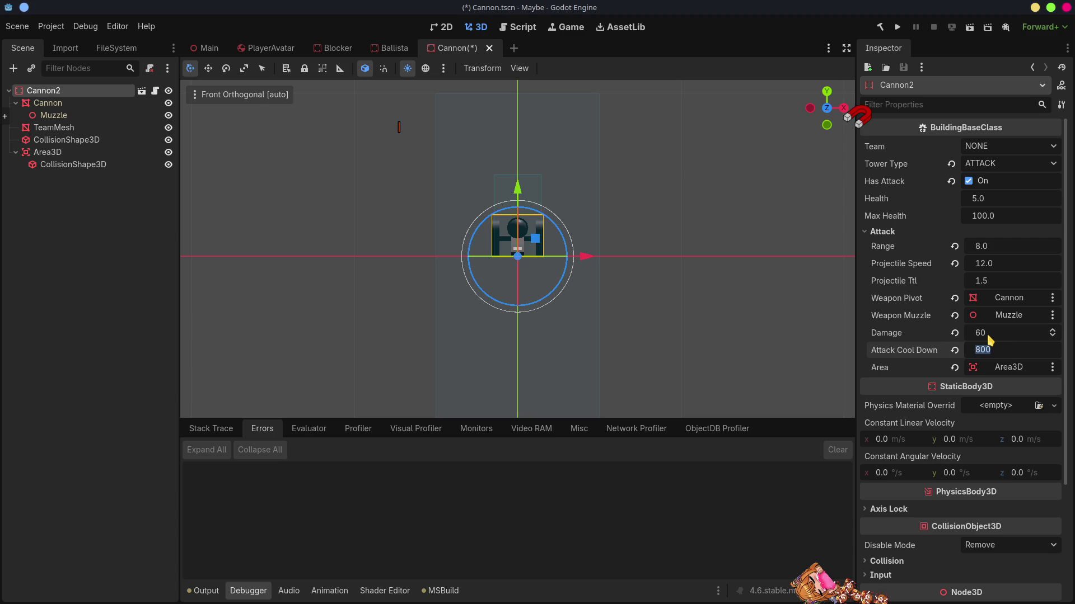
type("950")
key("Return")
key("ctrl+s")
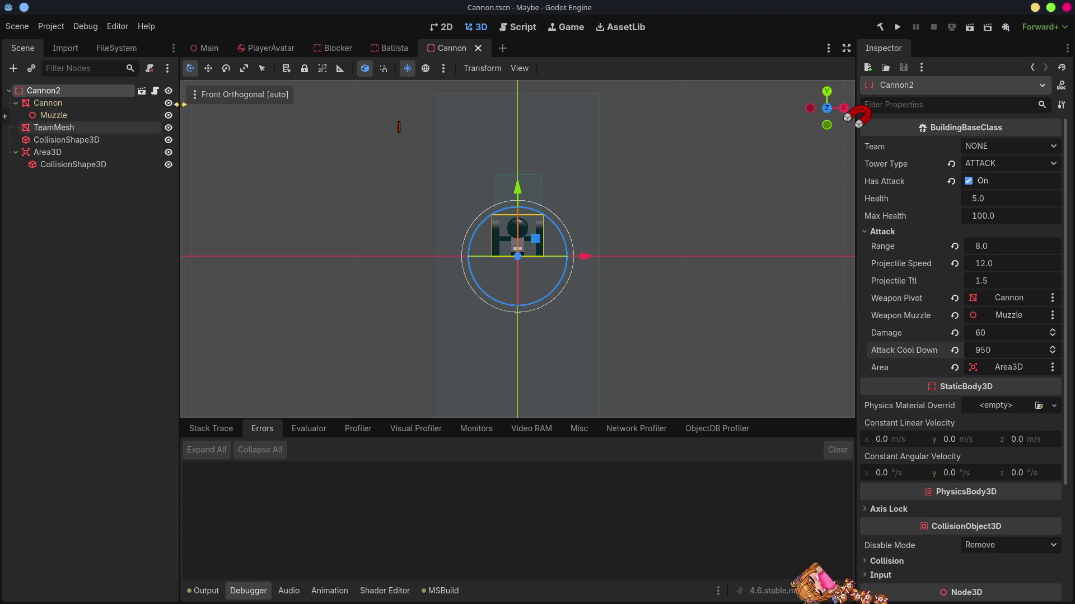
left_click(215, 53)
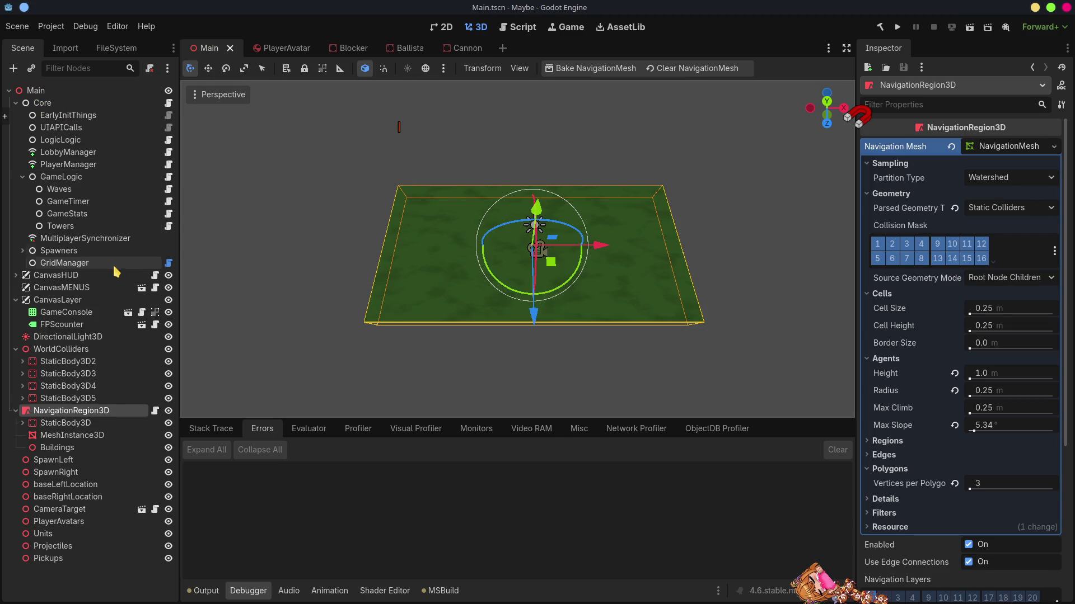
Add a third Towers entry with a new TowerResource whose Tower Type is ATTACK.
left_click(112, 227)
left_click(974, 230)
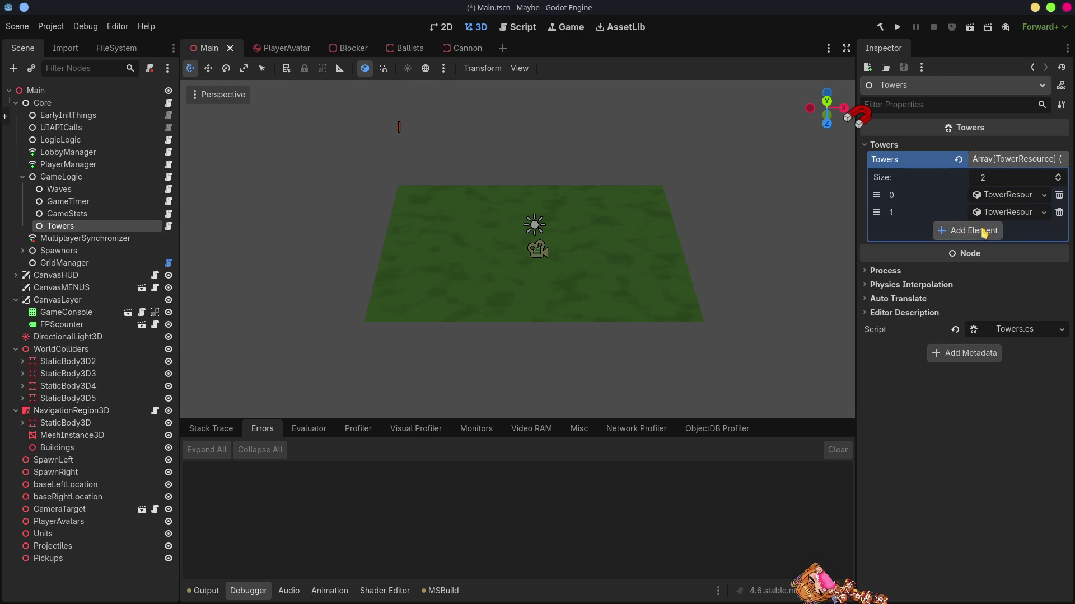
left_click(996, 232)
left_click(1004, 262)
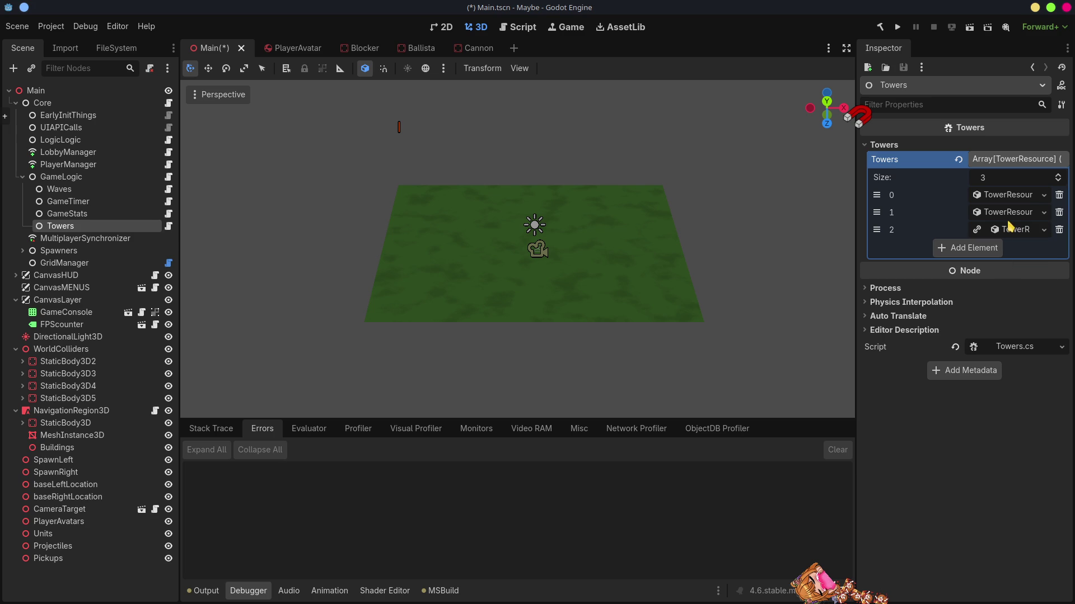
left_click(1012, 235)
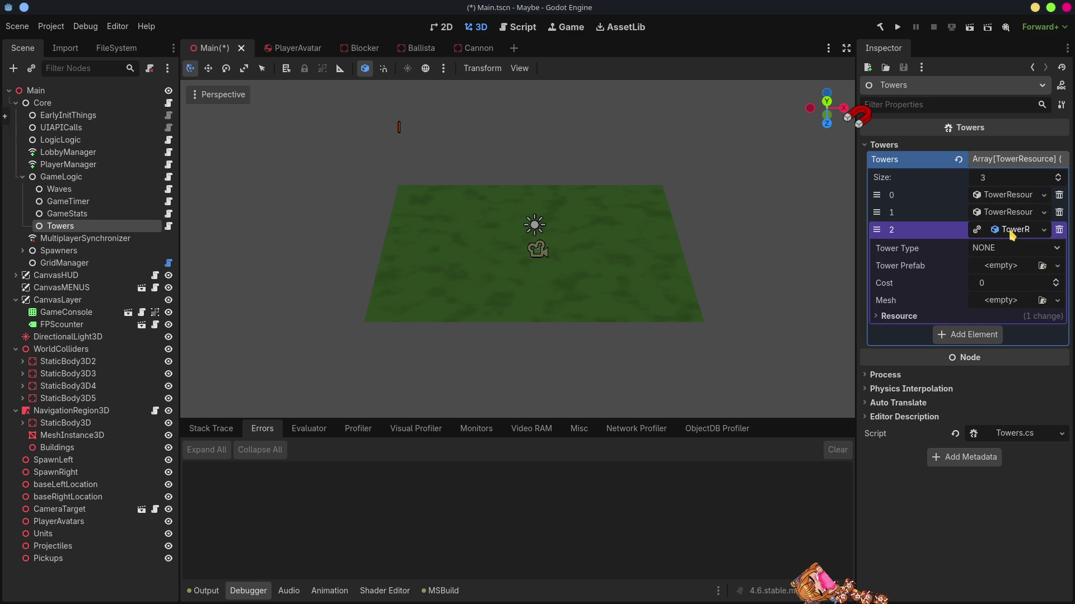
left_click(1002, 248)
left_click(1007, 295)
Set the entry's Tower Prefab to Cannon.tscn and Cost to 25, then save Main.tscn.
left_click(1007, 267)
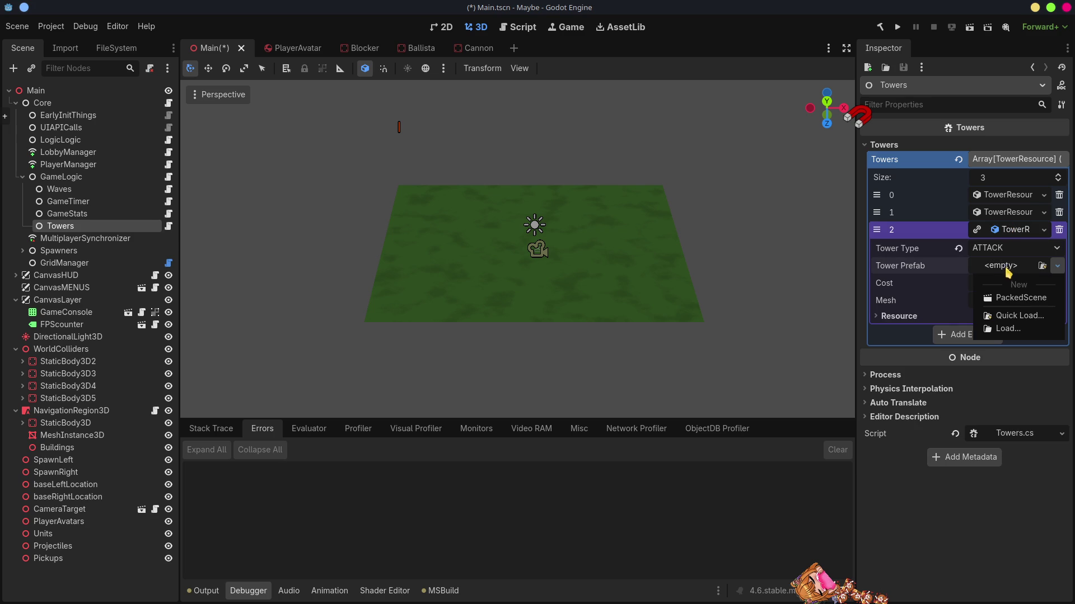
left_click(1002, 317)
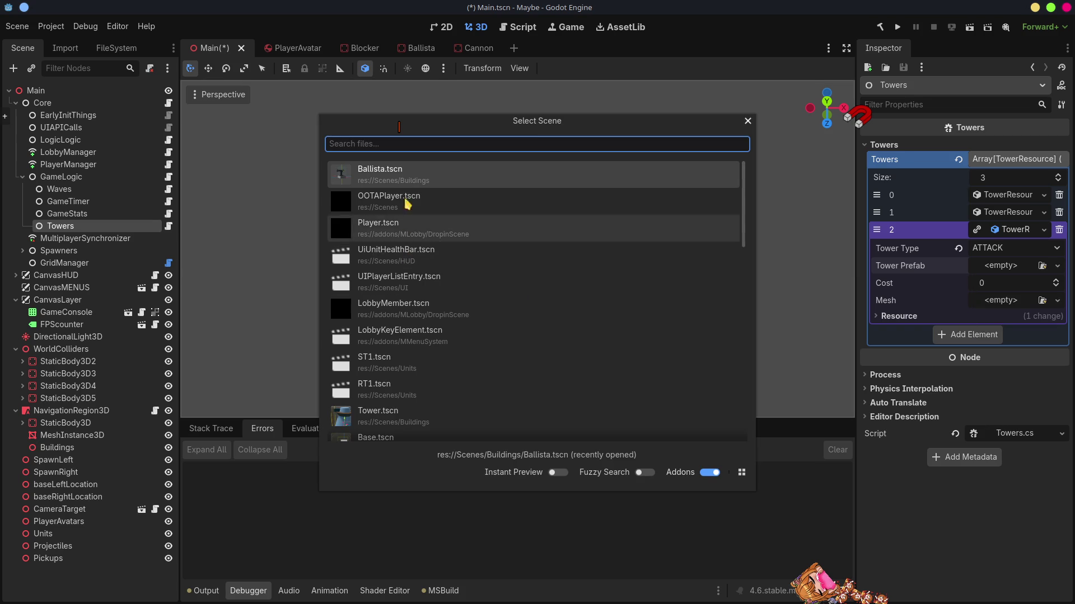
type("ca")
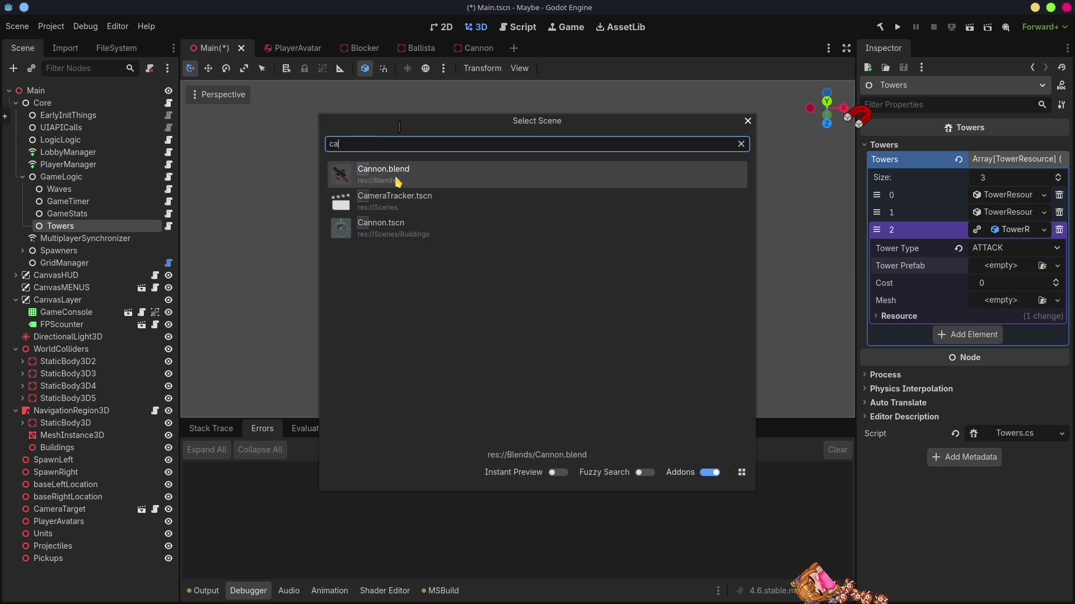
double_click(385, 230)
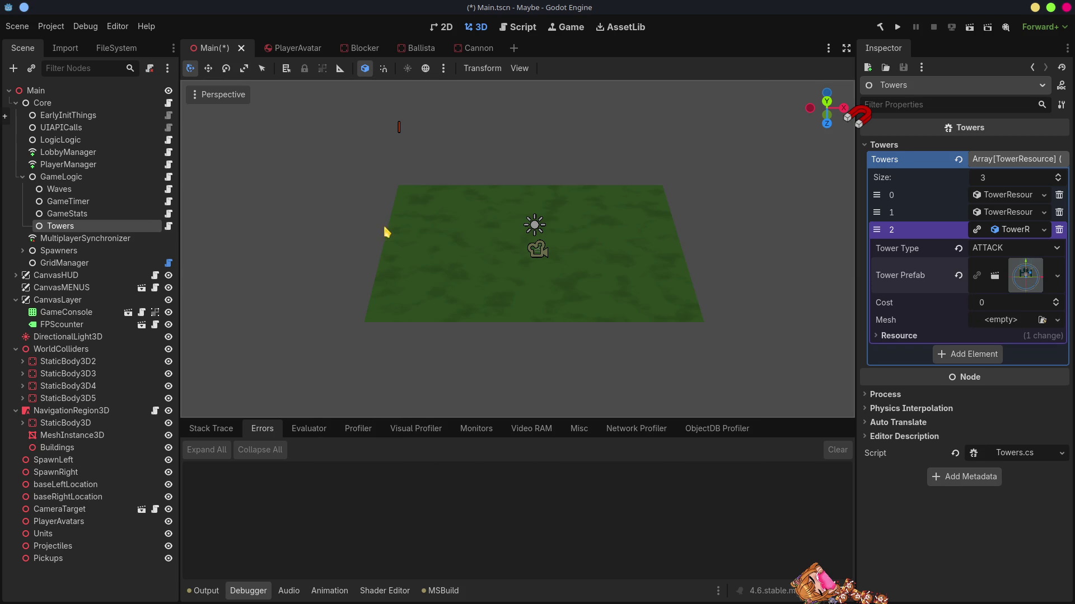
left_click(1016, 301)
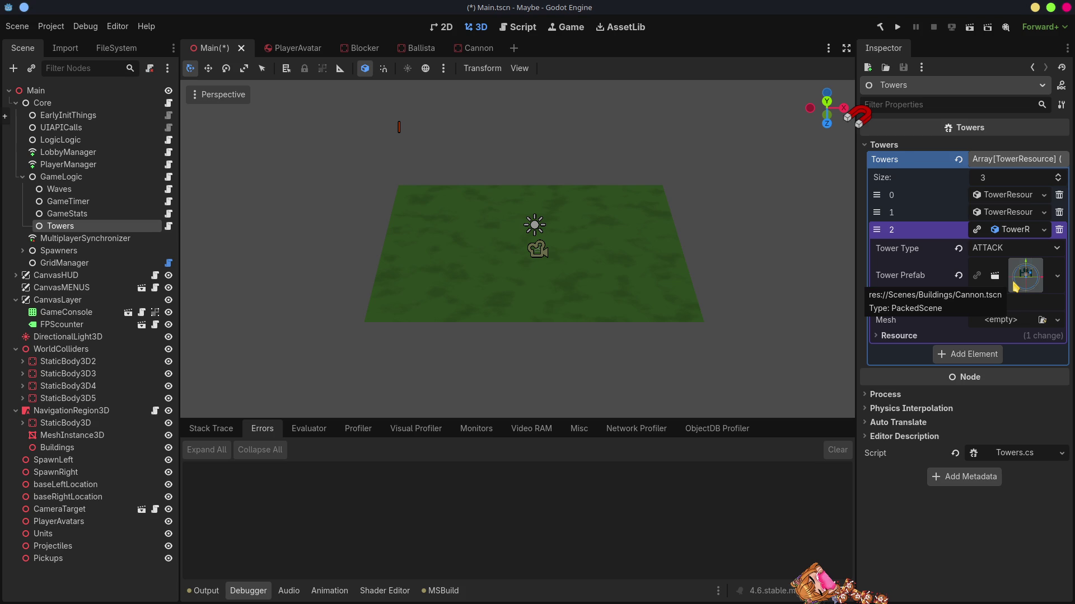
left_click(1002, 321)
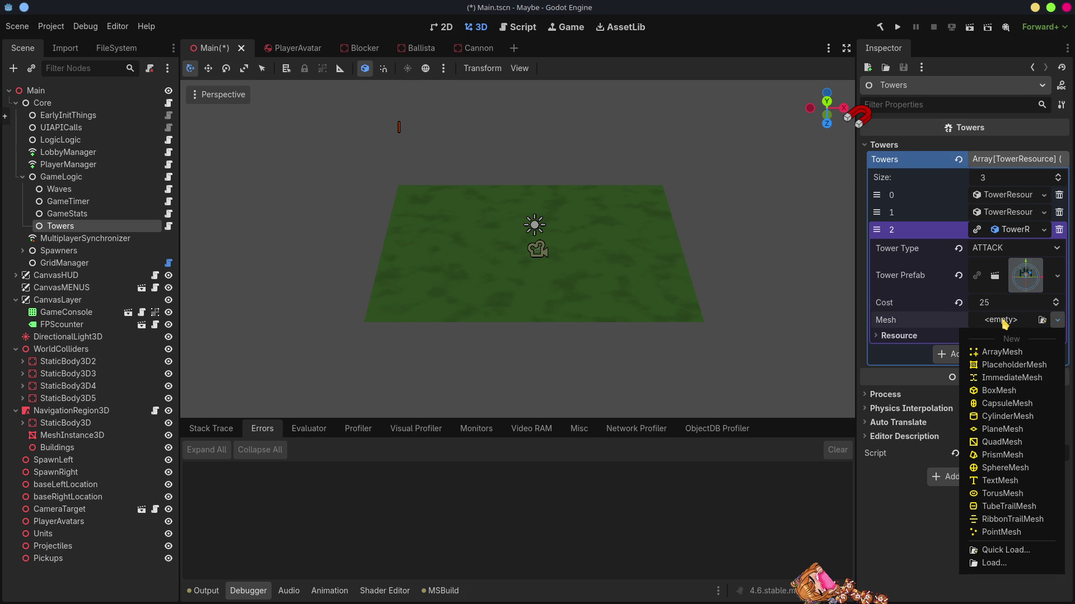
left_click(945, 551)
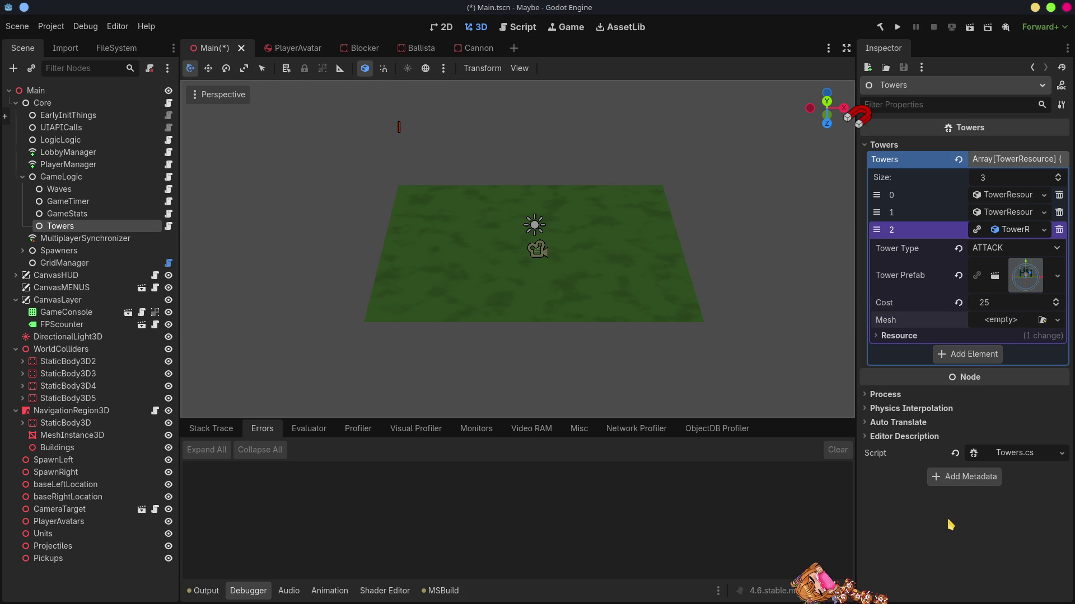
key("ctrl+s")
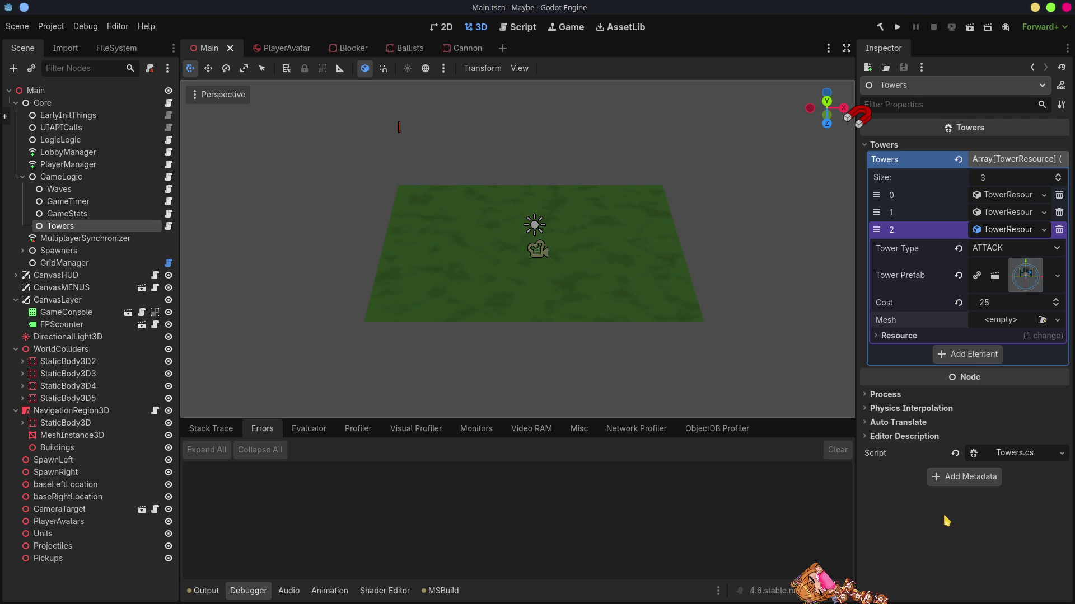
key("alt+Tab")
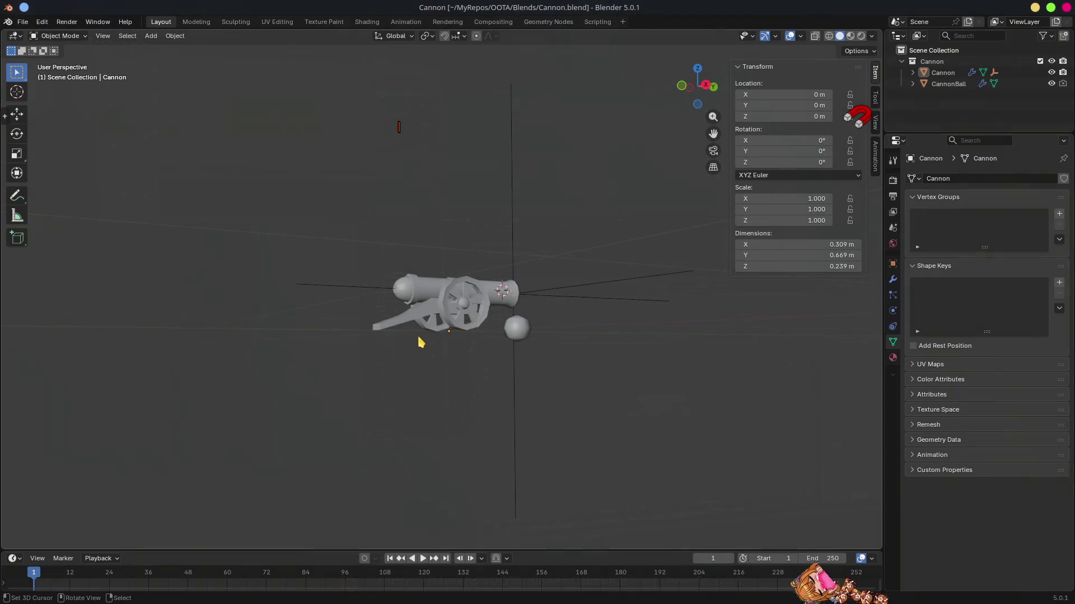
Duplicate the Cannon in place and move the copy into a new collection named Other.
left_click(453, 315)
mouse_move(666, 253)
left_mouse_down()
mouse_move(648, 333)
mouse_move(626, 344)
left_mouse_up()
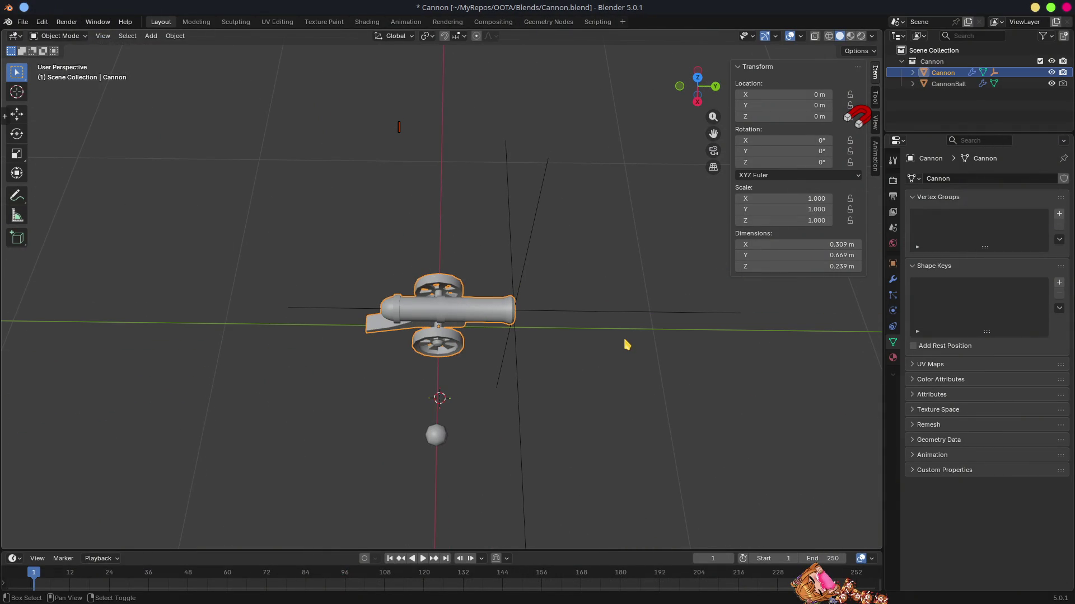
key("shift+d")
key("Escape")
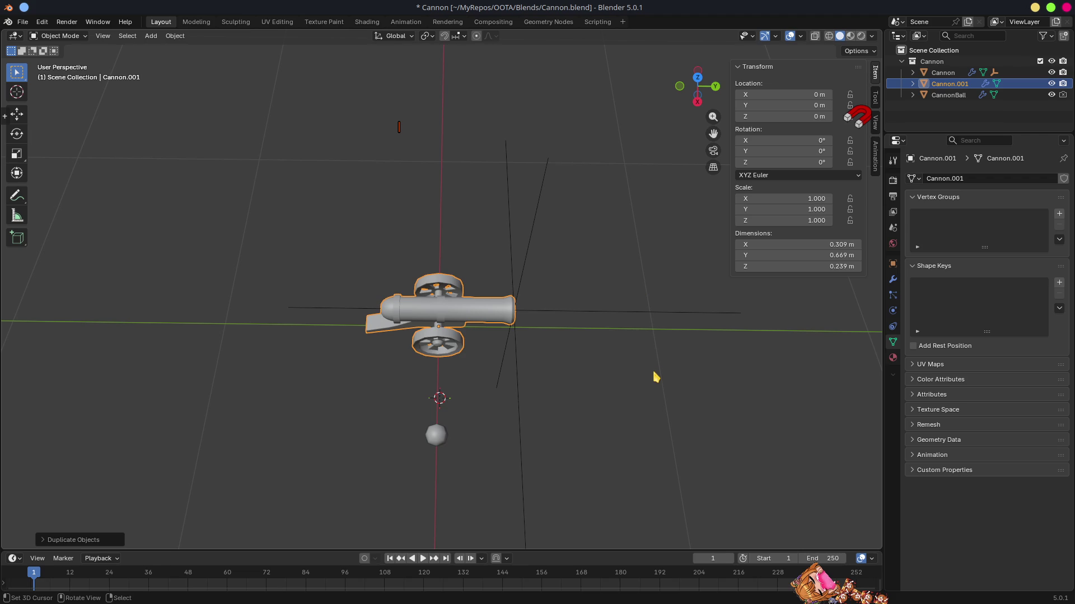
key("m")
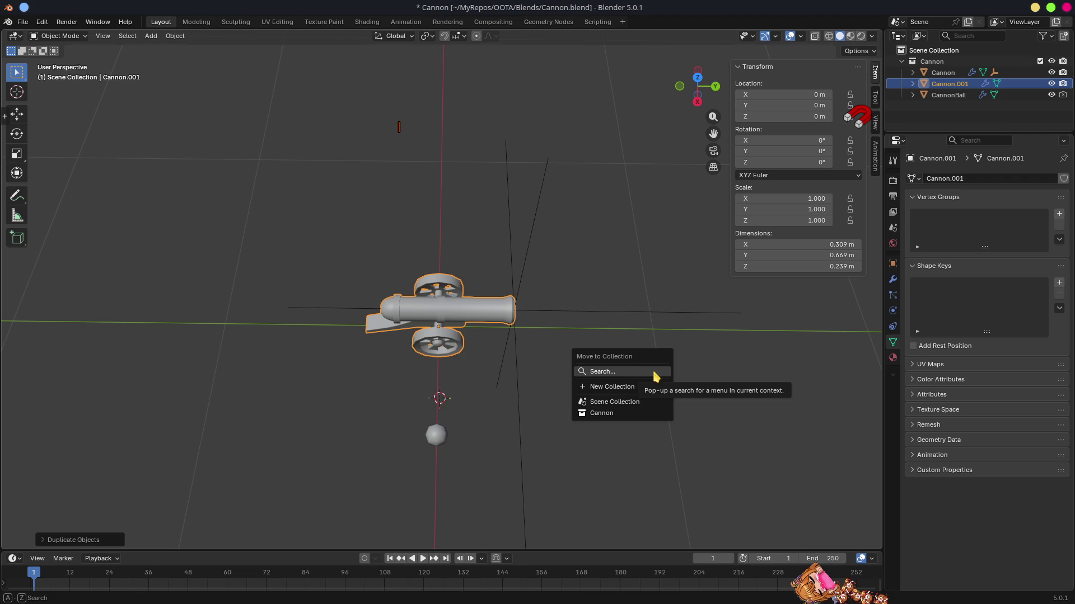
left_click(645, 387)
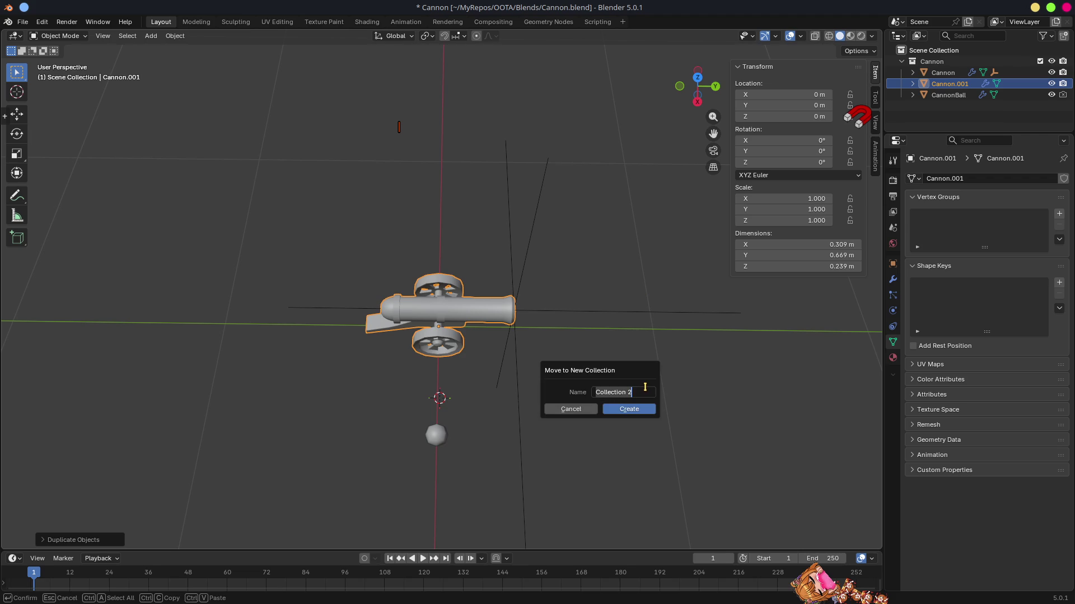
type("Other")
key("Return")
key("Return")
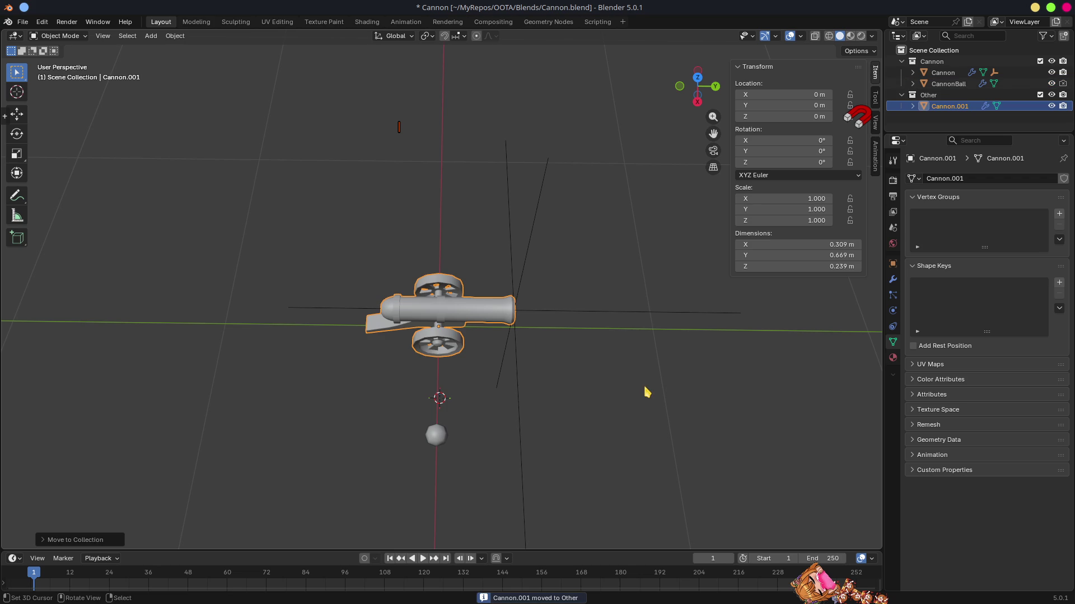
Move CannonBall into Other as well and hide the original Cannon collection.
left_click(432, 439)
key("m")
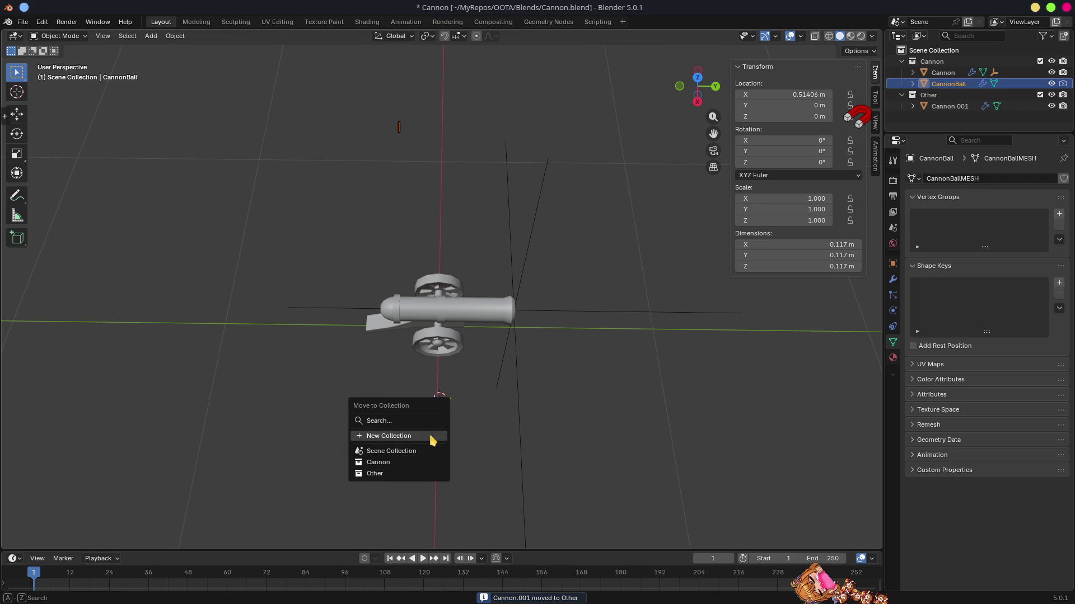
left_click(402, 474)
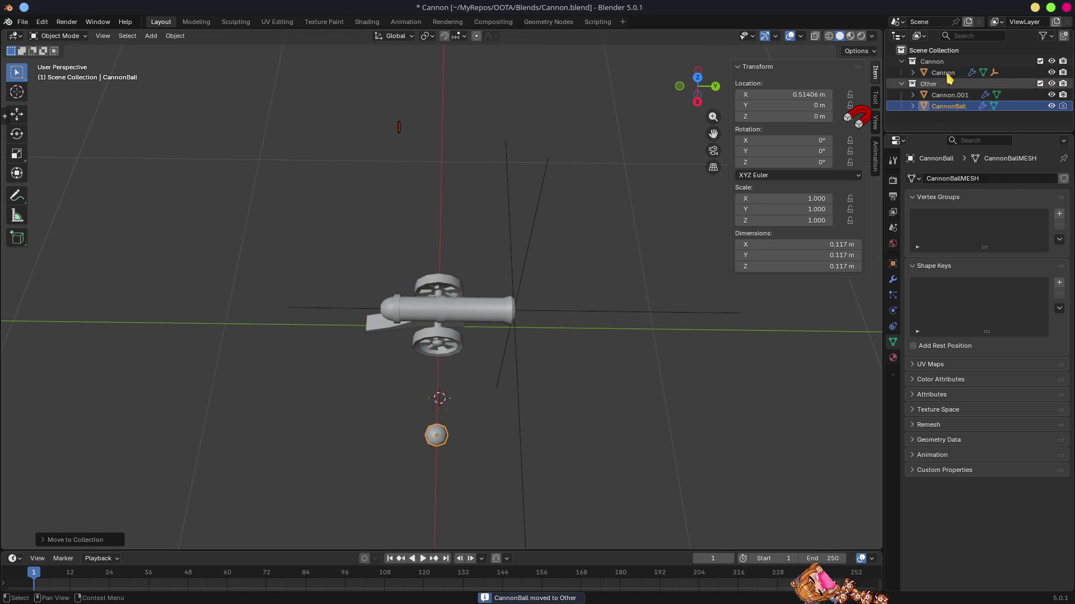
left_click(1051, 61)
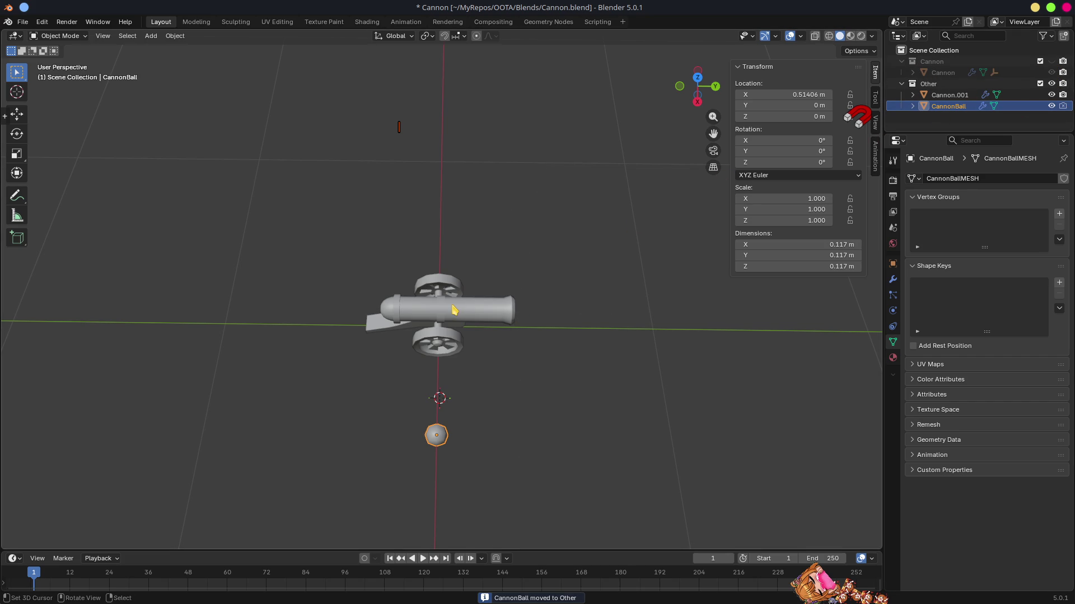
left_click(1019, 95)
left_click(892, 358)
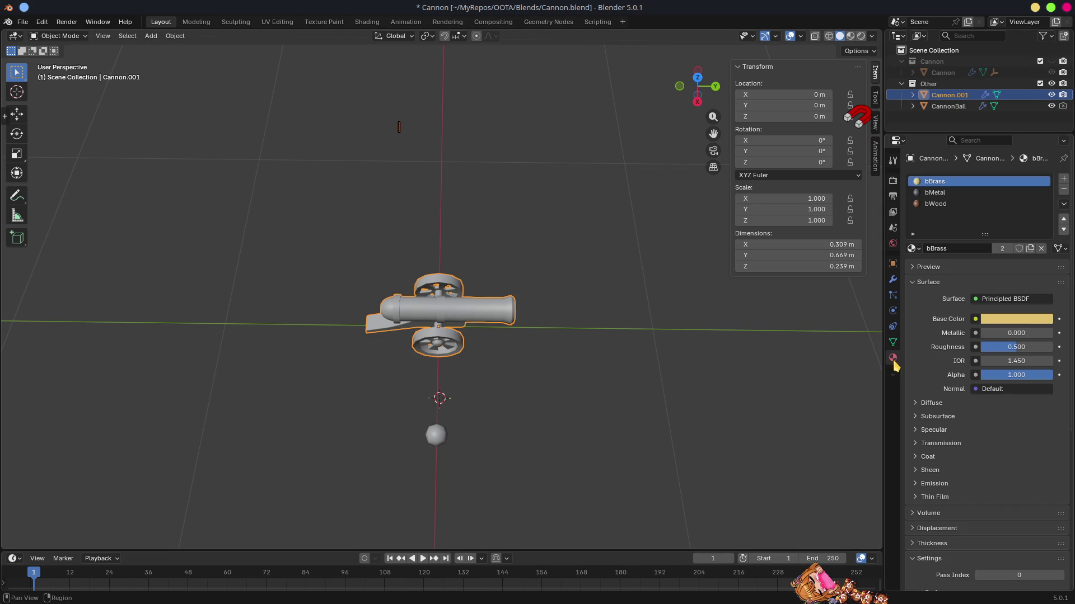
Remove the bBrass and bMetal material slots, leaving only bWood on the copy.
left_click(1063, 189)
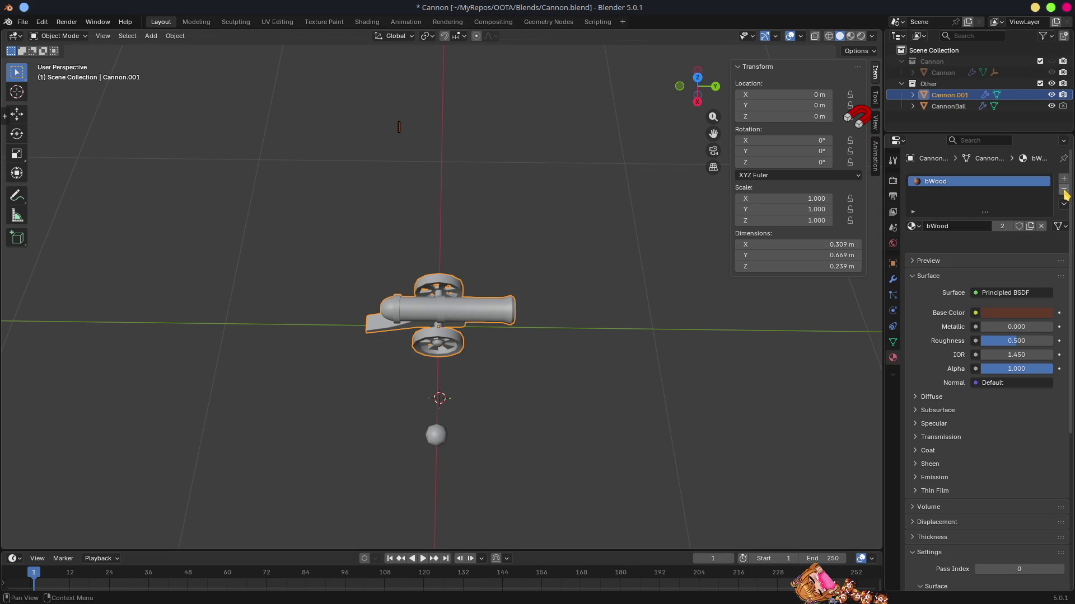
left_click(1064, 190)
mouse_move(636, 314)
left_mouse_down()
mouse_move(708, 312)
mouse_move(717, 261)
mouse_move(654, 251)
left_mouse_up()
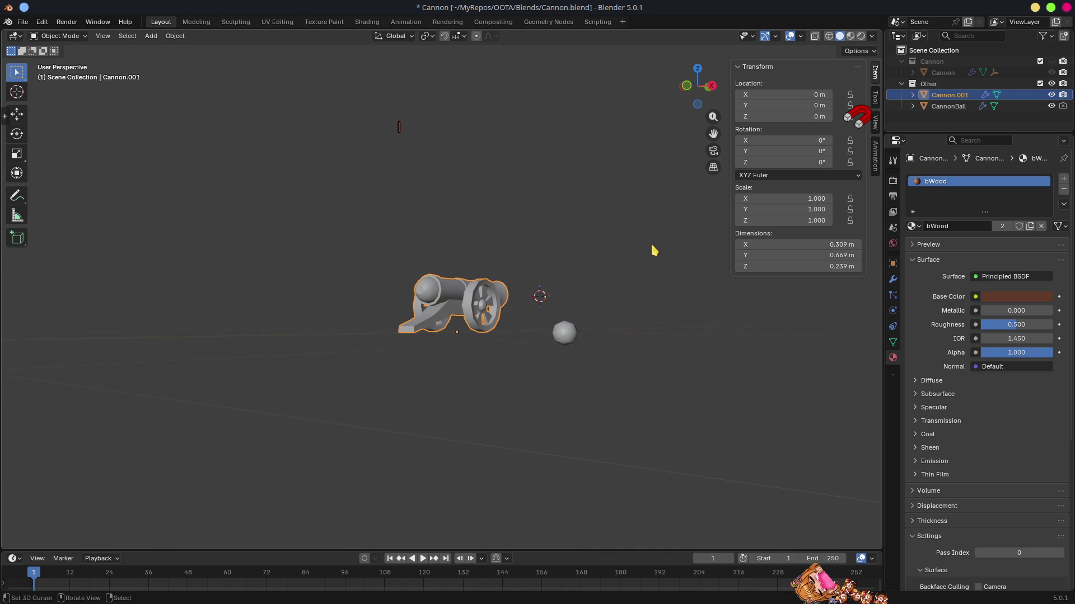
Rename the cannon copy object to GhostCannon.
key("F2")
left_click(666, 231)
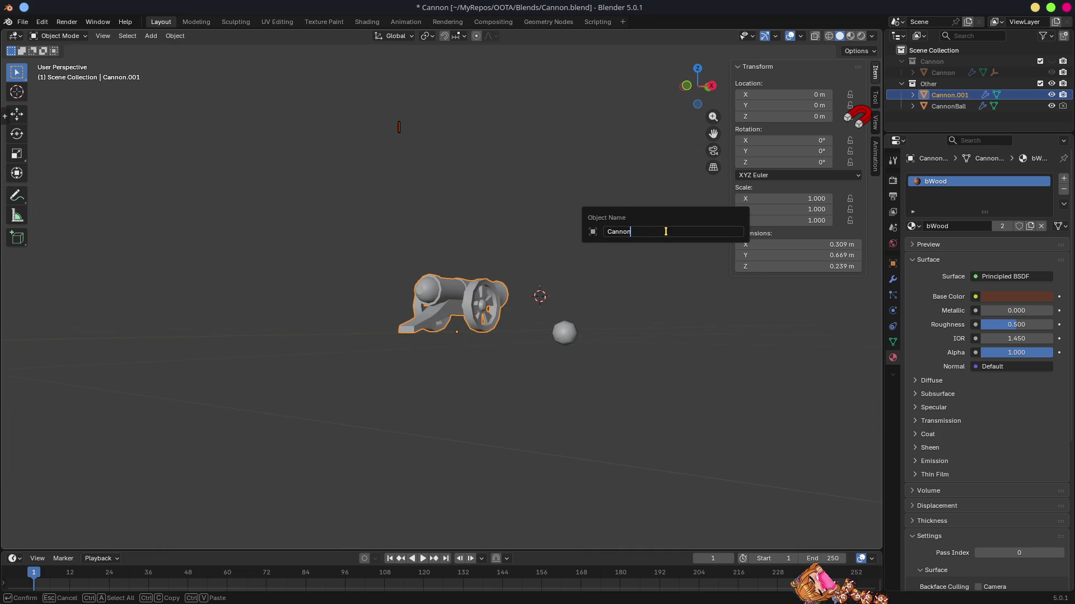
type("Ghost")
key("ctrl+a")
key("ctrl+c")
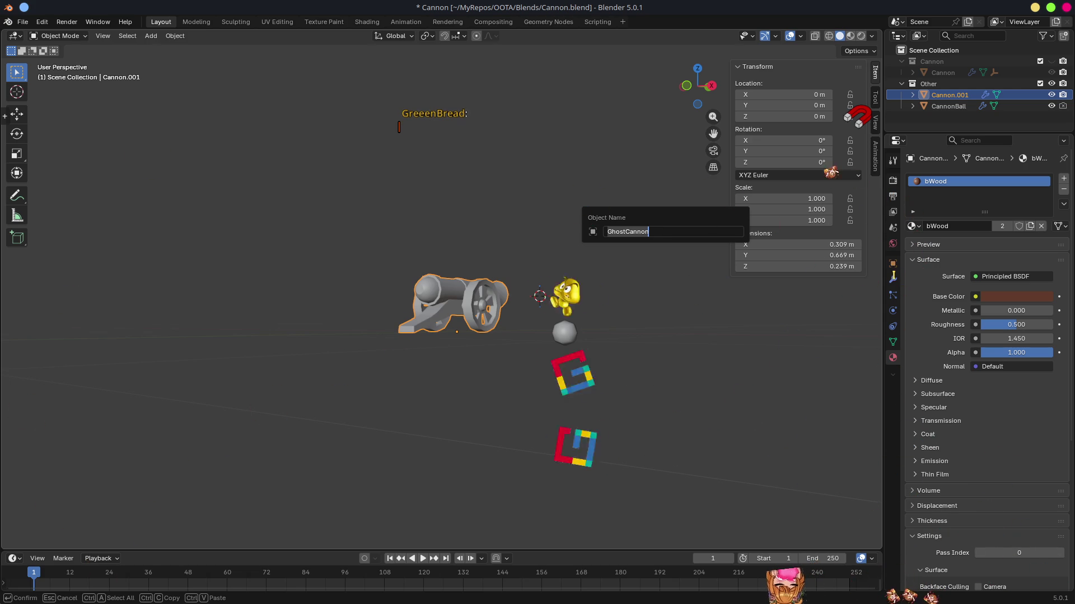
key("Return")
Rename the copy's mesh data to GhostCannon and save Cannon.blend.
left_click(893, 263)
left_click(893, 342)
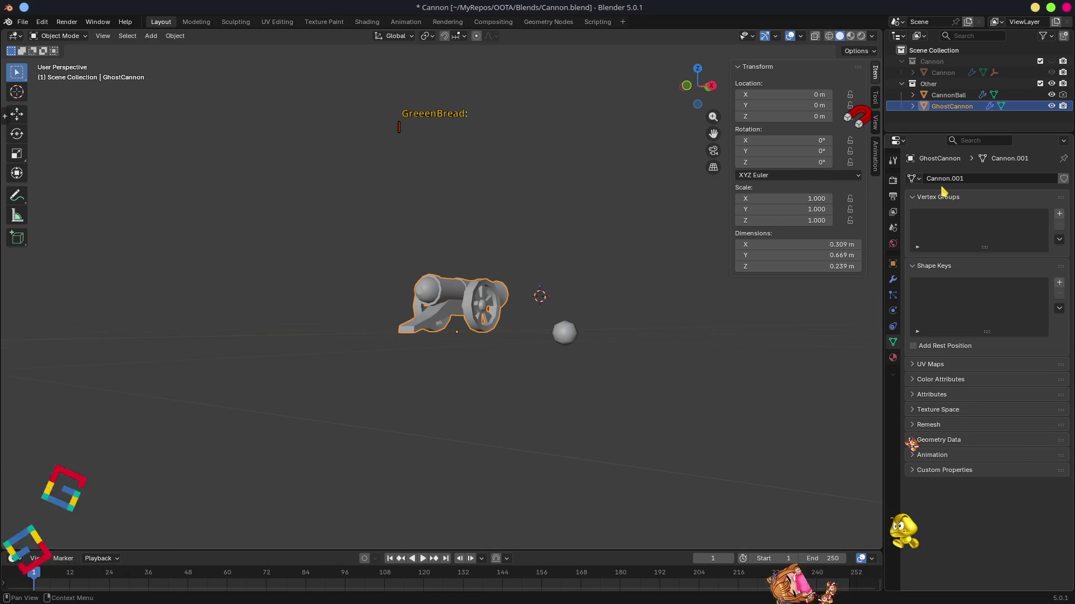
double_click(940, 178)
key("ctrl+v")
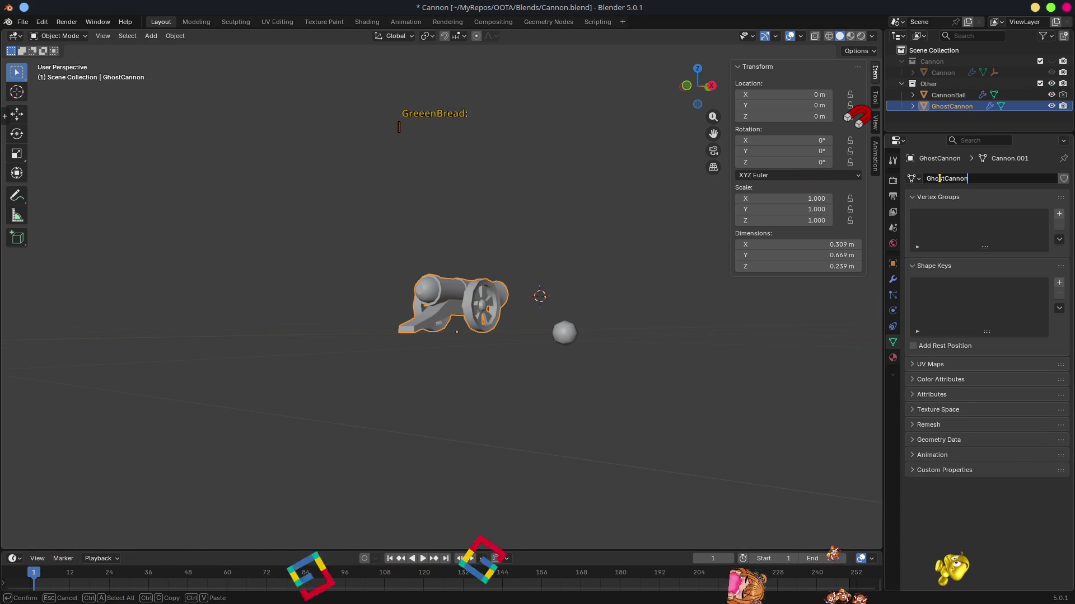
key("Return")
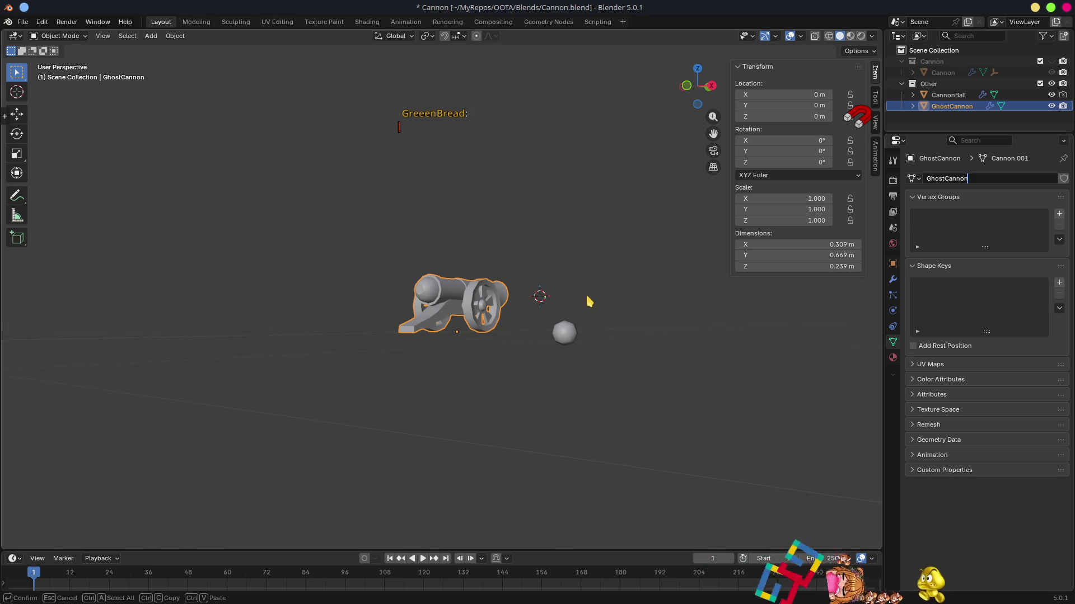
mouse_move(612, 328)
left_mouse_down()
mouse_move(655, 343)
mouse_move(646, 351)
left_mouse_up()
key("ctrl+s")
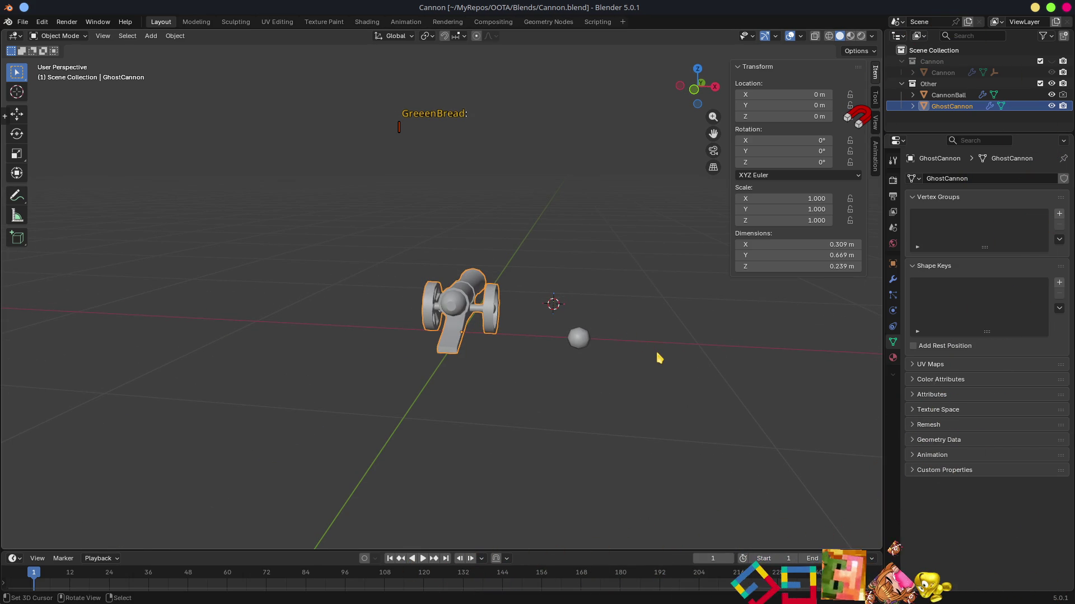
key("alt+Tab")
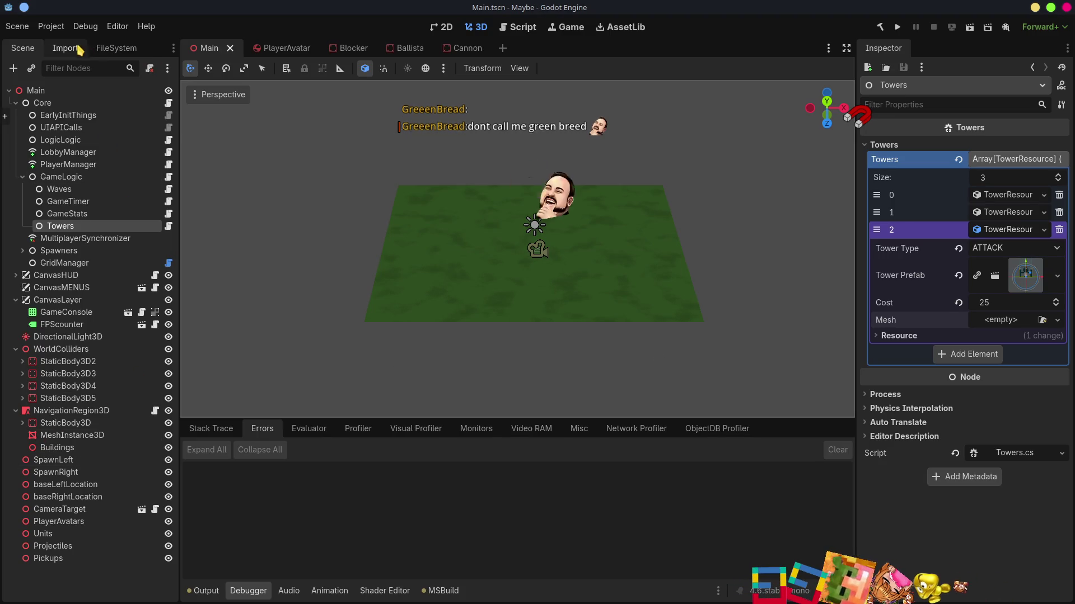
left_click(114, 48)
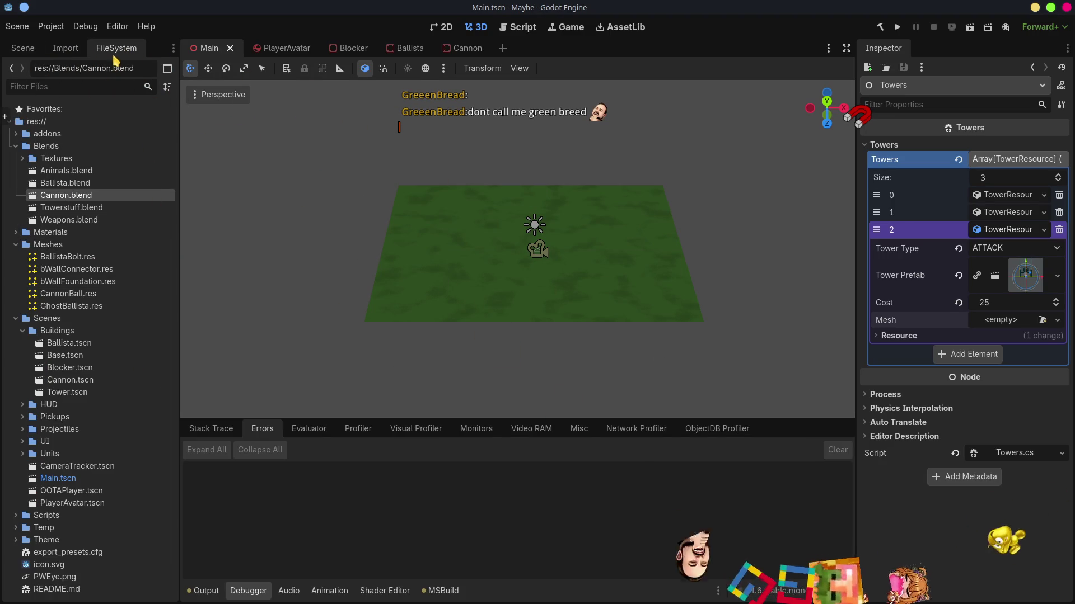
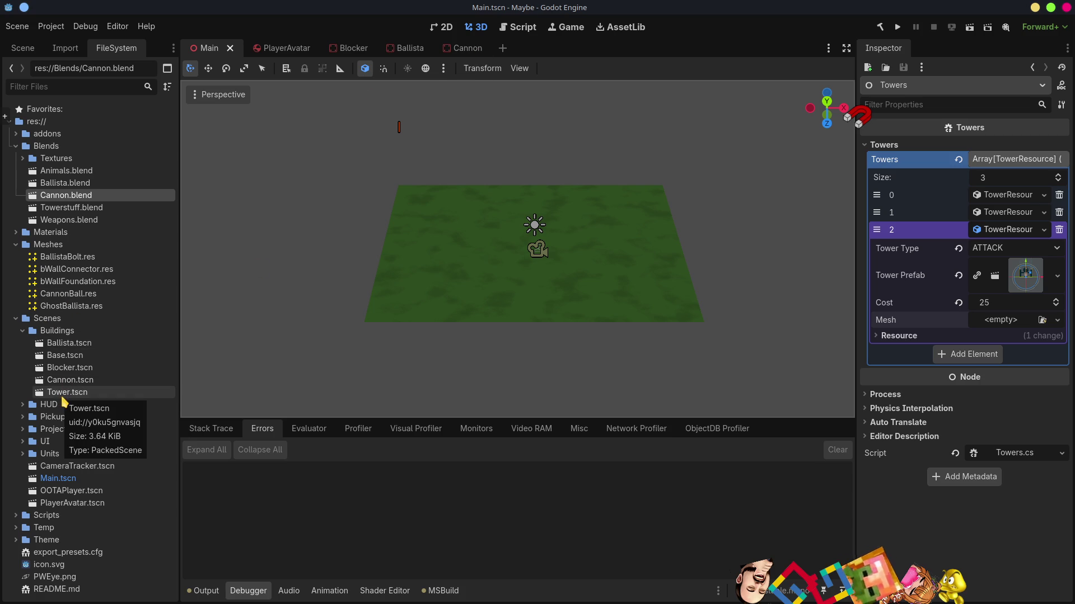
Save Cannon.blend's Cannon_GhostCannon mesh to res://Meshes/GhostCannon.res via Advanced Import Settings, then reimport.
double_click(84, 197)
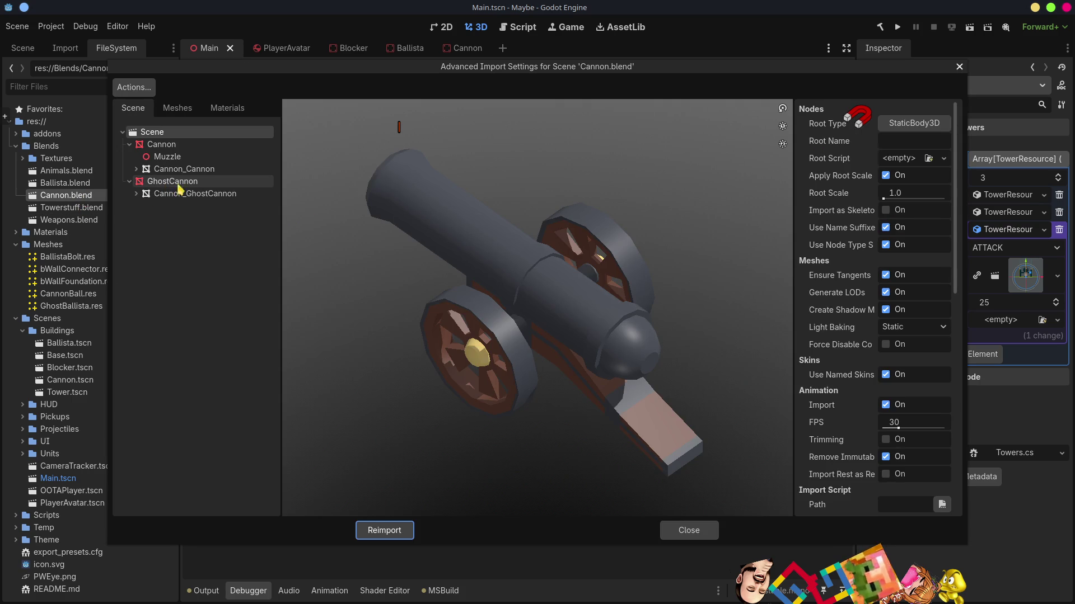
left_click(178, 187)
left_click(178, 108)
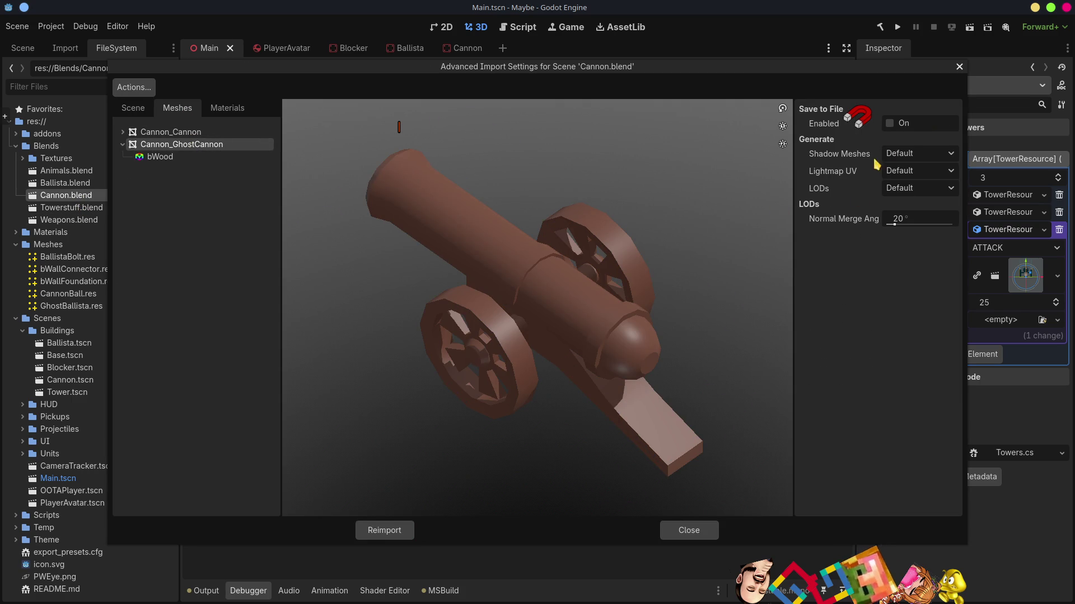
left_click(890, 125)
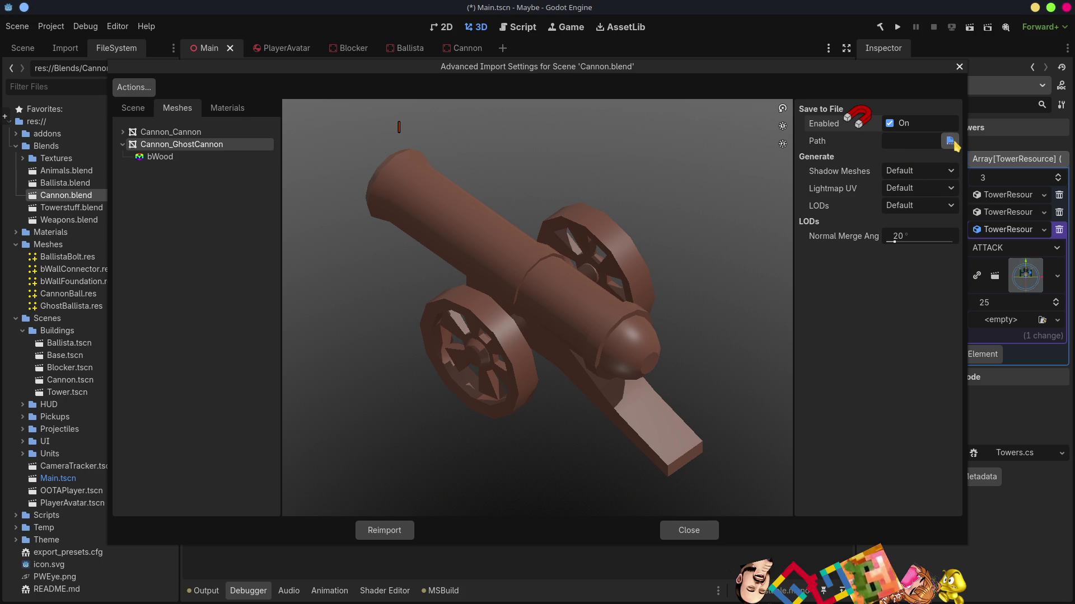
left_click(949, 141)
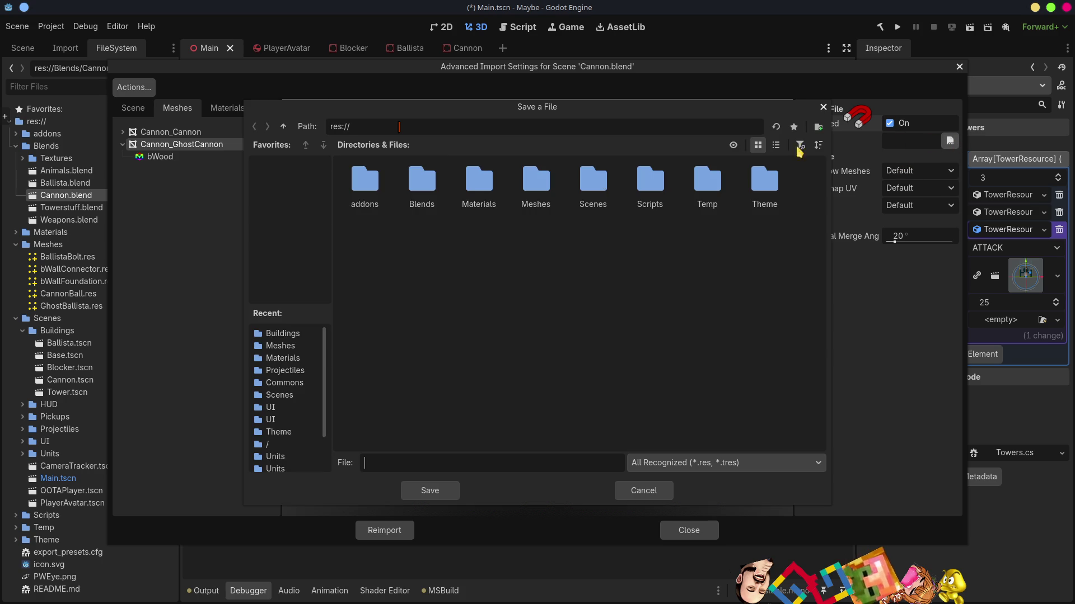
left_click(286, 346)
type("GhostCannon")
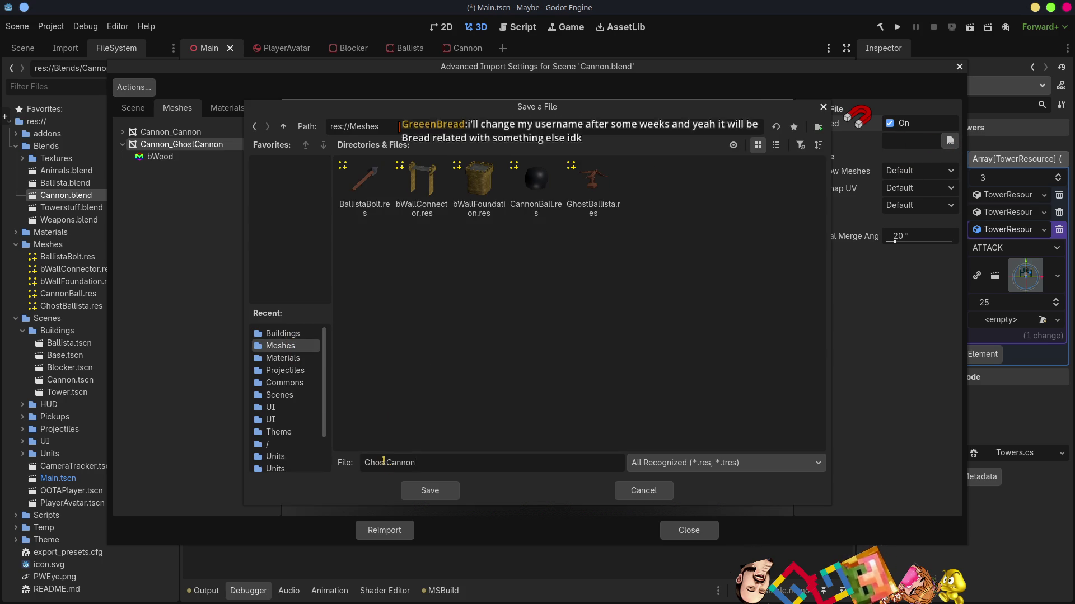
left_click(432, 491)
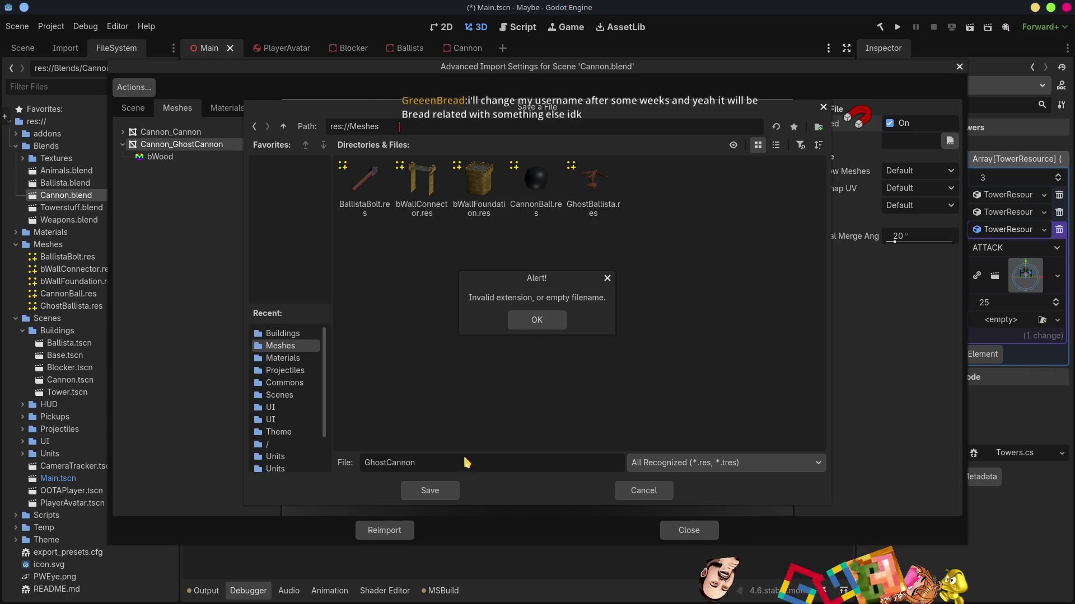
left_click(537, 324)
type(".res")
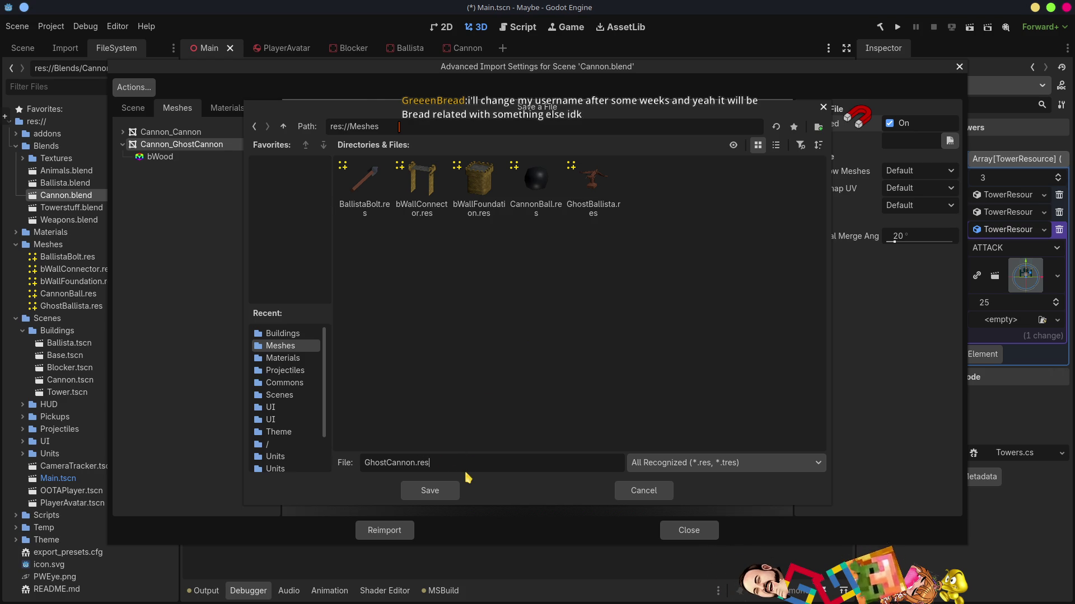
key("Return")
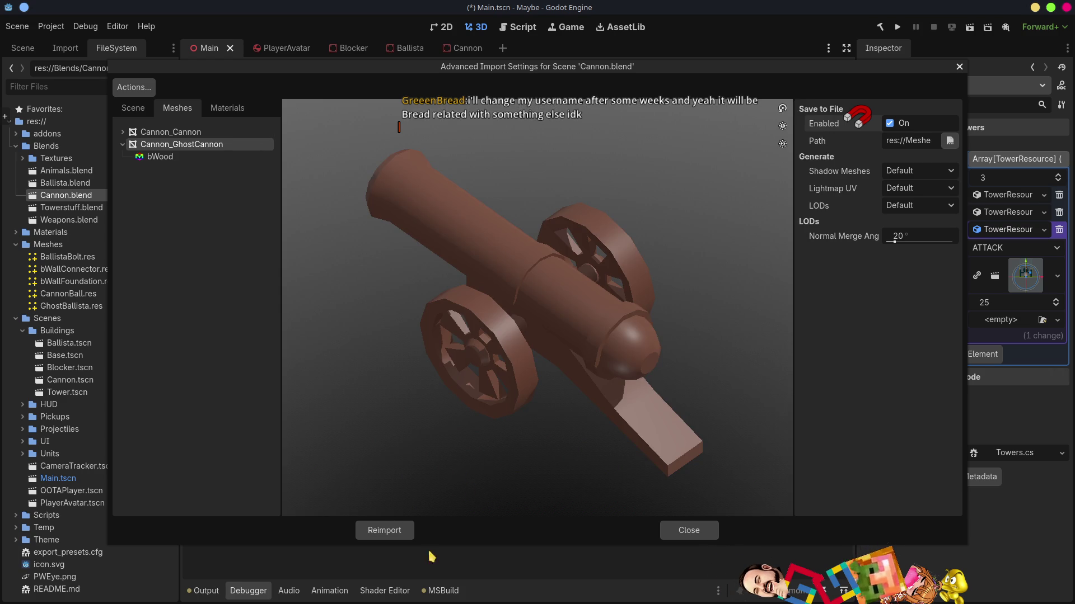
left_click(384, 530)
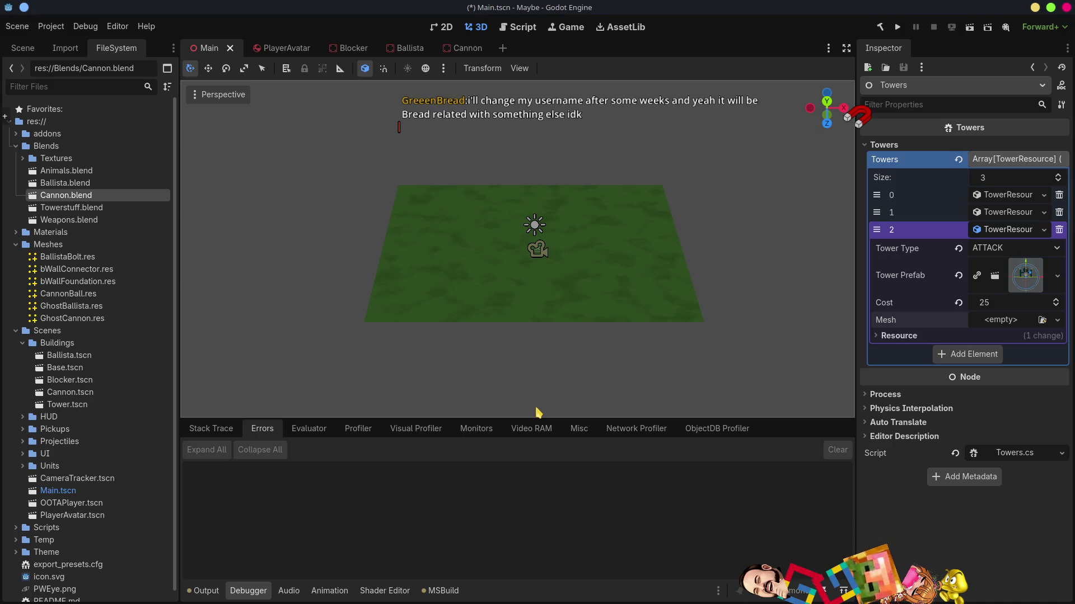
key("alt+Tab")
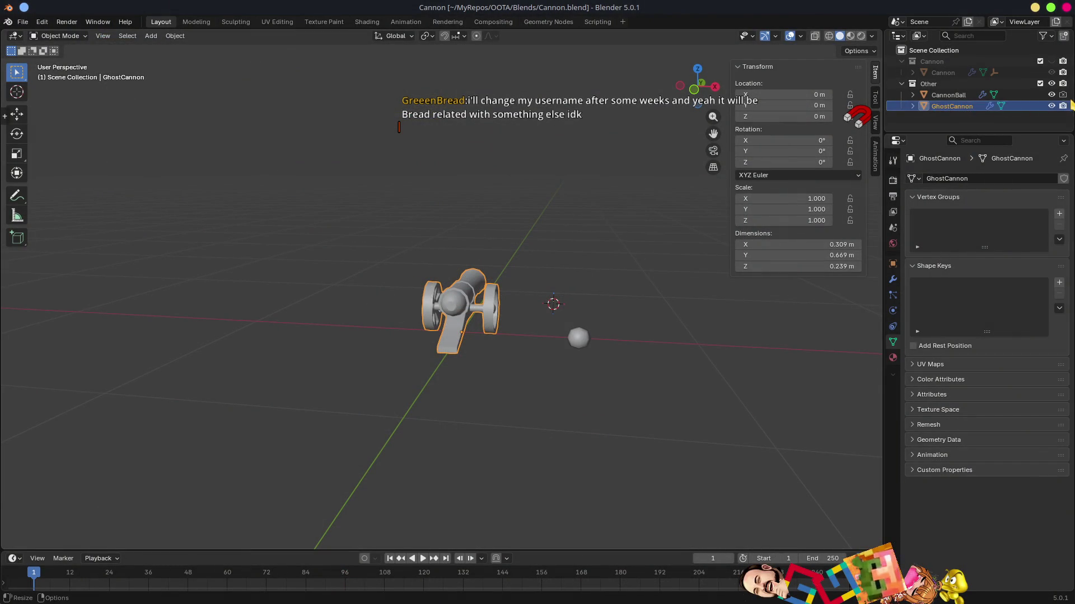
Disable rendering for GhostCannon in Blender's Outliner and save Cannon.blend.
left_click(1063, 106)
key("ctrl+s")
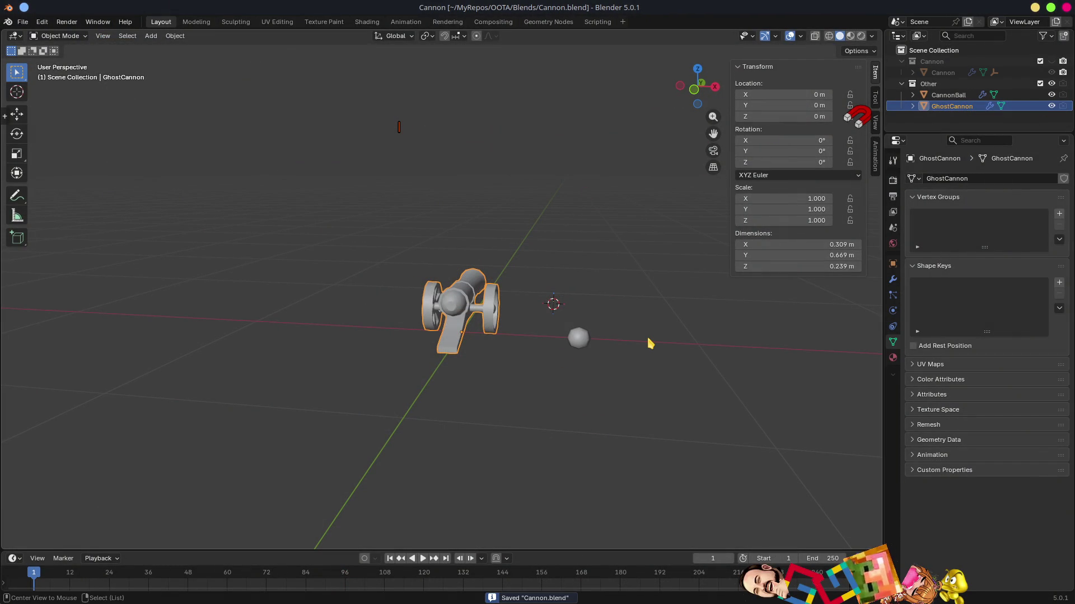
key("alt+Tab")
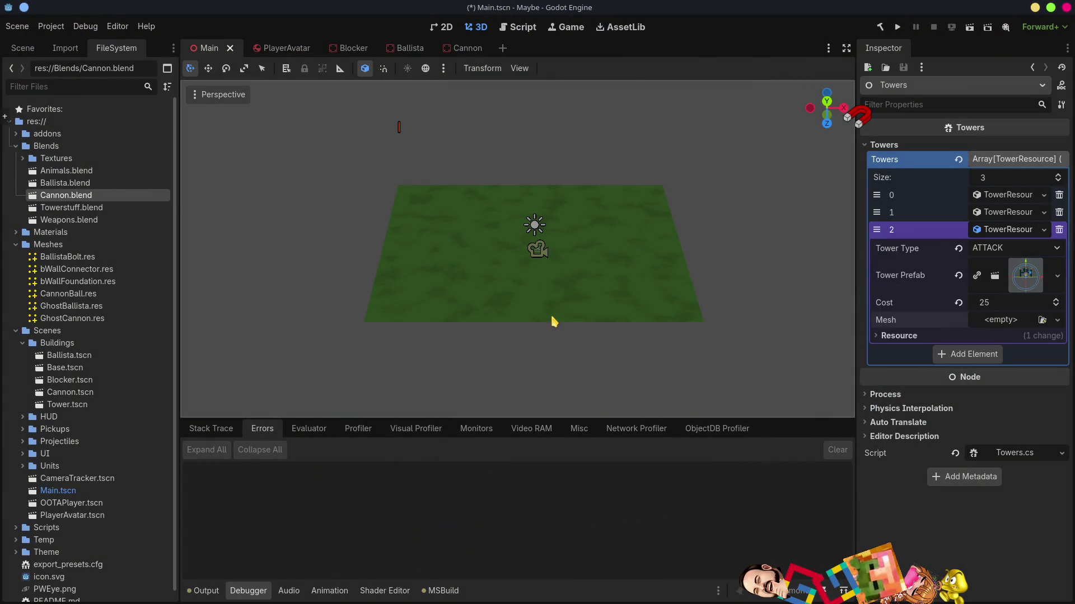
Inspect the updated cannon model in the Cannon scene and save it.
left_click(465, 48)
scroll(691, 293, "down", 3)
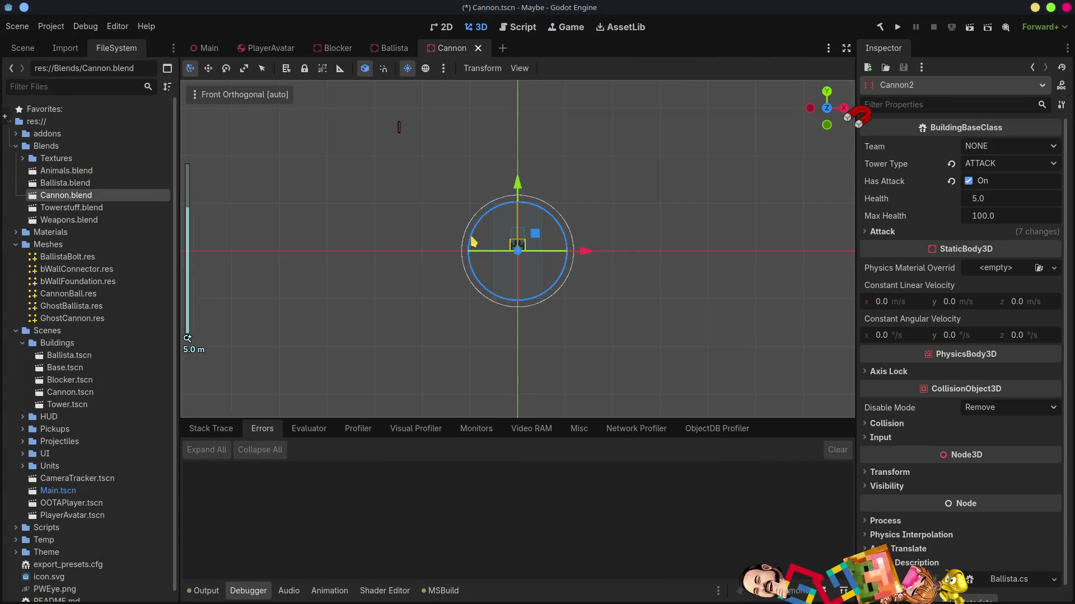
mouse_move(625, 276)
left_mouse_down()
mouse_move(640, 331)
mouse_move(557, 303)
left_mouse_up()
scroll(540, 275, "up", 5)
key("ctrl+s")
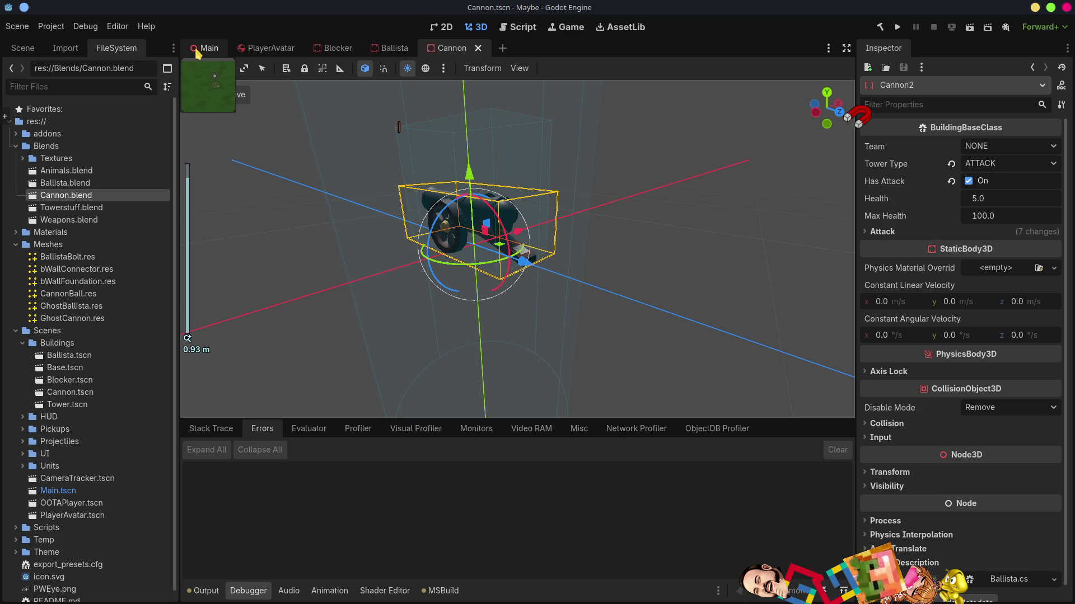
Assign GhostCannon.res as Towers element 2's Mesh in Main, save, and run the game.
left_click(204, 49)
left_click(1004, 231)
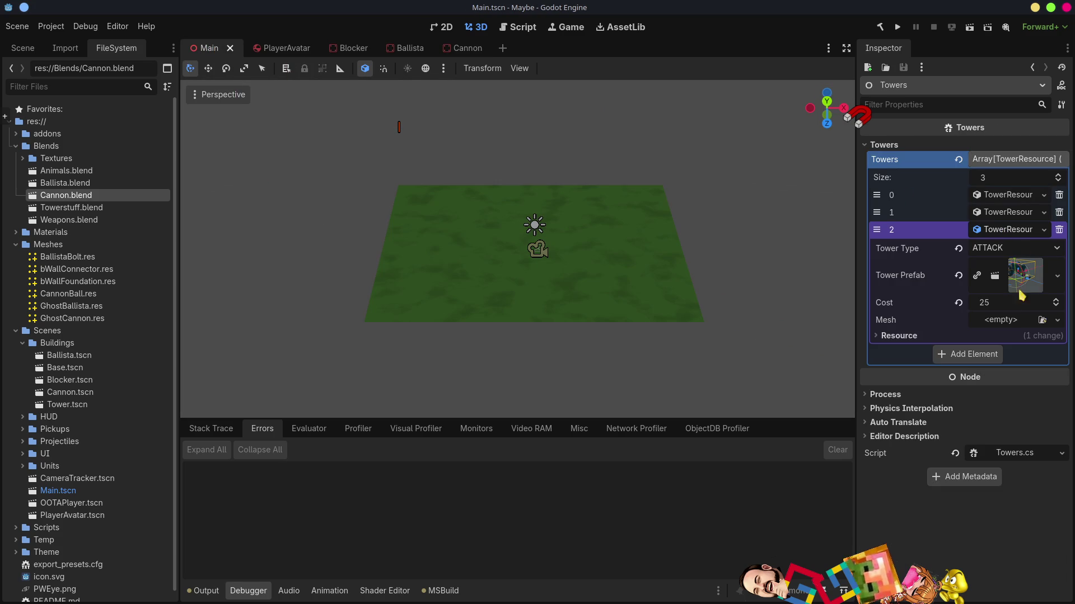
left_click(1004, 322)
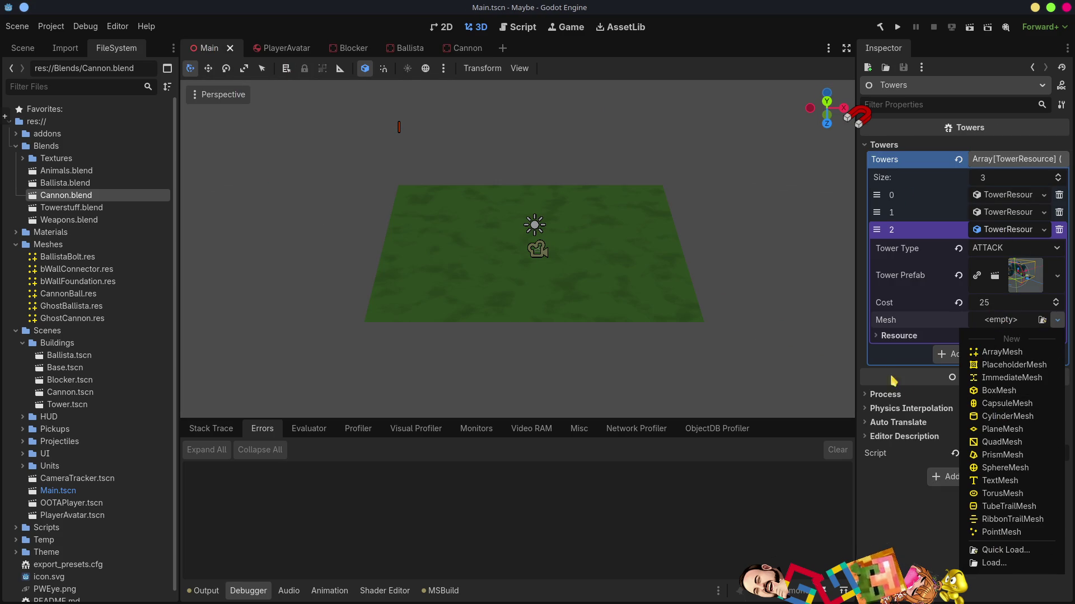
left_click(1042, 320)
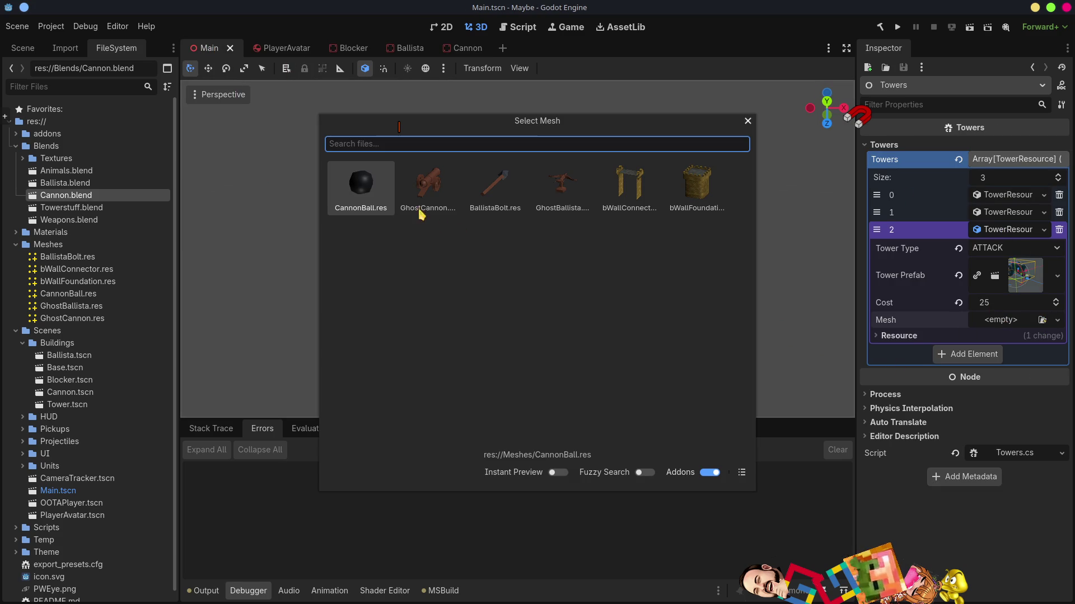
double_click(438, 191)
key("ctrl+s")
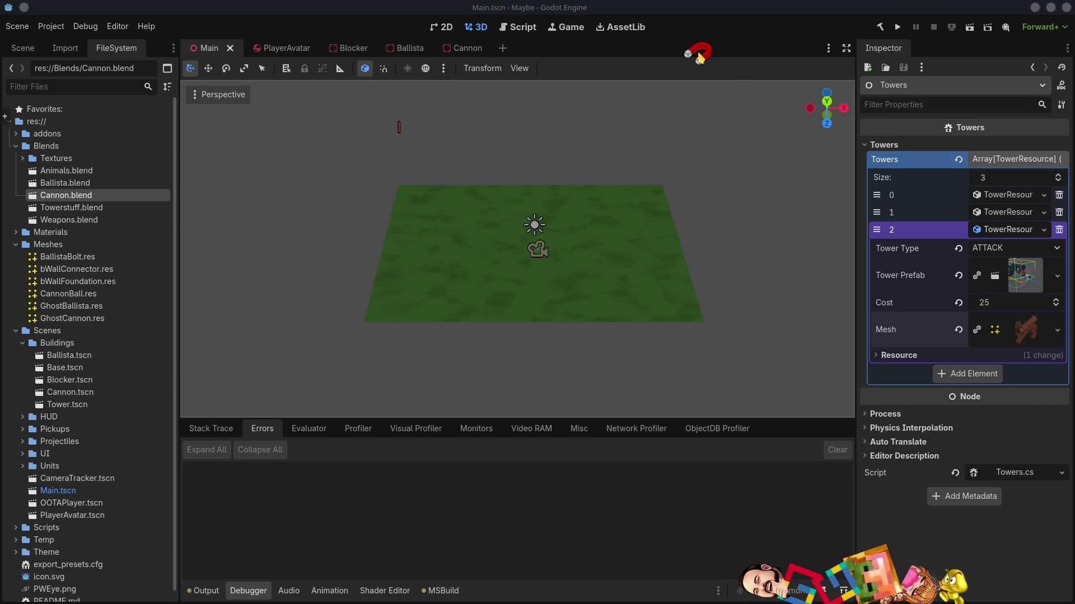
left_click(897, 26)
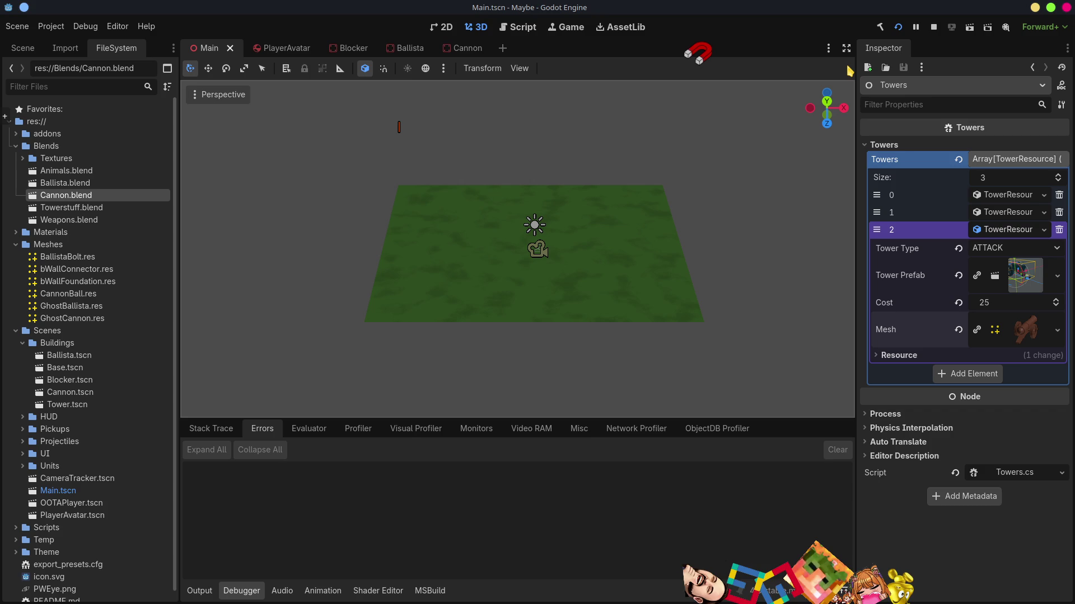
Host a game with Start Host and mark the player Ready so the match begins.
left_click(395, 119)
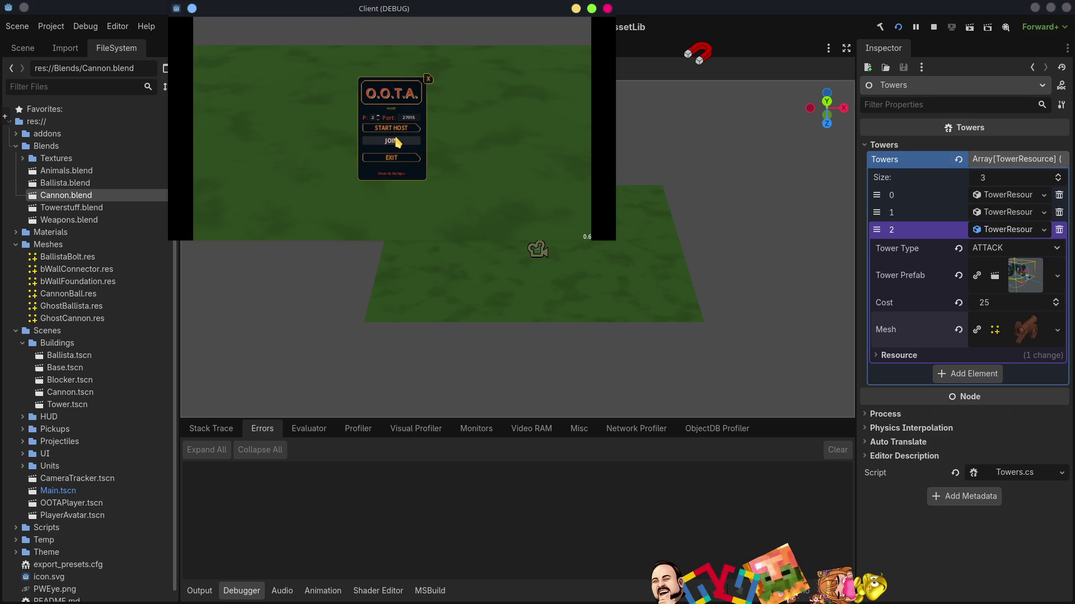
left_click(391, 127)
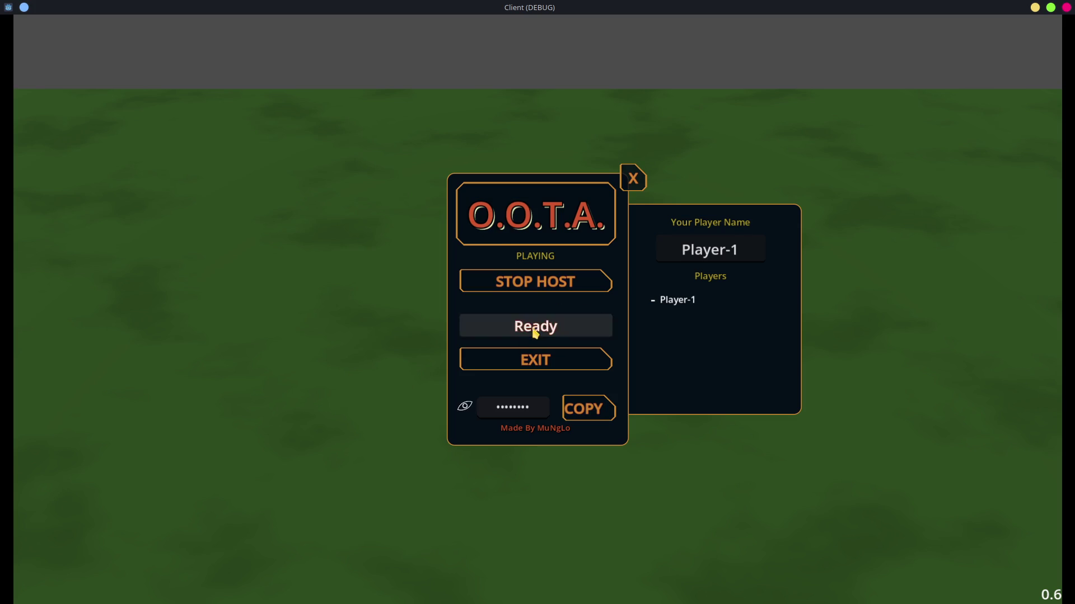
left_click(535, 332)
key("d")
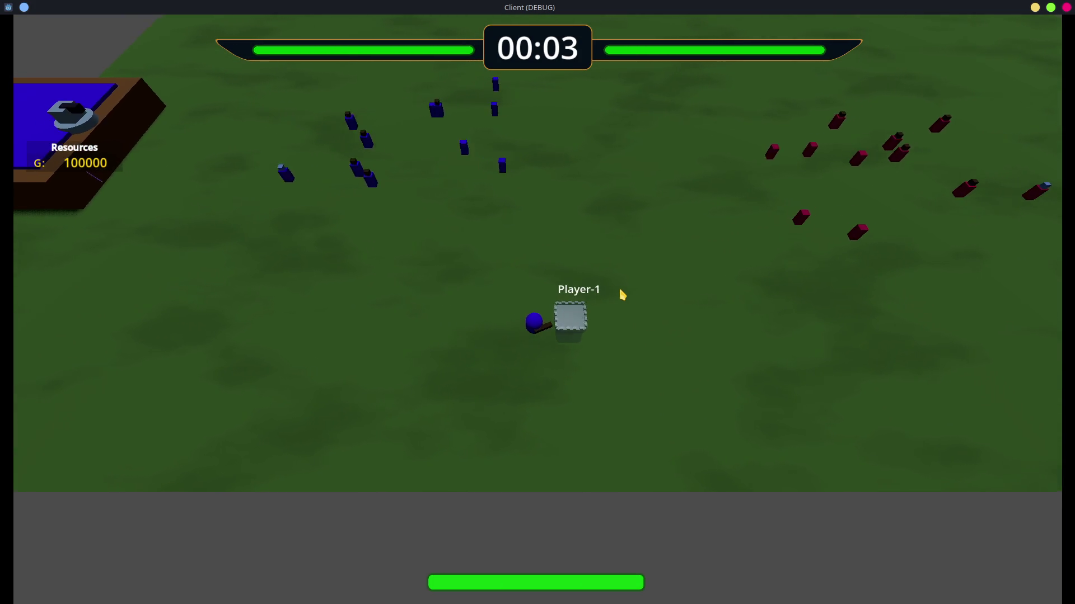
Place a tower with build option 2 beside Player-1 and pan around the map.
key("2")
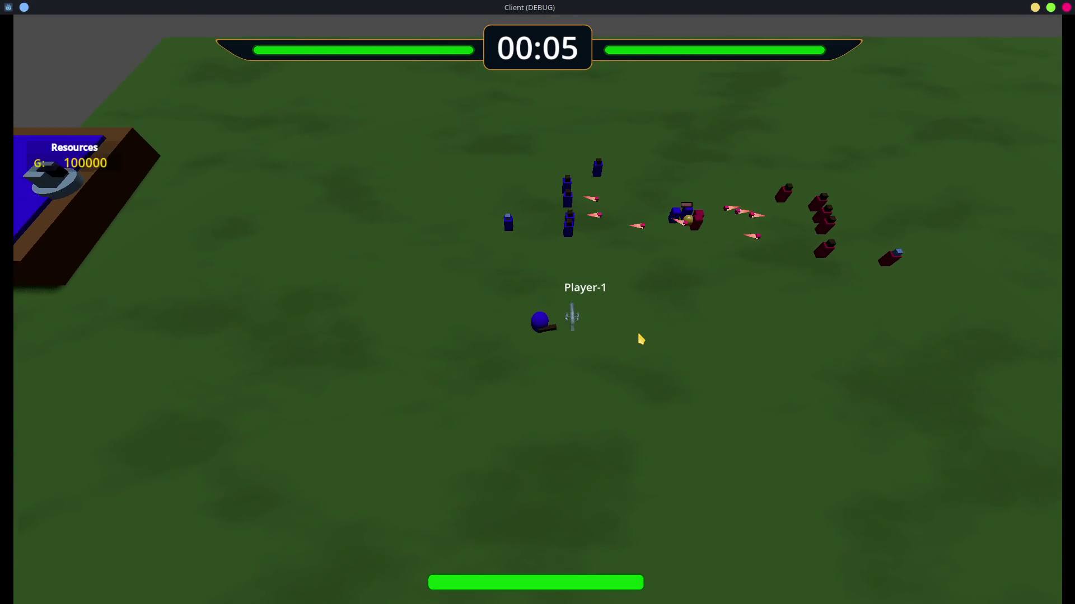
left_click(634, 335)
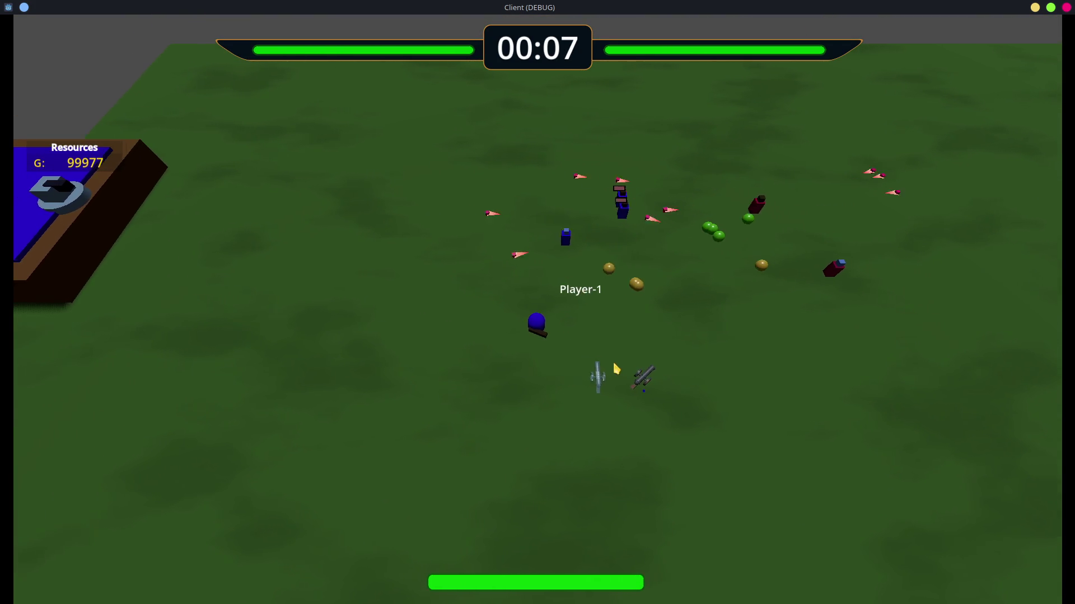
key("s")
key("w")
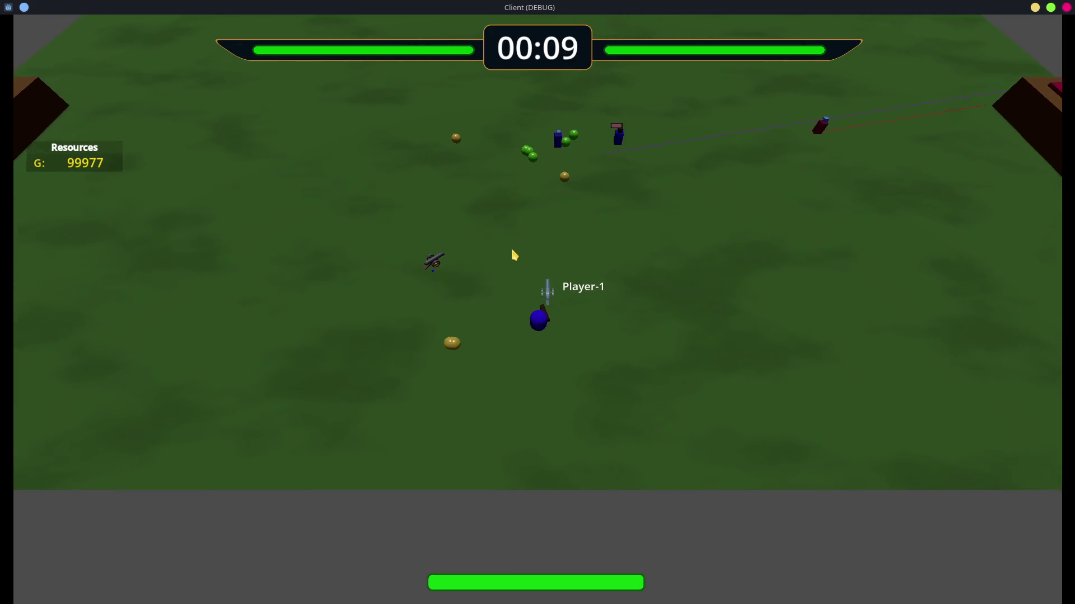
key("s")
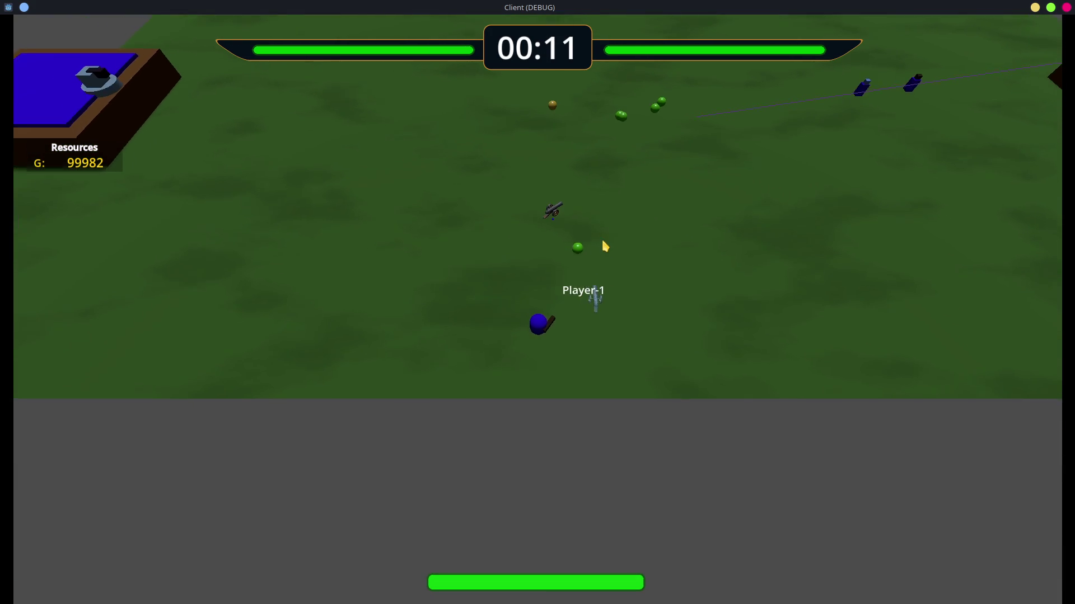
key("d")
key("w")
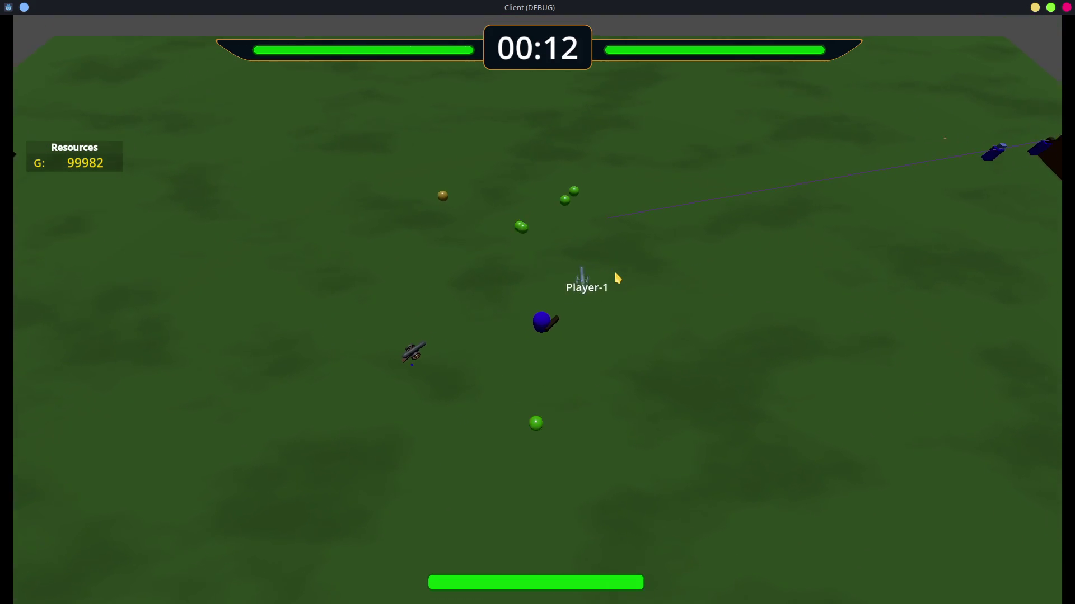
key("d")
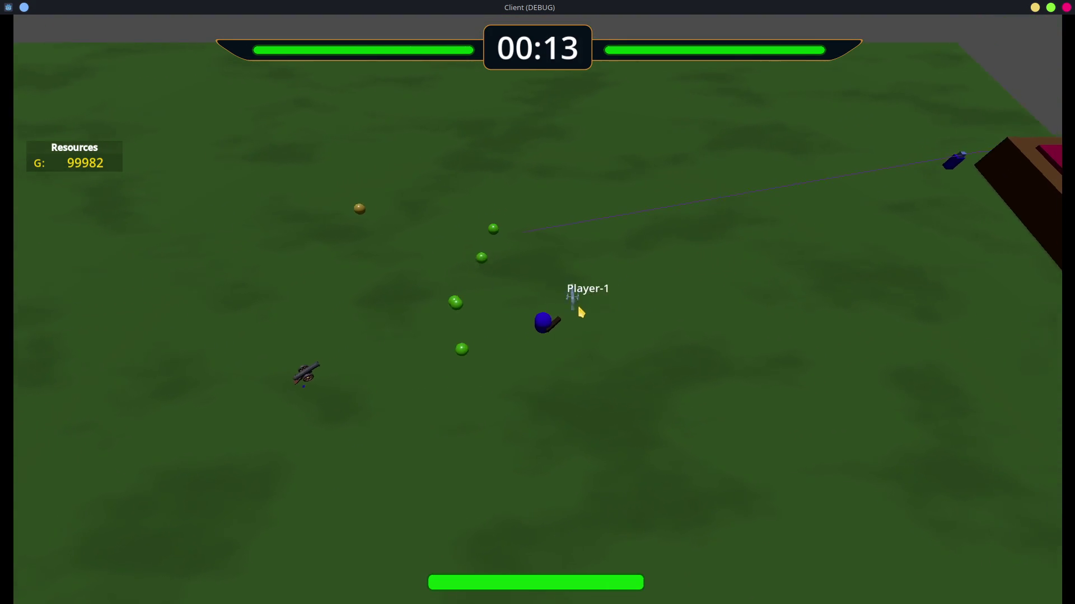
key("a")
key("w")
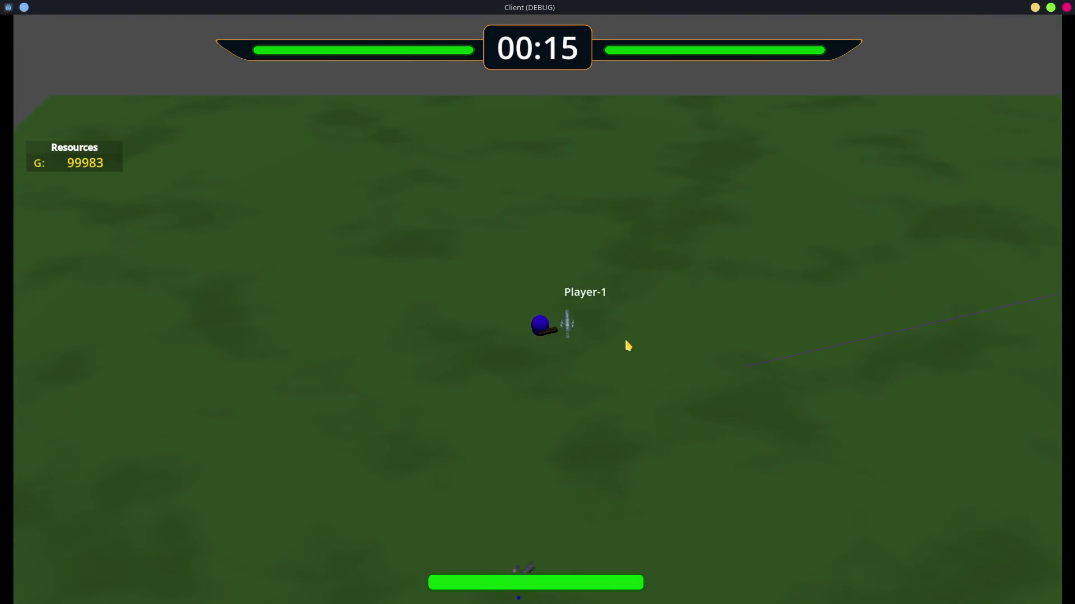
key("d")
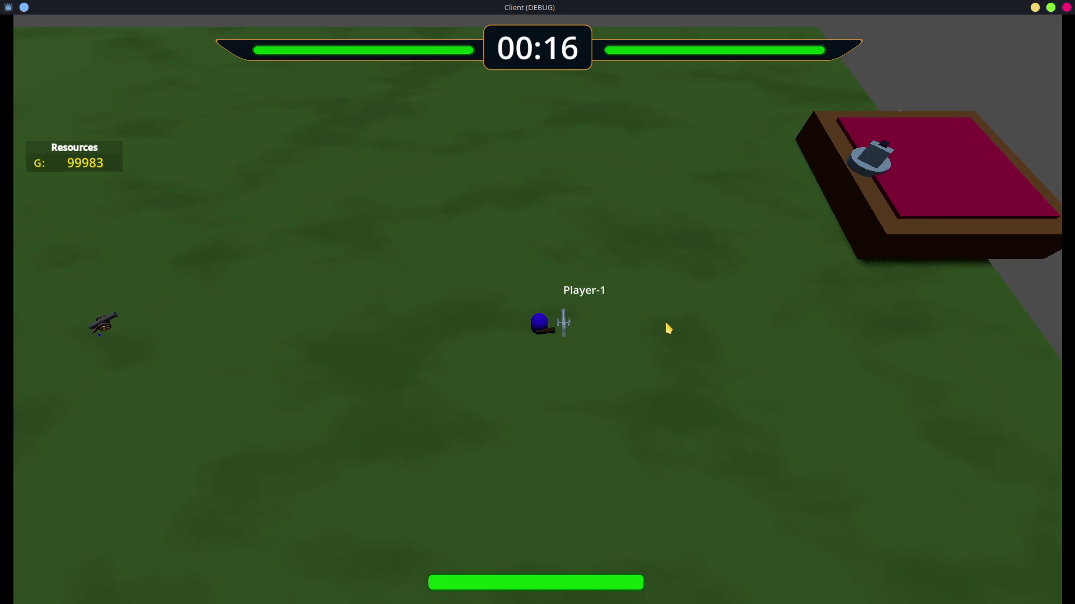
Place a row of four cannons on the field.
key("a")
left_click(659, 321)
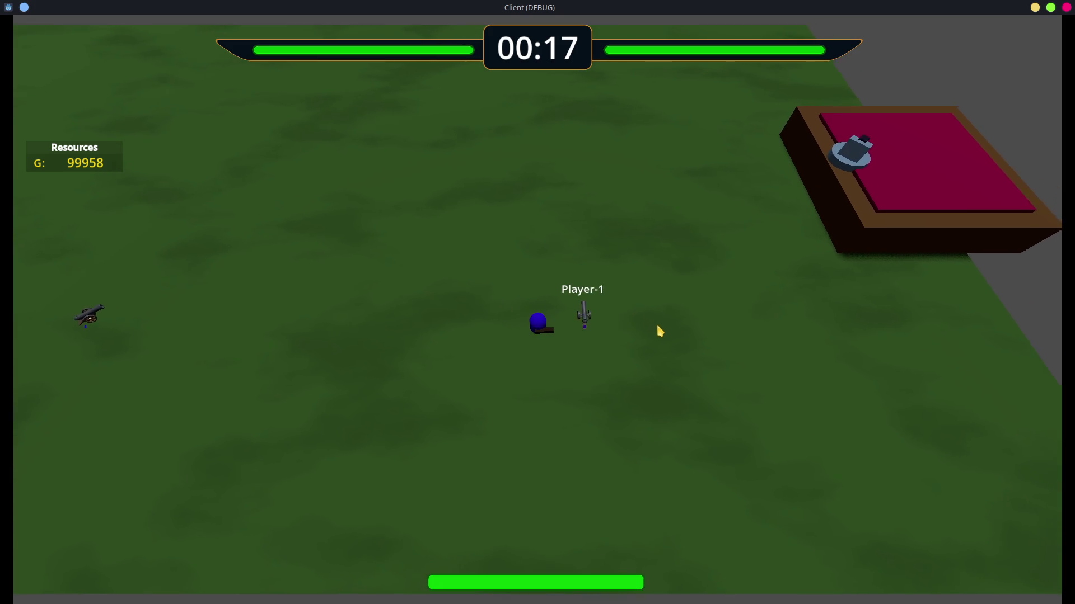
left_click(653, 303)
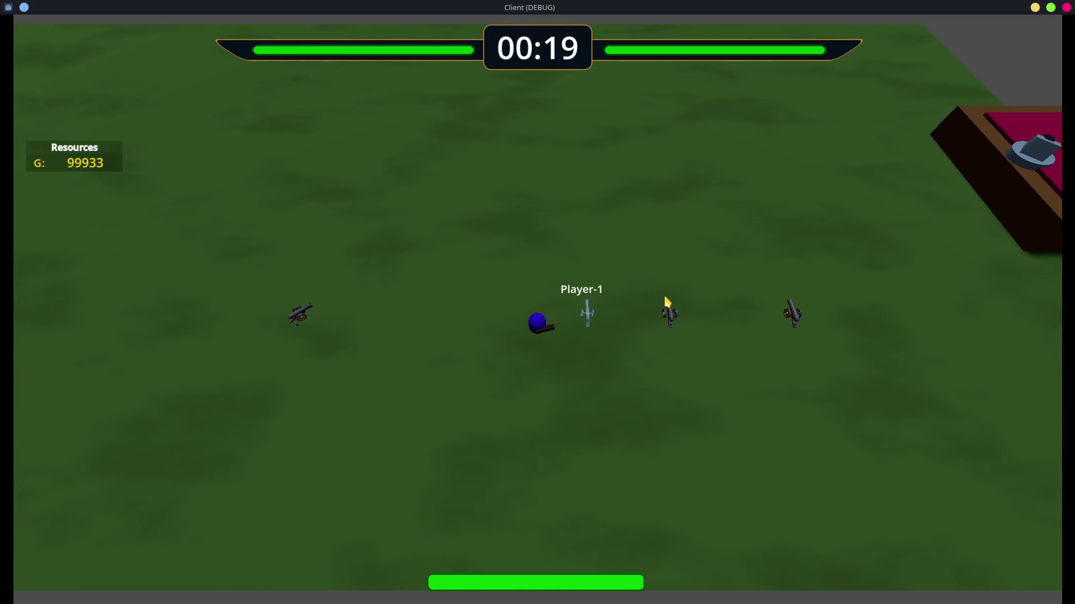
left_click(663, 300)
left_click(665, 303)
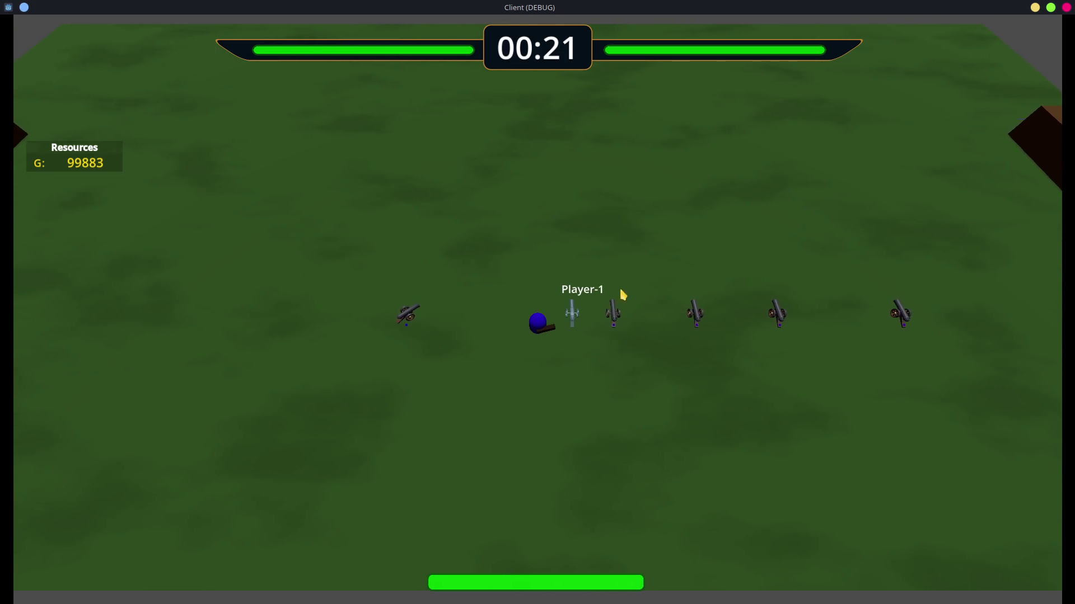
Place a tower beside Player-1 and mount a cannon on it.
key("w")
left_click(532, 280)
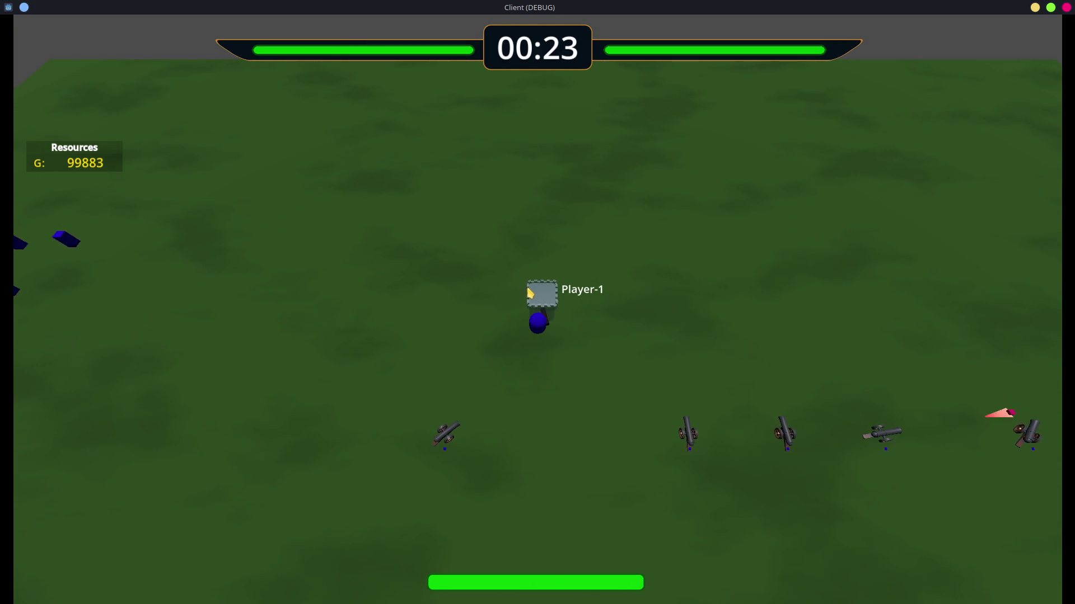
left_click(592, 301)
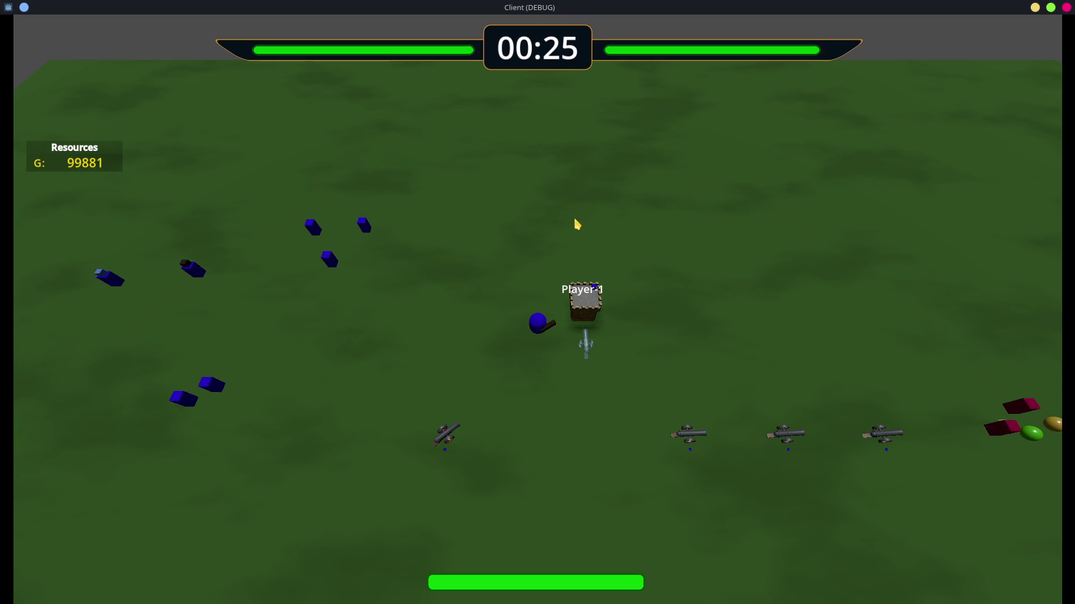
left_click(578, 247)
Move Player-1 east toward the enemy base and back west.
key("d")
key("s")
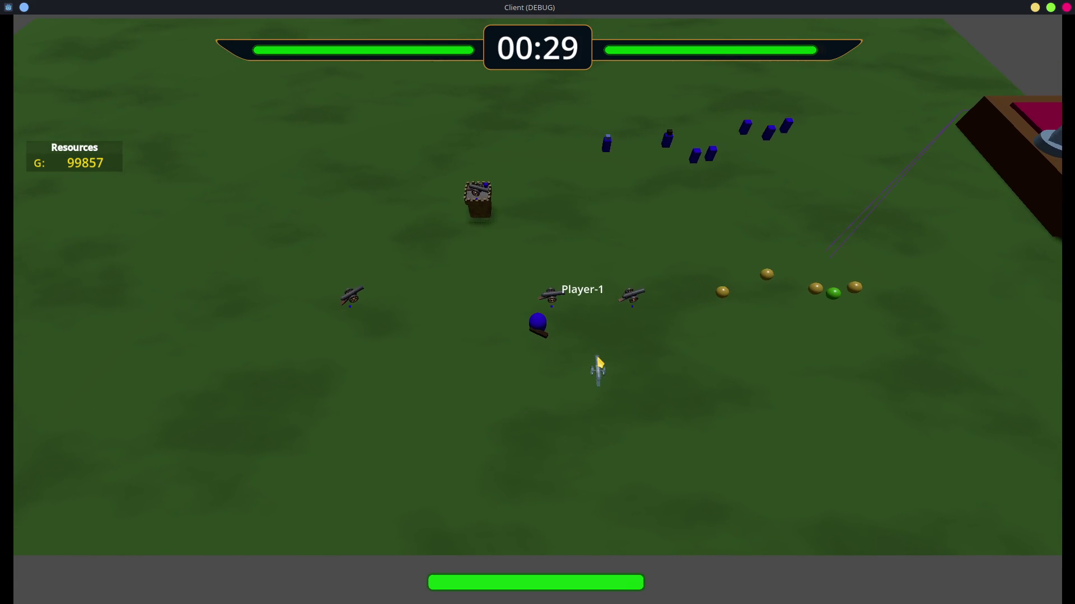
key("a")
key("w")
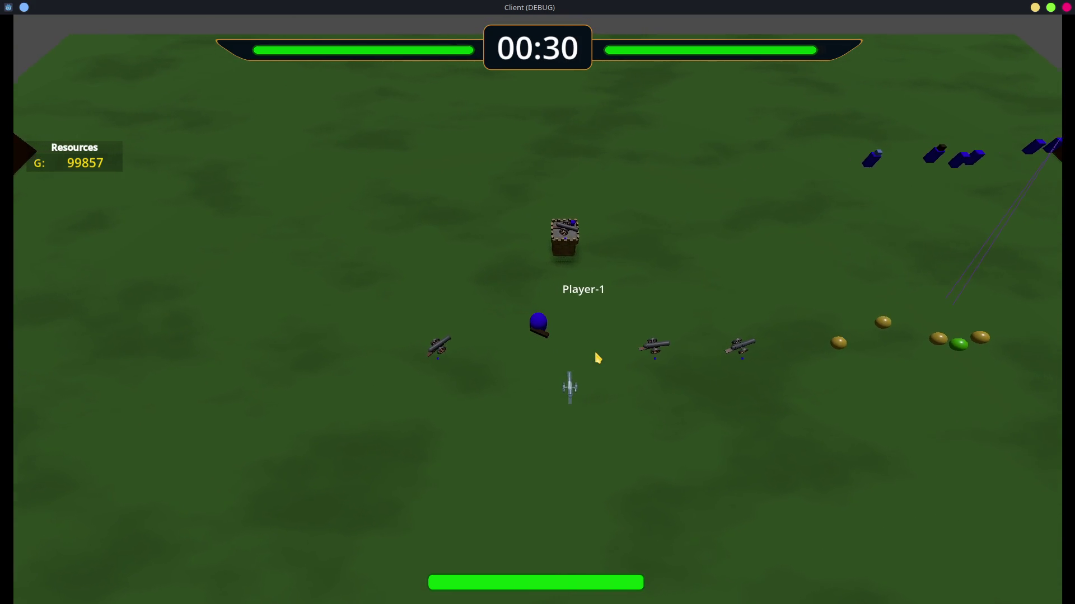
key("d")
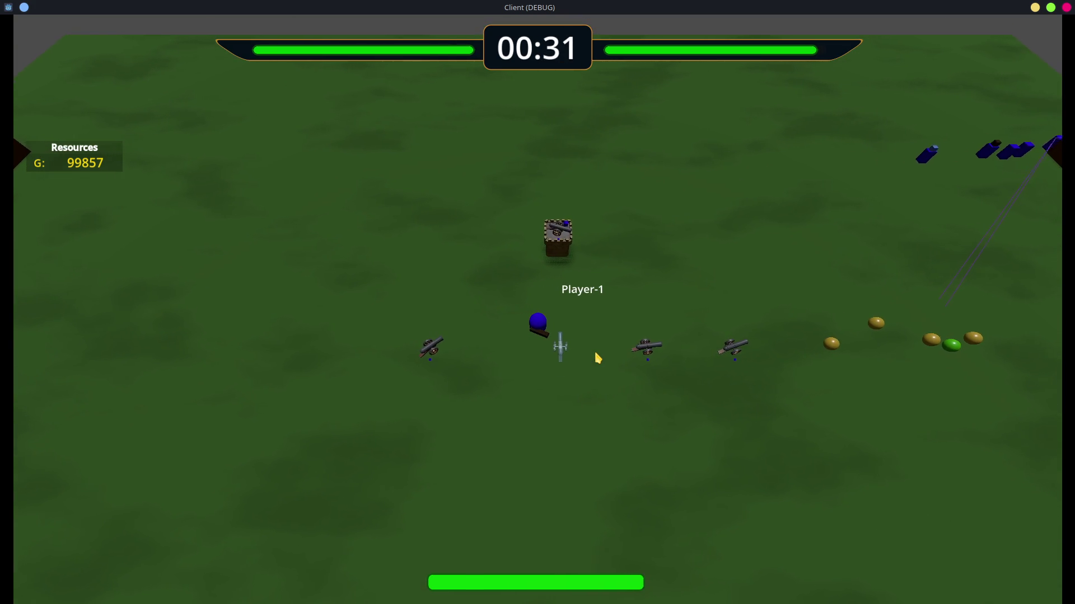
key("d")
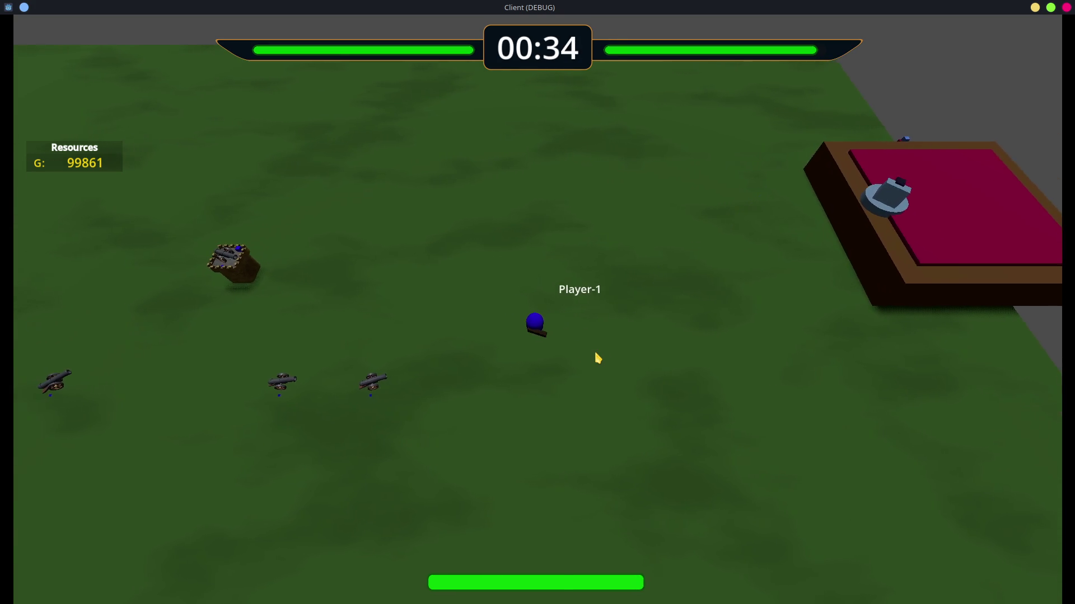
key("a")
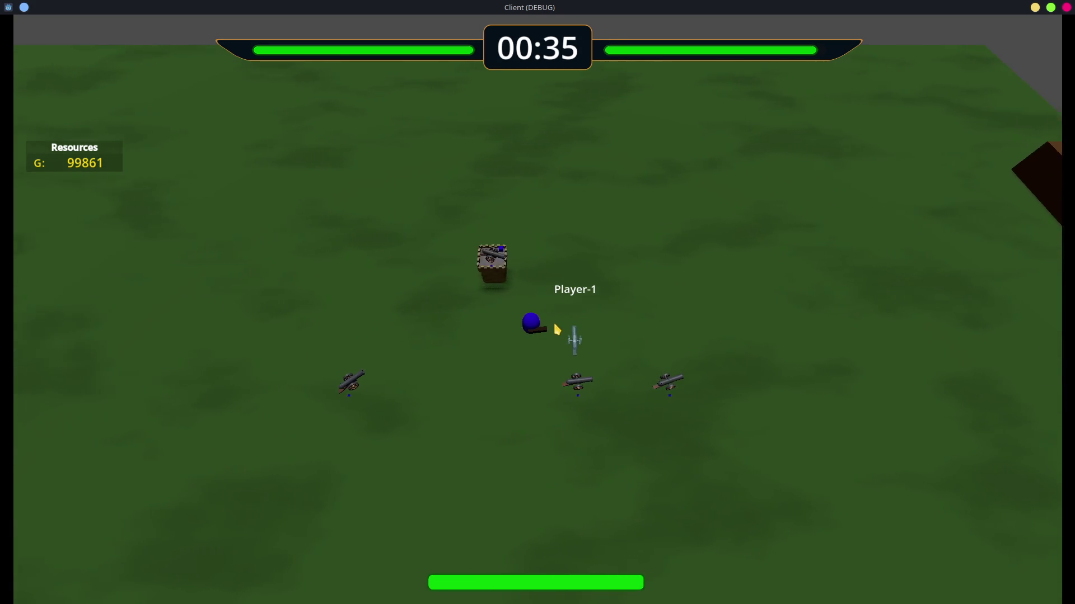
key("a")
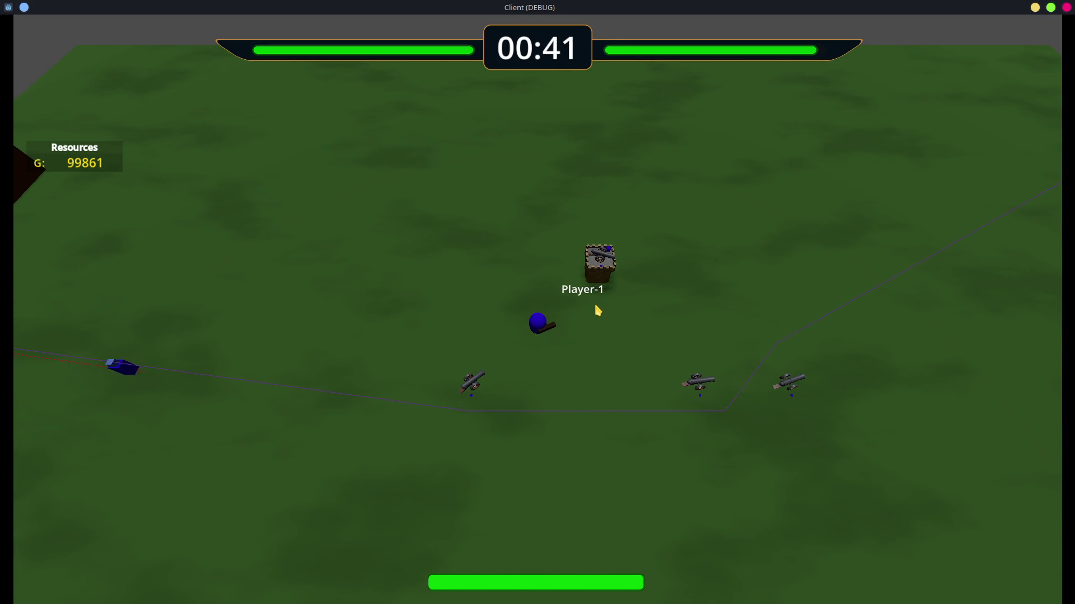
Build a column of four towers with the B build option.
key("b")
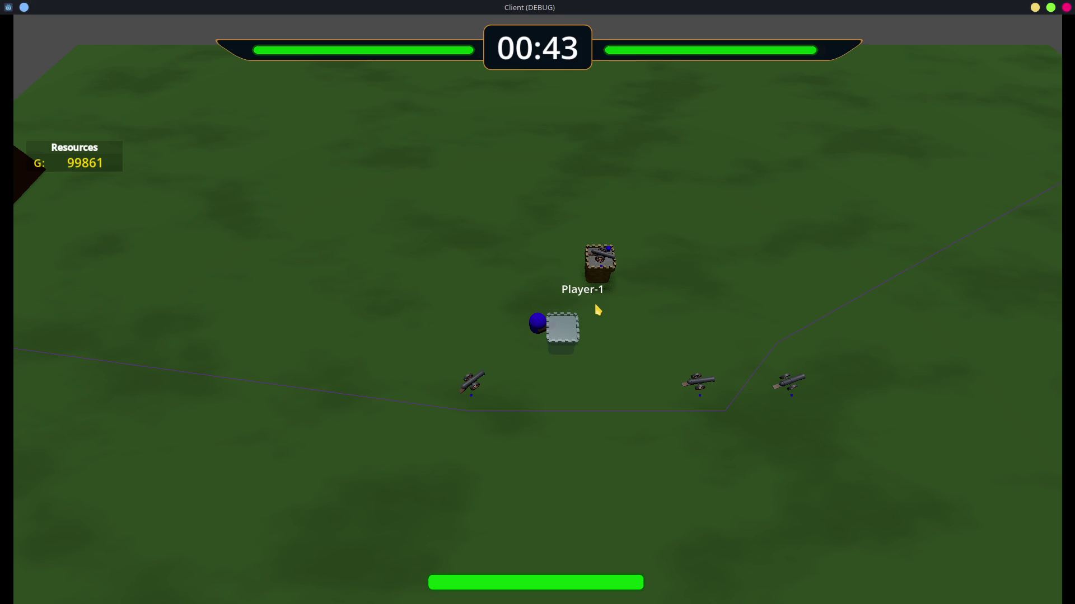
key("d")
key("a")
key("w")
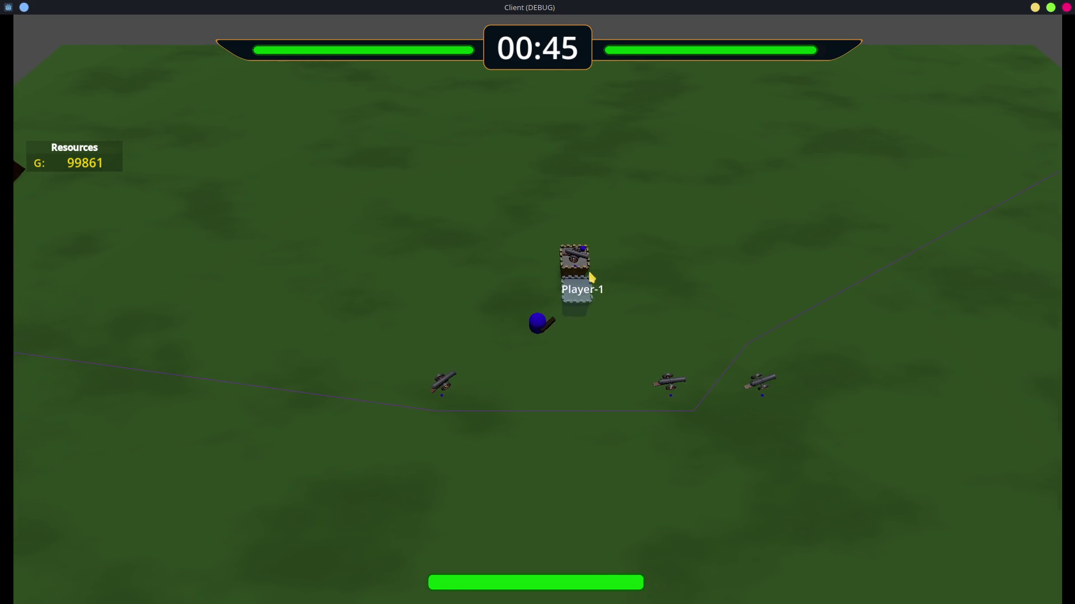
left_click(584, 325)
left_click(579, 377)
key("s")
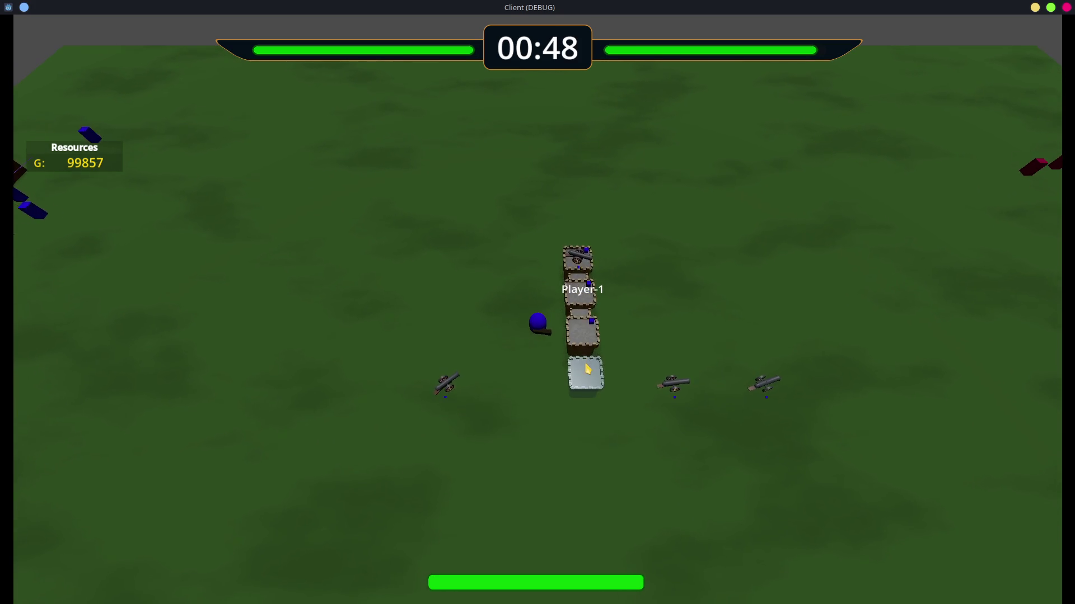
key("s")
left_click(587, 369)
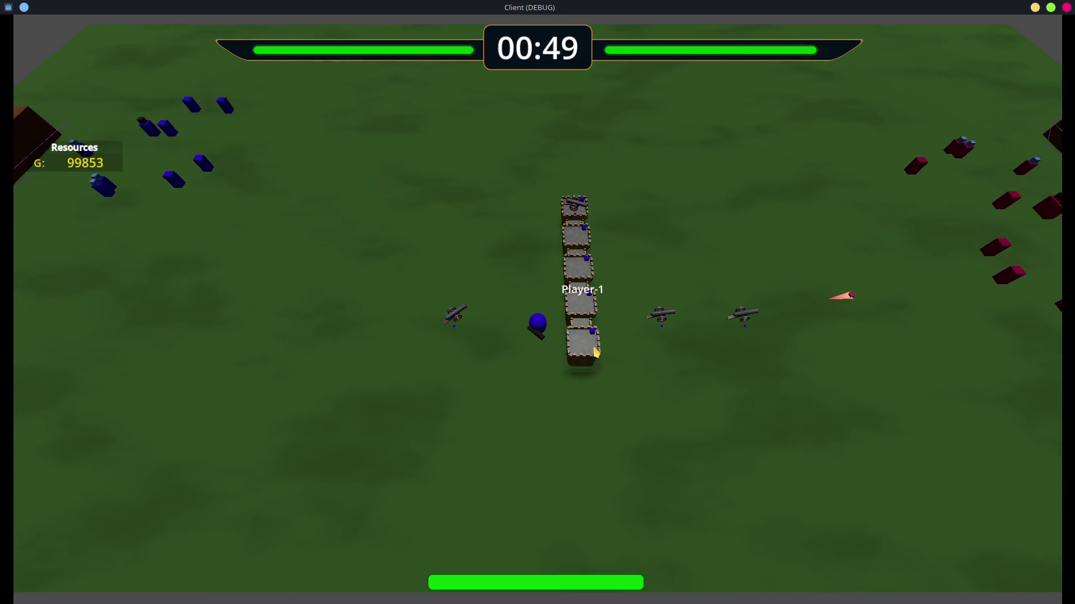
left_click(590, 339)
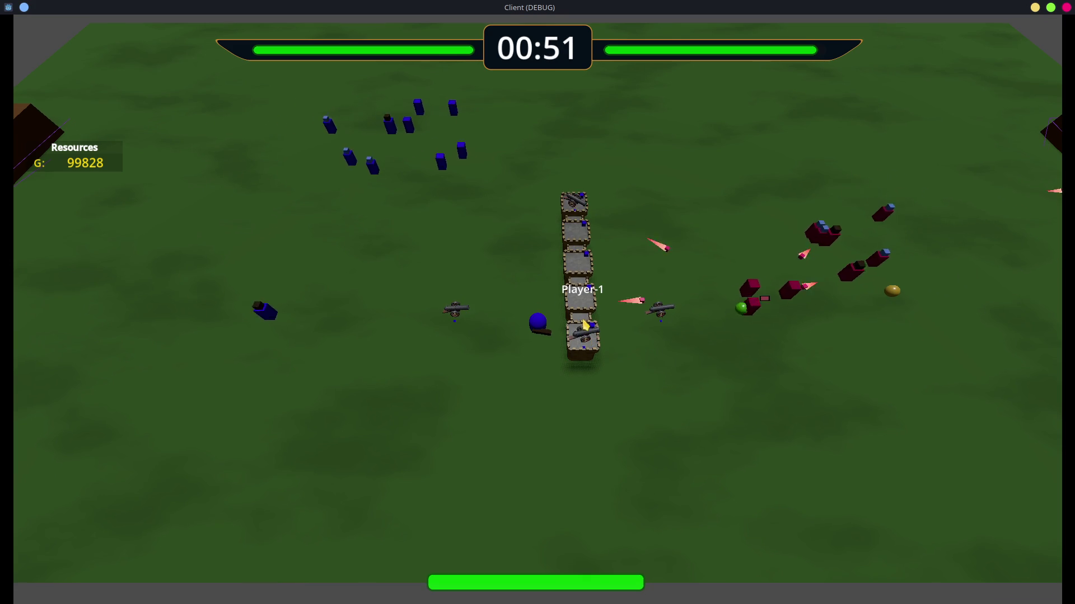
Mount cannon turrets on the bottom and middle towers of the column.
key("w")
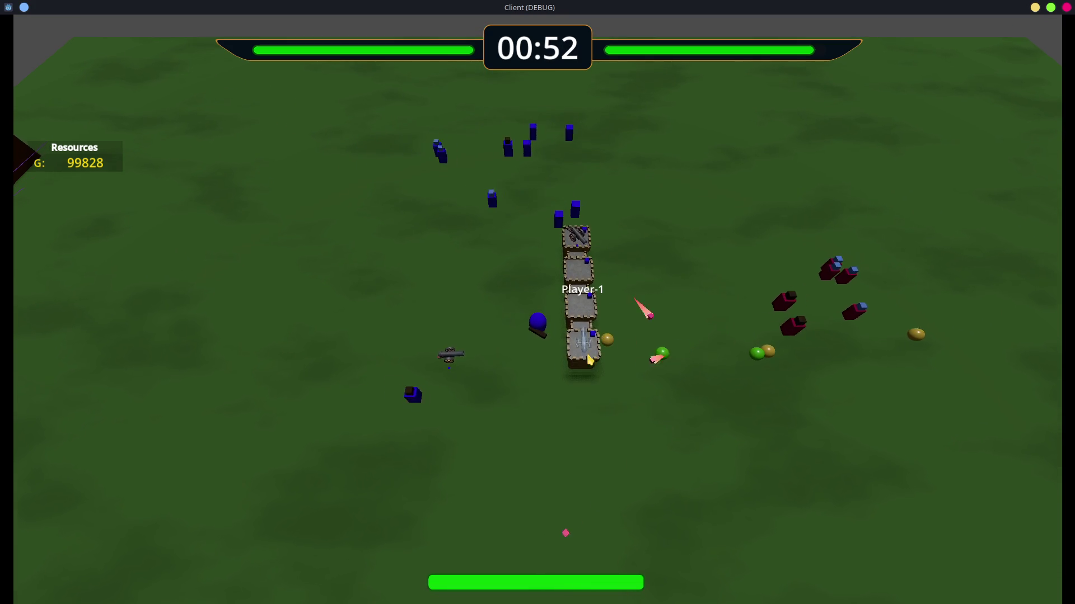
left_click(588, 356)
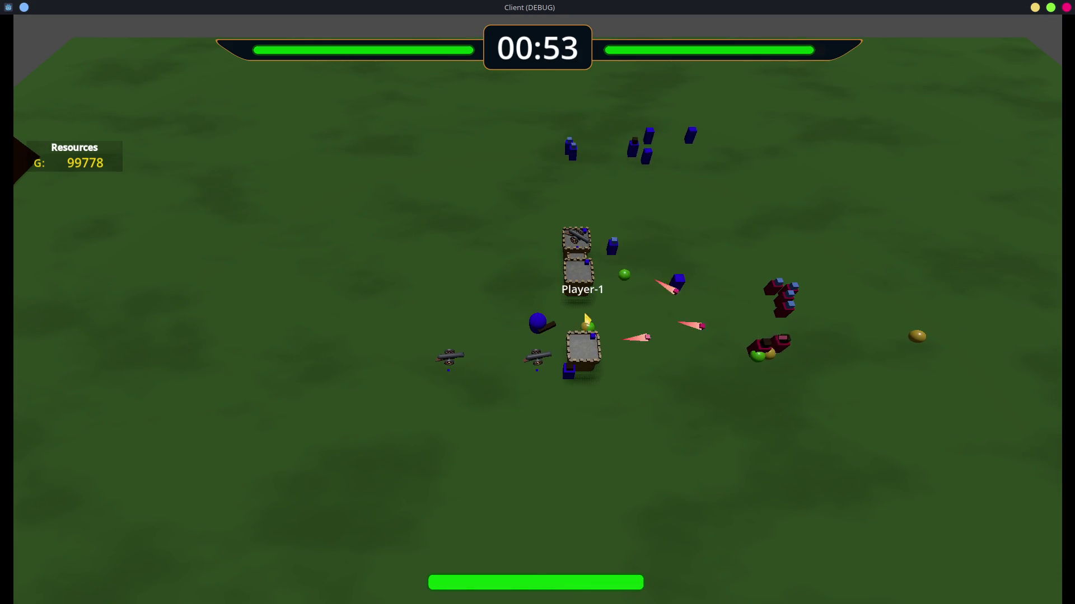
key("w")
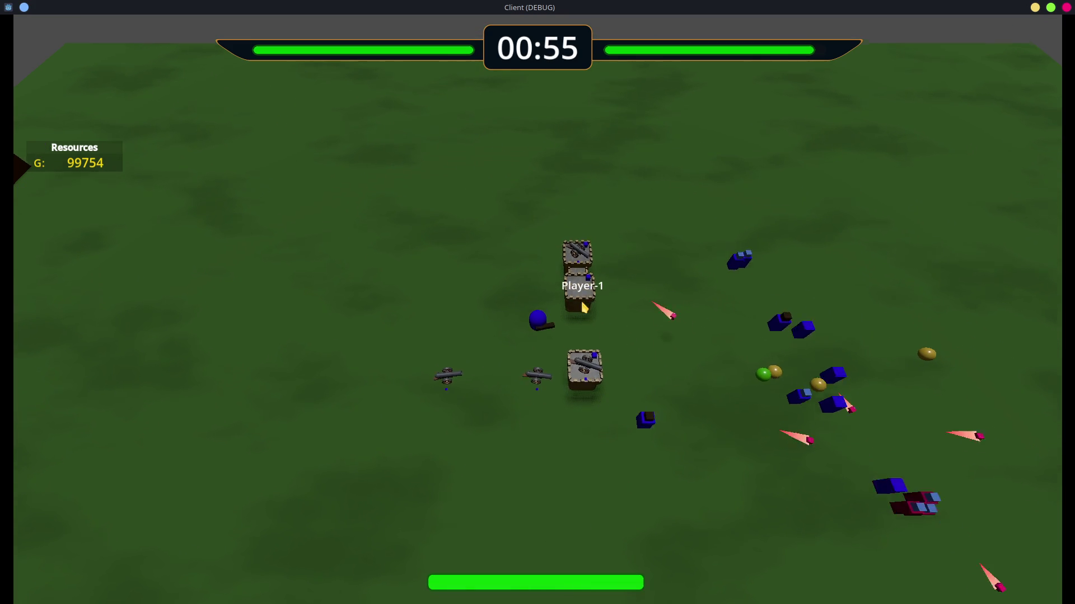
left_click(590, 344)
key("s")
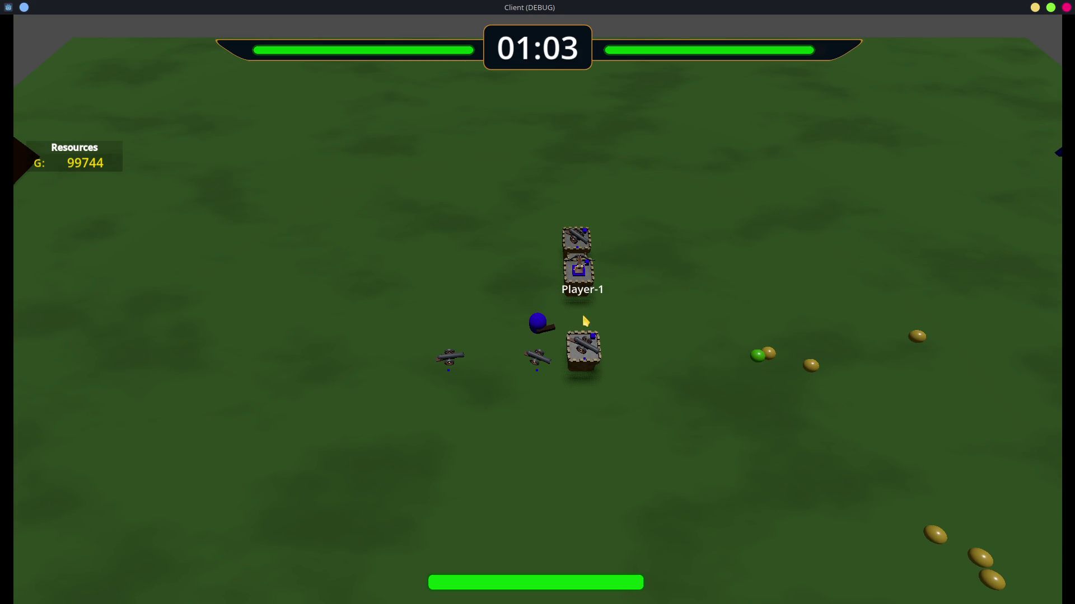
Start another tower placement, reposition Player-1, and fire at approaching enemy units.
key("b")
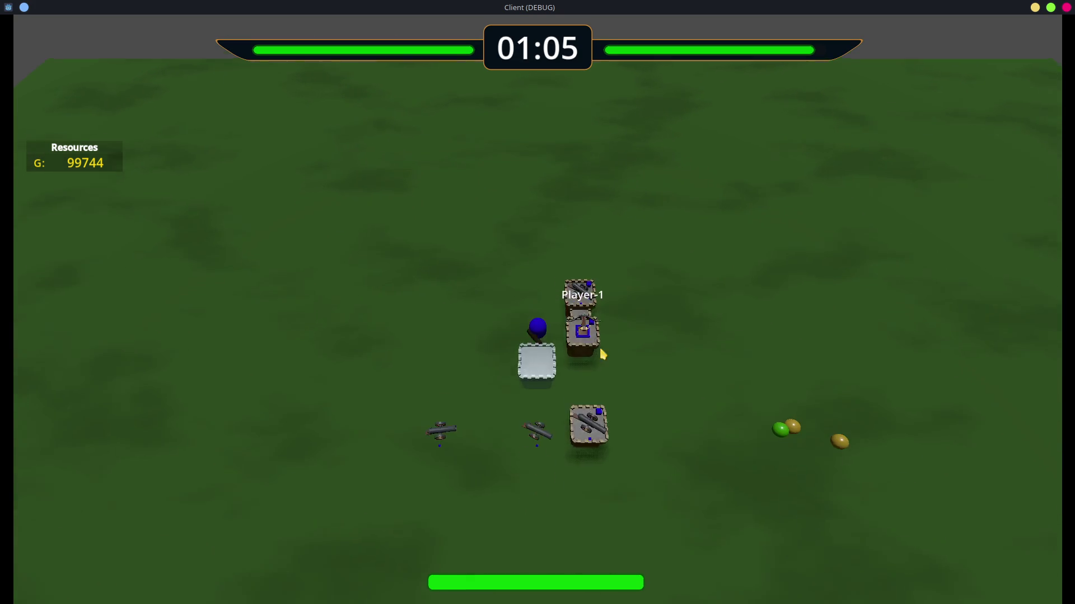
key("d")
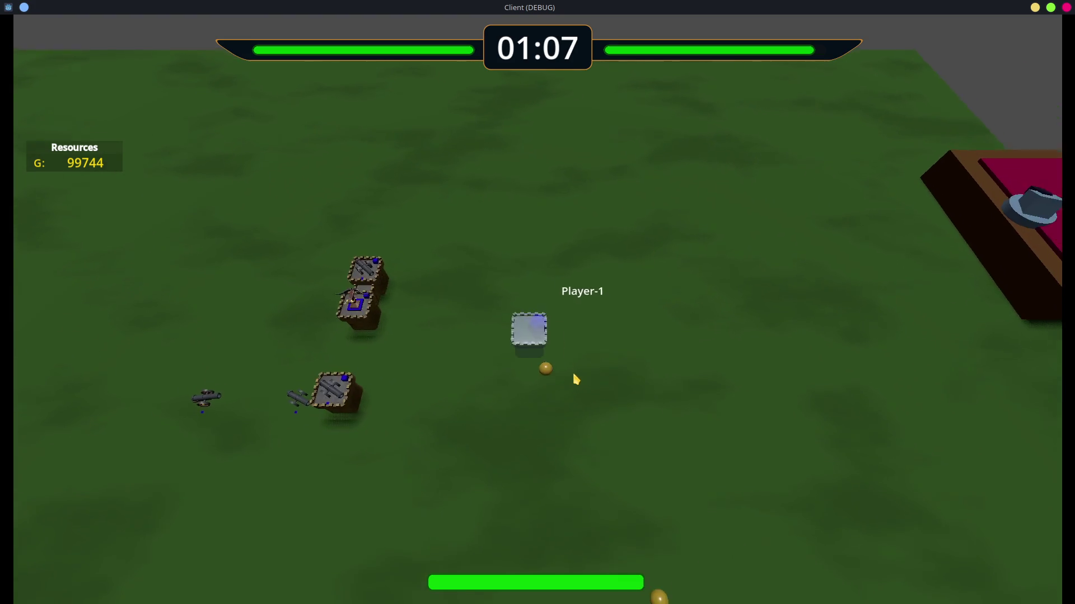
key("s")
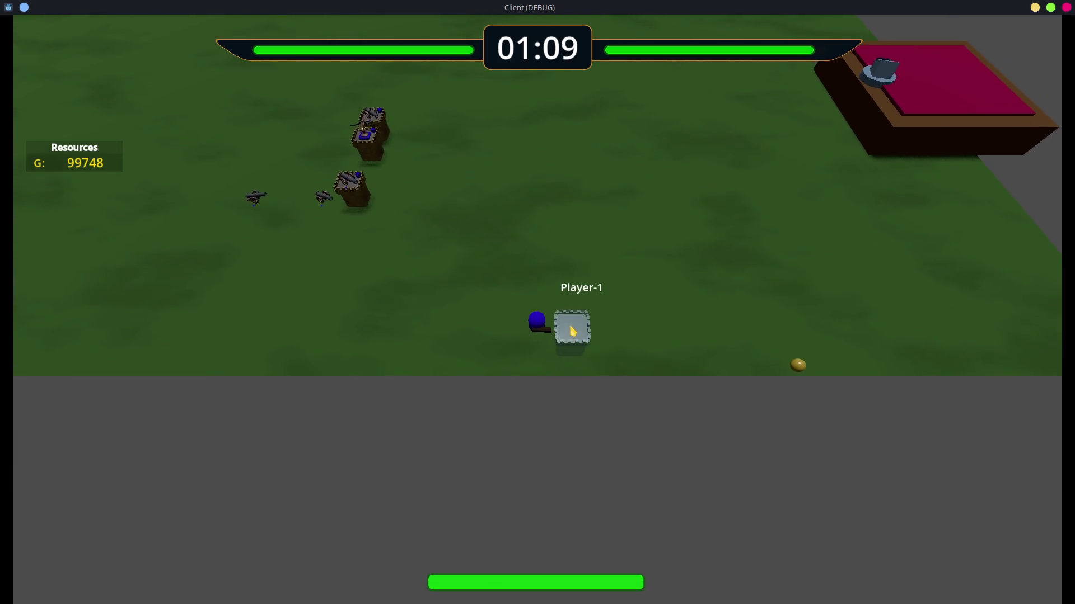
key("a")
key("w")
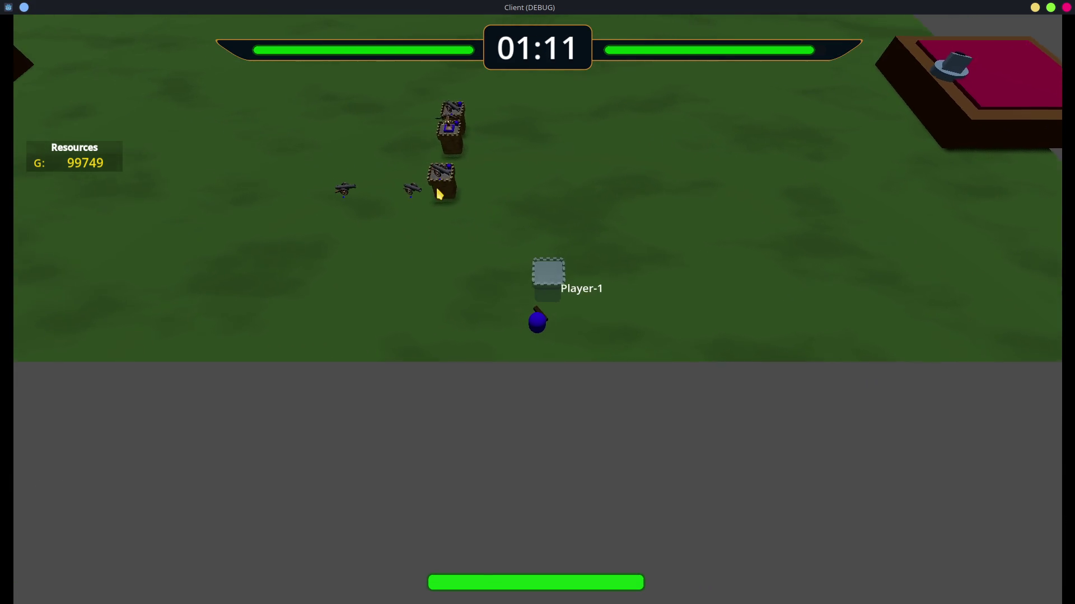
key("w")
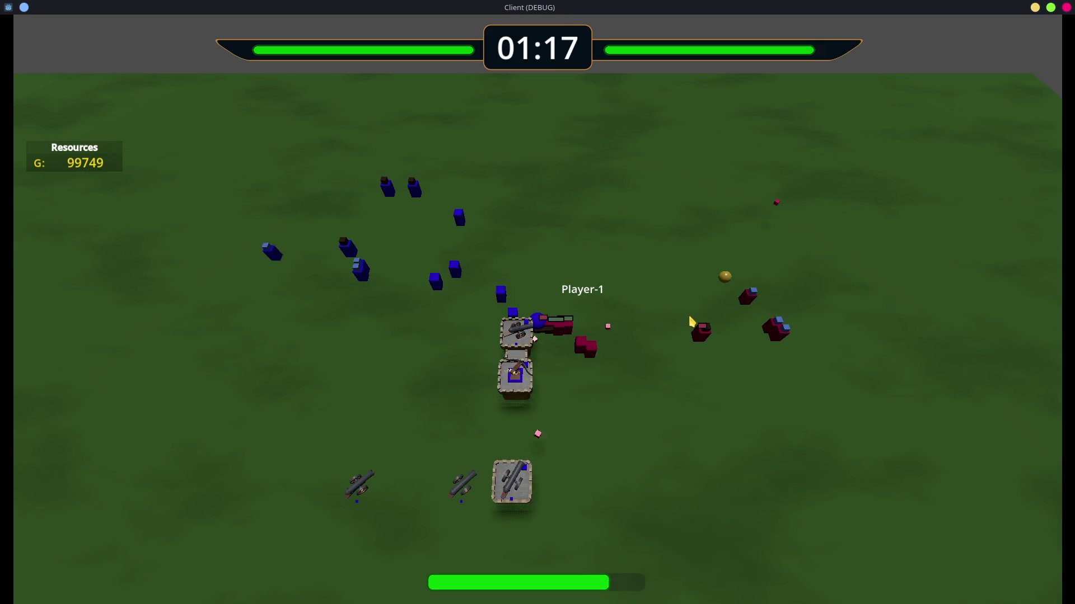
key("d")
key("s")
key("a")
left_click(730, 250)
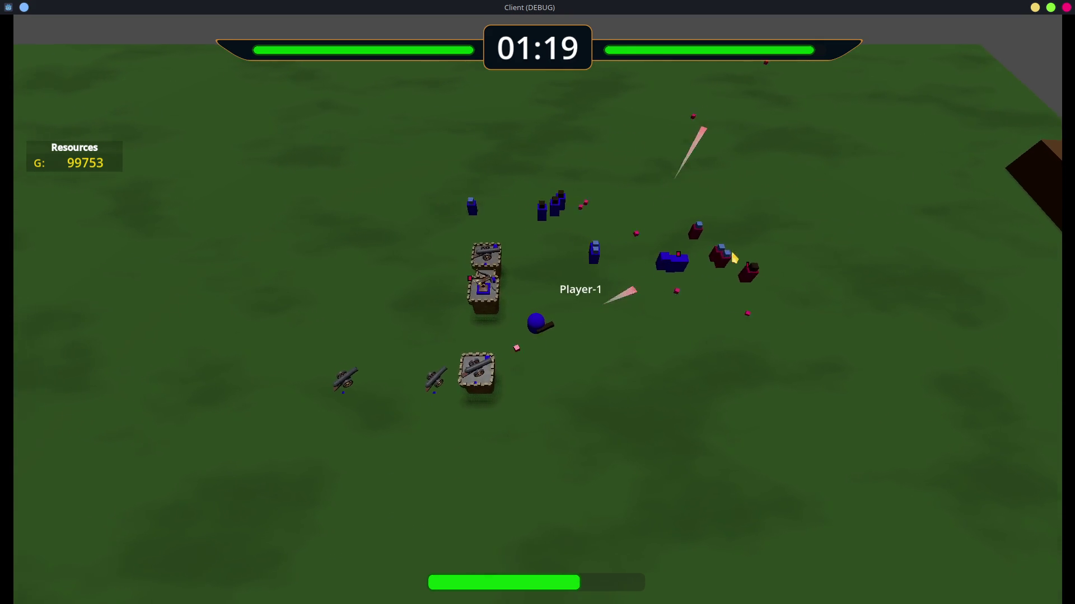
Move Player-1 north along the column and build two more towers in it.
key("a")
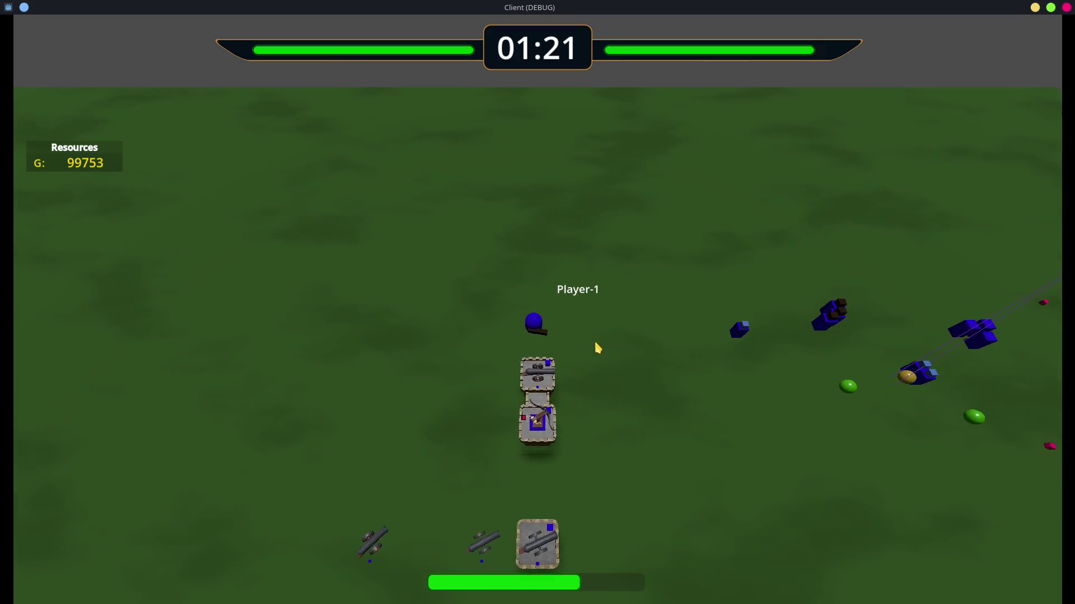
key("w")
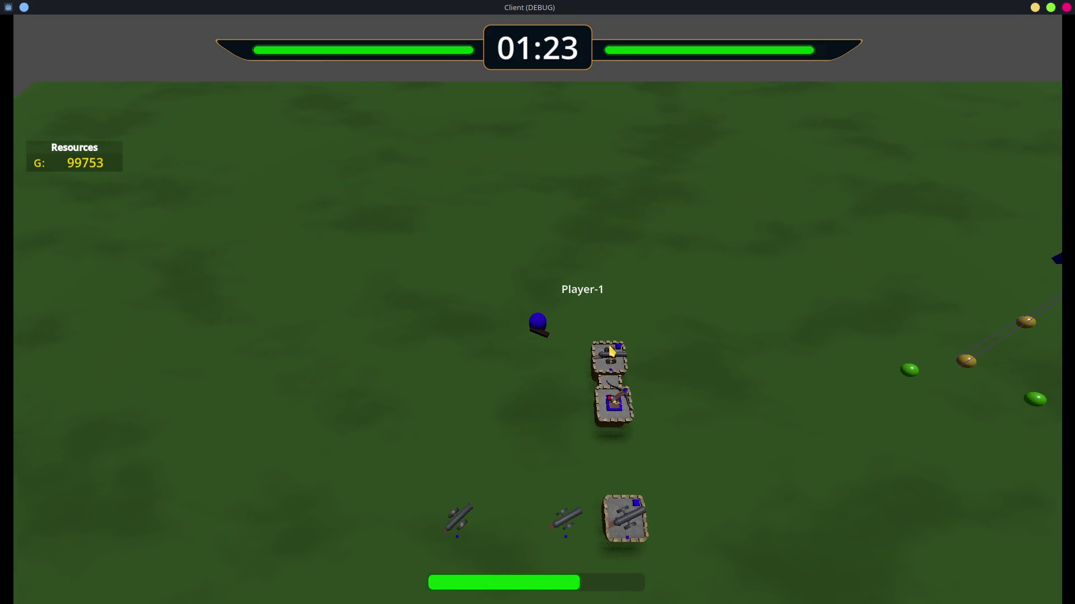
key("d")
key("a")
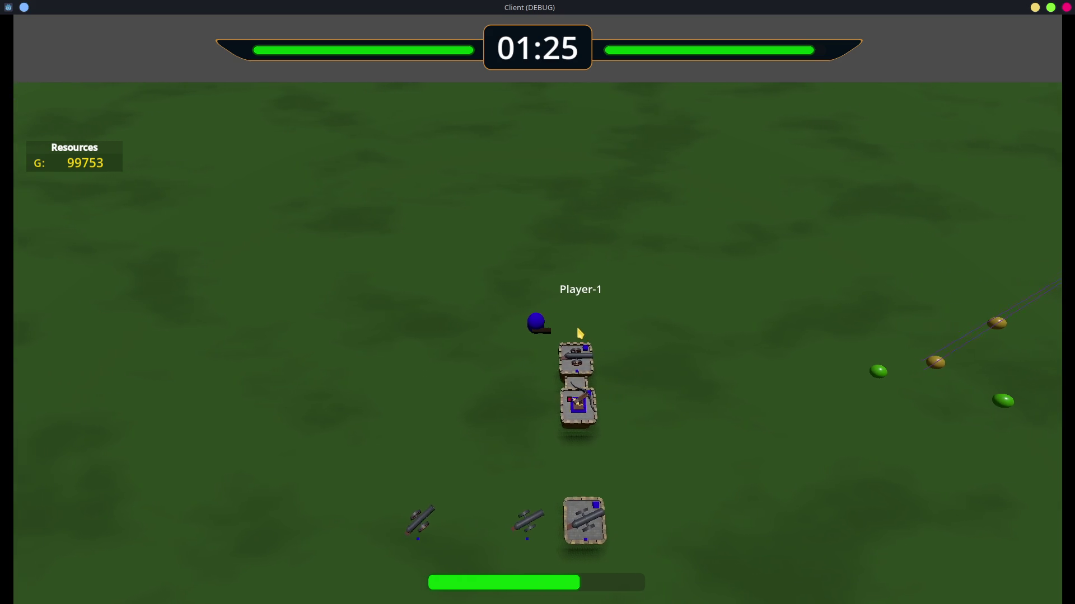
key("w")
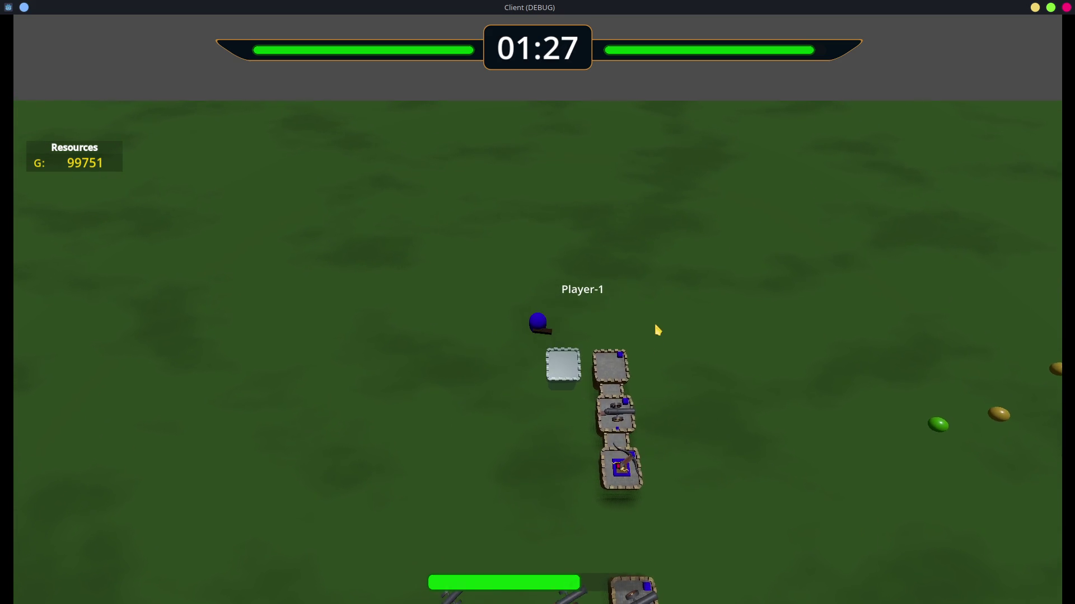
key("d")
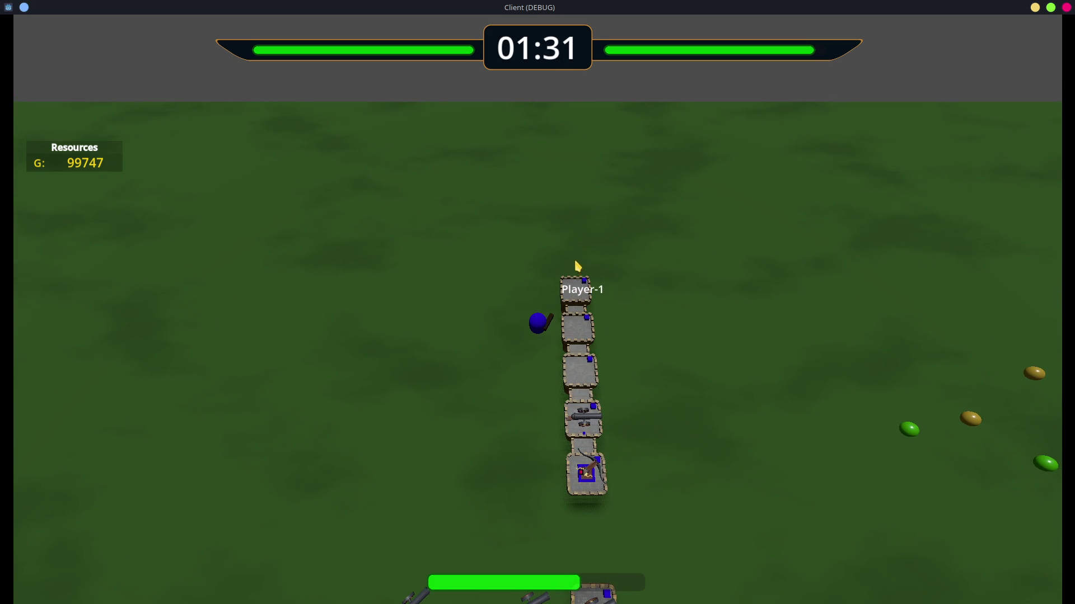
key("w")
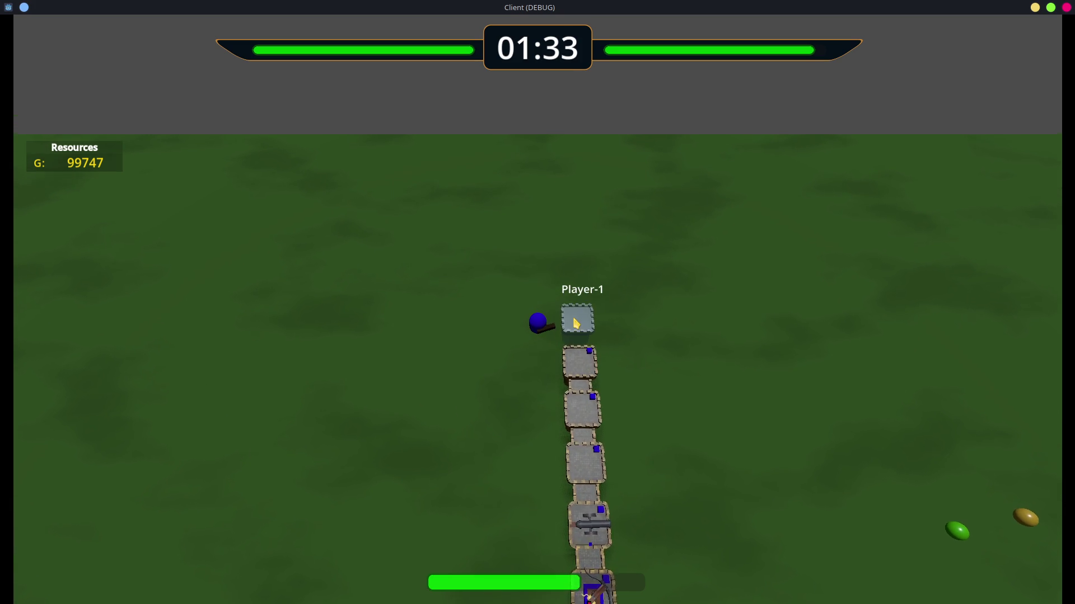
key("w")
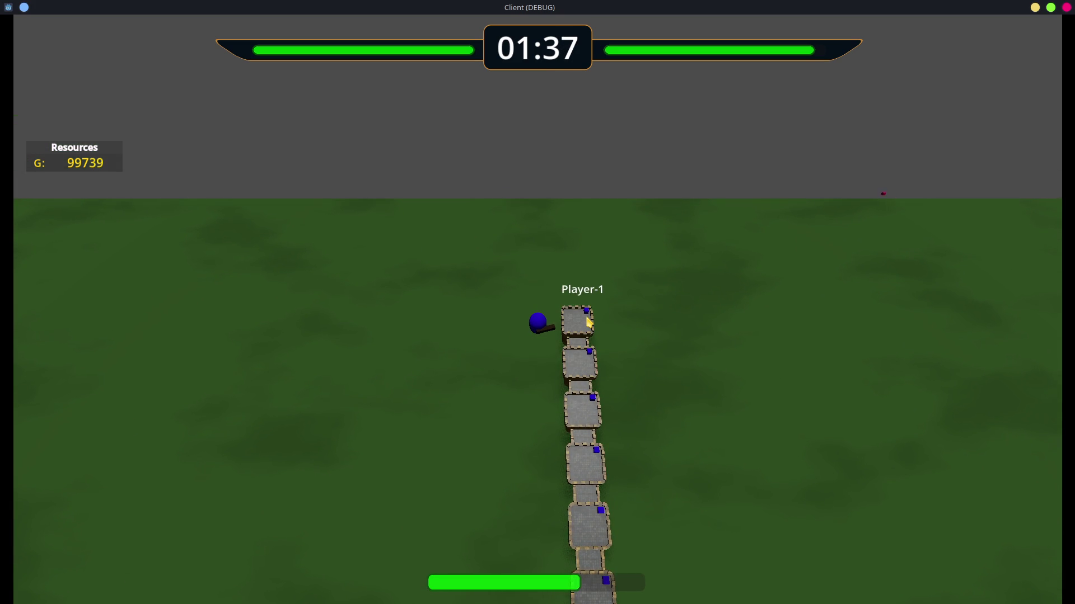
key("s")
left_click(587, 324)
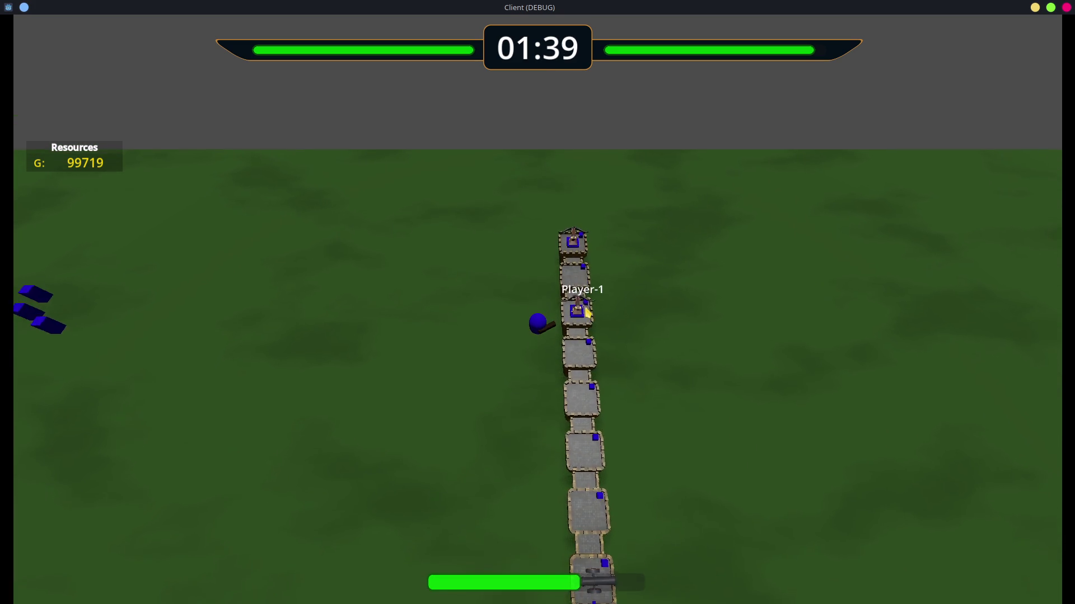
left_click(588, 324)
key("s")
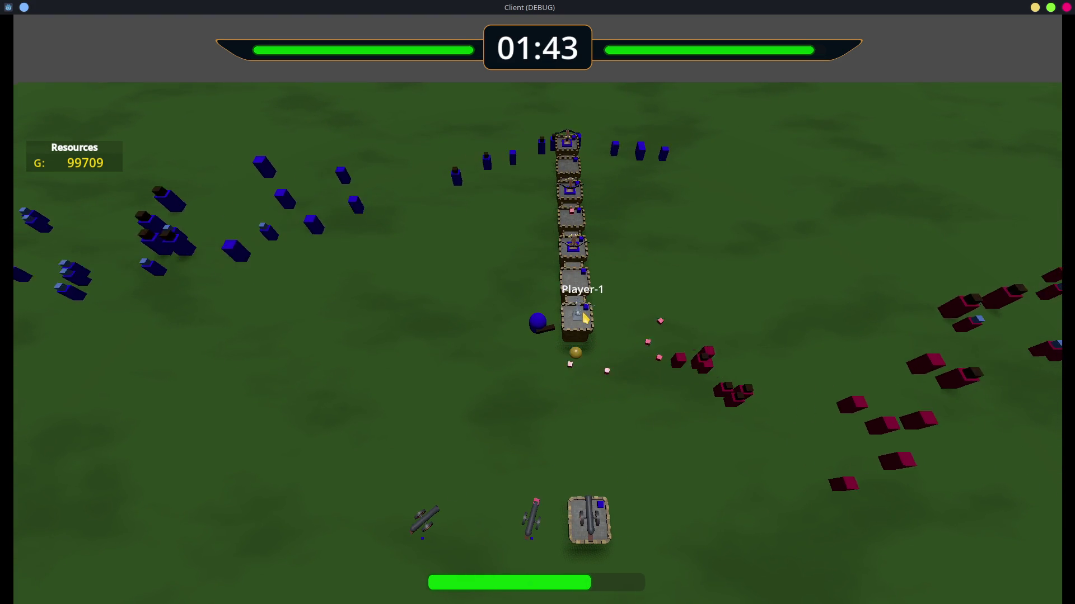
Walk Player-1 across the battlefield picking up gold near the map edge.
key("w")
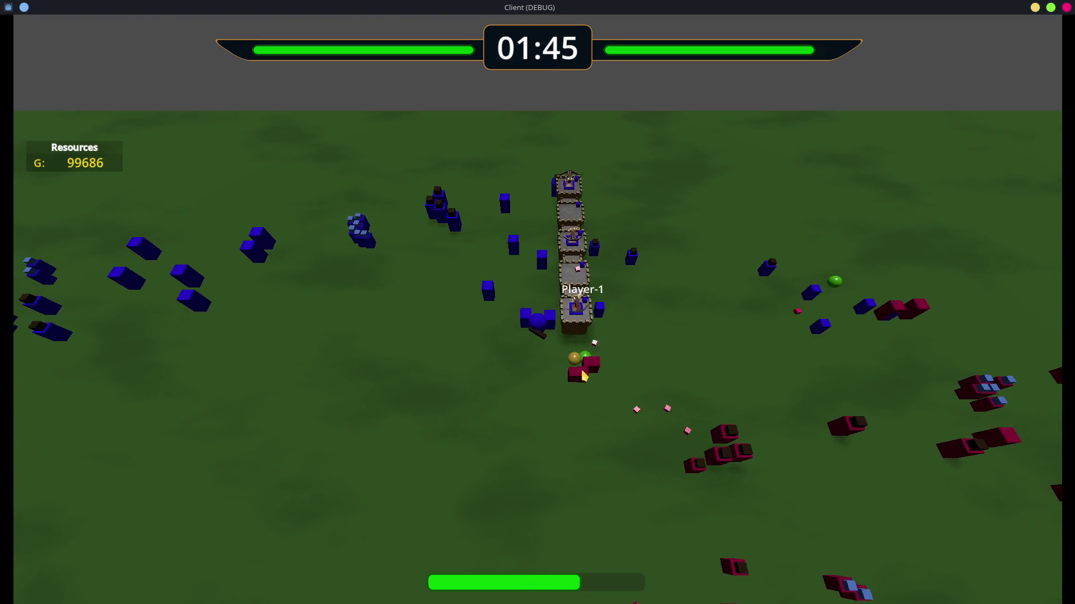
key("s")
key("a")
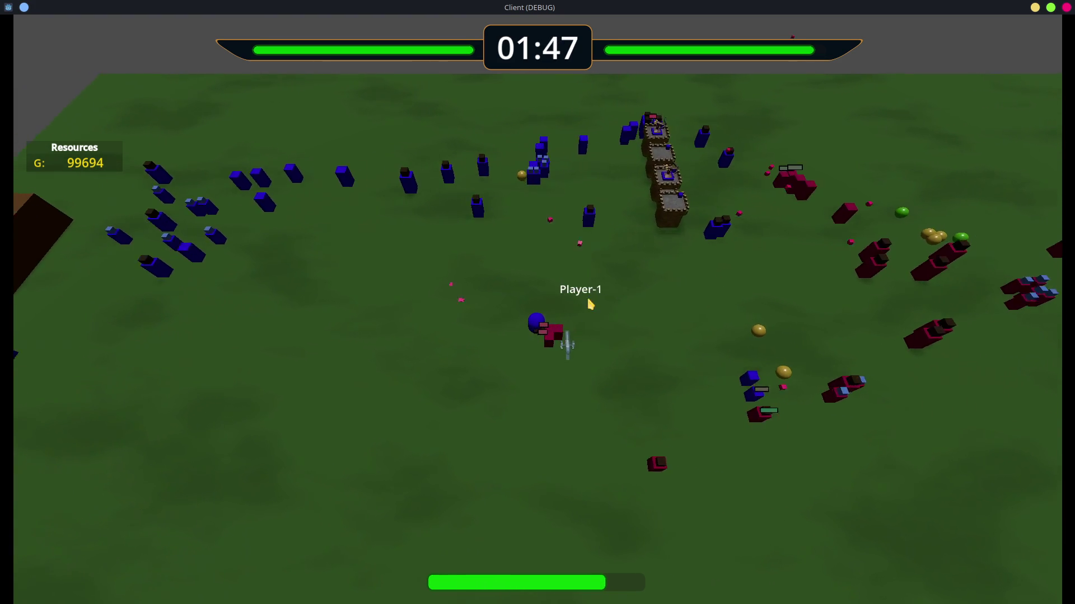
key("s")
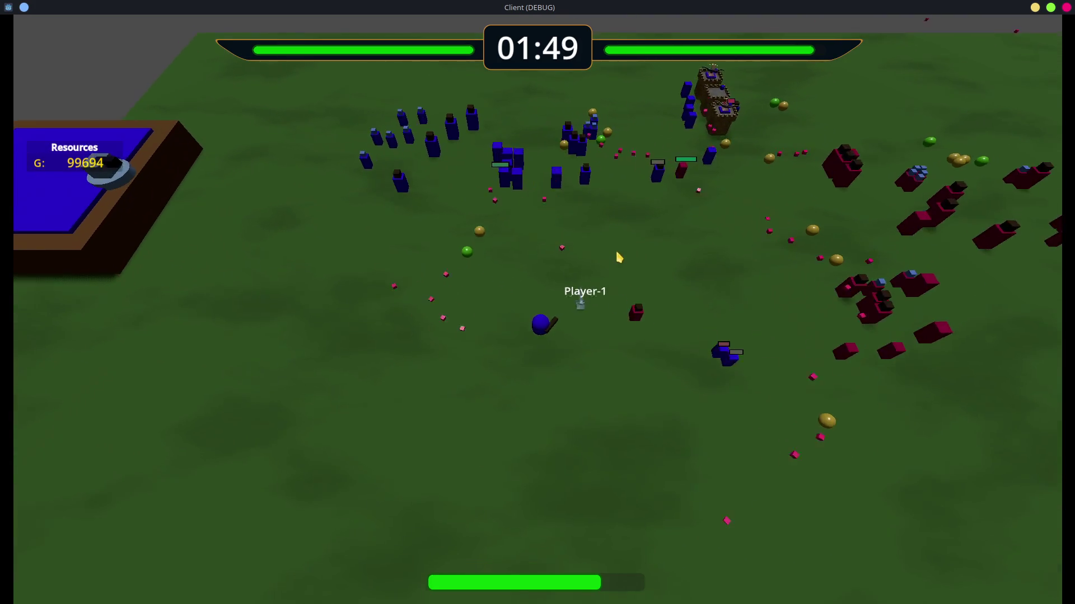
key("d")
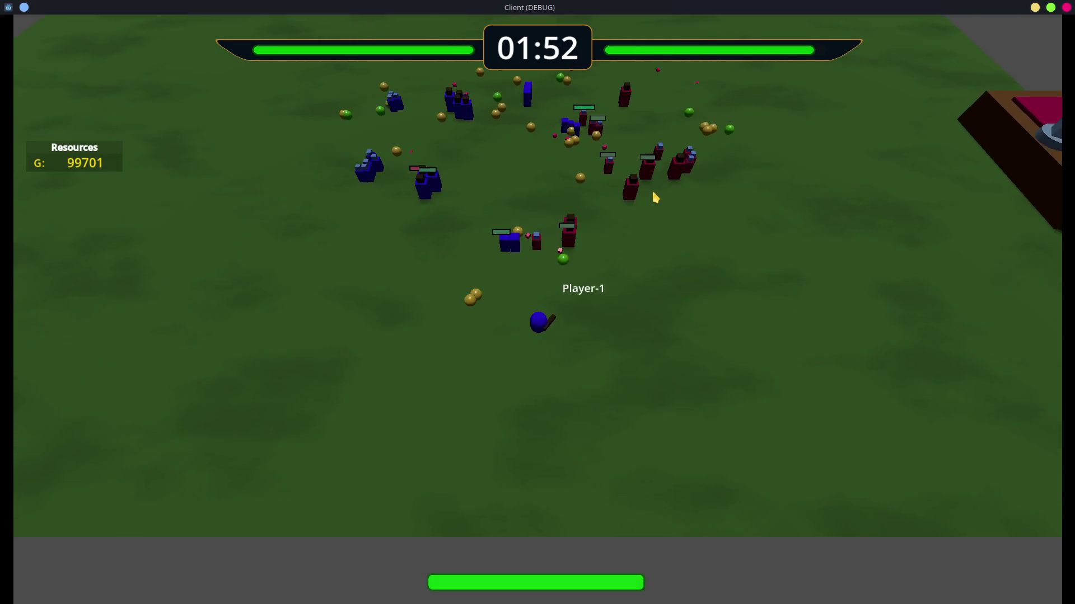
key("s")
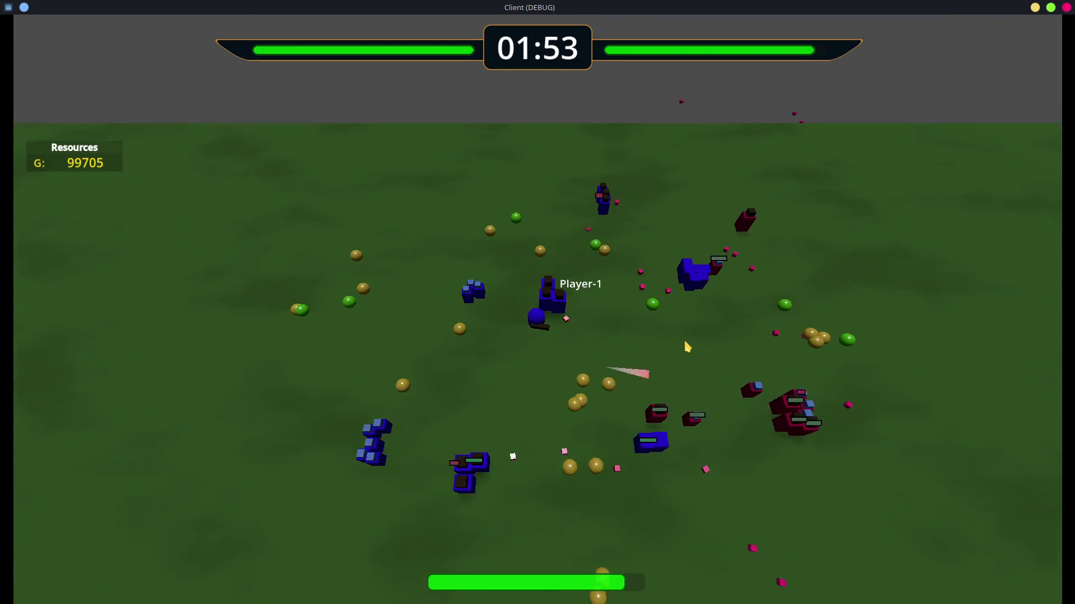
key("s")
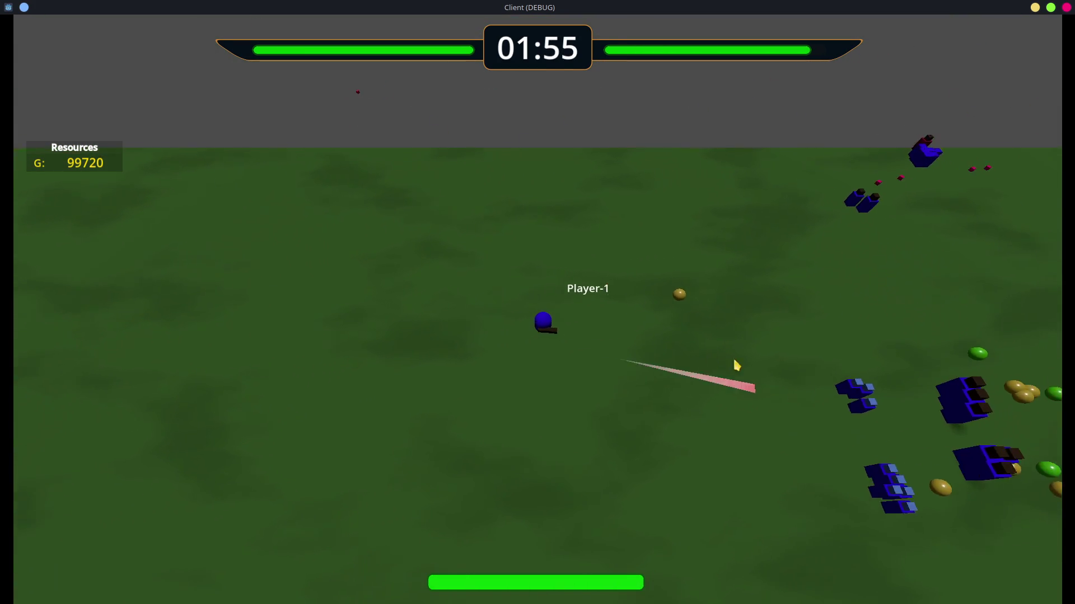
key("s")
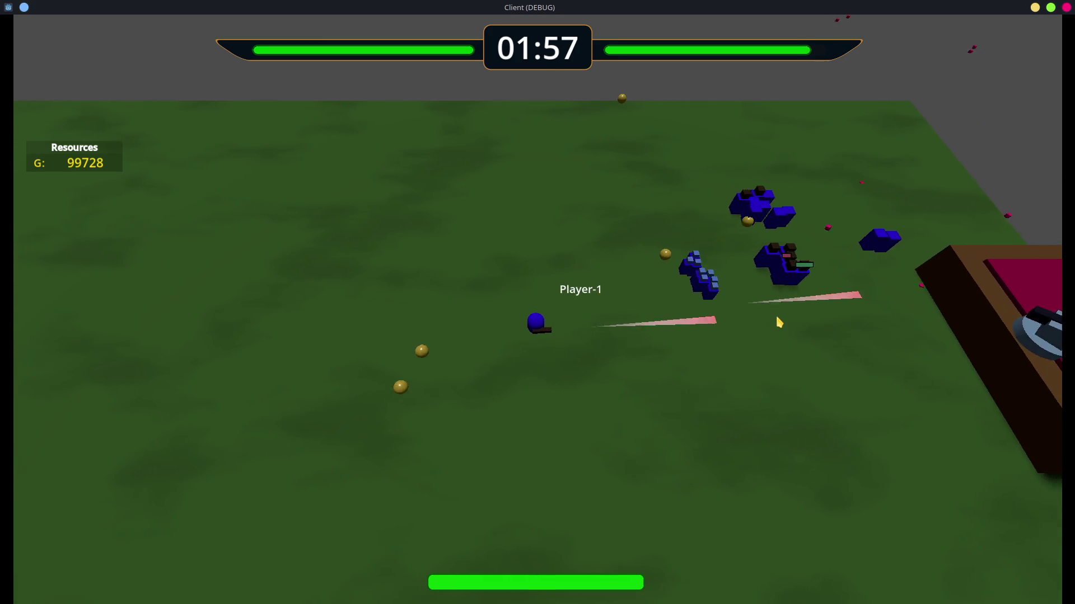
key("d")
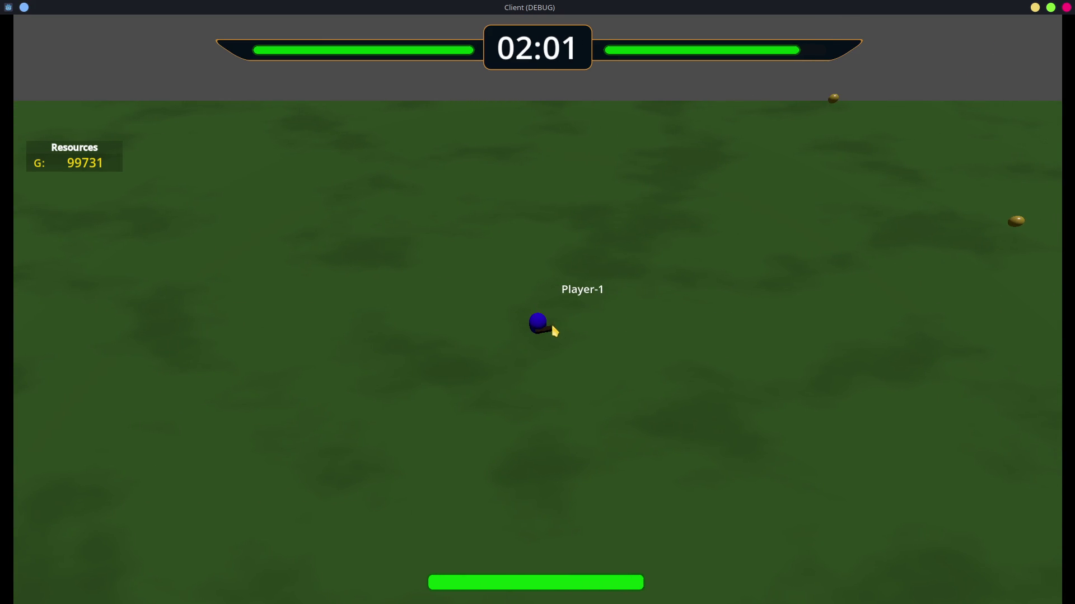
Bring Player-1 back near the blue base and start building towers in a new column.
key("w")
key("a")
key("s")
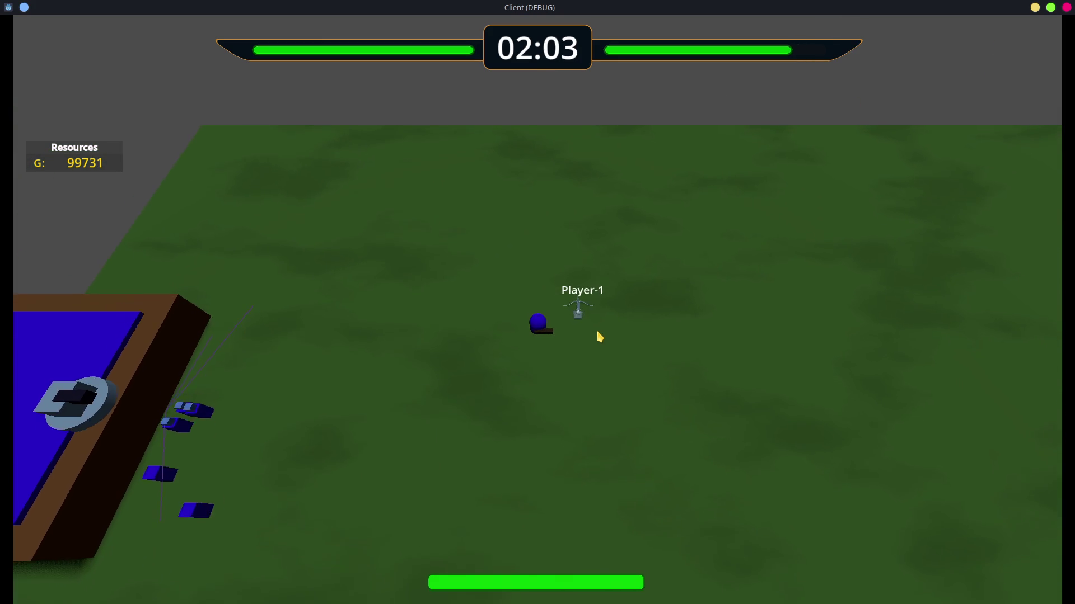
left_click(589, 317)
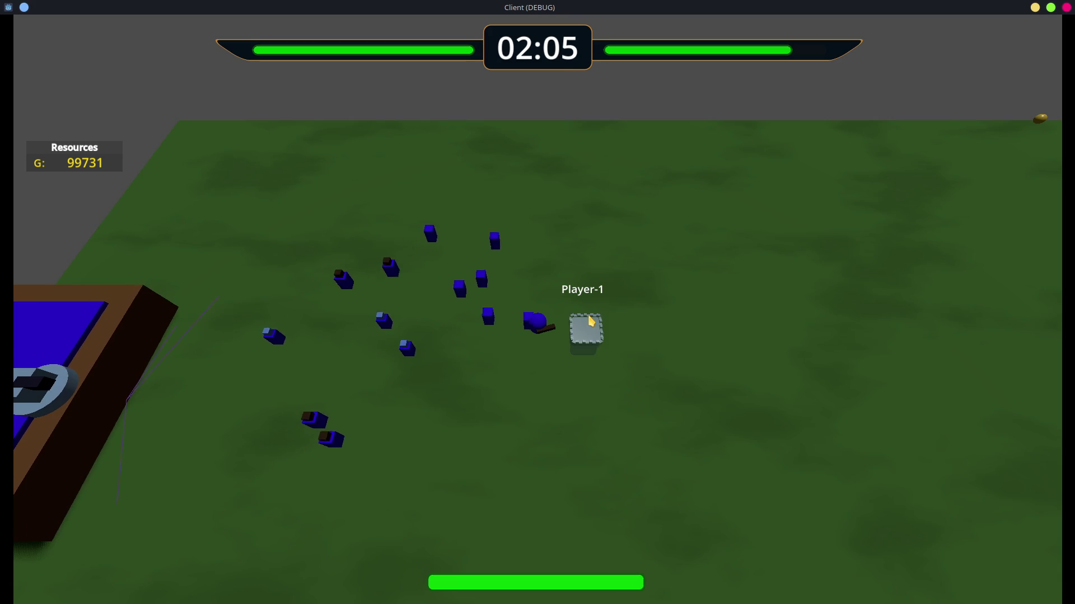
key("s")
key("s")
left_click(588, 322)
left_click(588, 323)
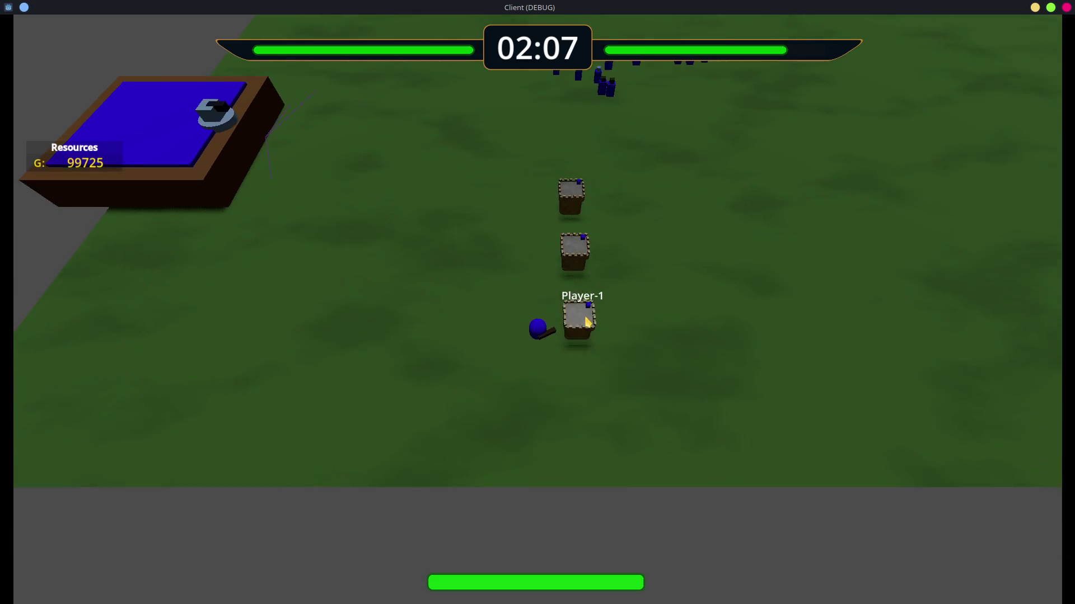
left_click(587, 323)
left_click(587, 323)
key("w")
left_click(588, 322)
key("s")
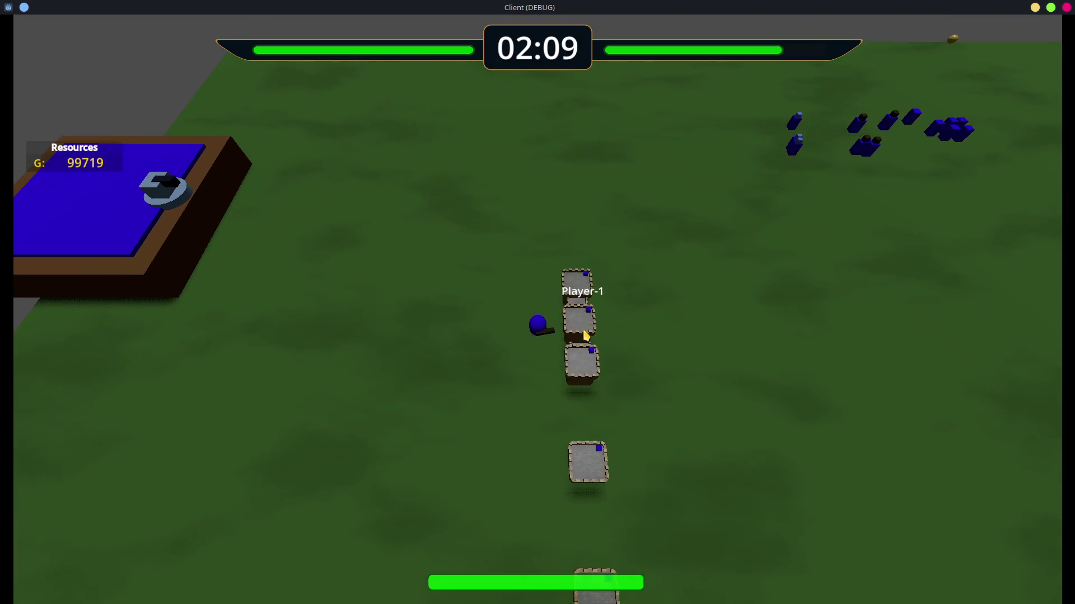
Fill in more towers along the column down to its south end.
left_click(582, 336)
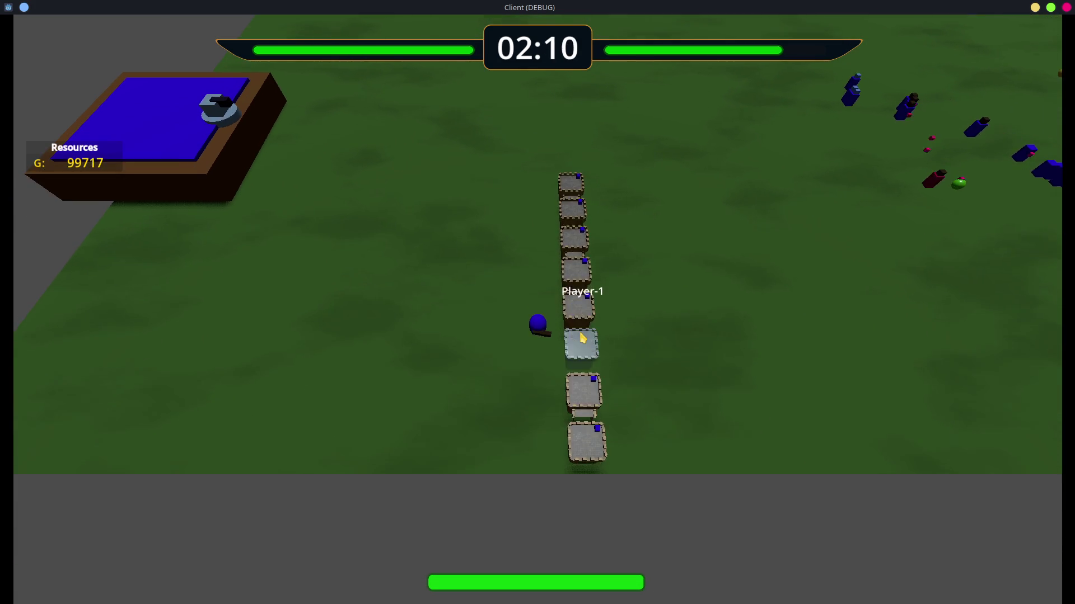
left_click(582, 336)
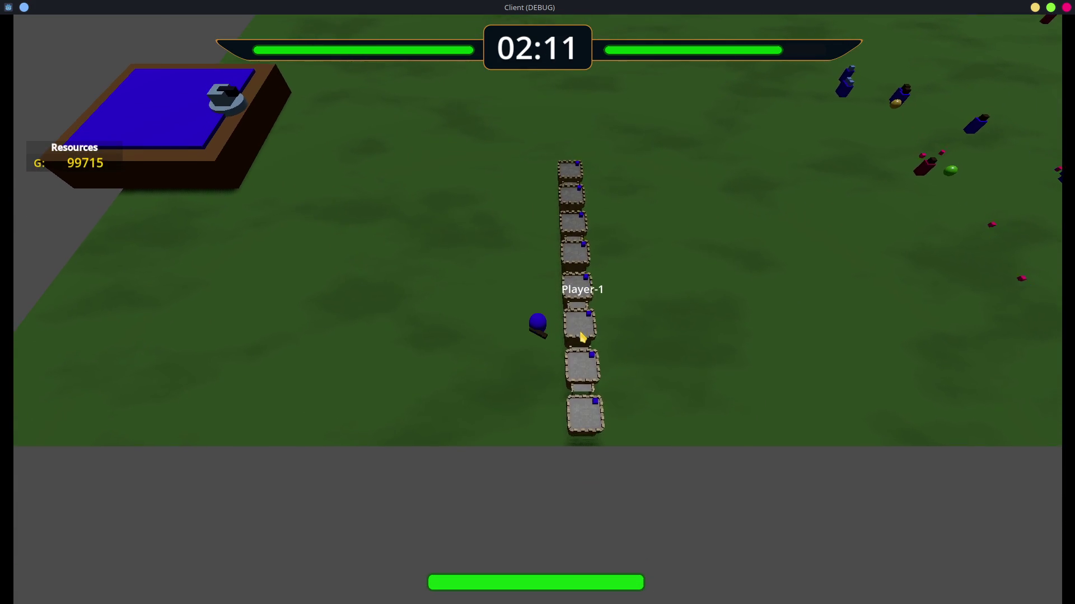
key("w")
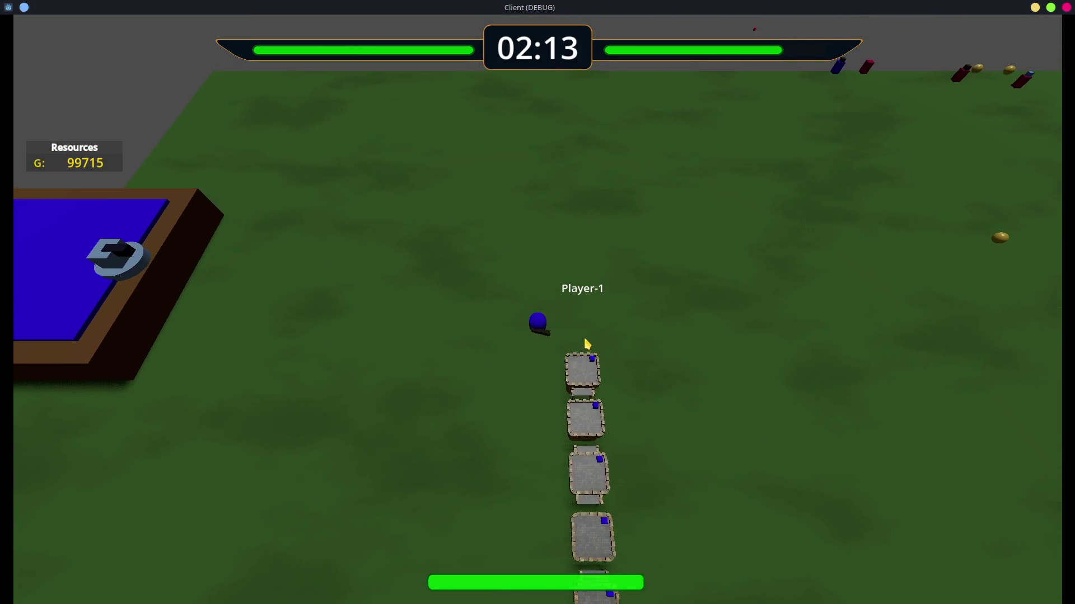
left_click(585, 327)
left_click(582, 328)
left_click(582, 327)
left_click(581, 325)
key("s")
left_click(579, 329)
left_click(578, 328)
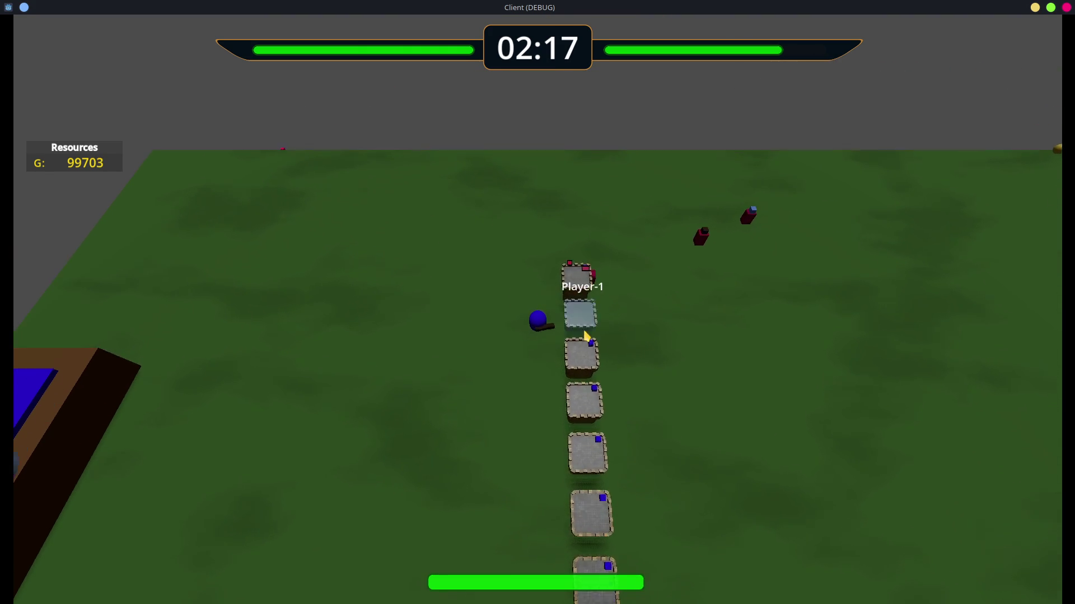
left_click(584, 351)
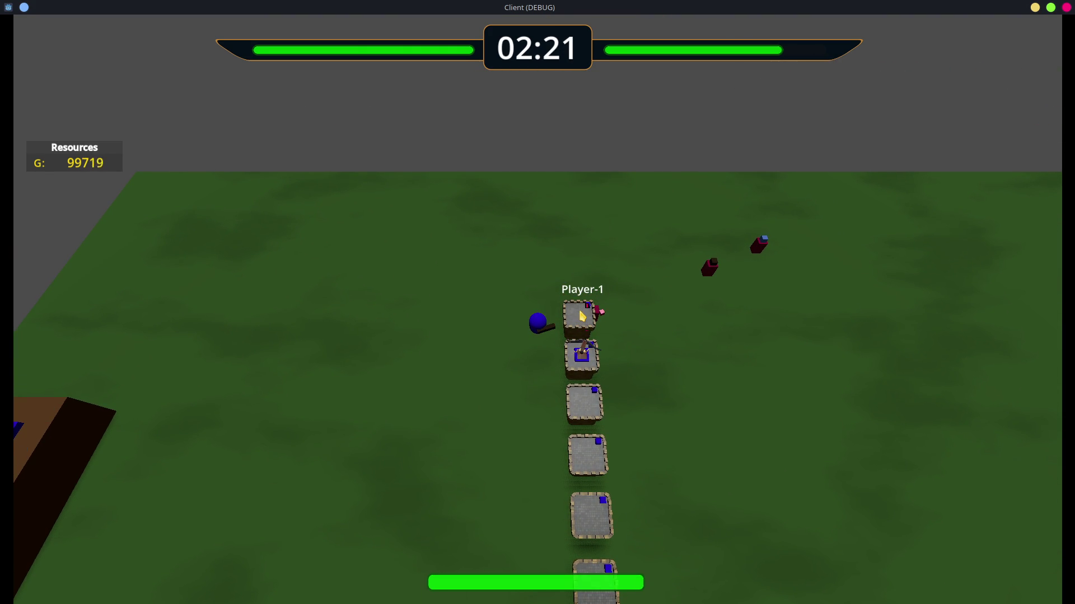
Mount weapons on two of the column's towers.
key("s")
left_click(583, 311)
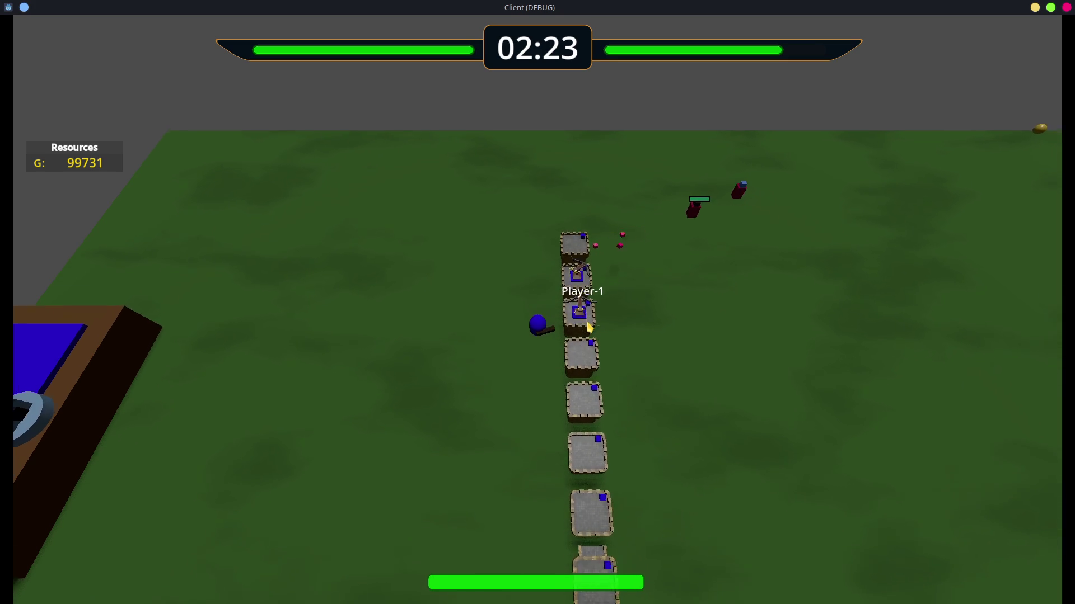
left_click(582, 288)
key("s")
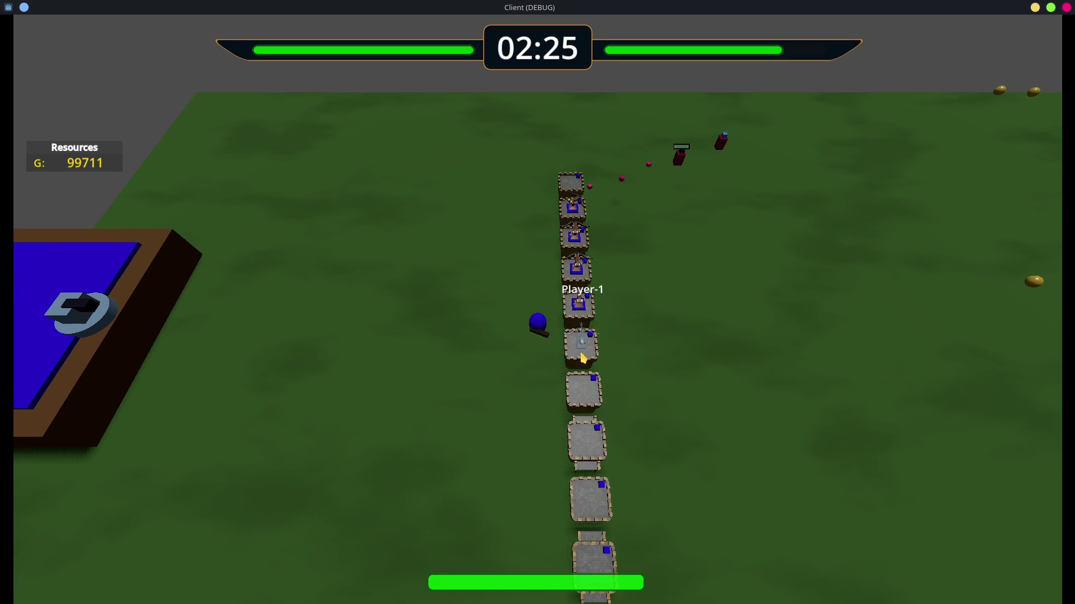
Walk Player-1 north past the towers to the map edge and back down the column.
key("w")
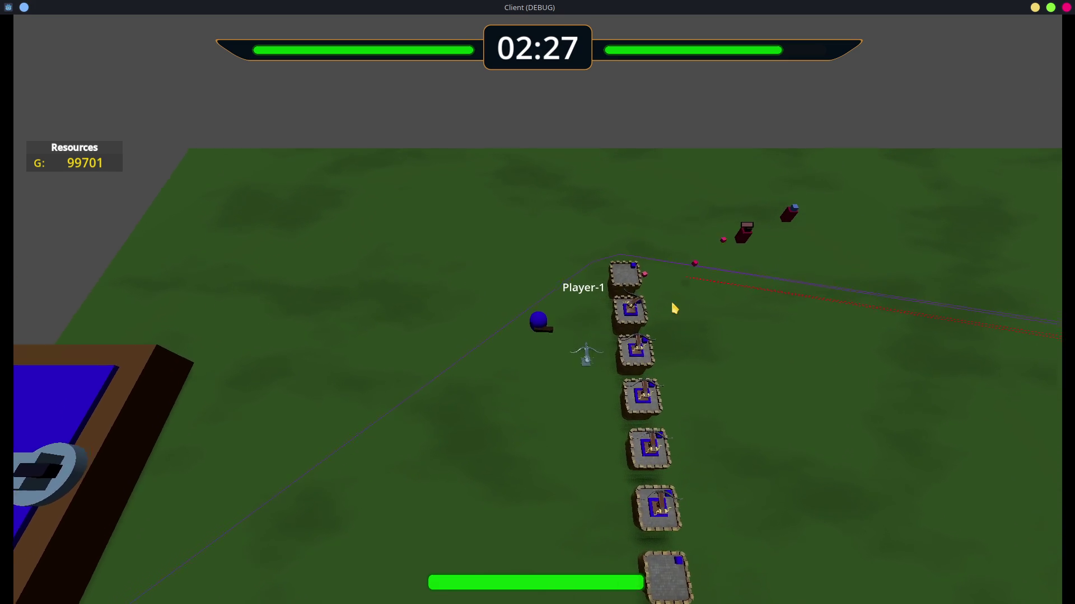
key("w")
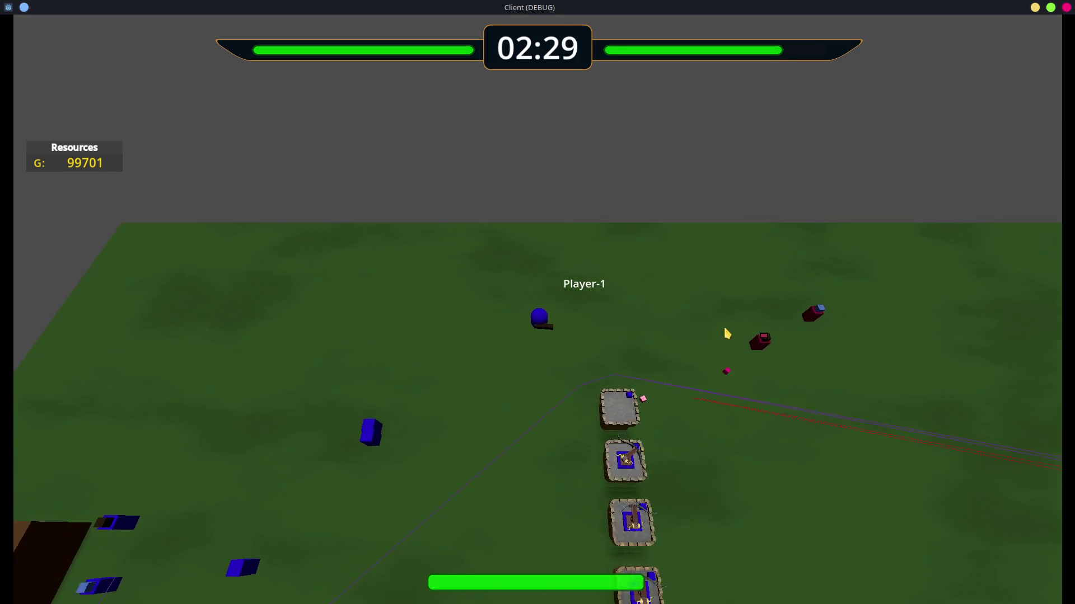
key("s")
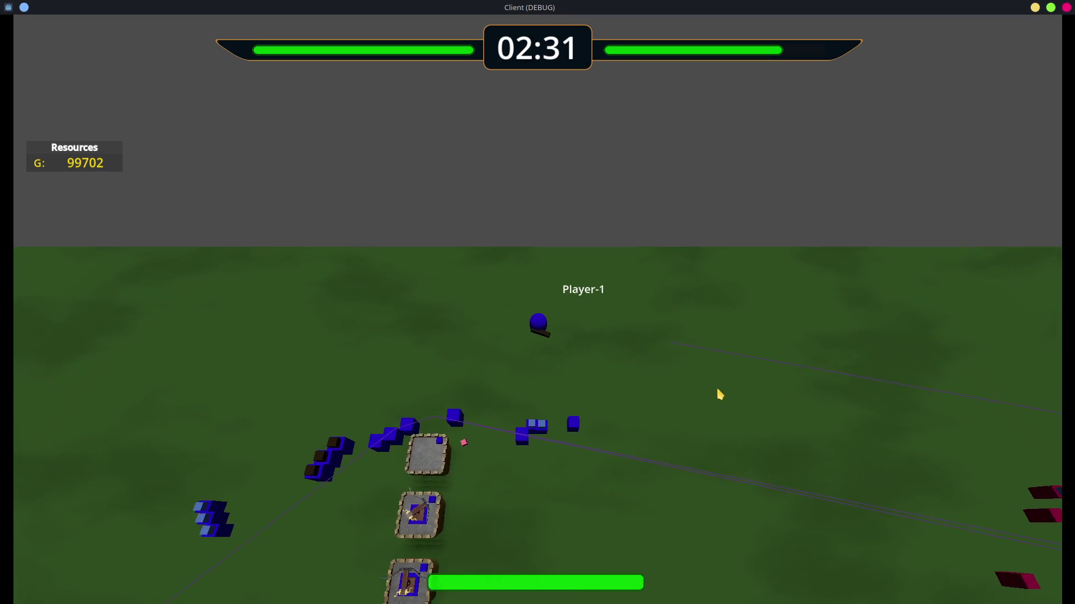
key("s")
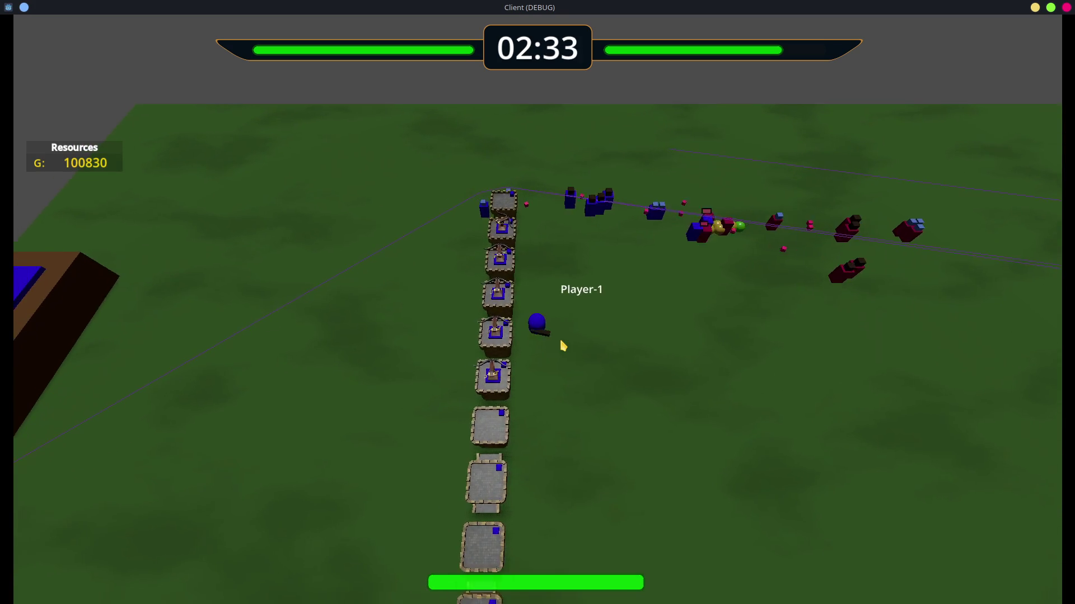
key("s")
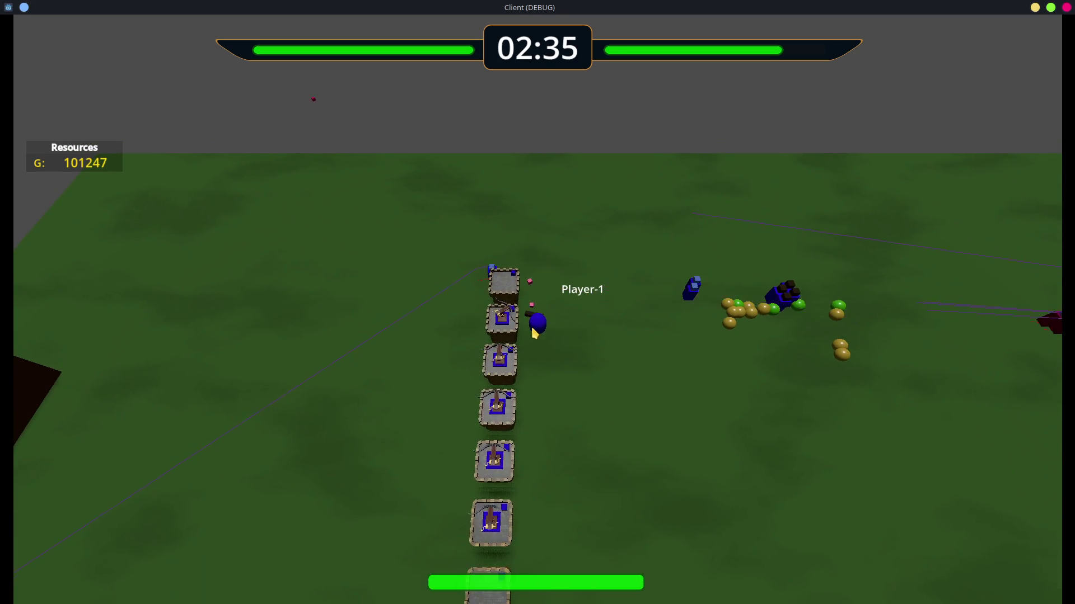
key("d")
key("a")
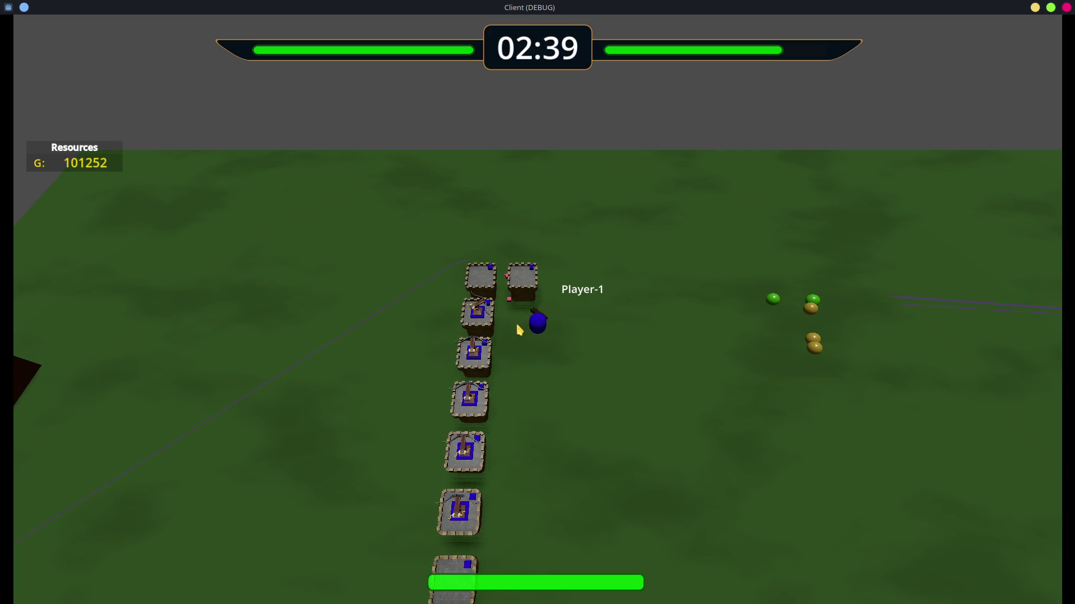
key("d")
Circle Player-1 south-east, west across the field and back north up the tower column.
key("s")
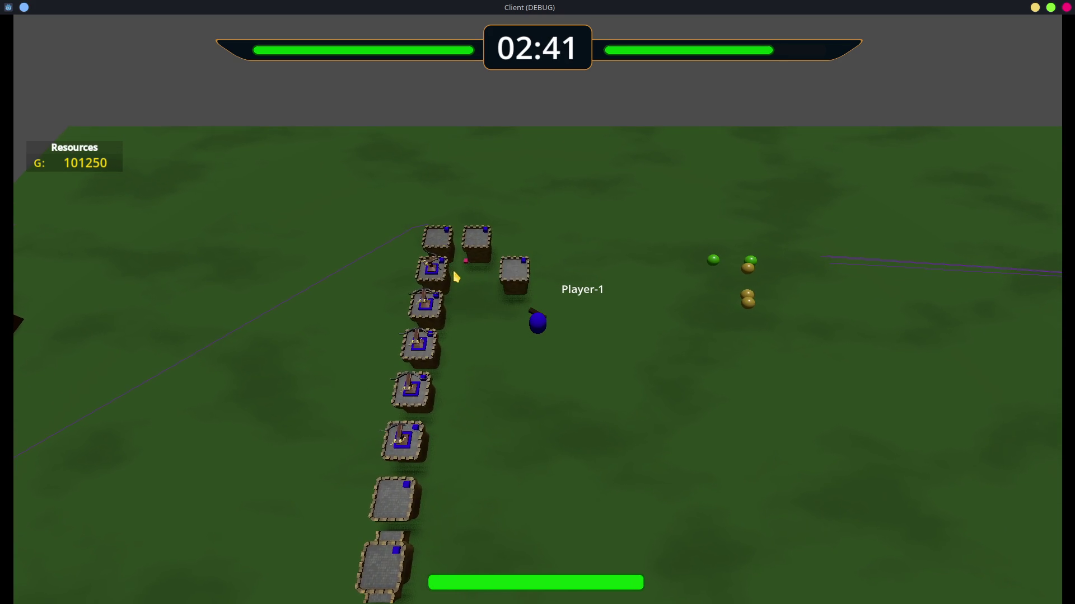
key("a")
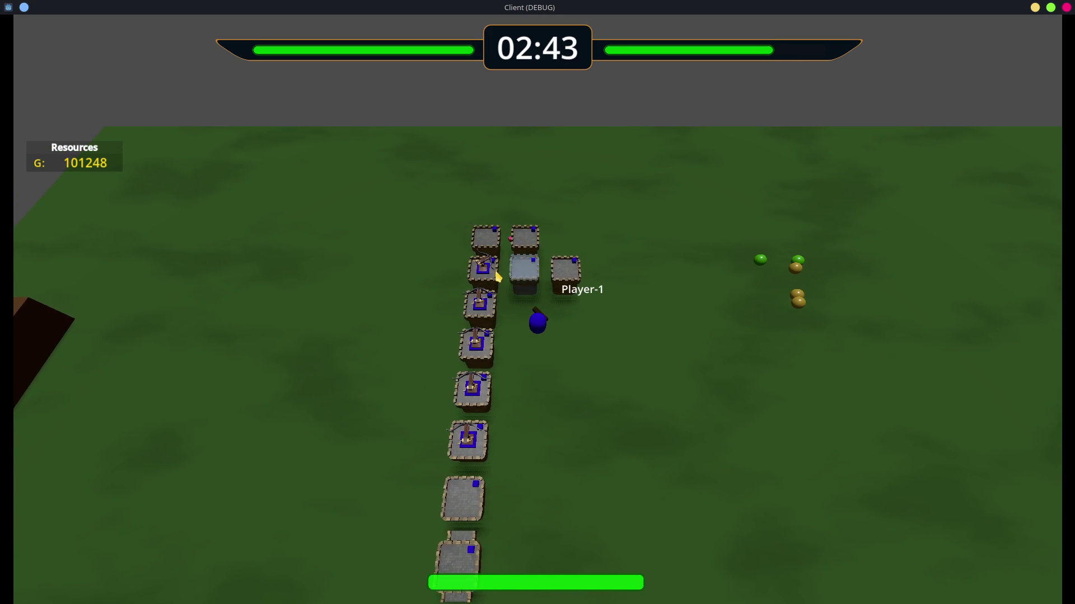
key("d")
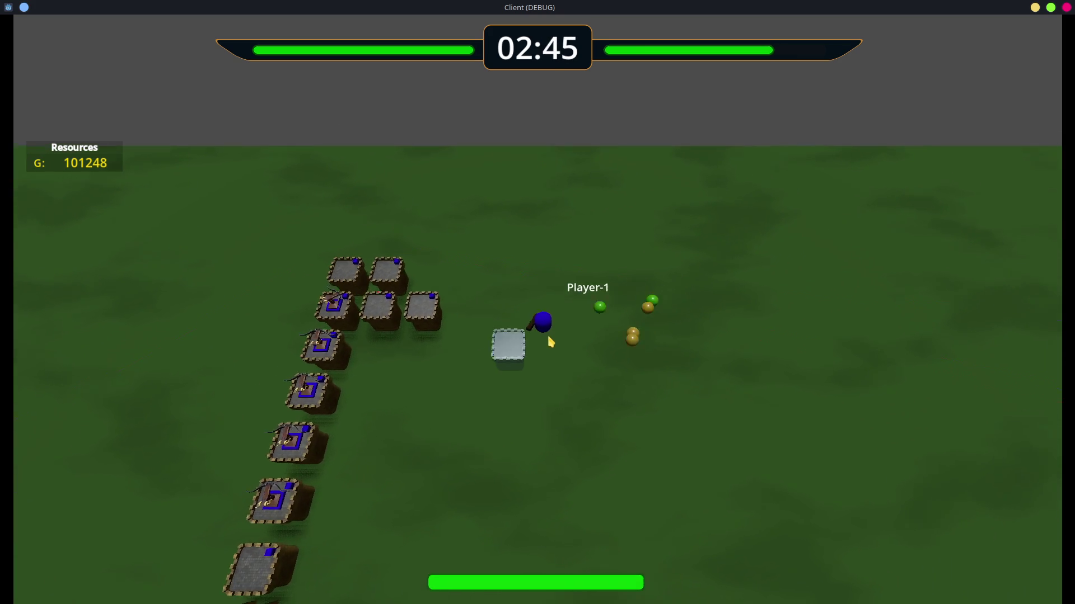
key("w")
key("a")
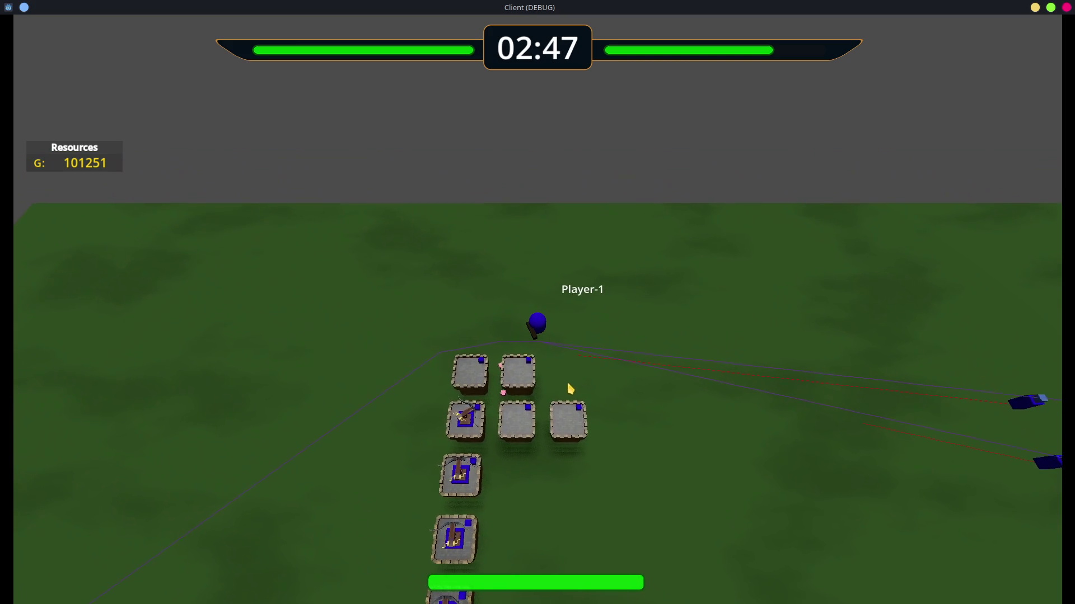
key("a")
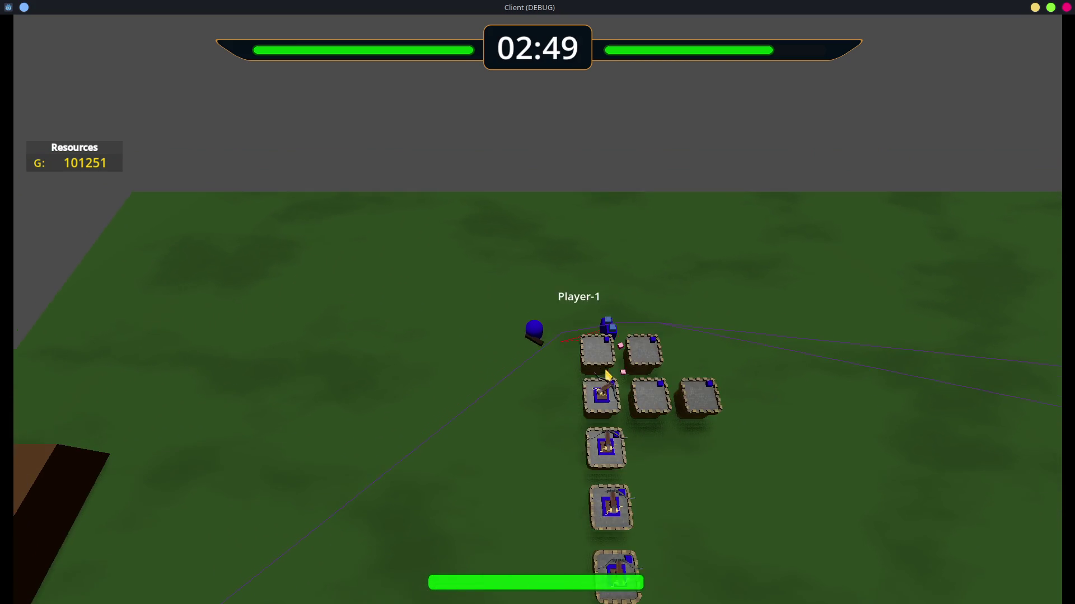
key("s")
key("s")
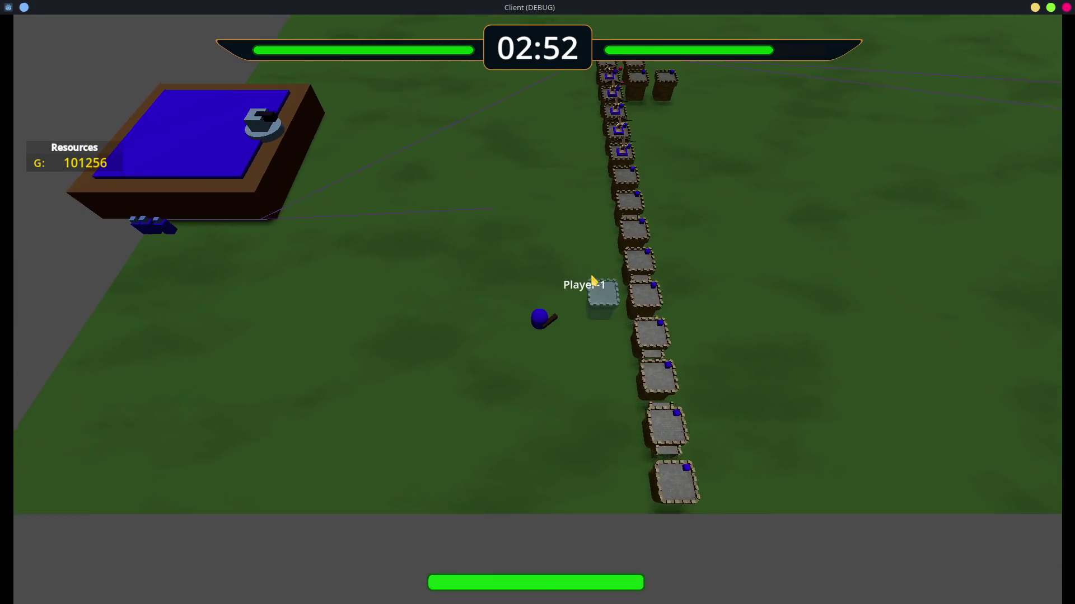
key("w")
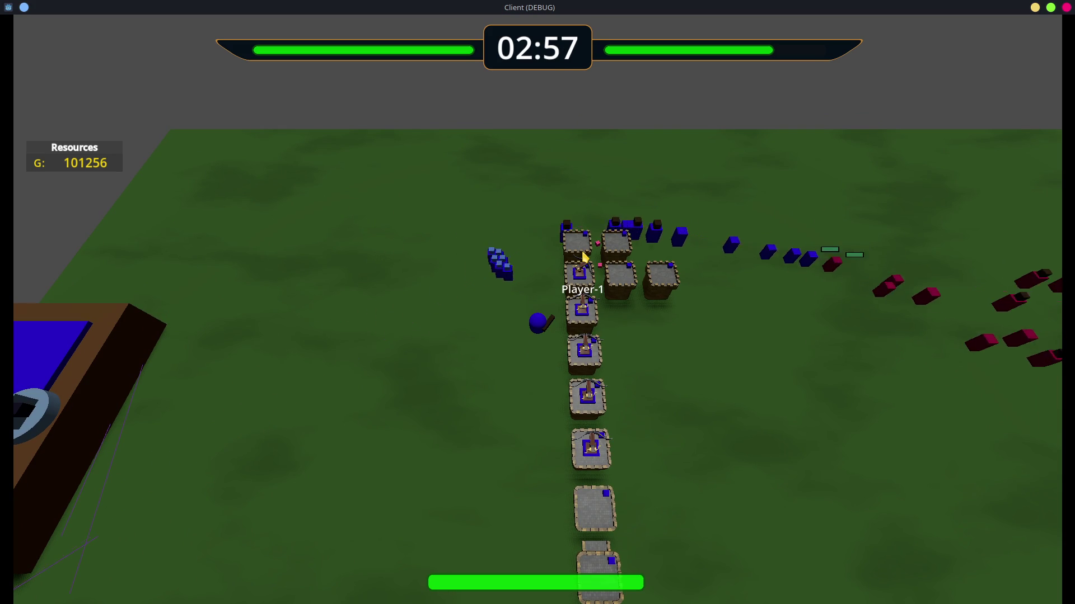
Walk Player-1 north-west to the towers, then back south past the top tower row.
key("w")
key("a")
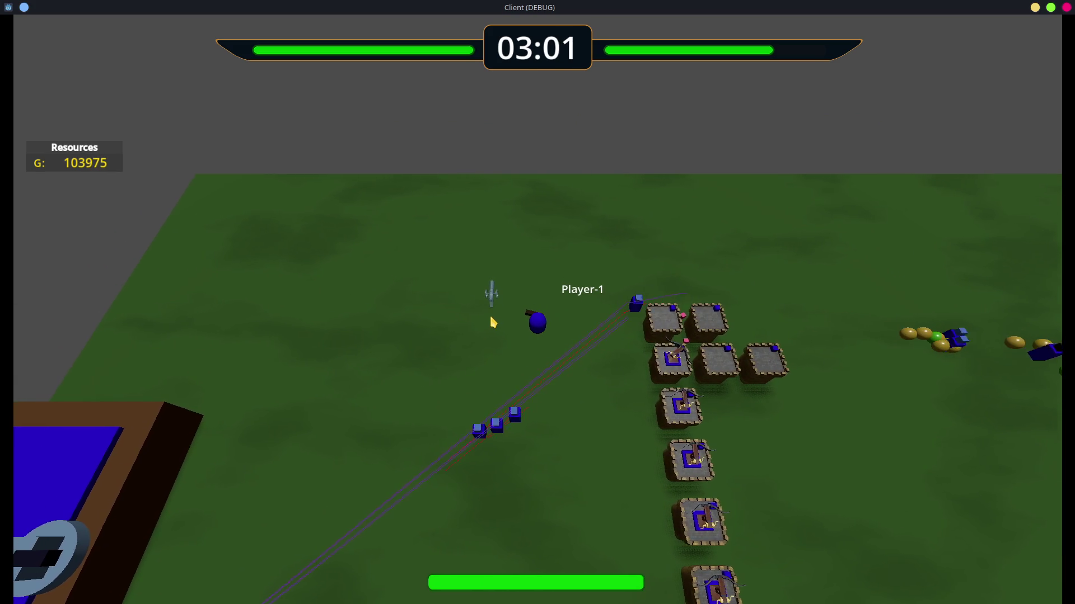
key("d")
key("w")
key("d")
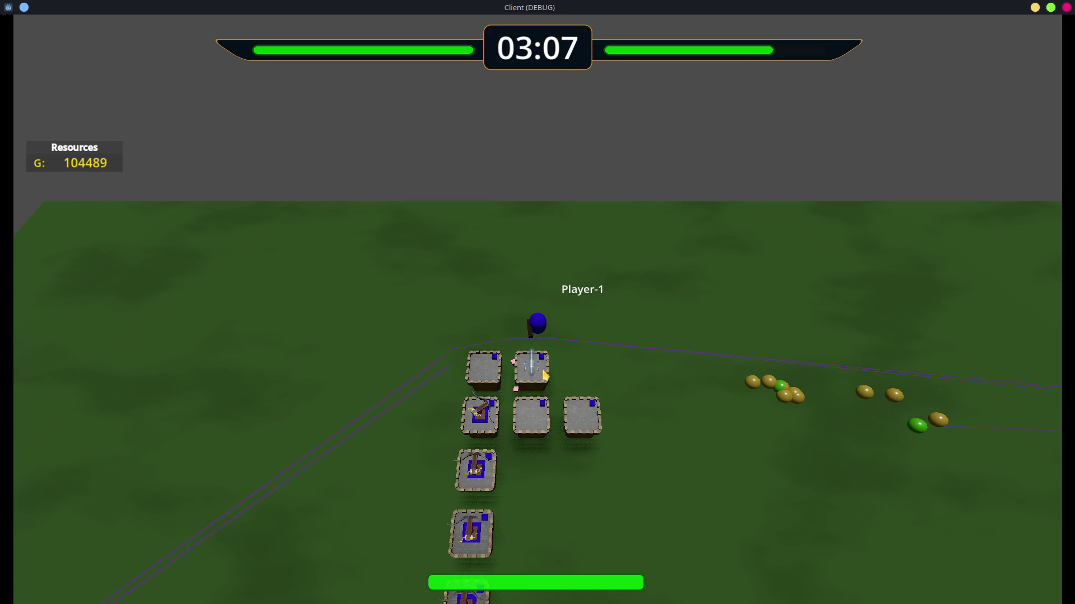
key("s")
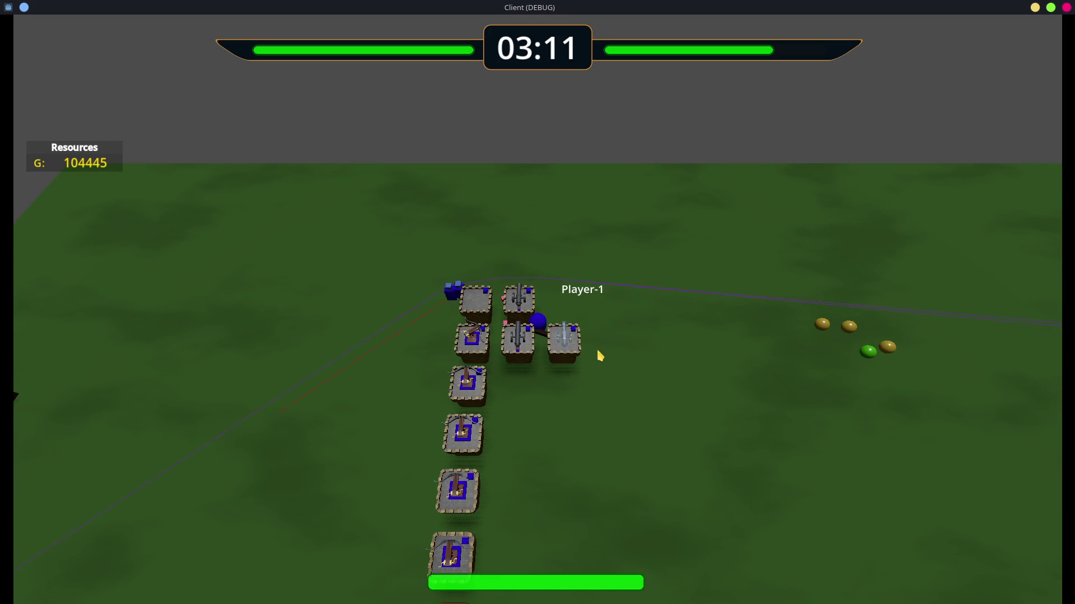
Steer Player-1 east to pick up the two gold coins.
key("d")
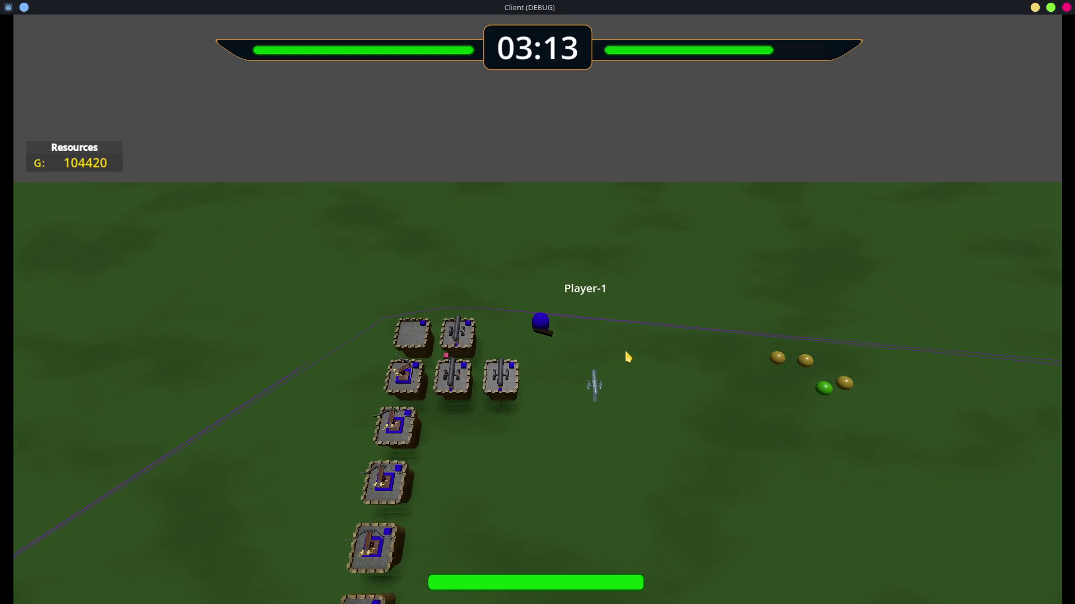
key("s")
key("a")
key("w")
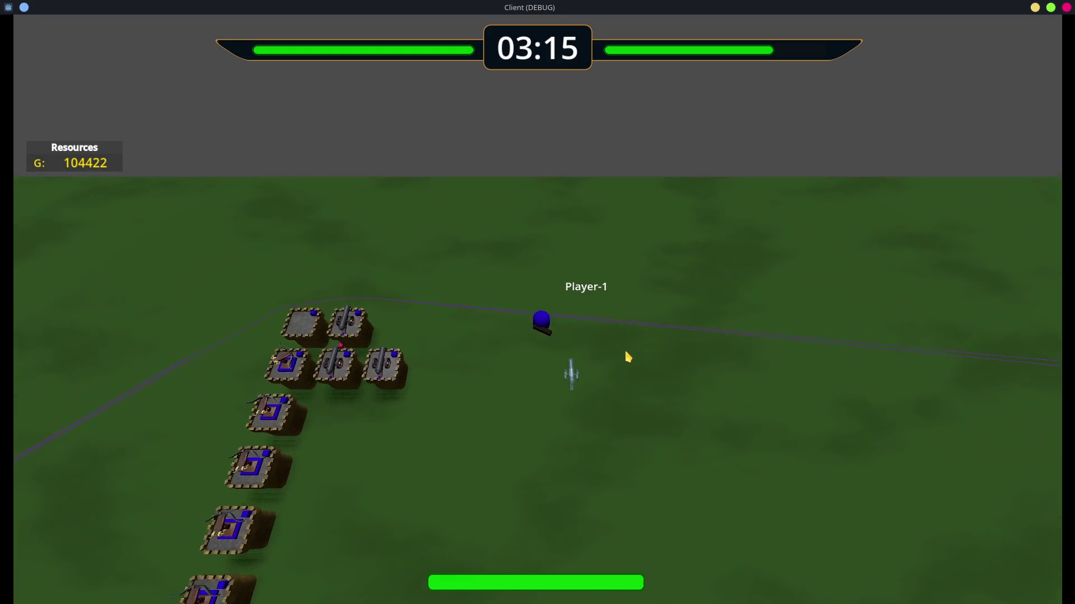
key("d")
Zoom the camera out over the battle and back in, then start a screenshot capture.
scroll(627, 356, "down", 3)
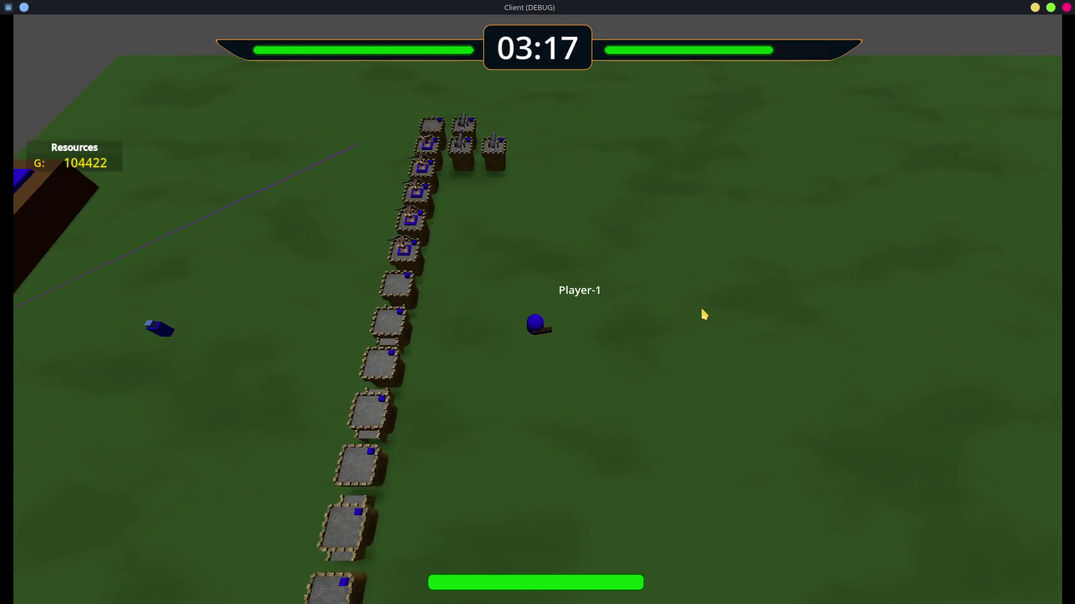
scroll(737, 255, "up", 2)
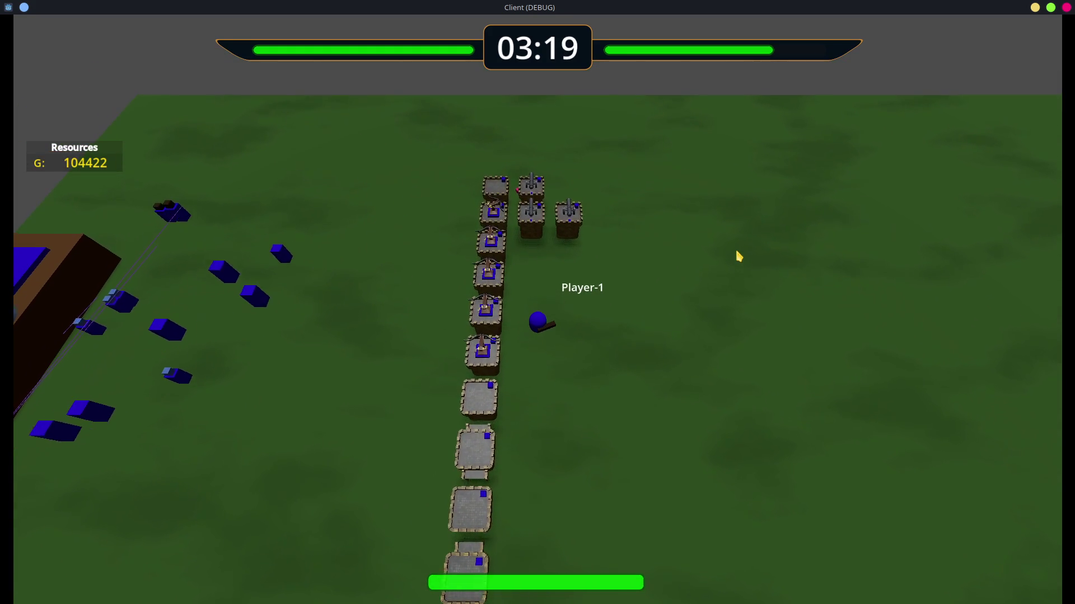
scroll(737, 257, "up", 1)
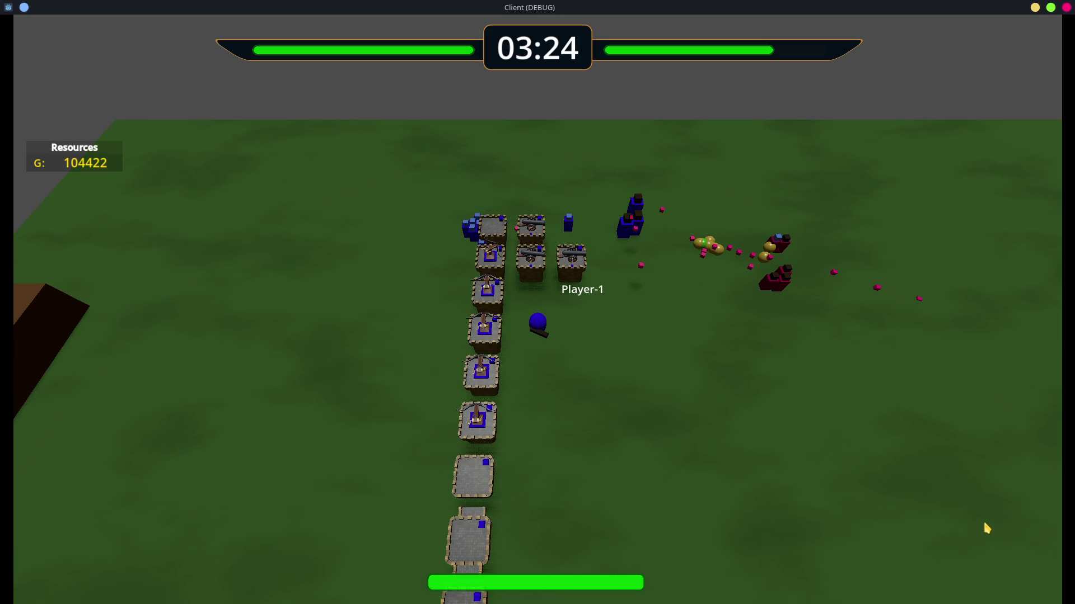
key("Print")
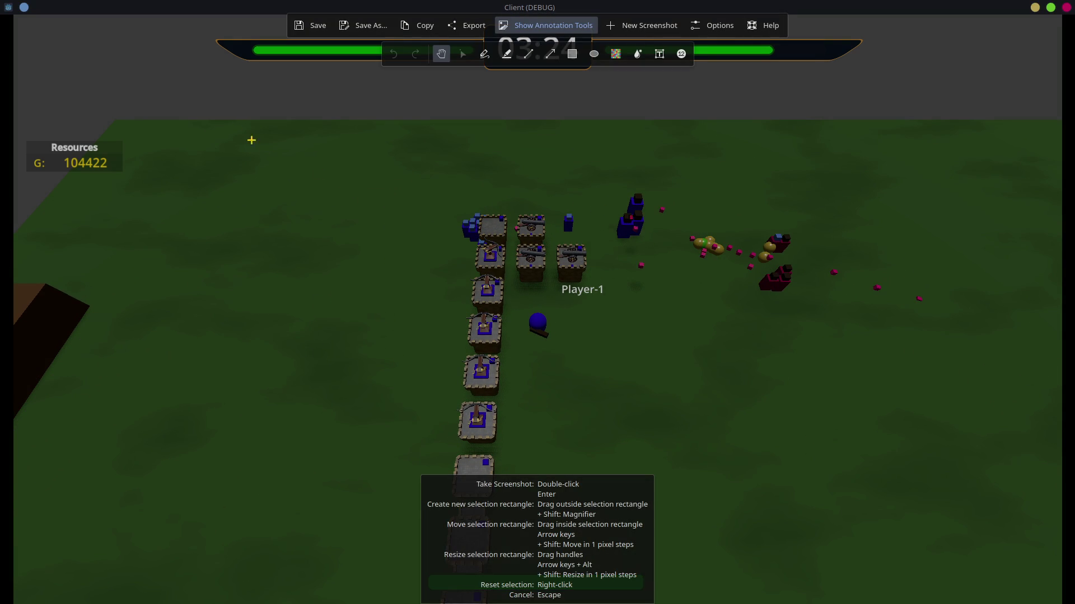
Copy a 1854×1046 capture of the game window to the clipboard, then close the game.
mouse_move(20, 19)
left_mouse_down()
mouse_move(1026, 494)
mouse_move(1057, 602)
left_mouse_up()
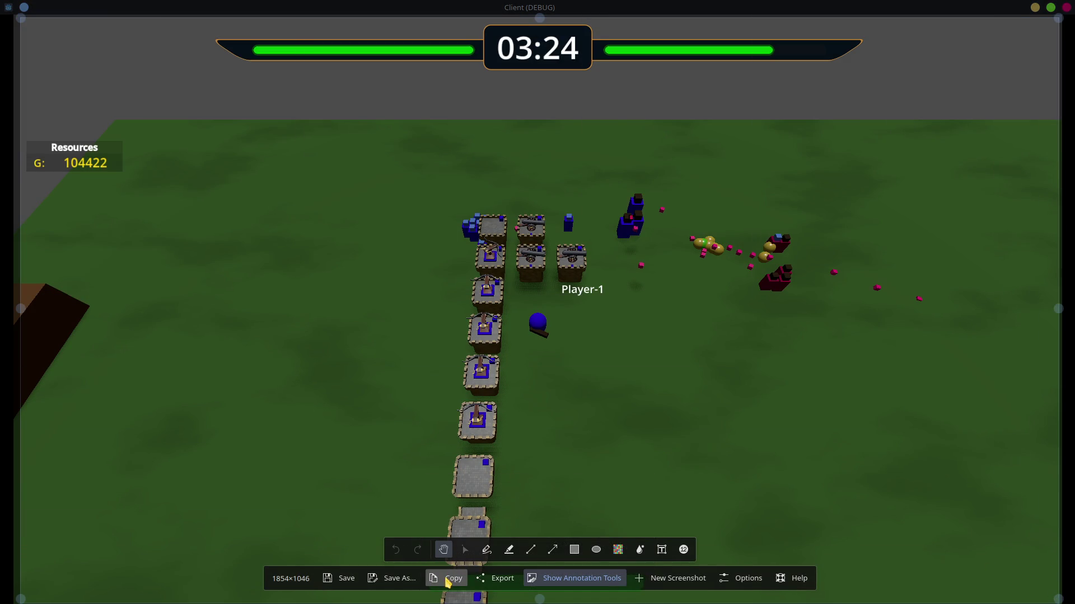
key("ctrl+c")
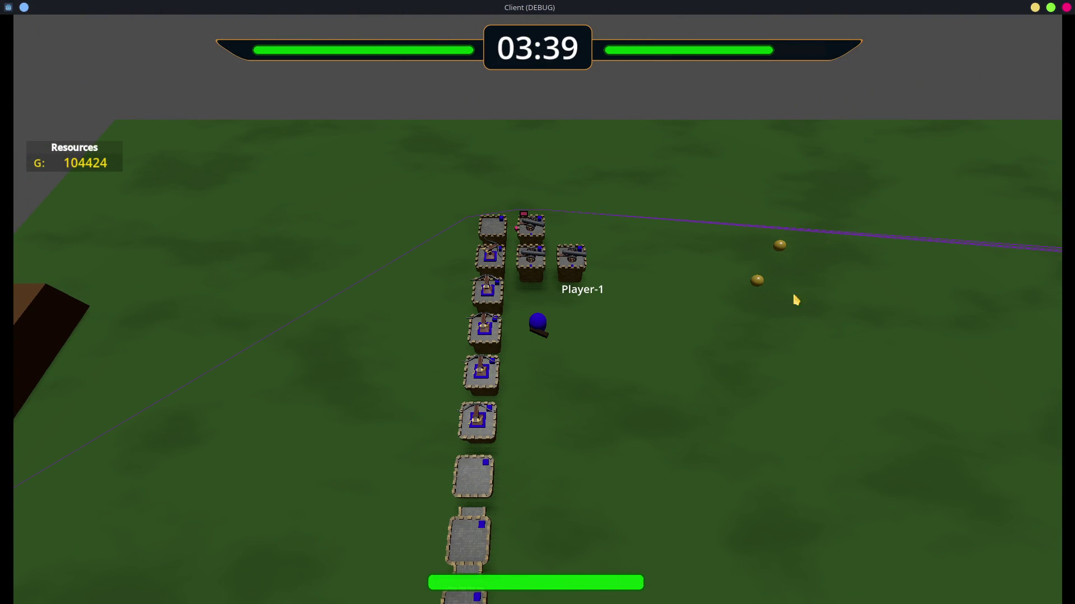
left_click(1051, 7)
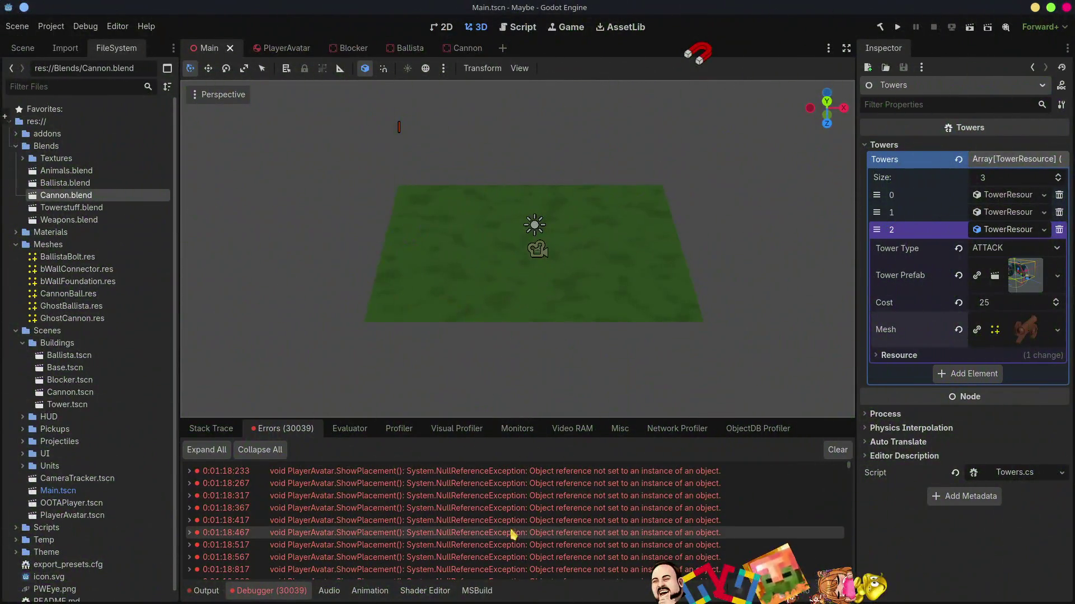
Clear the Debugger's Errors list and run the project again.
left_click(834, 450)
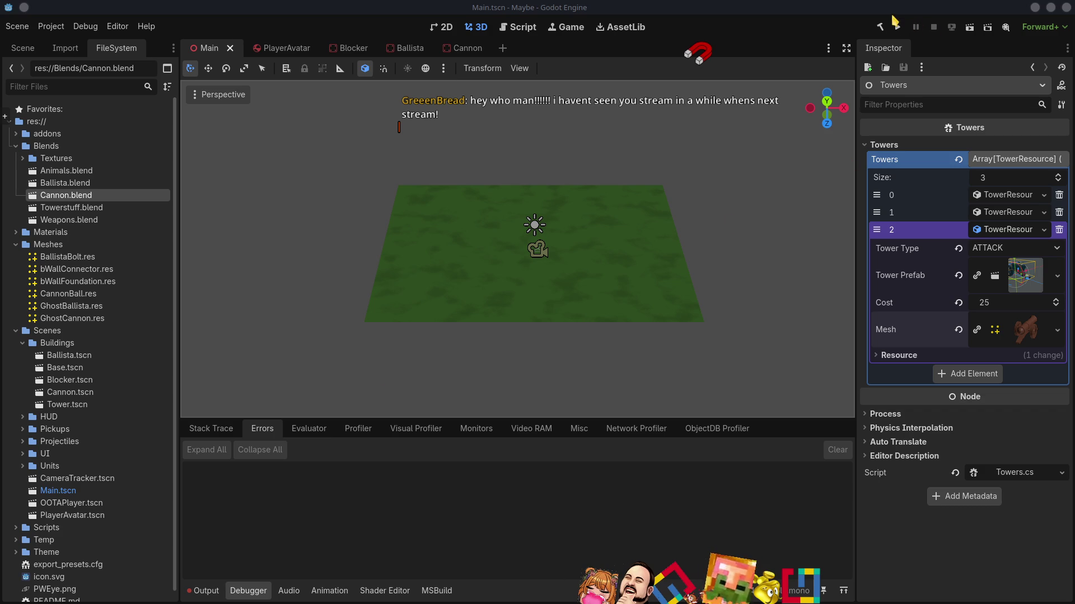
left_click(897, 28)
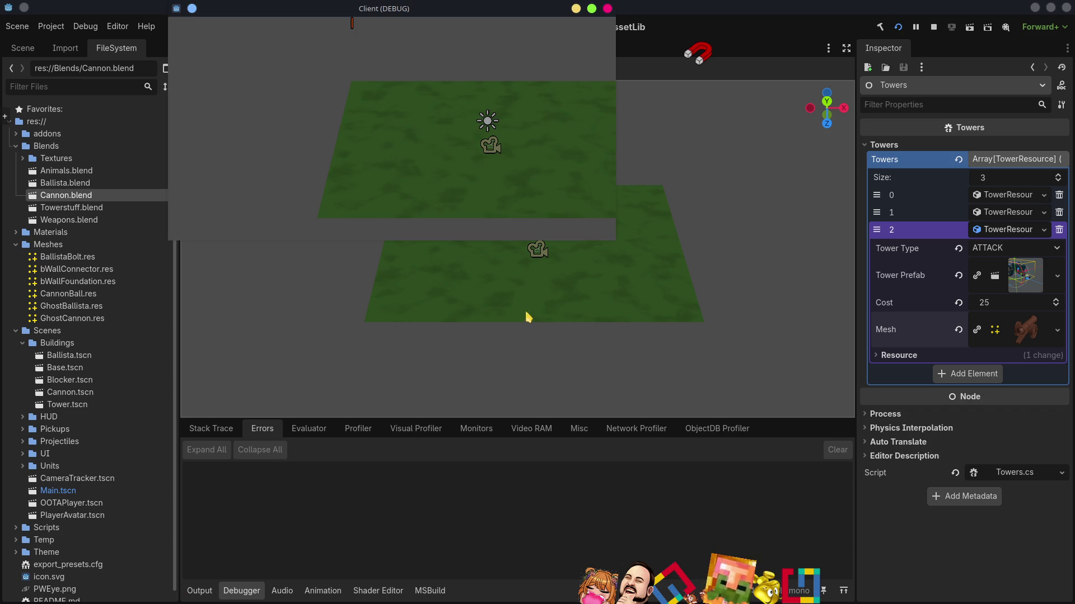
Maximize the client, host via HOST and START HOST, and mark Player-1 Ready.
left_click(591, 9)
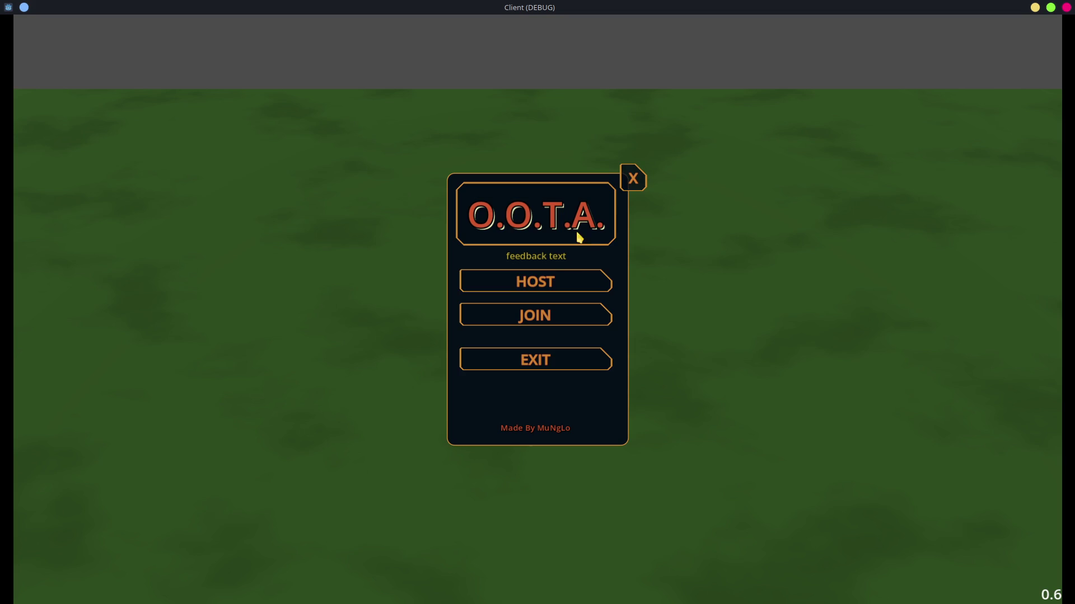
left_click(541, 291)
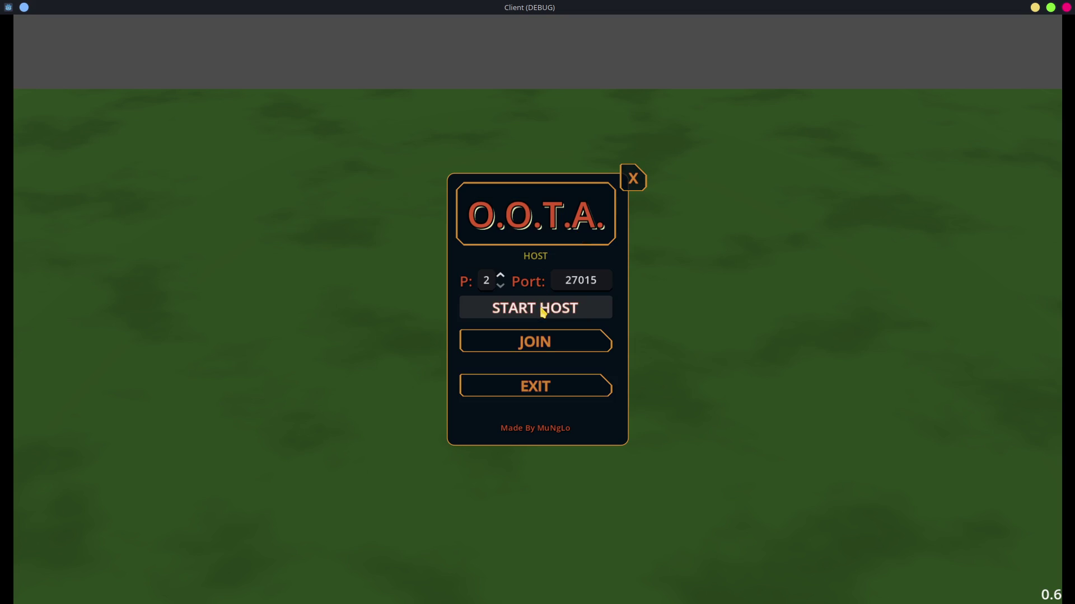
left_click(543, 311)
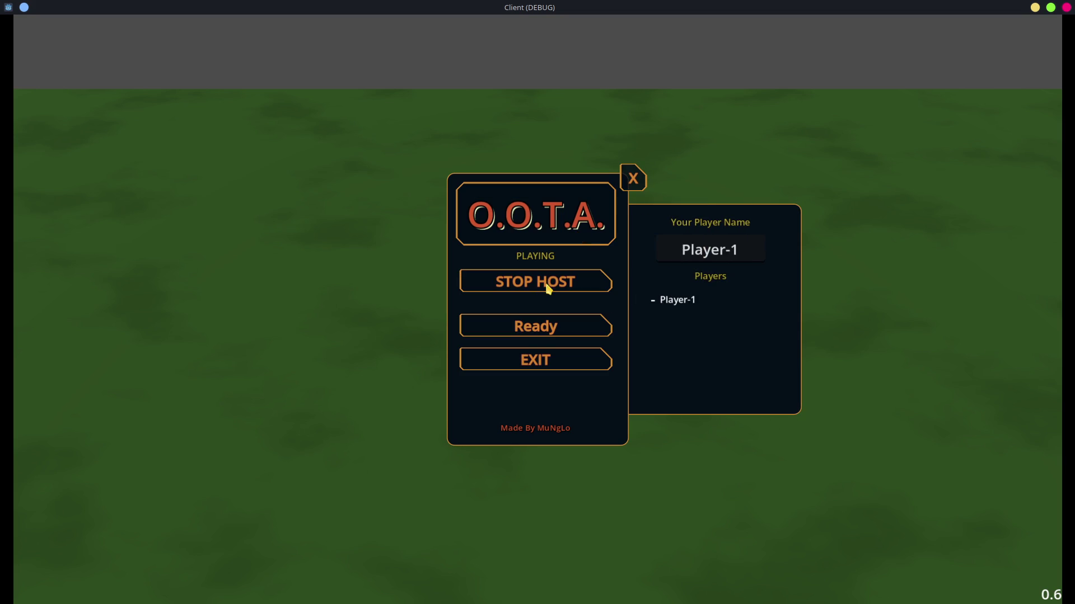
left_click(546, 329)
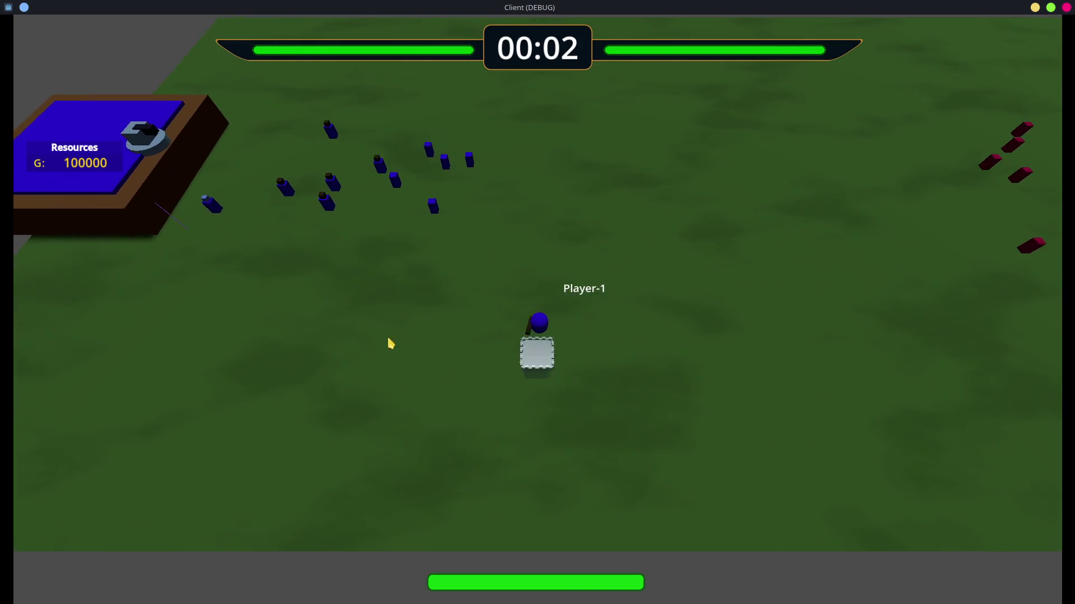
Place a tower next to Player-1 and put a turret beside it.
left_click(621, 285)
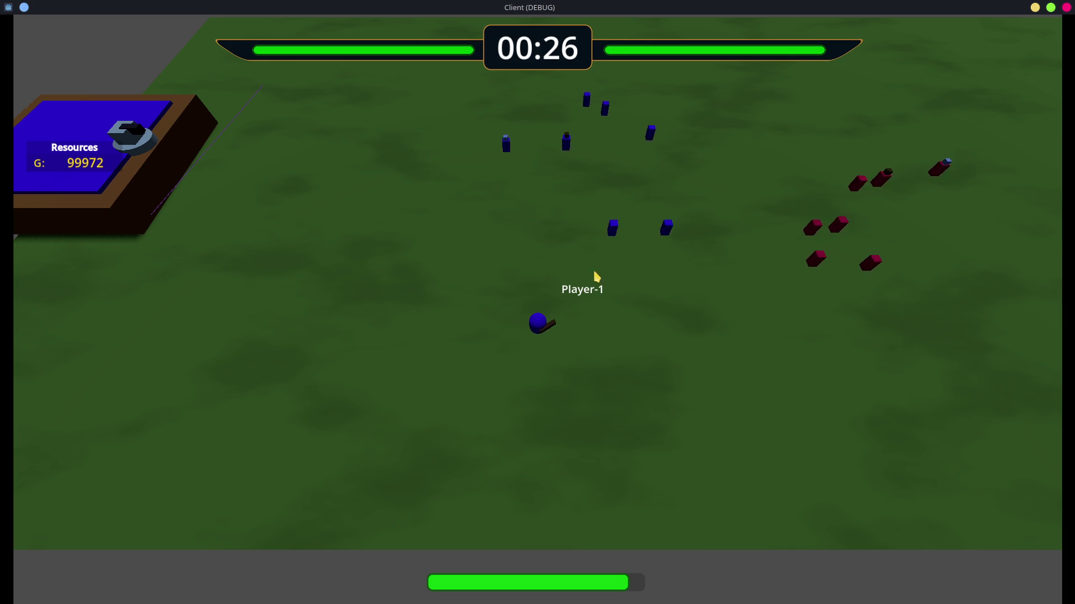
key("2")
key("2")
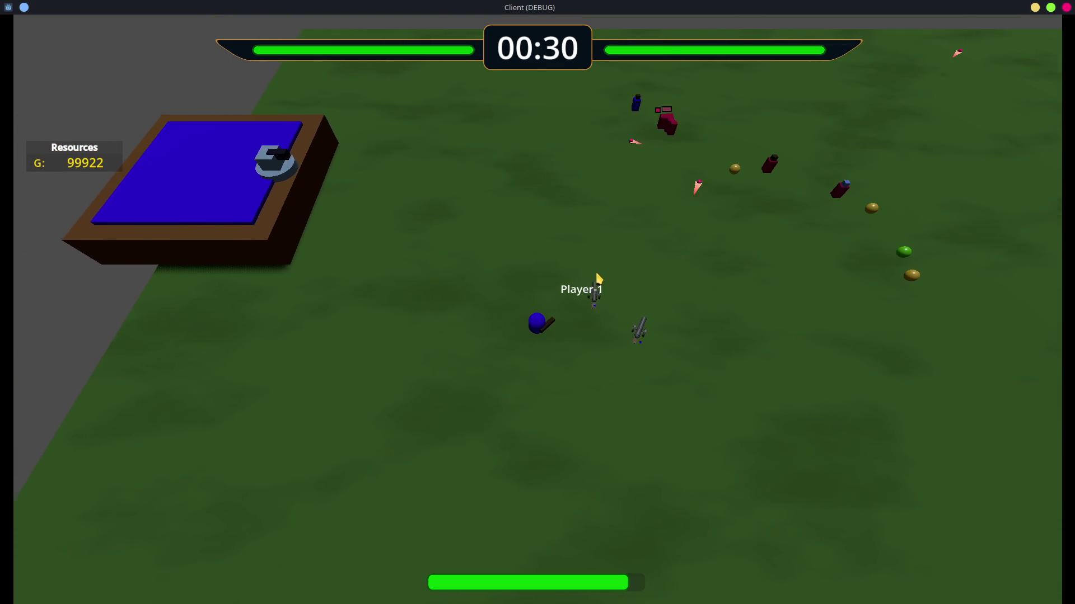
key("a")
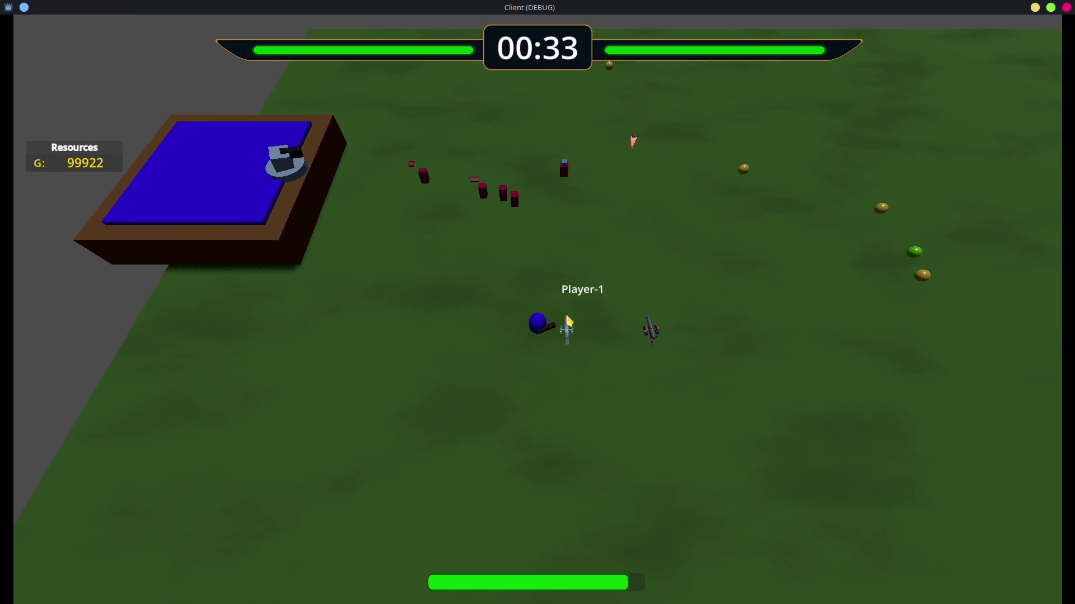
left_click(568, 324)
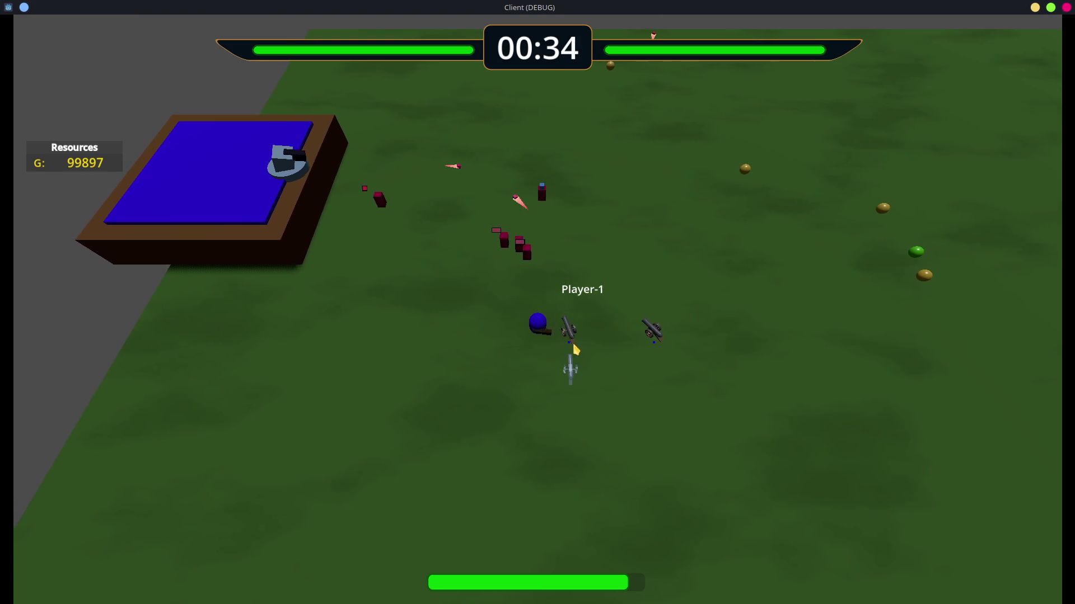
key("s")
Walk Player-1 around the field east, north and back west.
key("d")
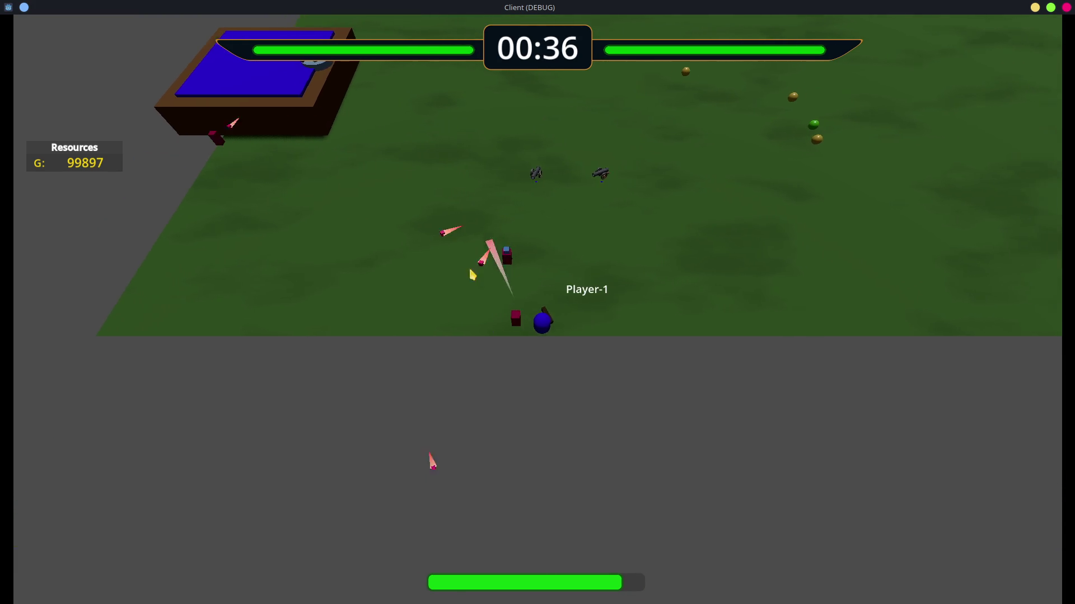
key("w")
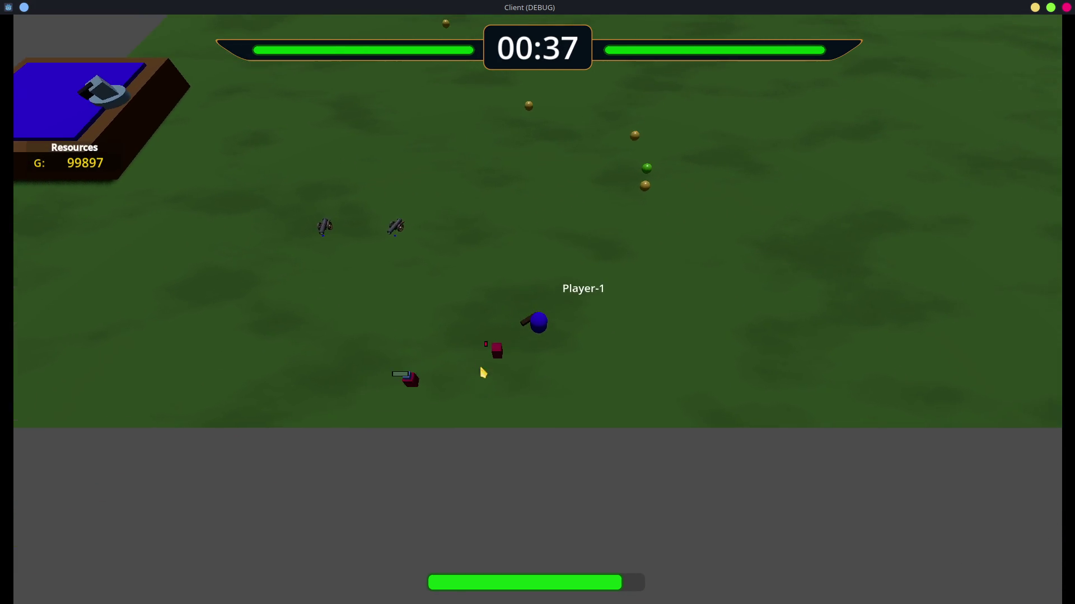
key("w")
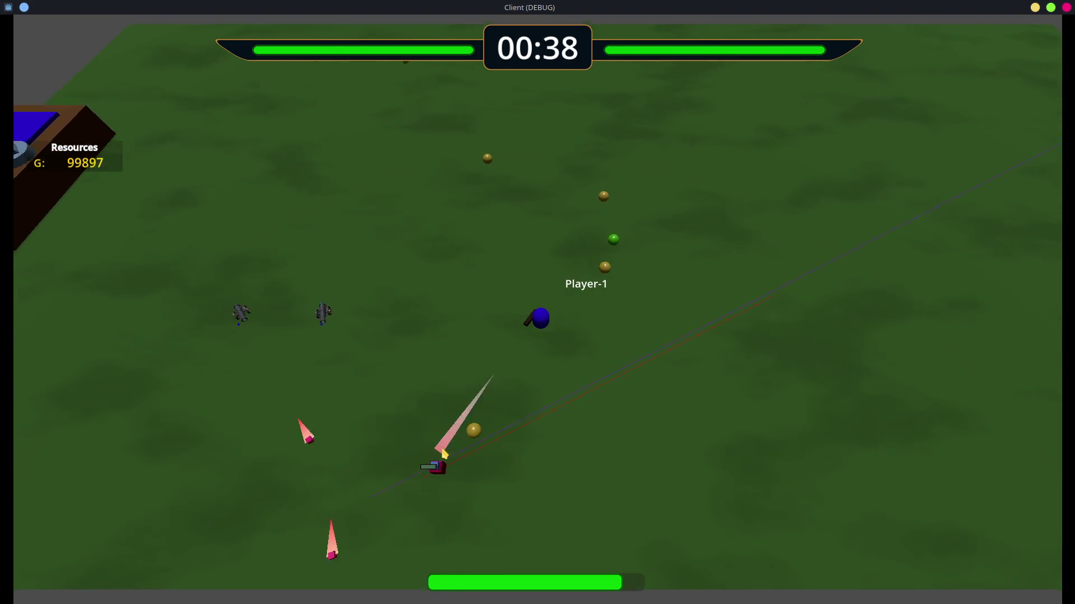
key("a")
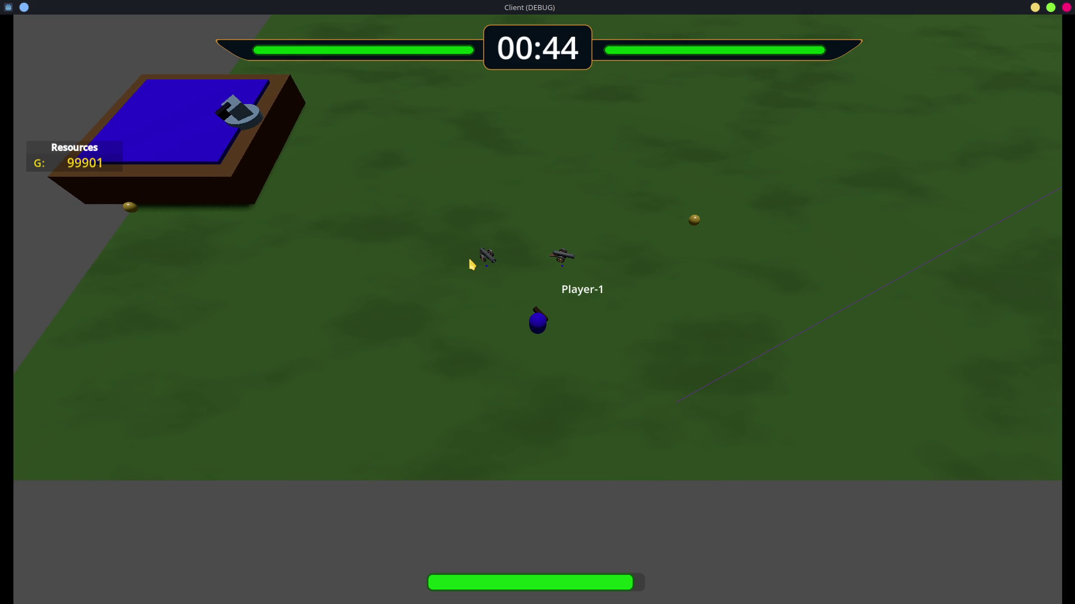
key("d")
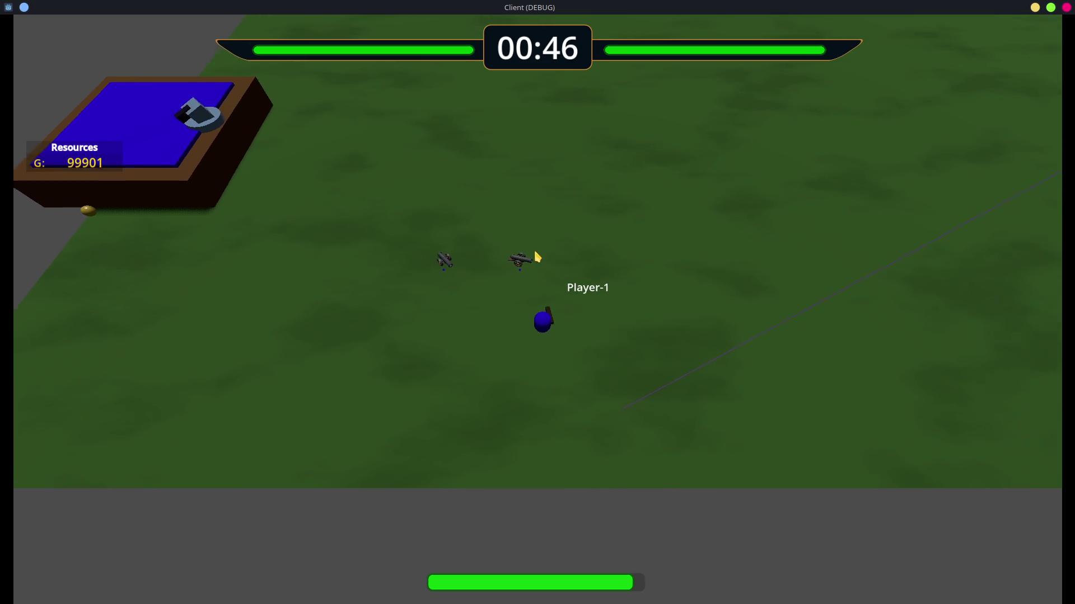
key("w")
key("a")
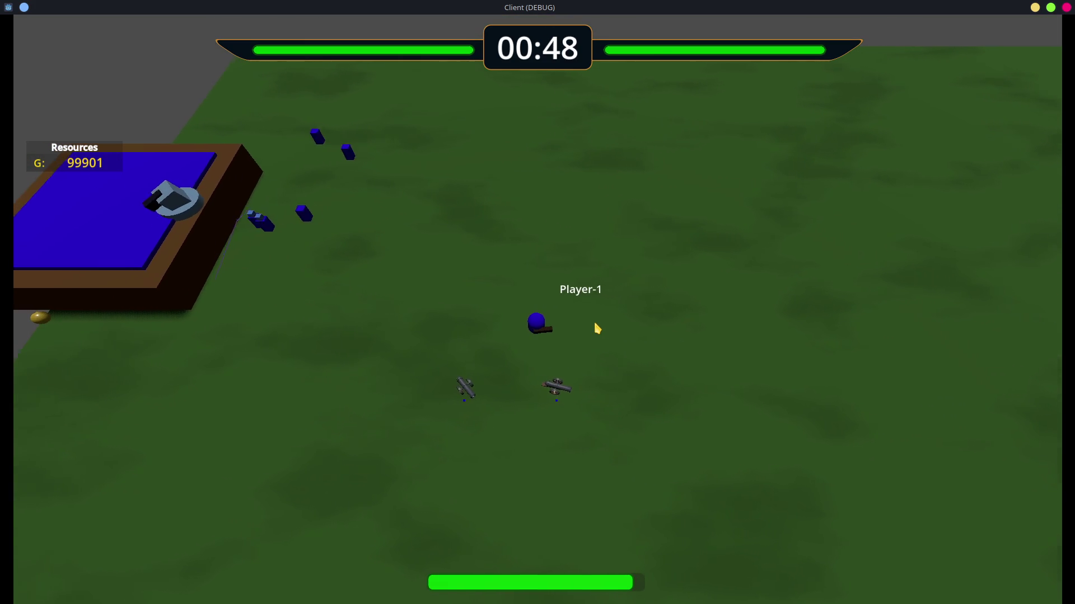
Place a second tower on the grass and mount a weapon on it.
key("2")
key("w")
left_click(588, 309)
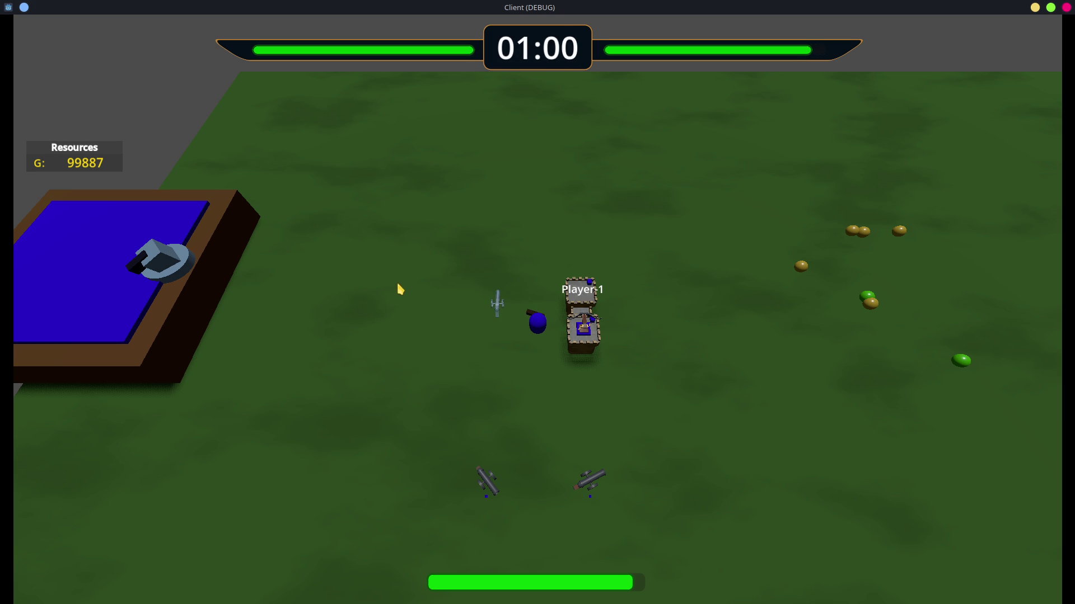
left_click(579, 291)
key("d")
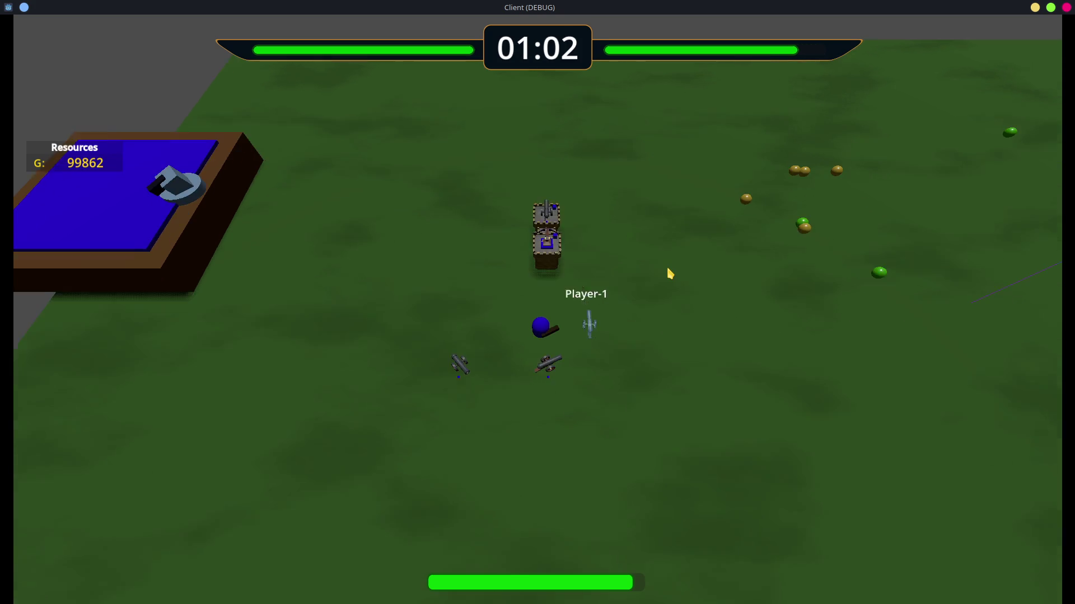
key("a")
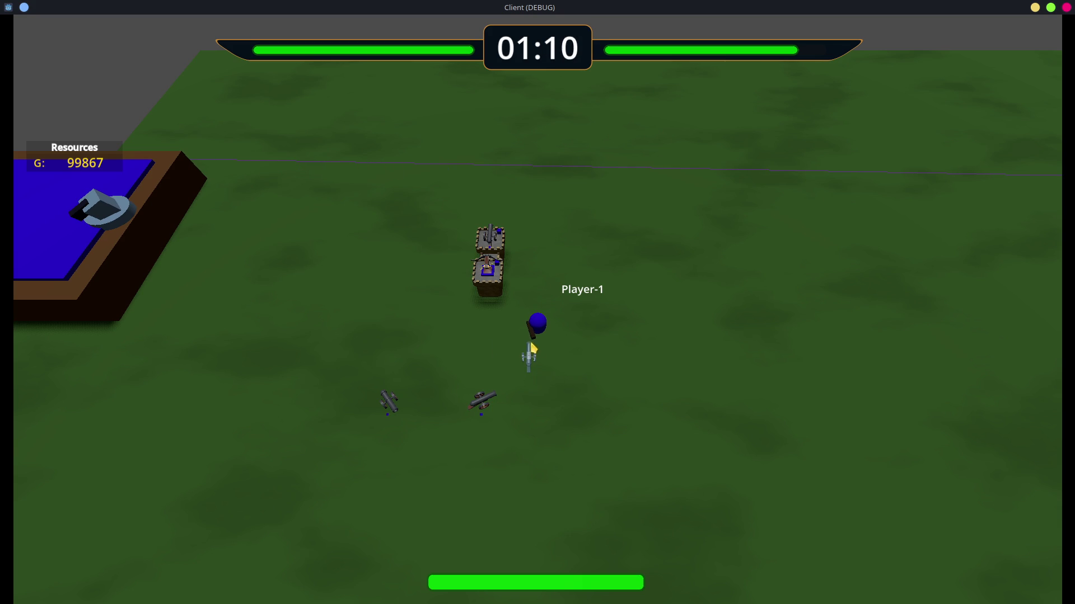
key("a")
key("s")
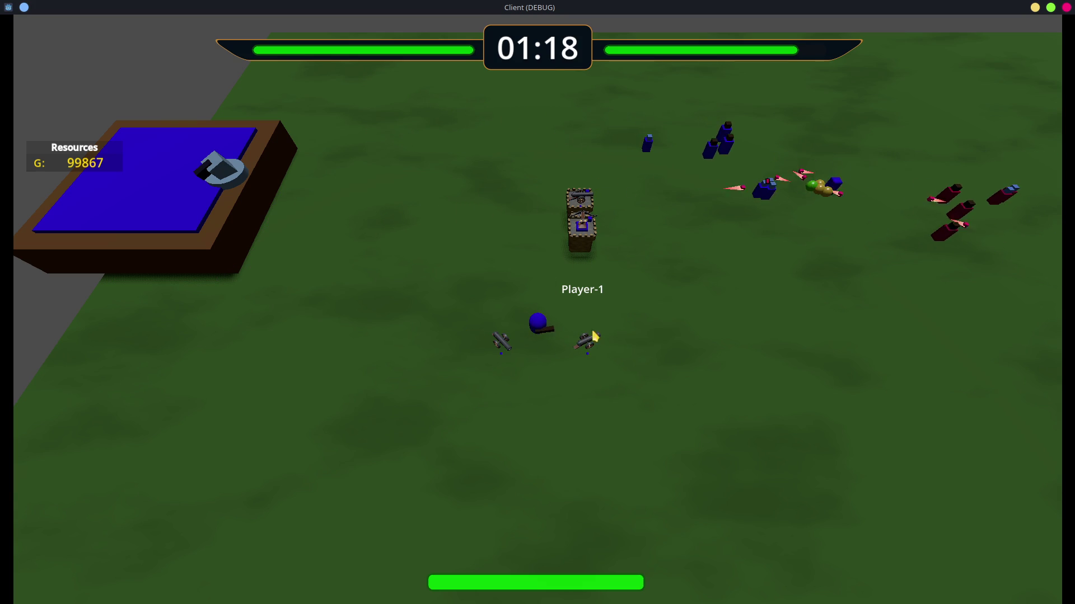
Lay down a column of towers joined by walls beside Player-1.
key("w")
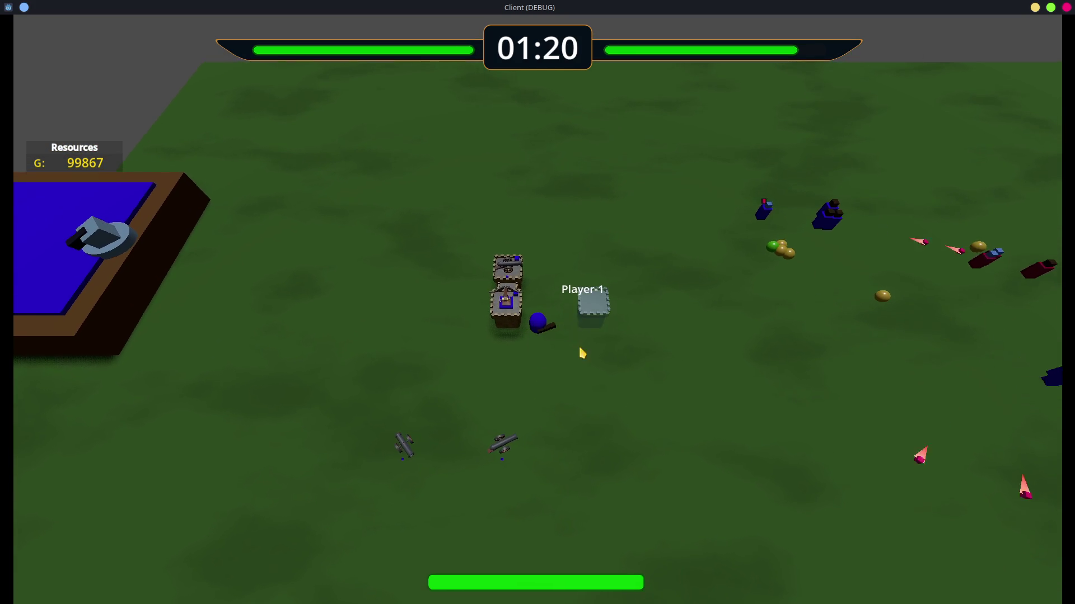
key("d")
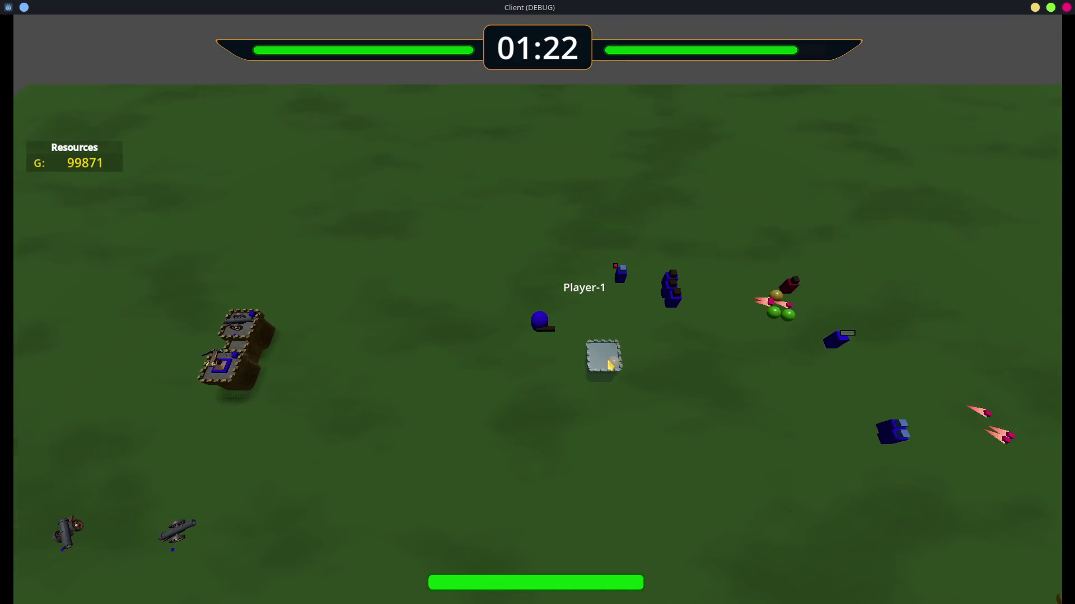
key("s")
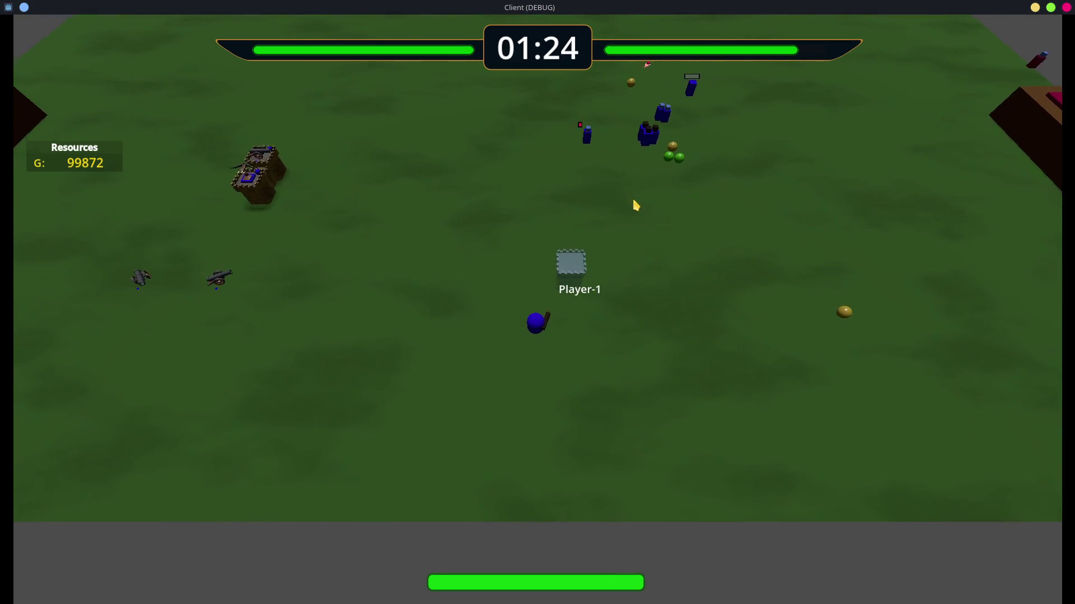
key("w")
mouse_move(634, 327)
left_mouse_down()
mouse_move(609, 319)
mouse_move(584, 367)
mouse_move(594, 384)
left_mouse_up()
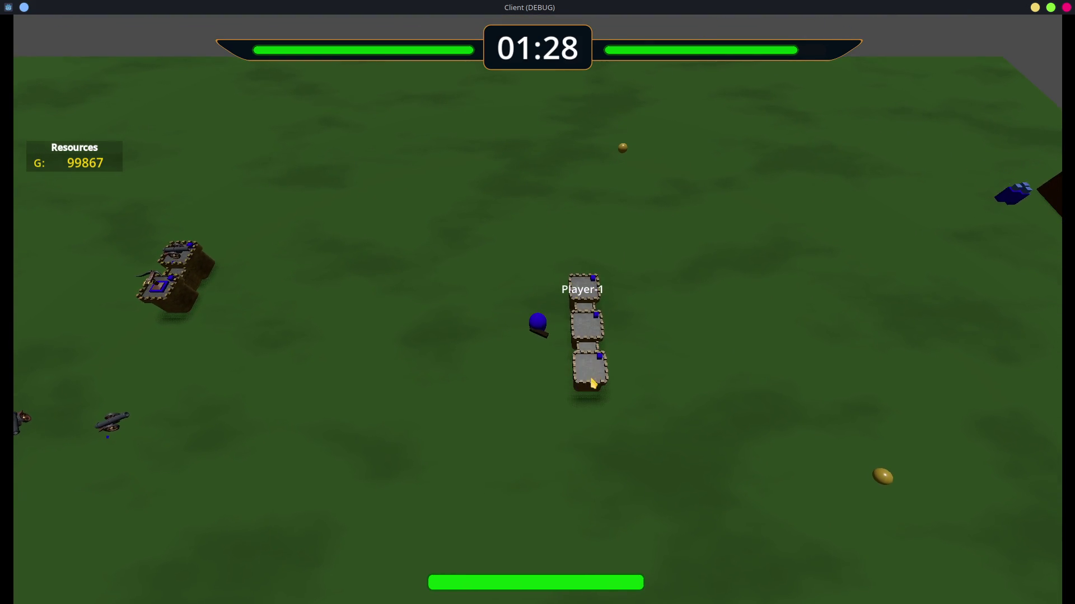
Add a fourth tower below the column and another left of the bottom tower.
key("s")
key("a")
left_click(598, 358)
left_click(607, 346)
key("w")
key("d")
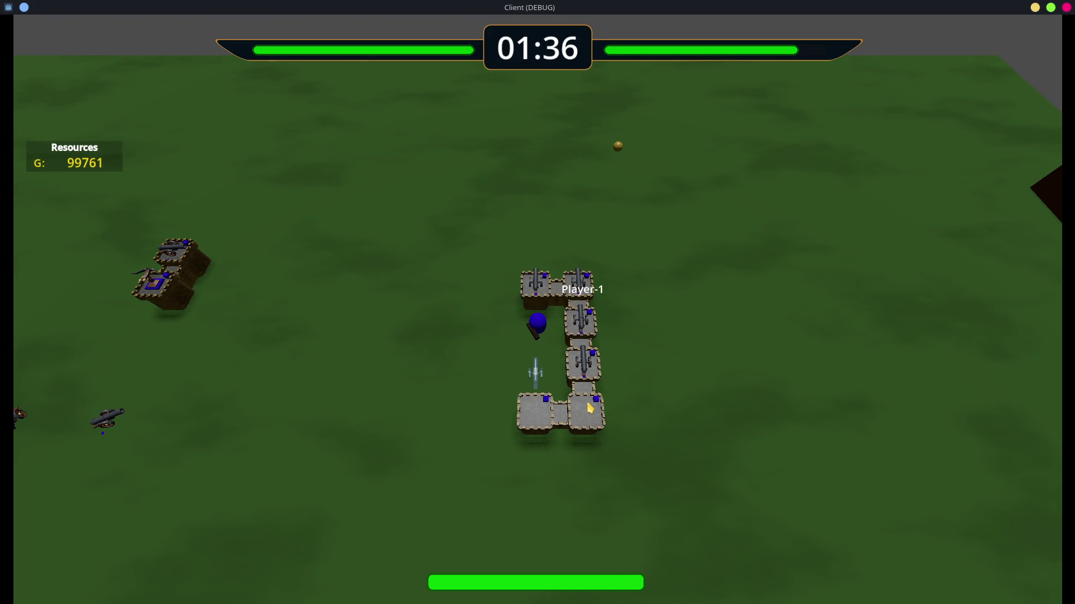
Place a cannon on the bottom-left tower and head toward the red base.
key("s")
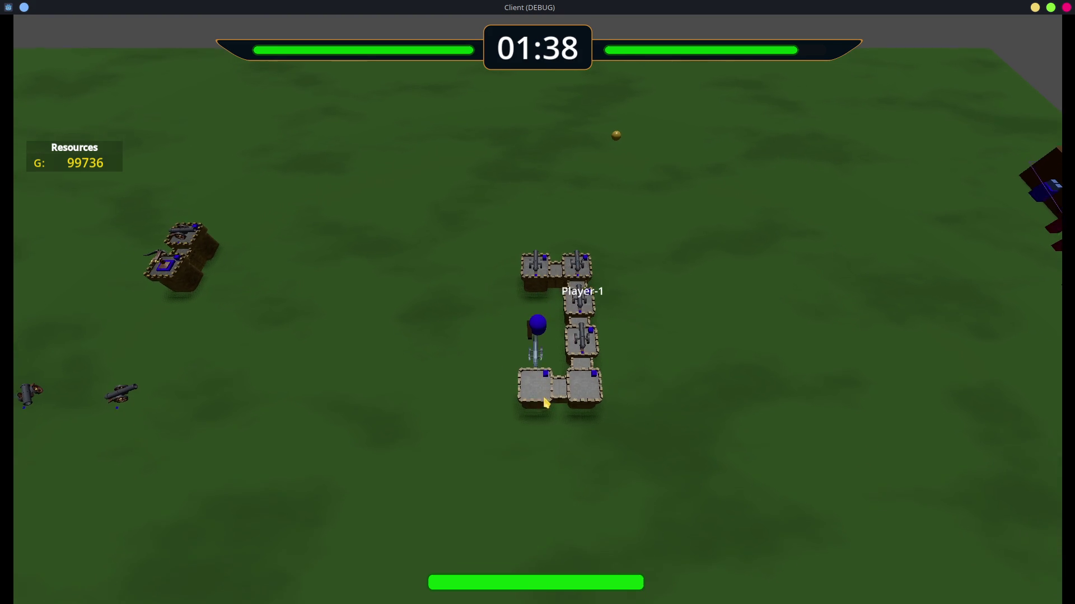
left_click(546, 380)
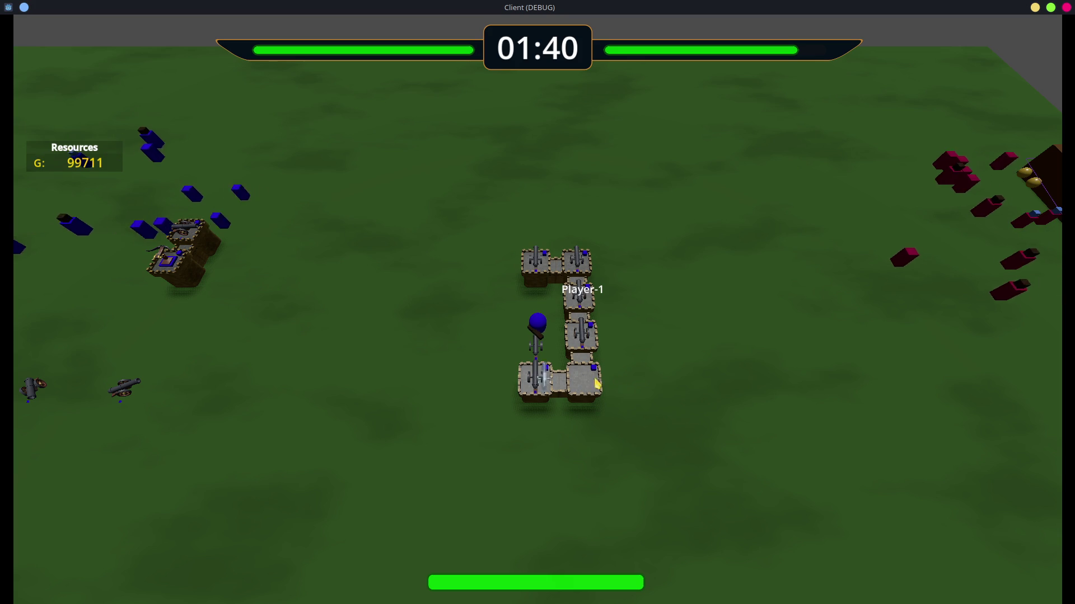
key("s")
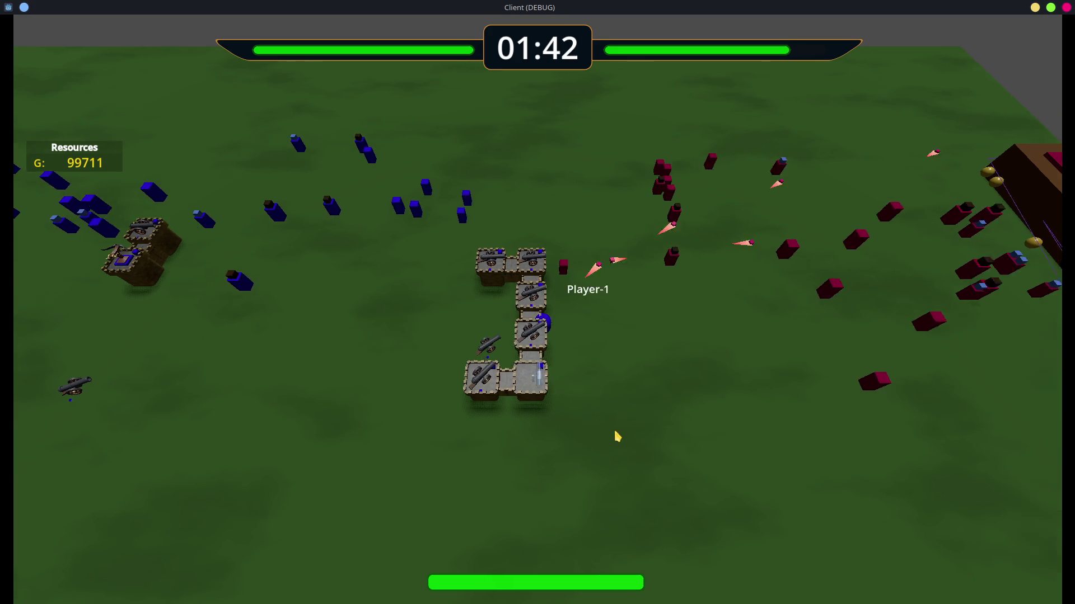
key("d")
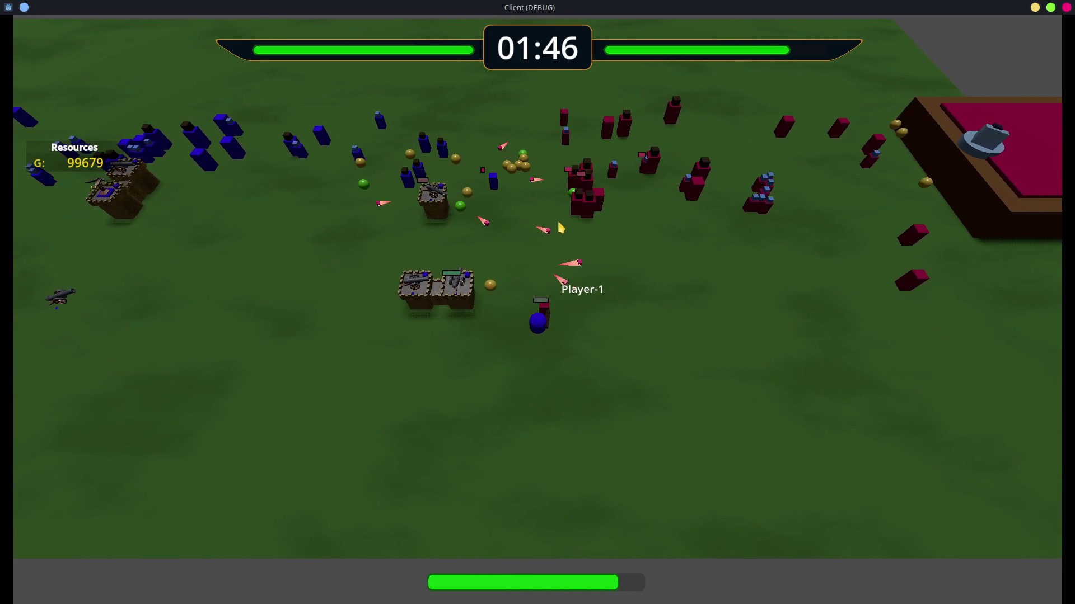
key("s")
key("a")
key("d")
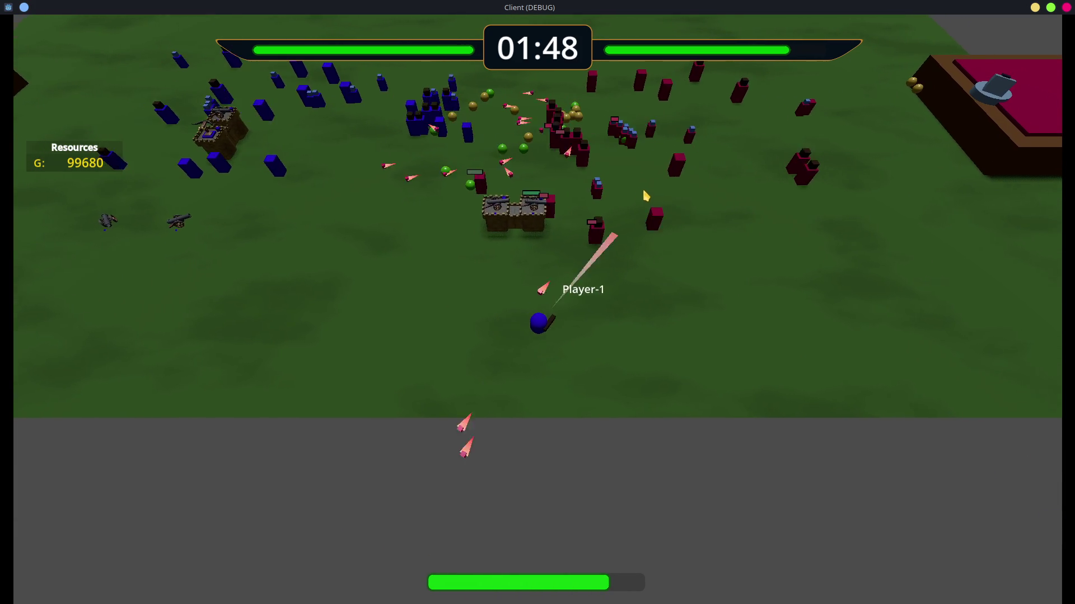
key("w")
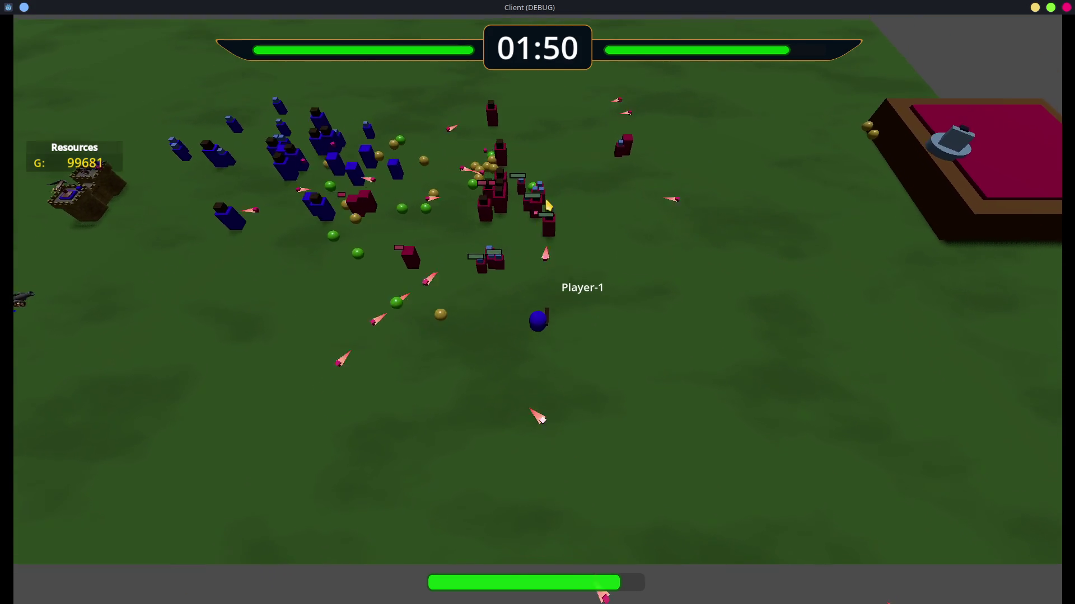
key("a")
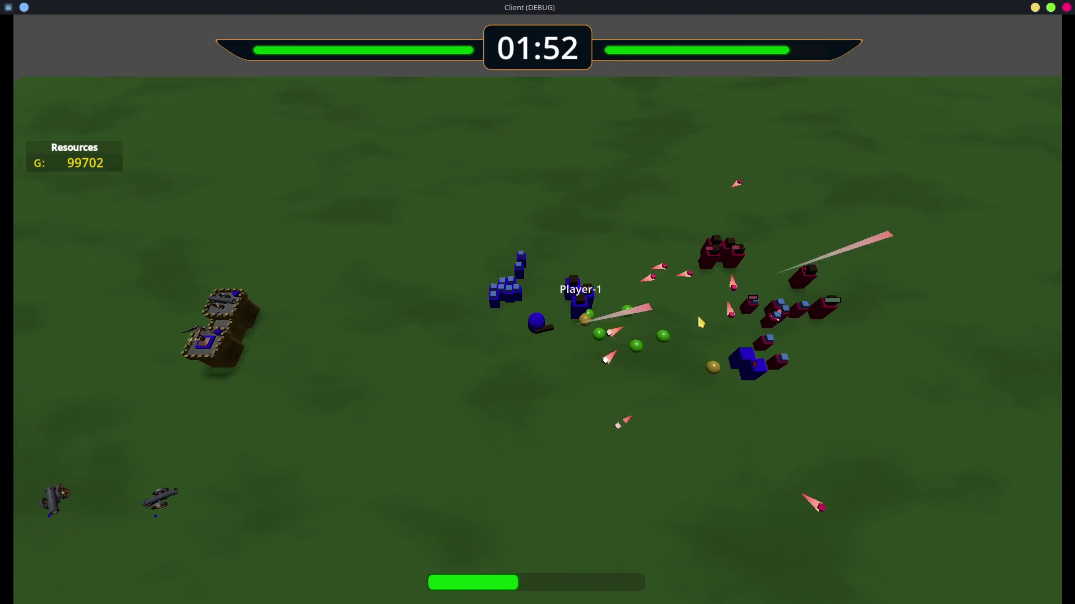
key("d")
key("d")
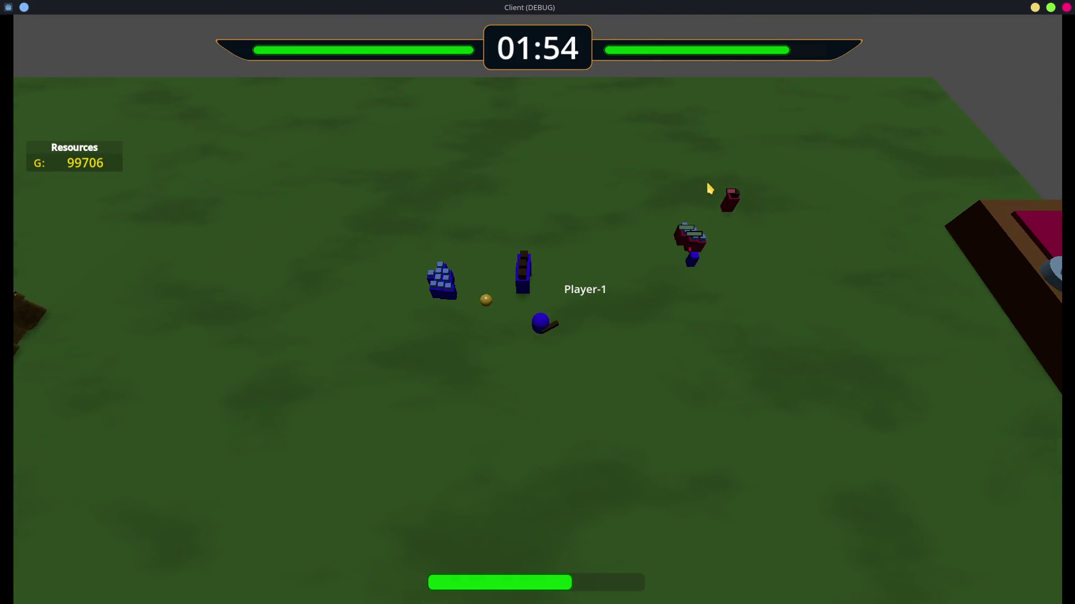
key("w")
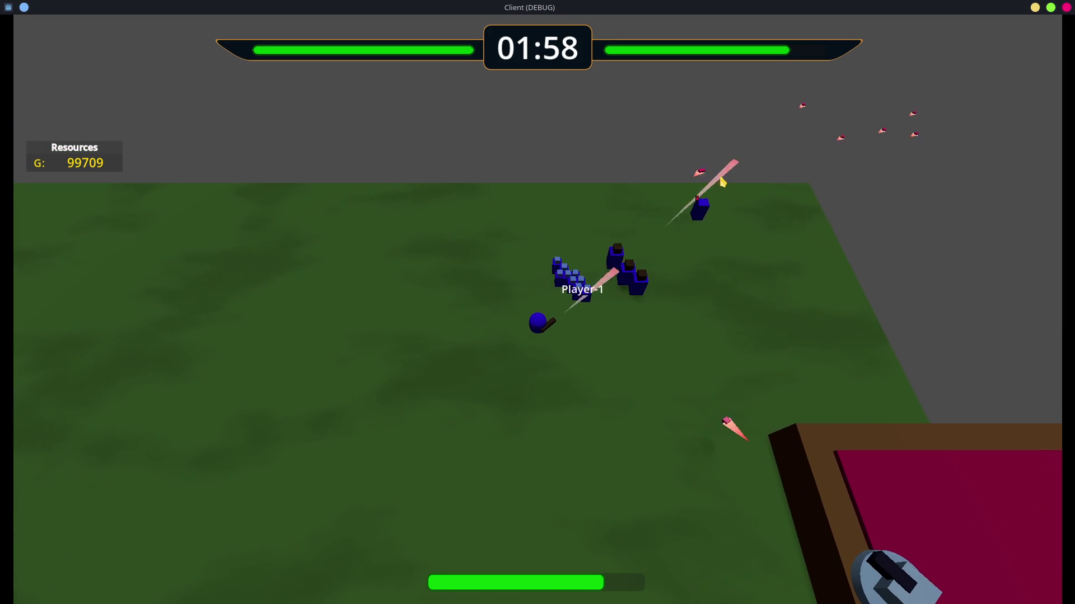
key("s")
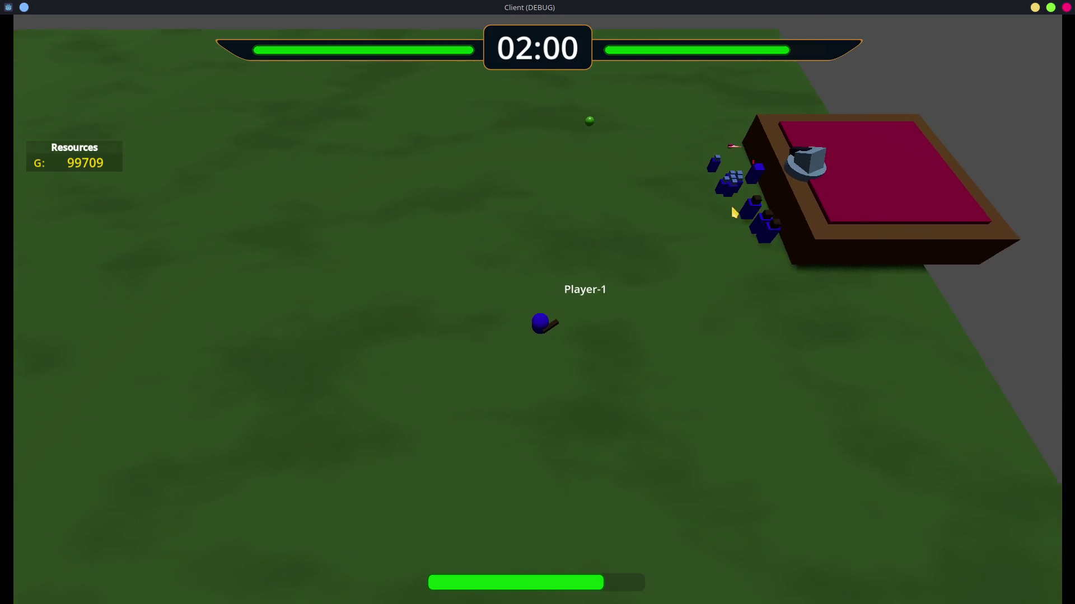
key("w")
key("a")
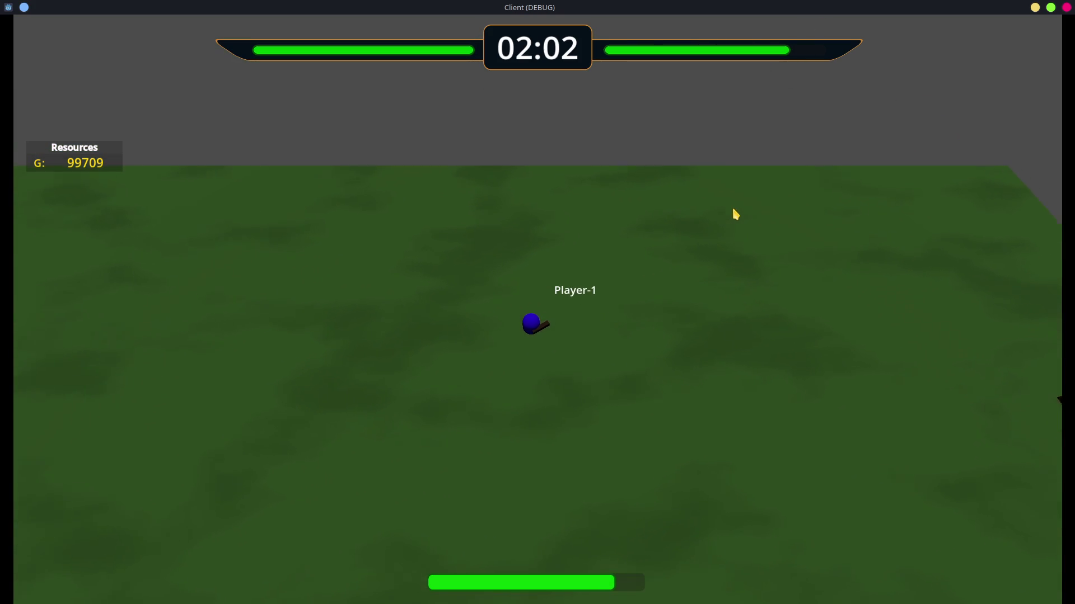
key("s")
key("a")
key("s")
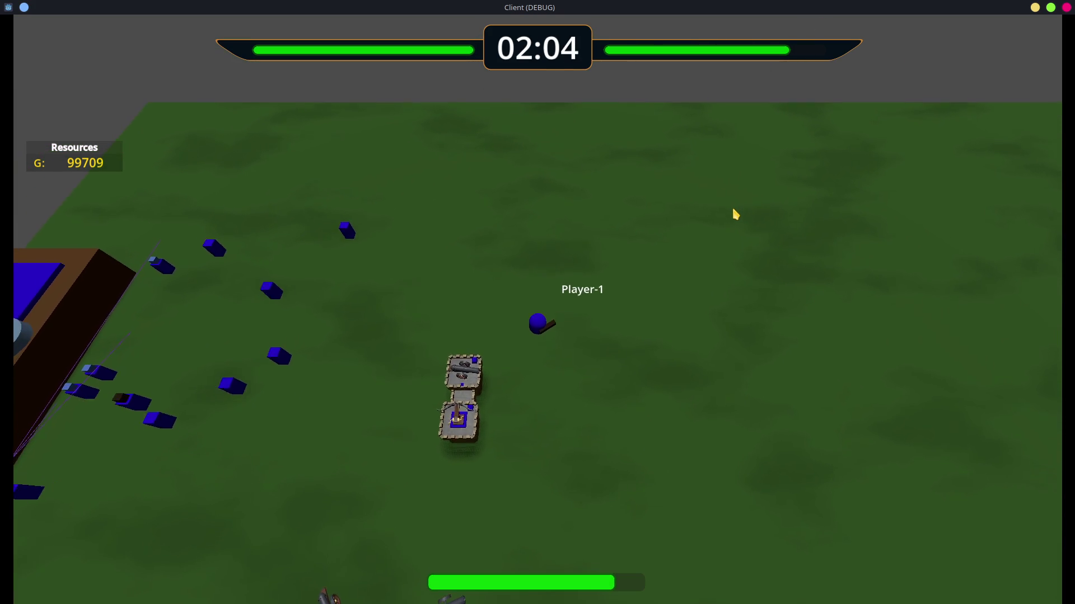
right_click(687, 199)
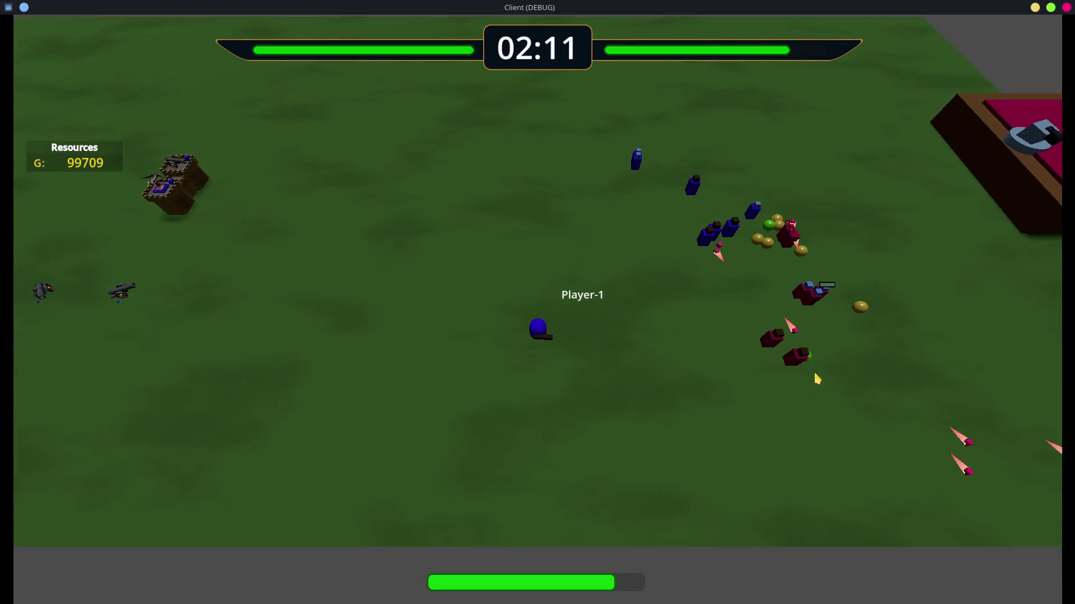
Move Player-1 between the bases toward the enemies, firing shots at the red units.
scroll(766, 230, "down", 3)
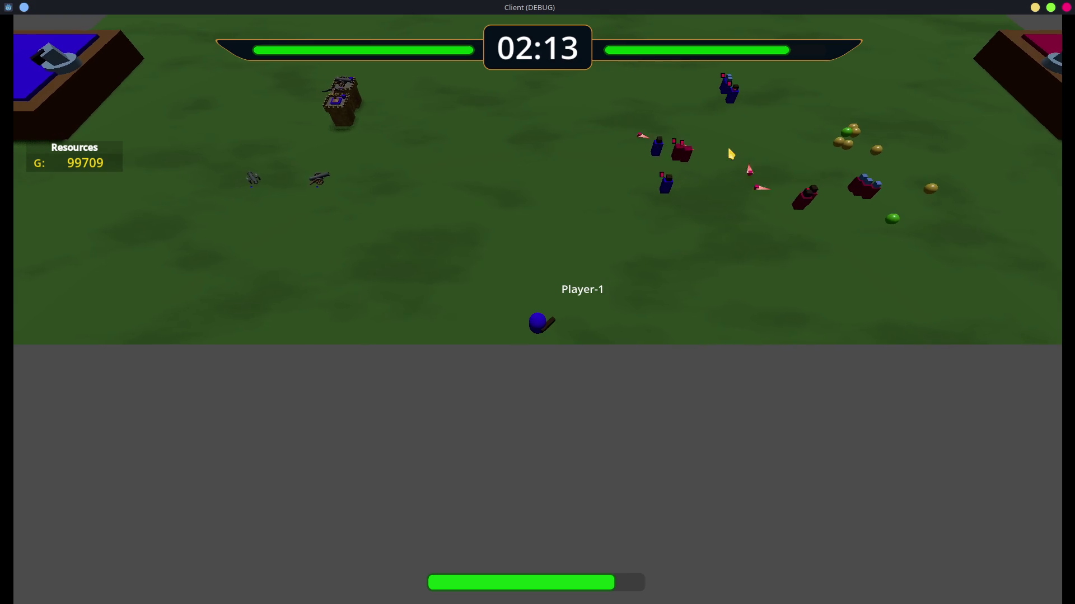
scroll(759, 286, "up", 3)
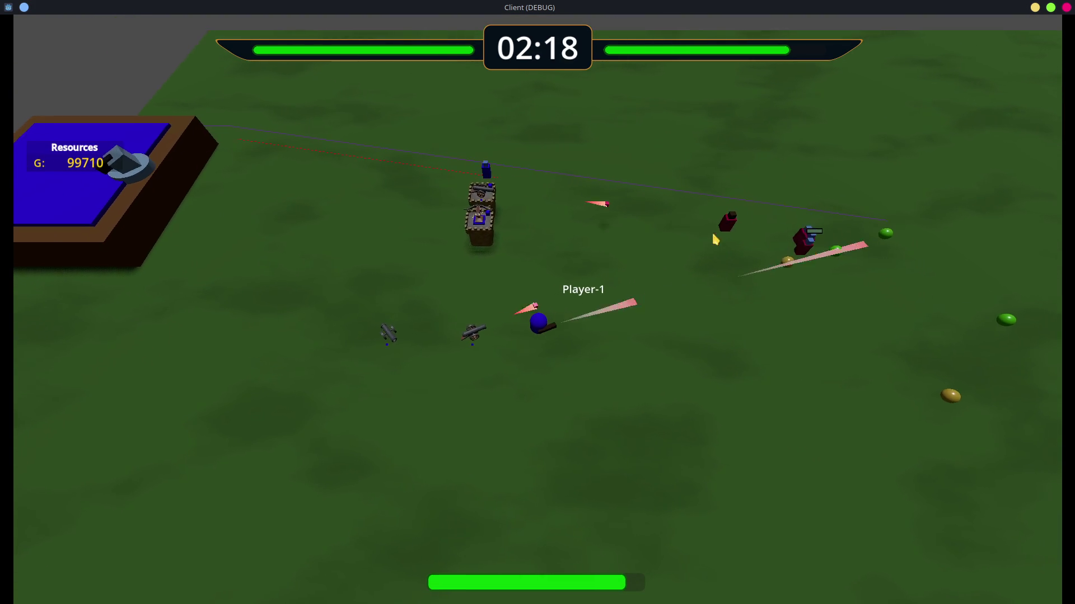
scroll(670, 212, "down", 2)
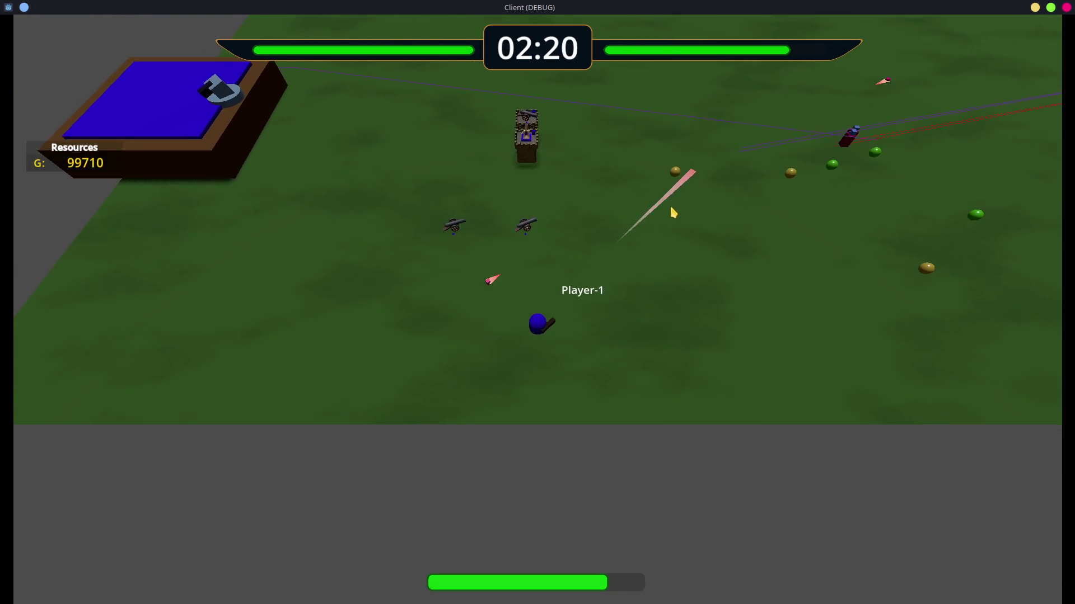
scroll(666, 219, "up", 3)
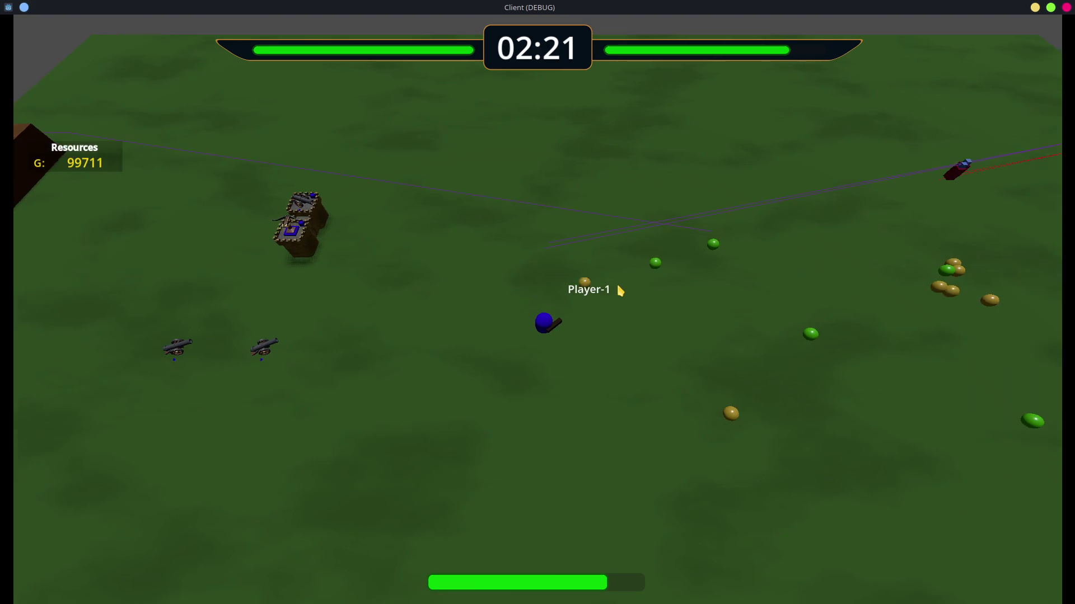
key("d")
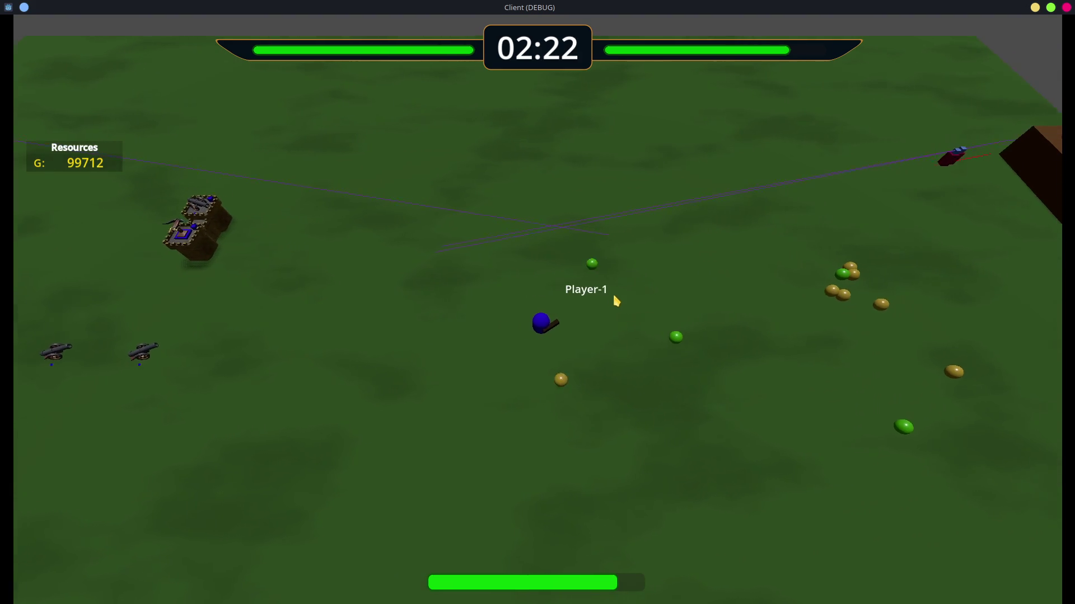
key("a")
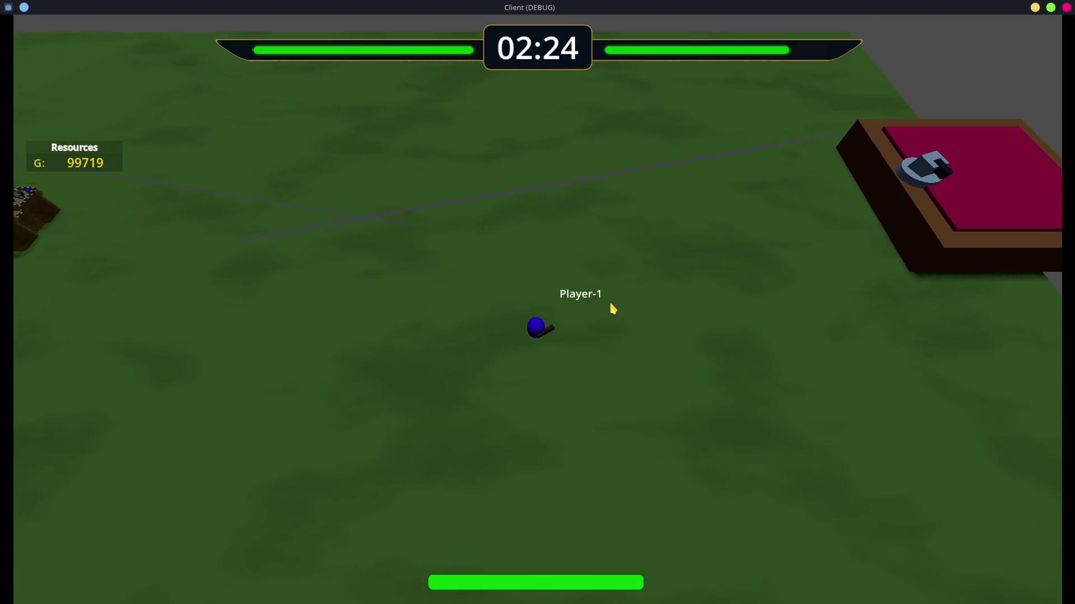
key("w")
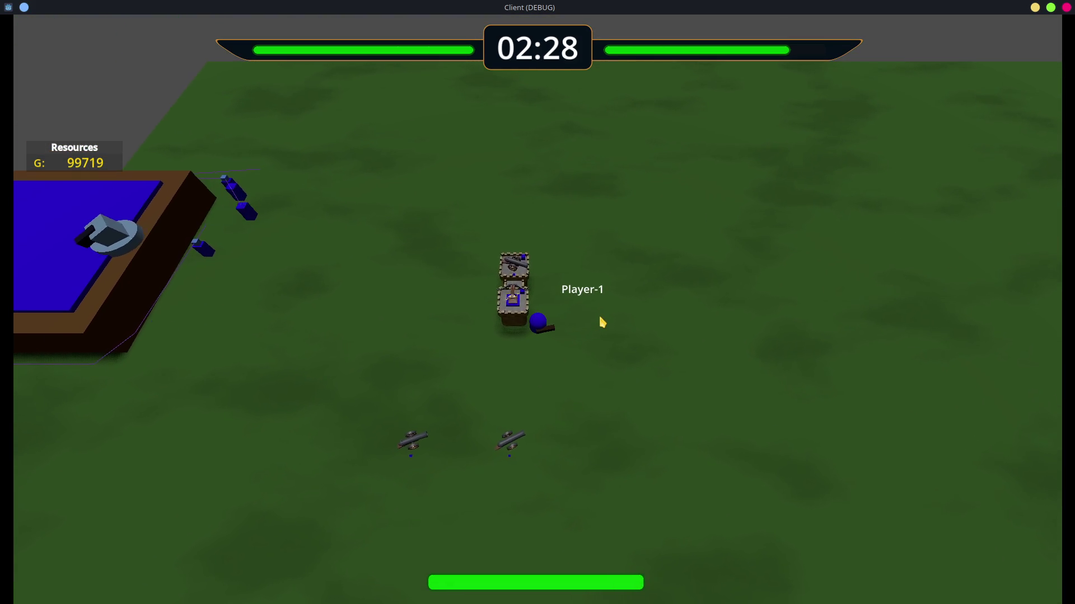
key("d")
key("s")
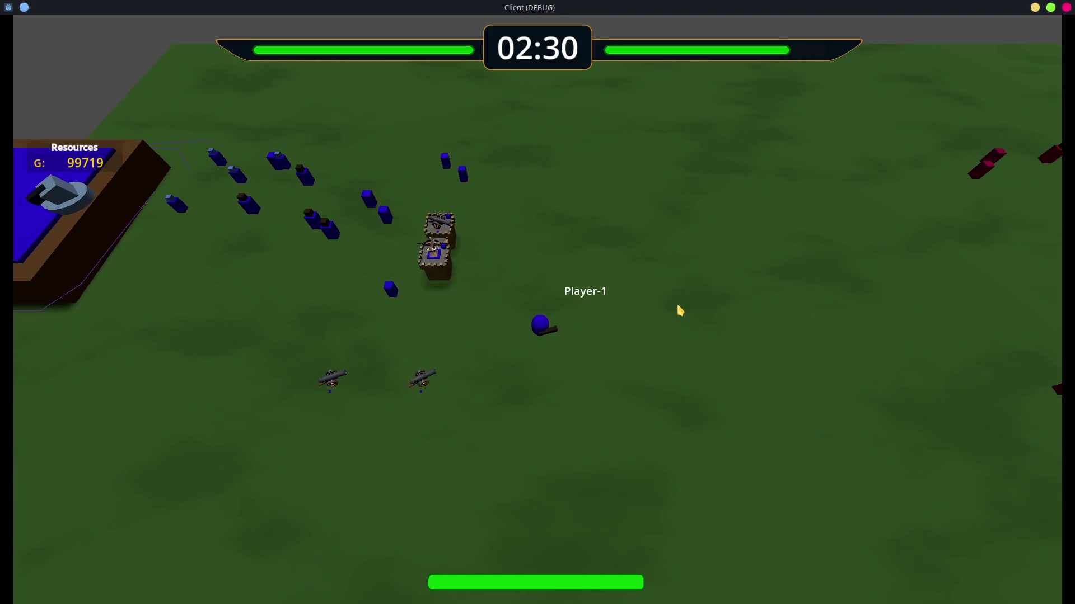
left_click(803, 357)
key("w")
key("a")
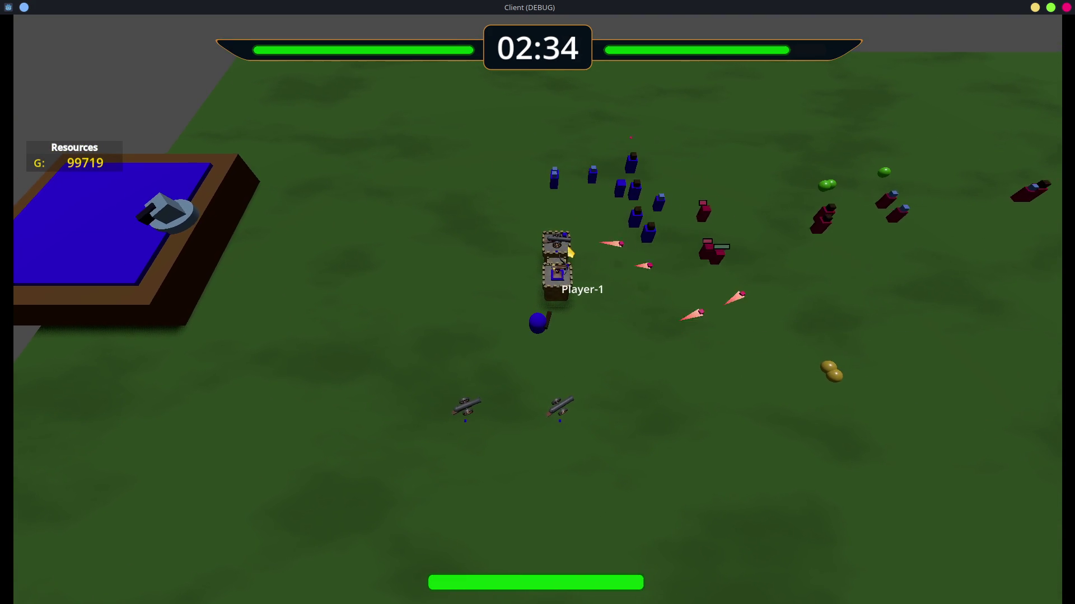
key("d")
key("d")
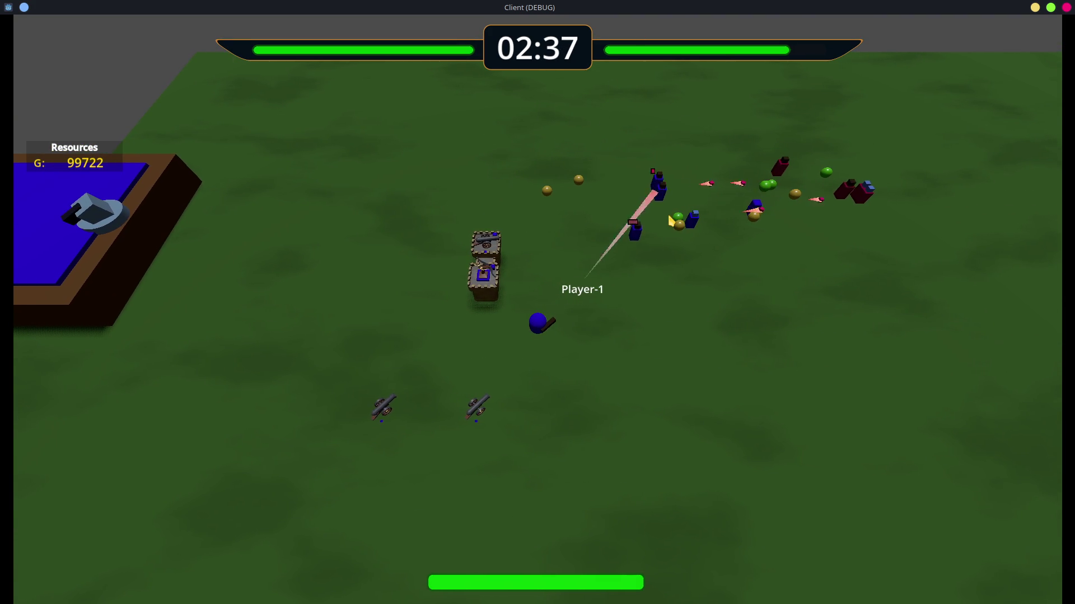
left_click(675, 222)
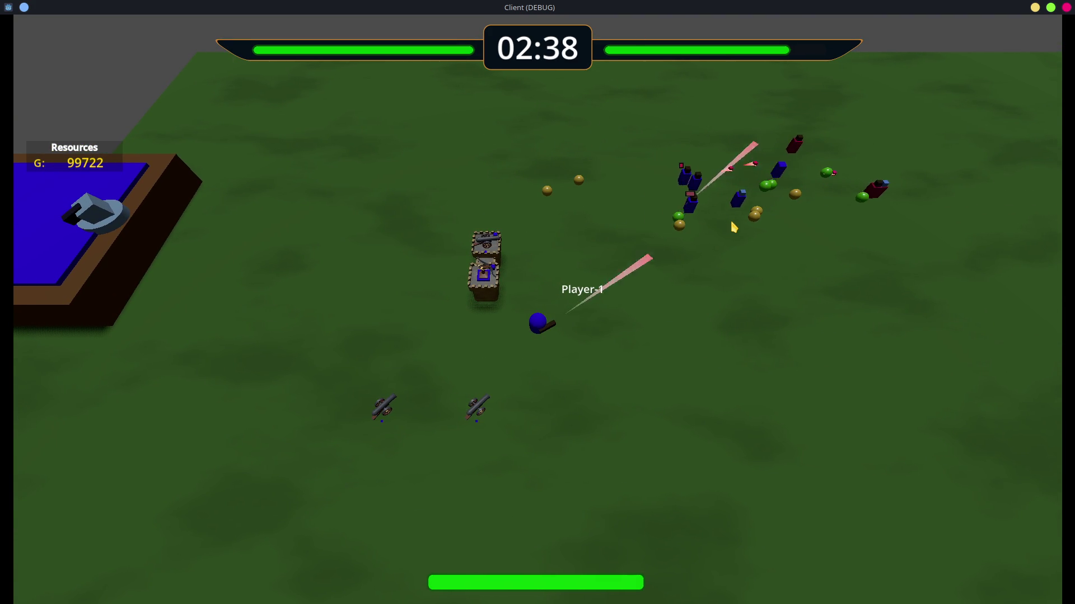
Move Player-1 north-east away from the base and back south-west several times.
key("w")
key("d")
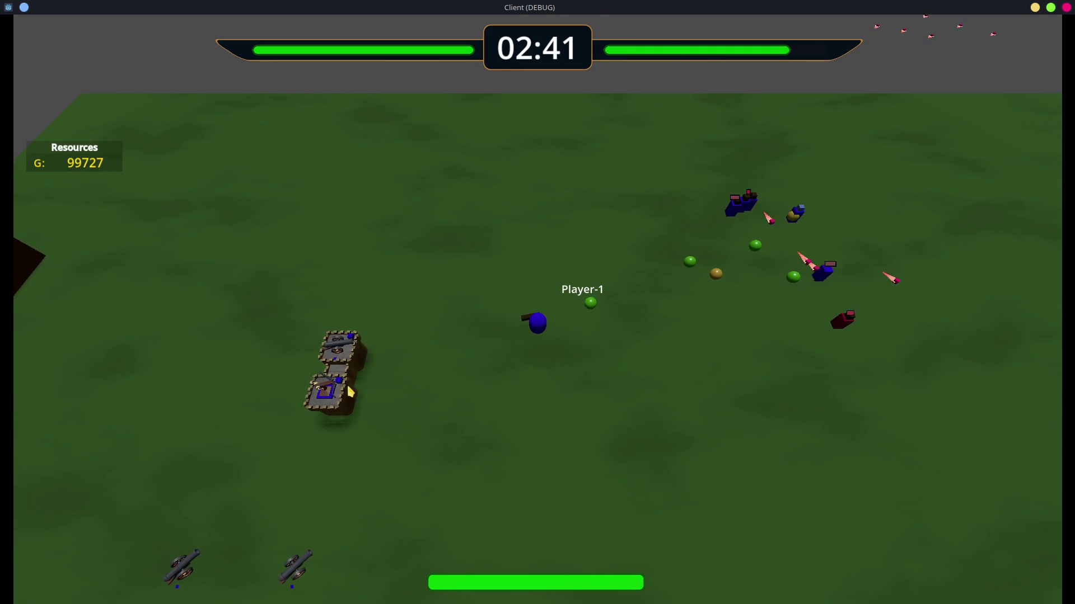
key("s")
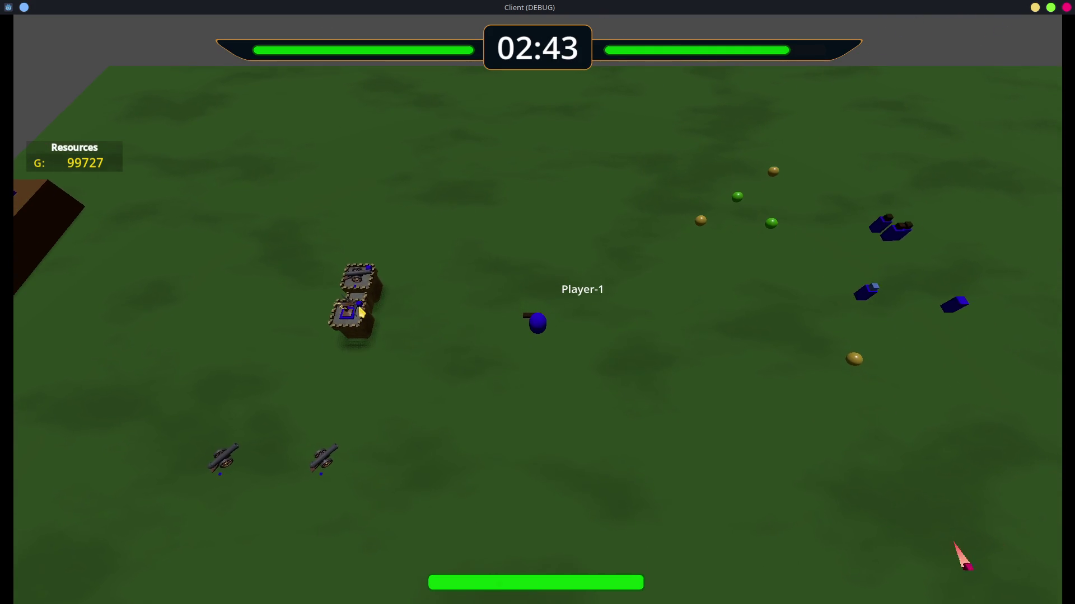
key("a")
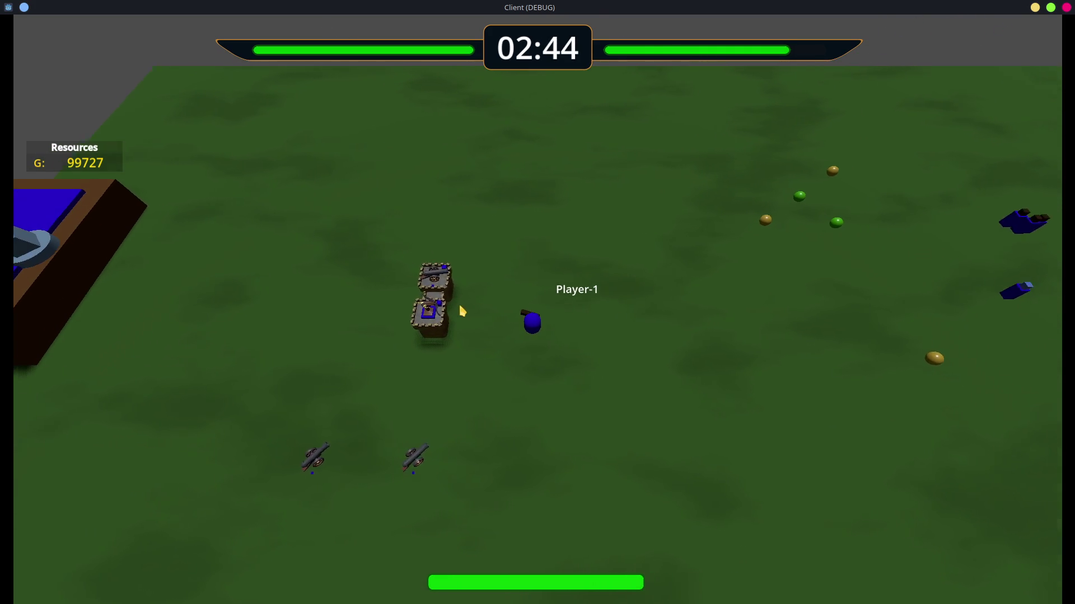
key("s")
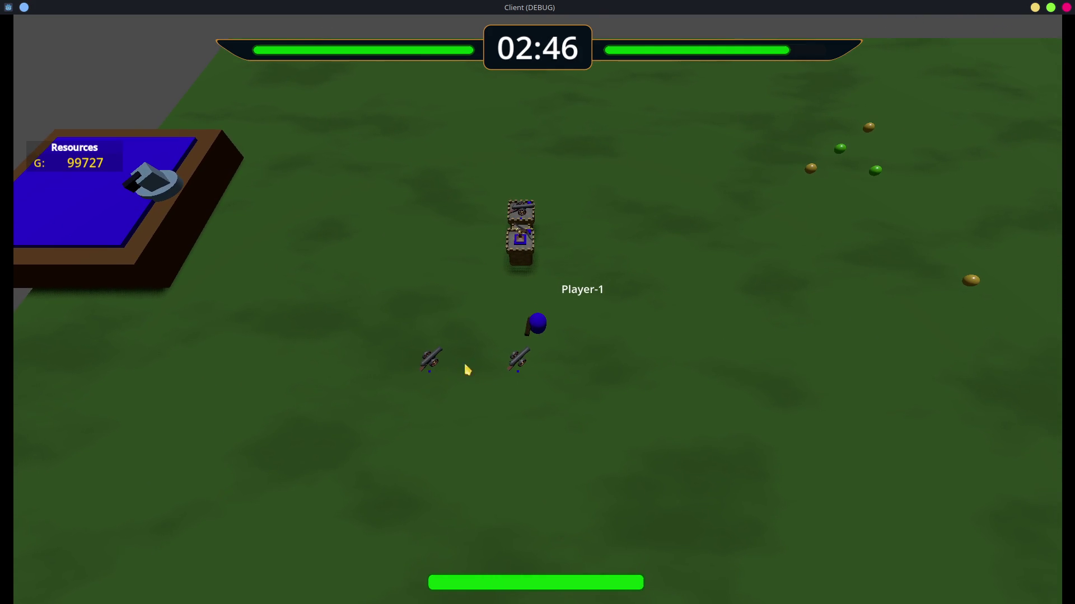
key("w")
key("d")
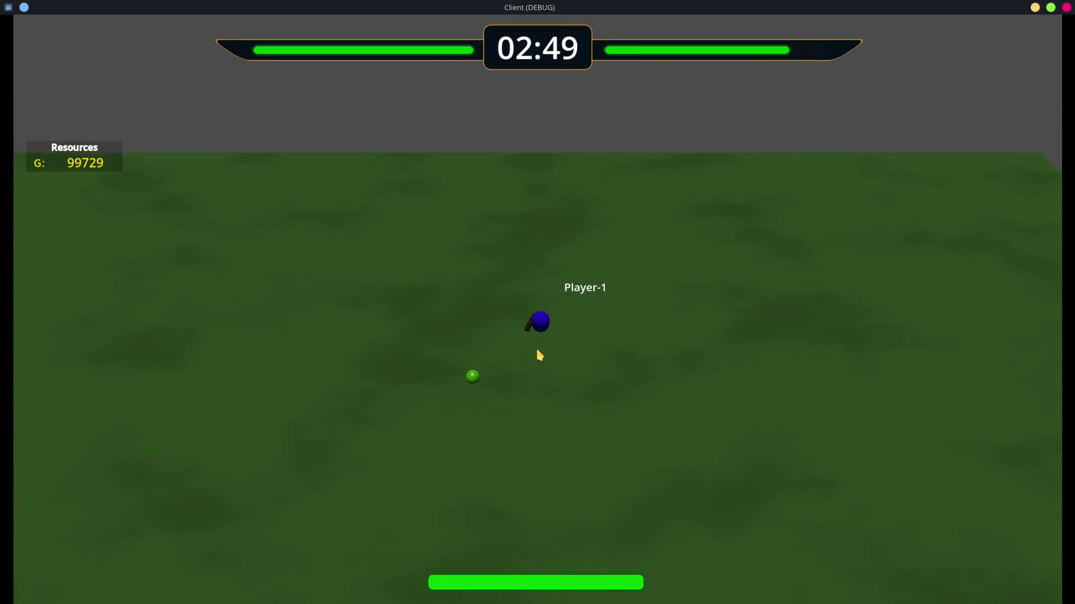
key("a")
key("s")
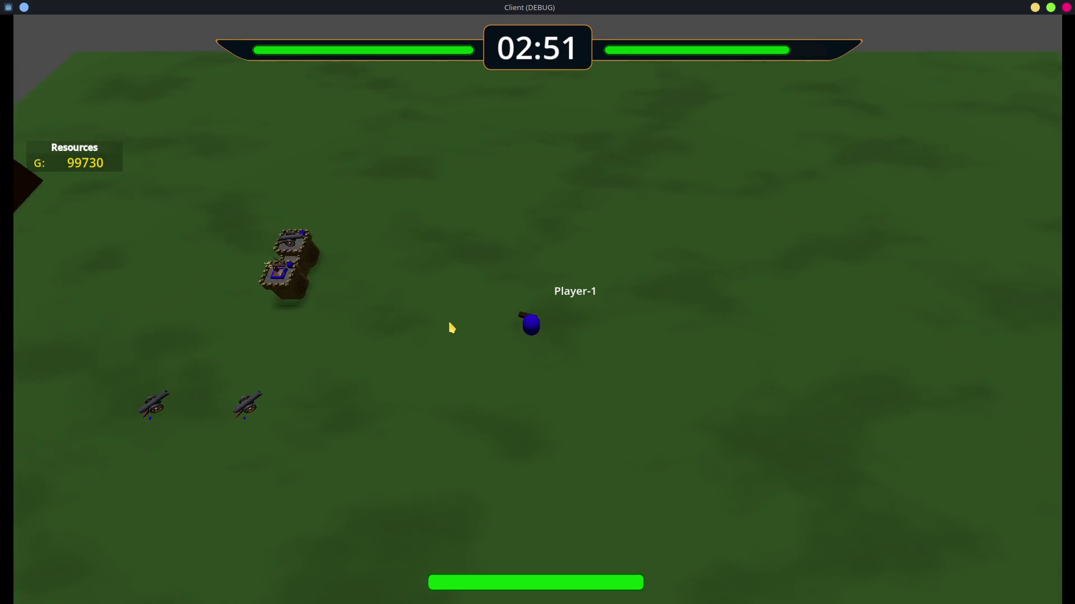
key("a")
key("s")
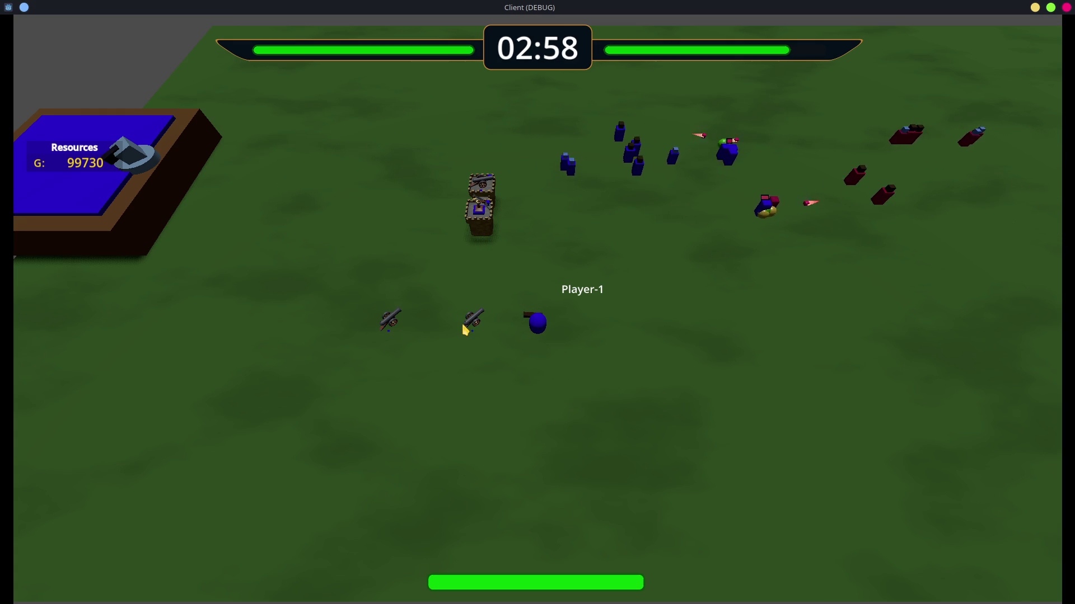
Roam Player-1 toward the red base and map edge, then back to the towers.
key("a")
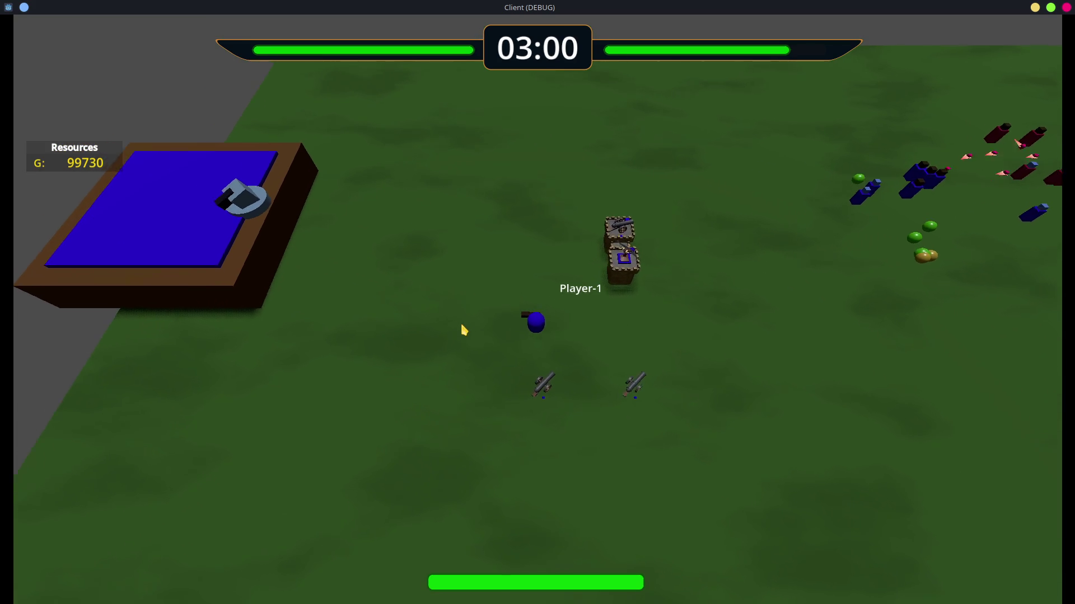
key("d")
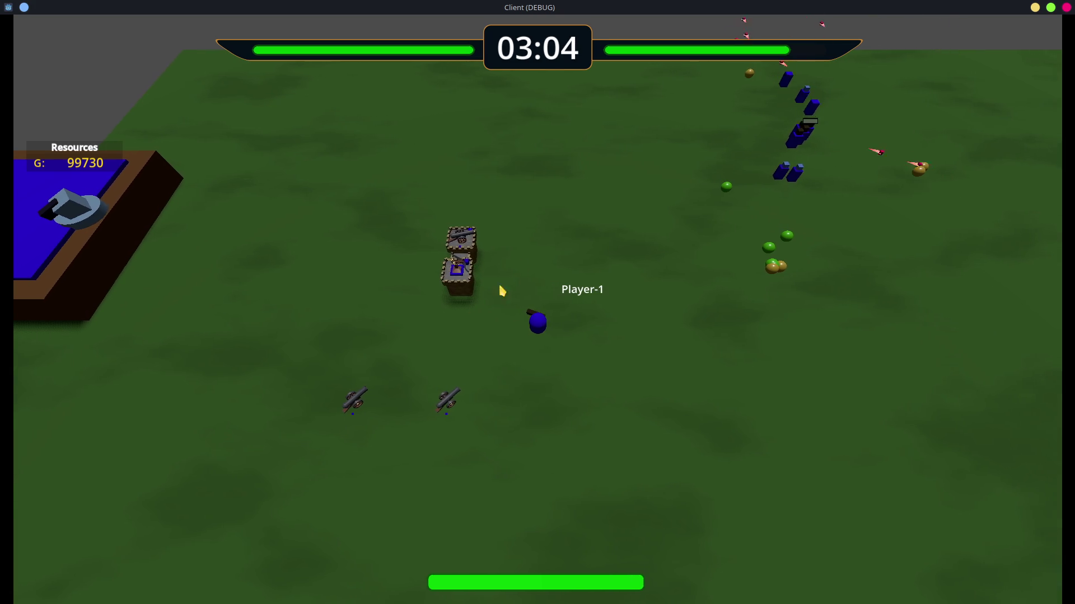
key("s")
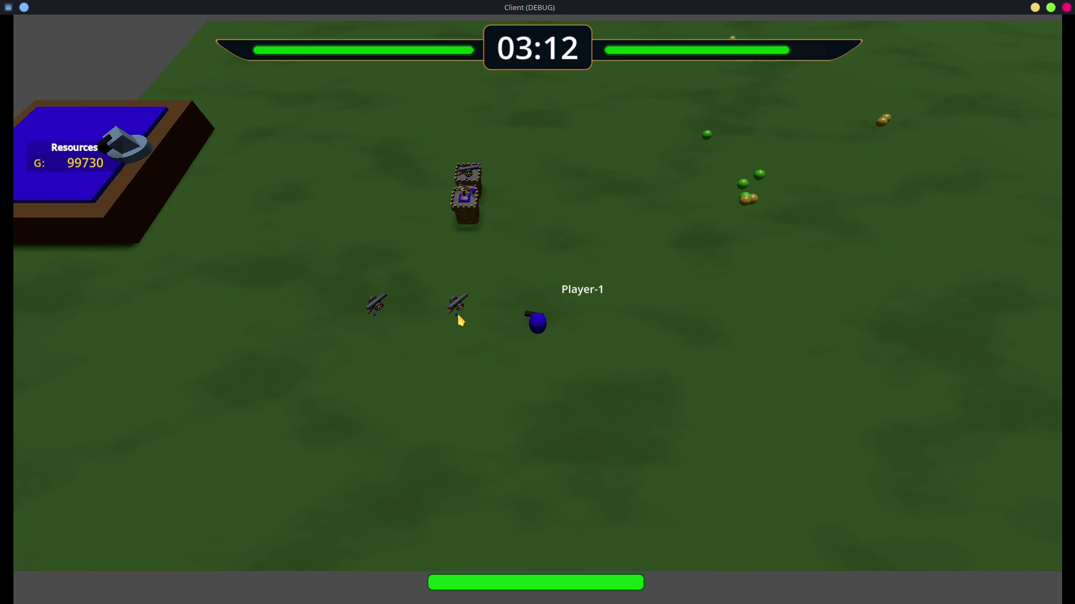
key("w")
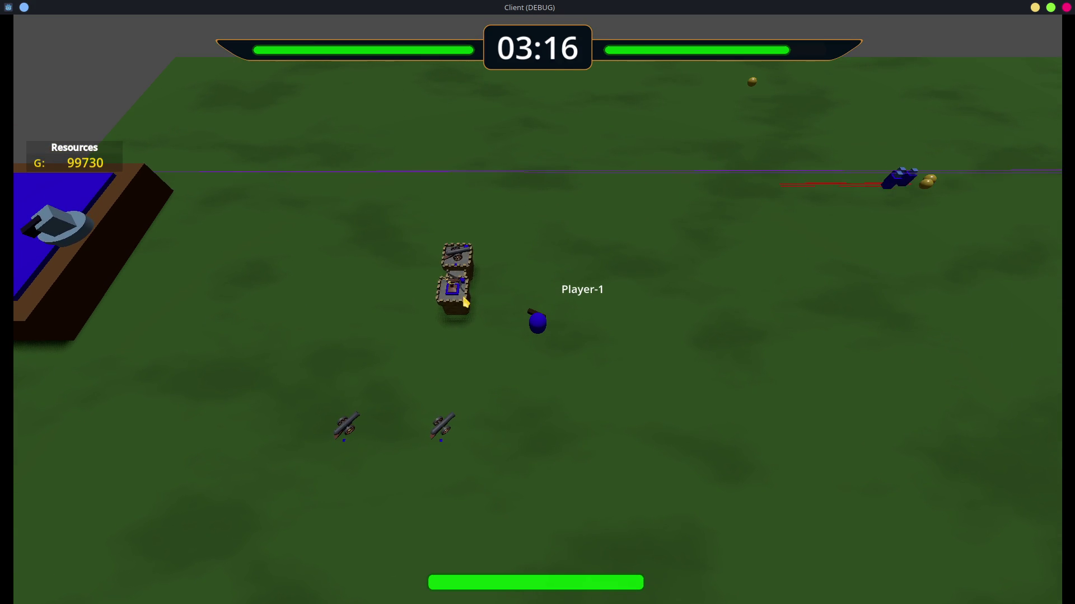
key("a")
key("d")
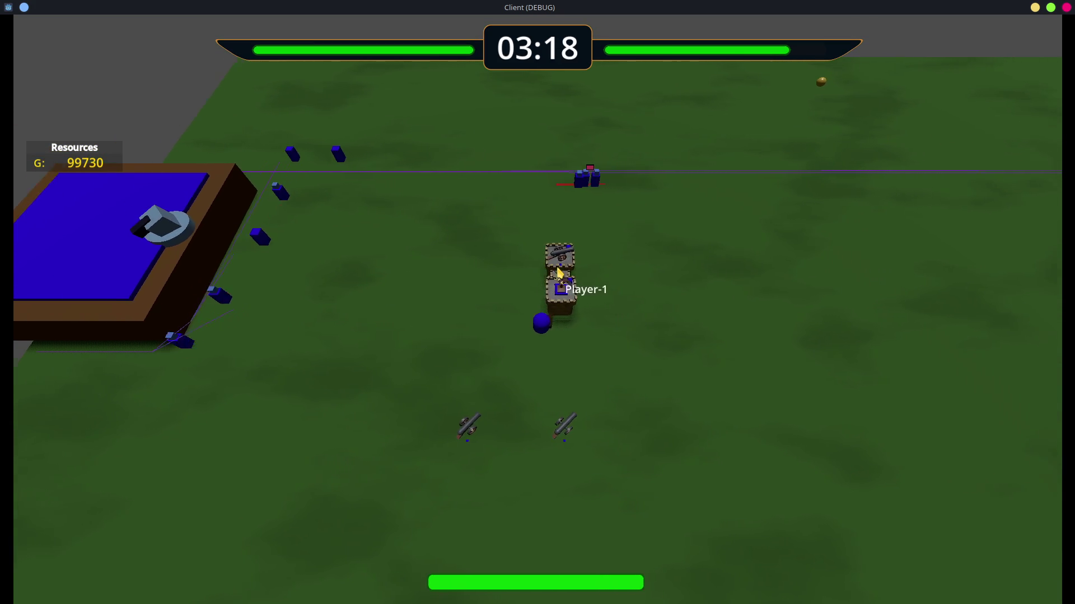
key("w")
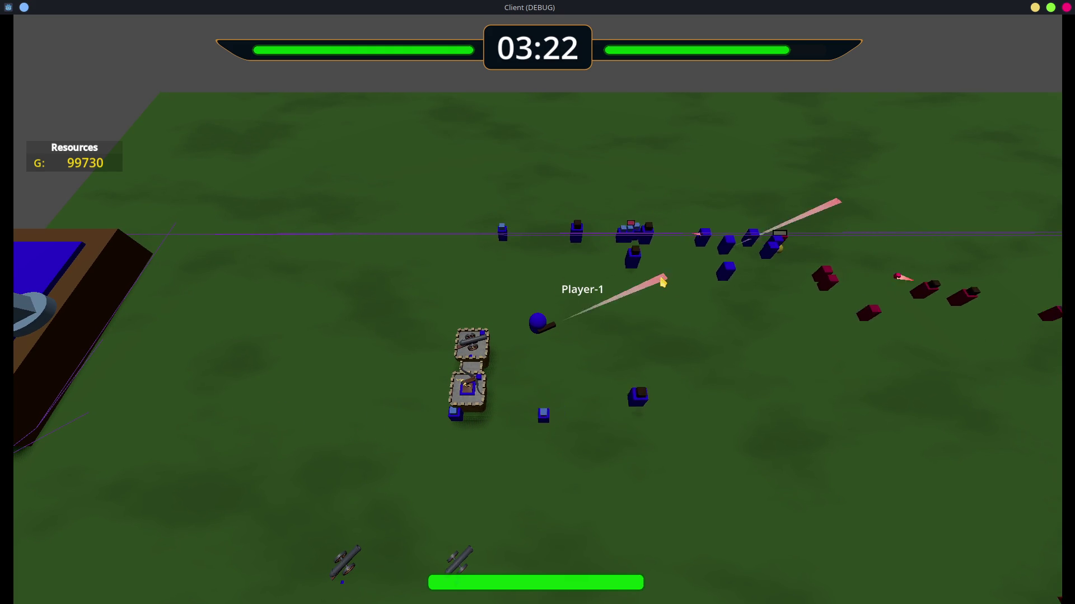
key("d")
key("w")
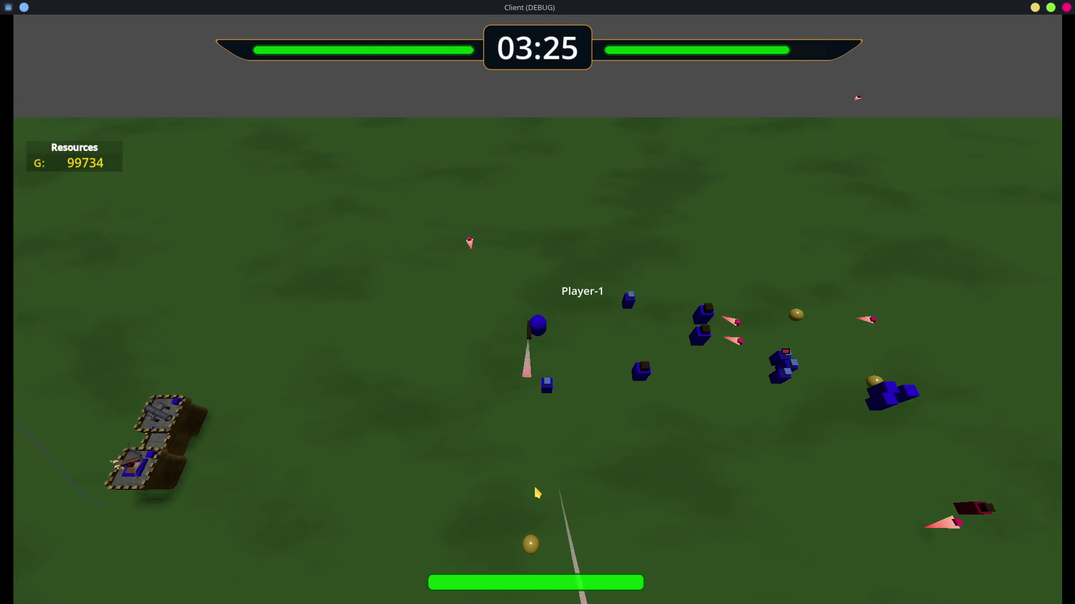
key("s")
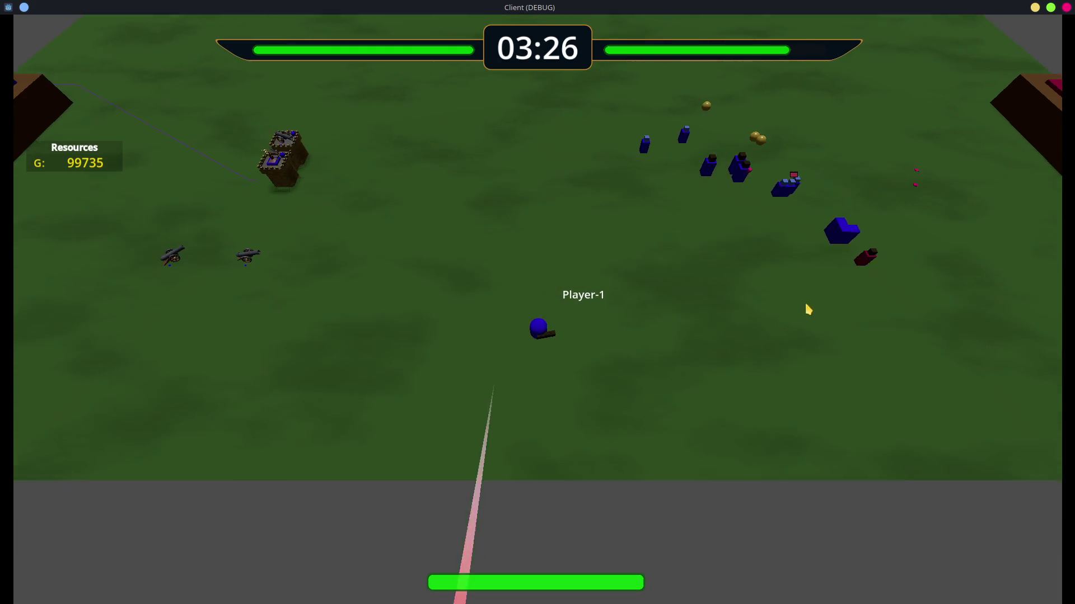
key("w")
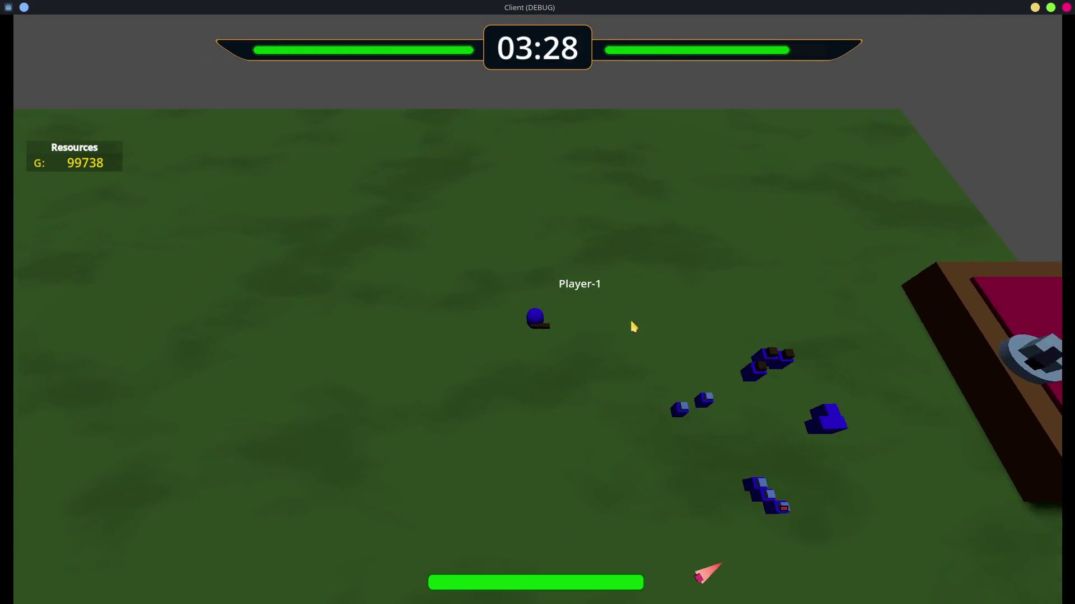
key("a")
key("s")
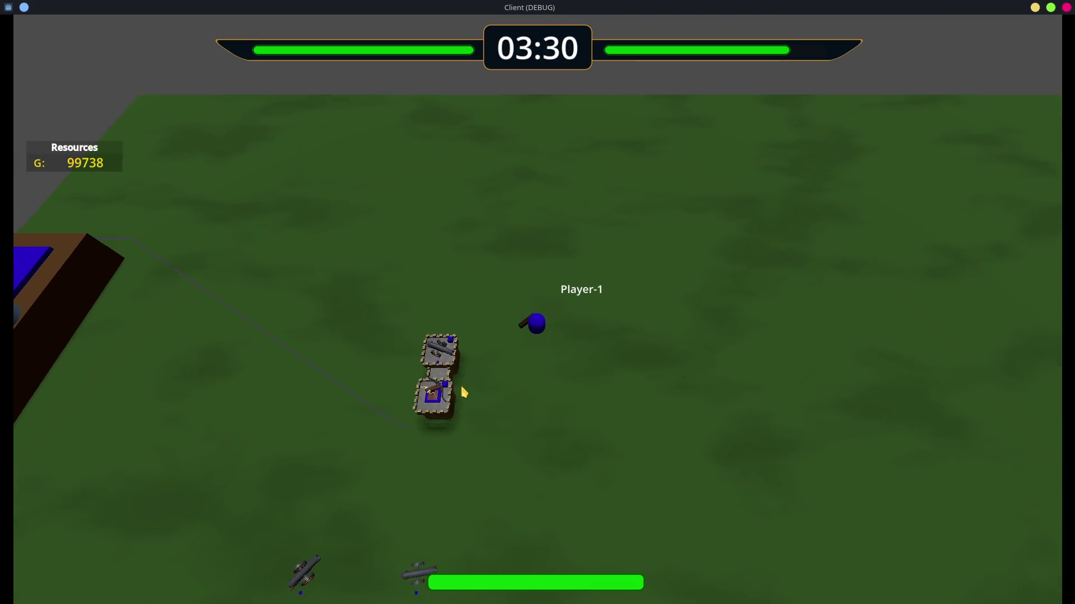
key("s")
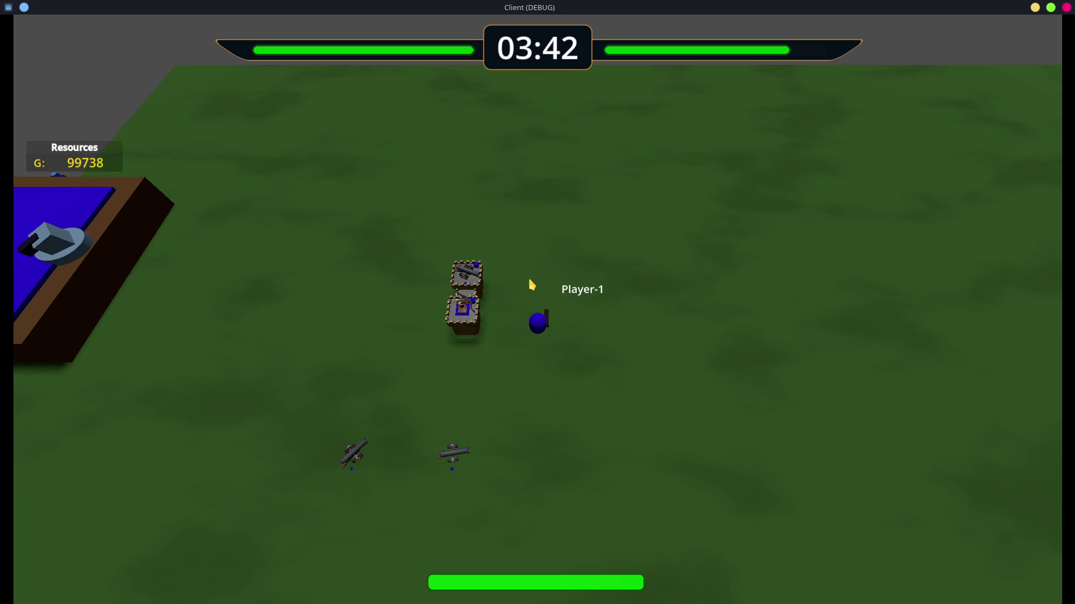
Steer Player-1 down, left, up and right across the map into the battle.
key("s")
key("a")
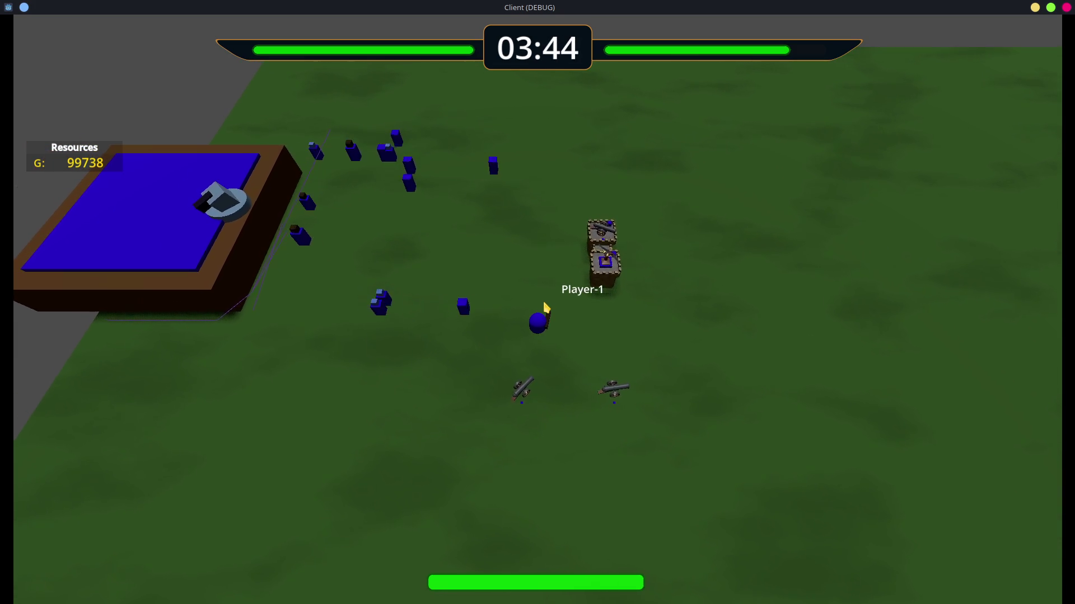
key("w")
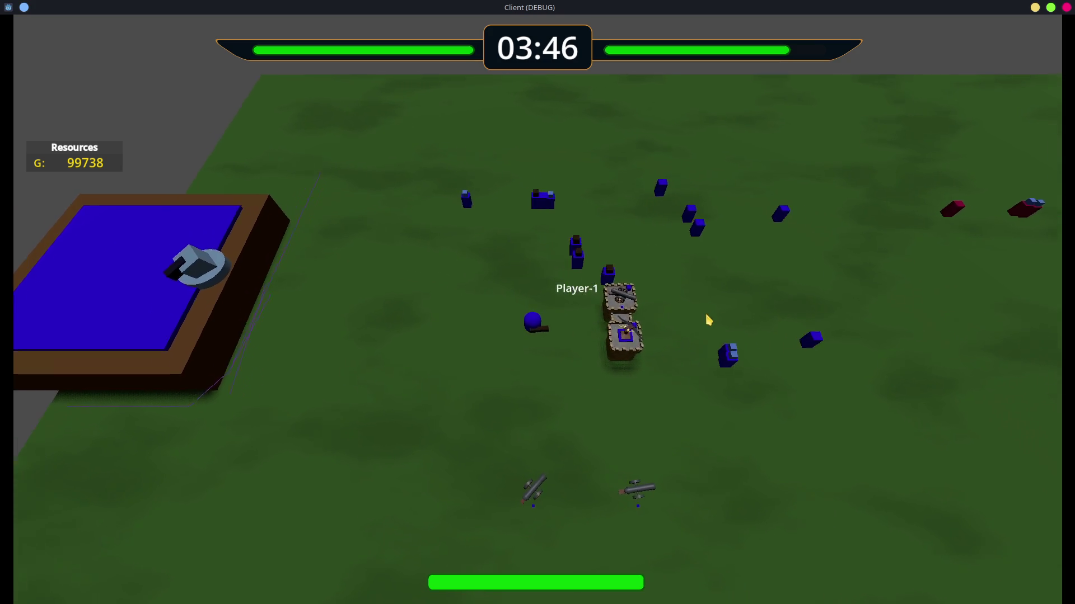
key("d")
key("s")
key("a")
key("d")
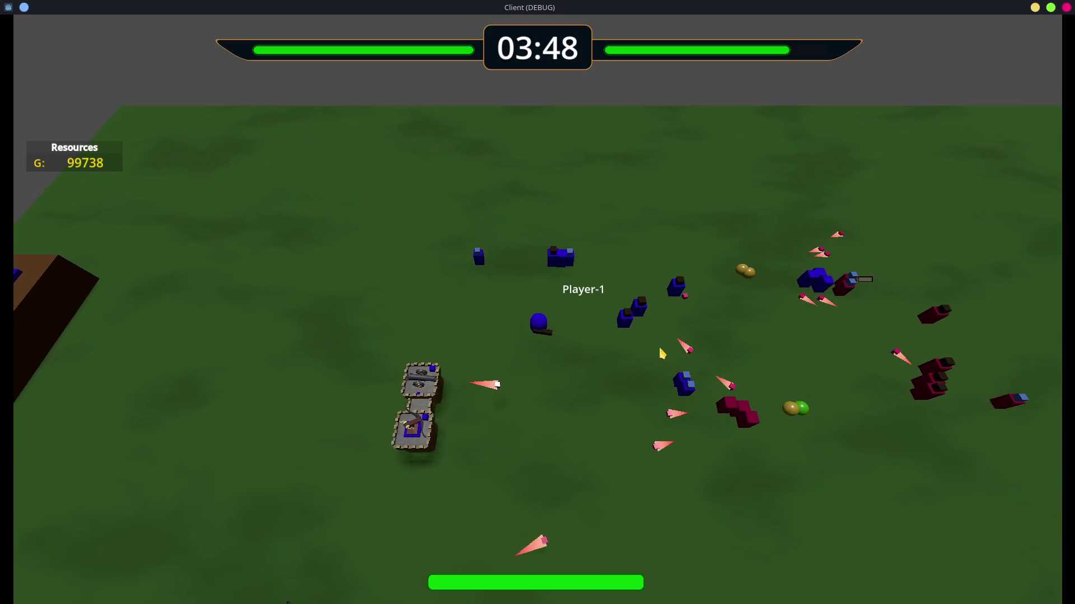
key("d")
key("s")
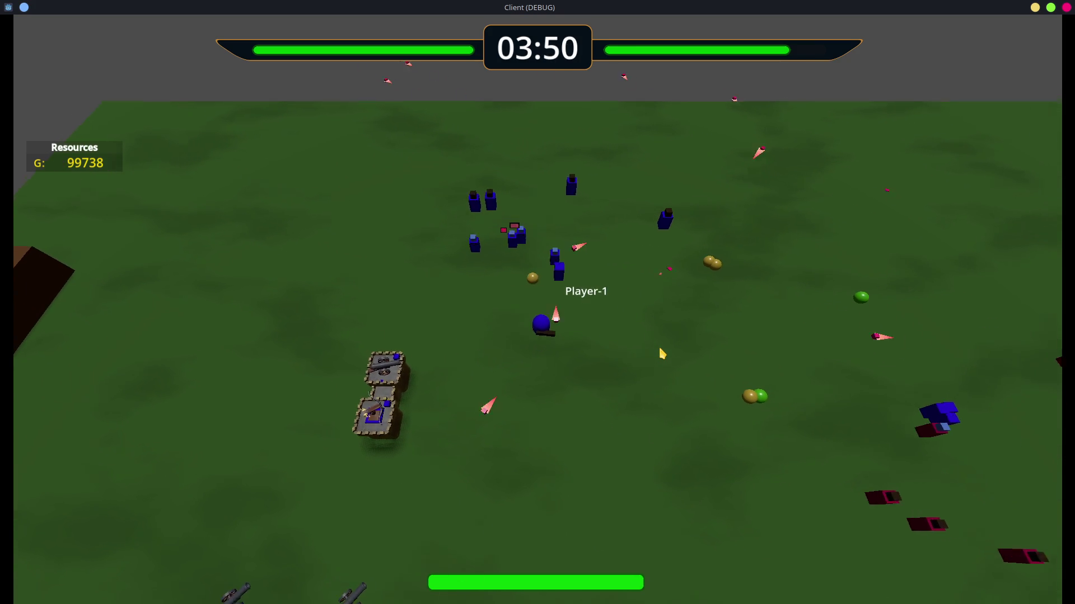
key("w")
key("a")
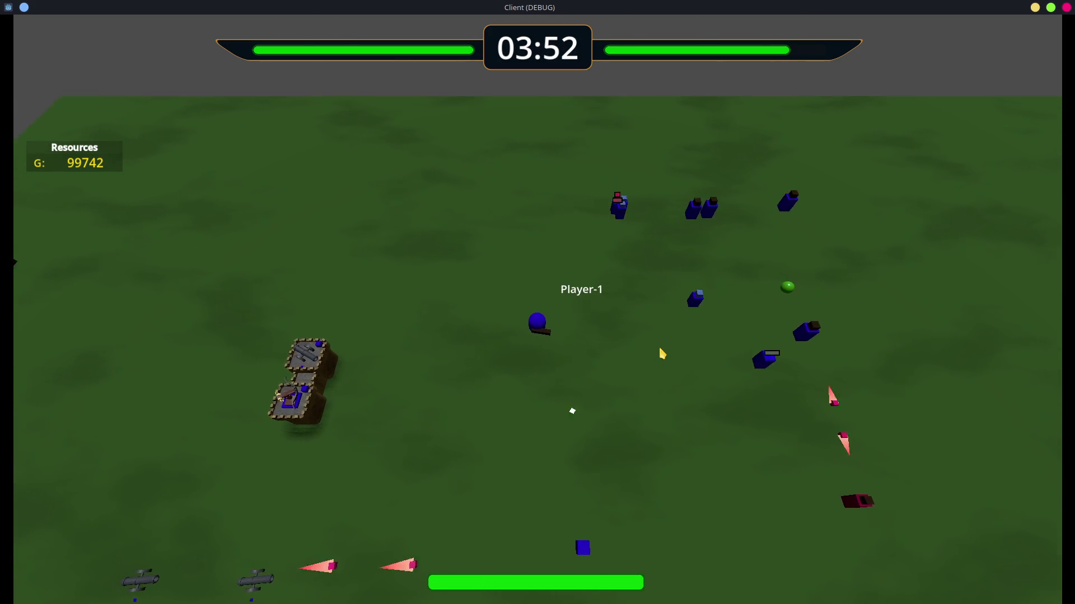
key("s")
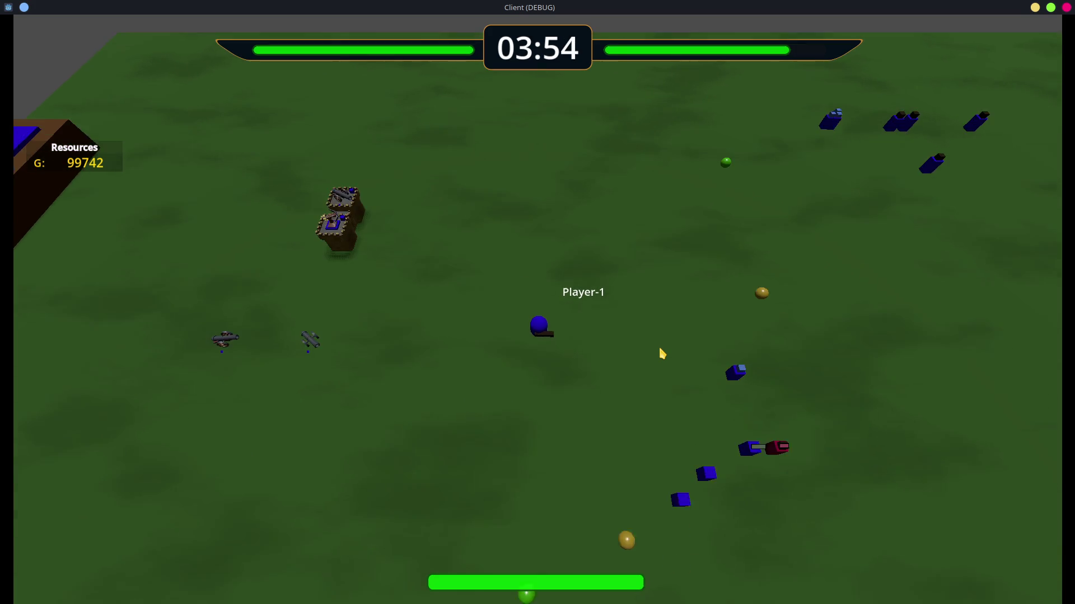
Move Player-1 forward and left once more, then close the running game.
key("w")
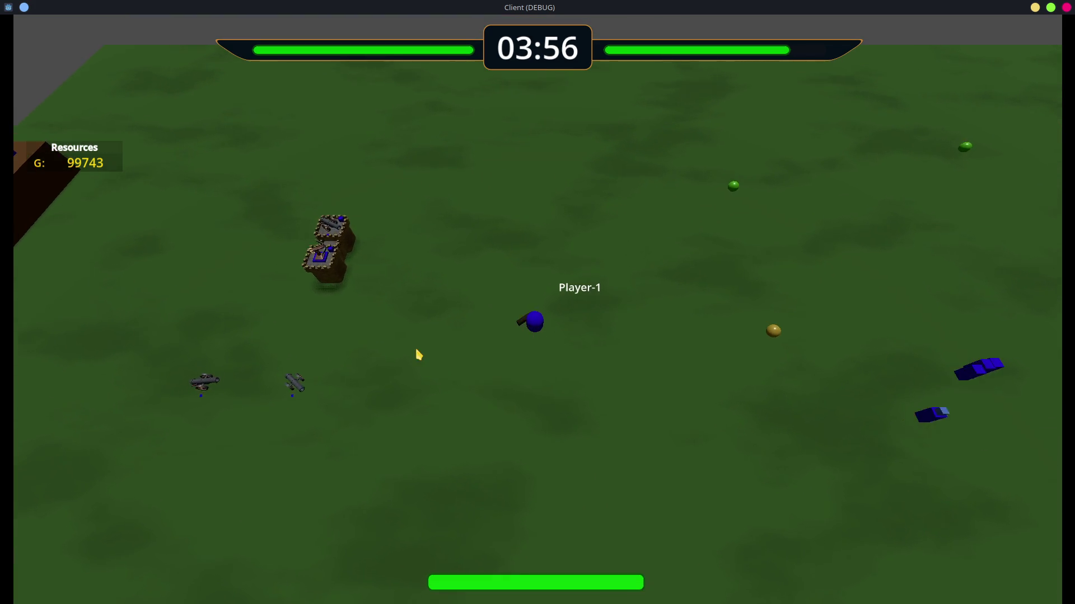
key("a")
left_click(1066, 7)
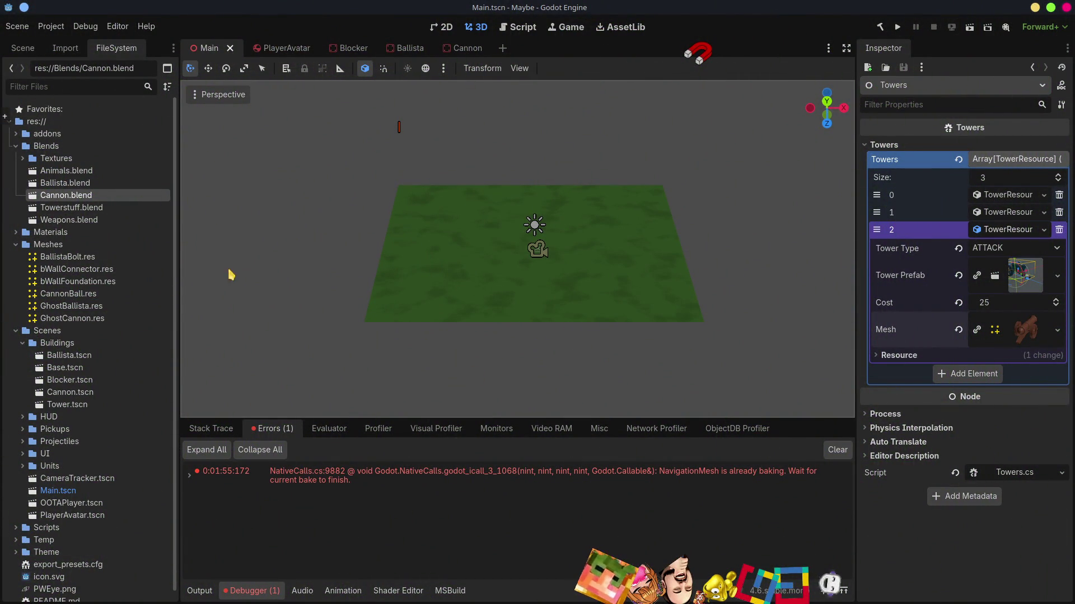
Switch to the Ballista scene and open its Ballista.cs script from the Inspector.
left_click(419, 49)
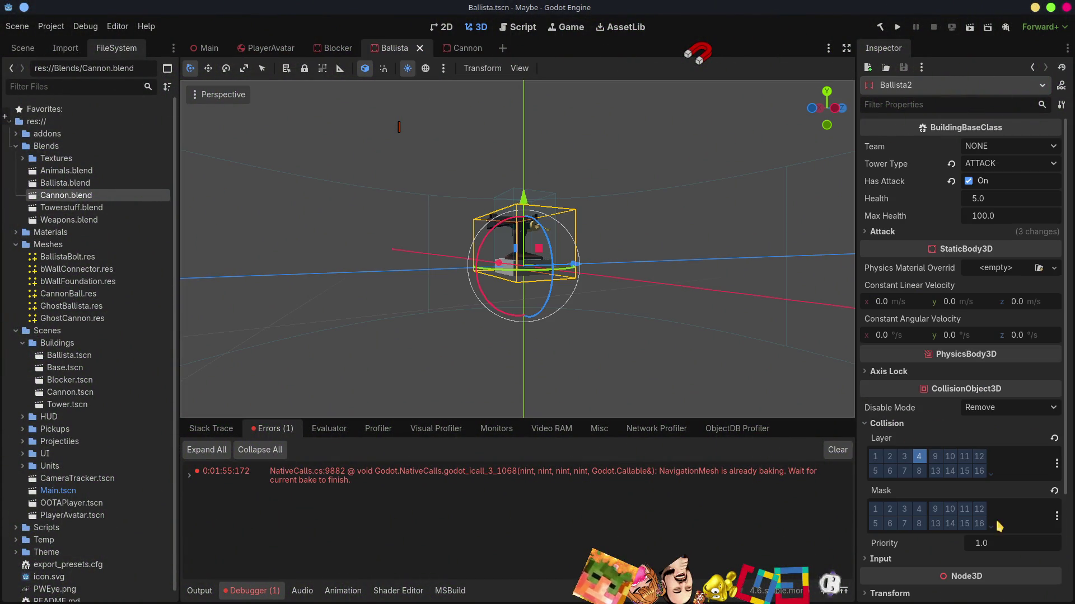
scroll(1010, 521, "down", 3)
left_click(1013, 566)
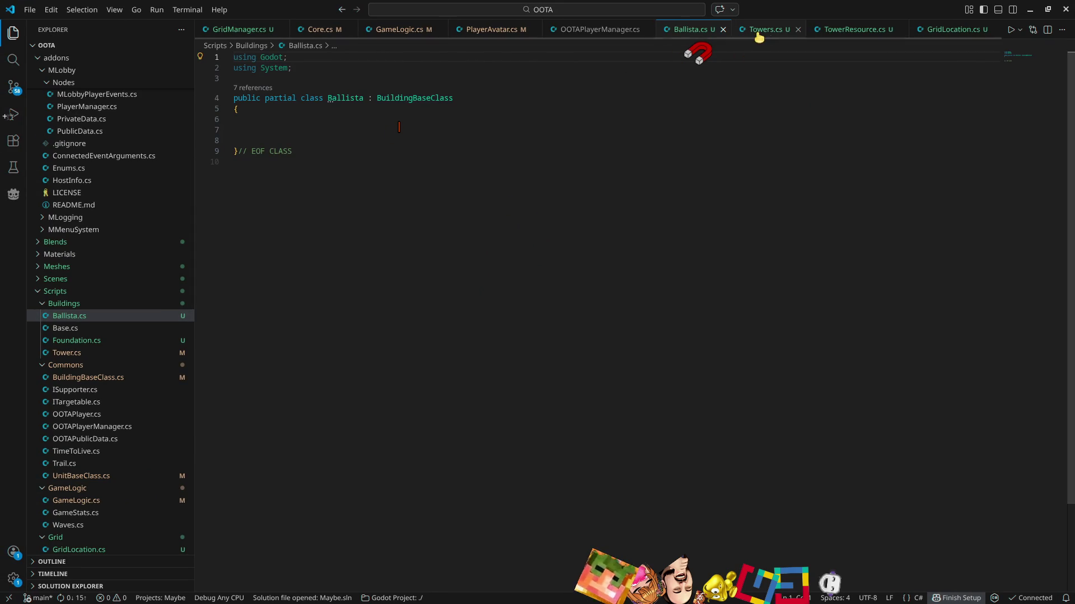
Close Towers.cs and GridManager.cs, then select BuildingBaseClass's AttackTarget method for copying.
middle_click(780, 33)
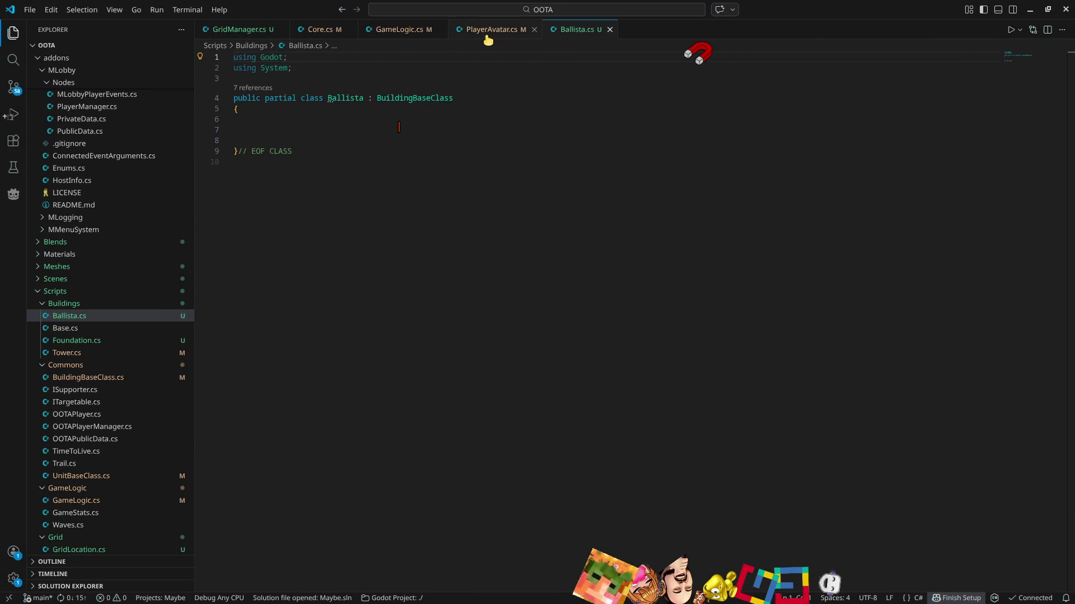
middle_click(253, 33)
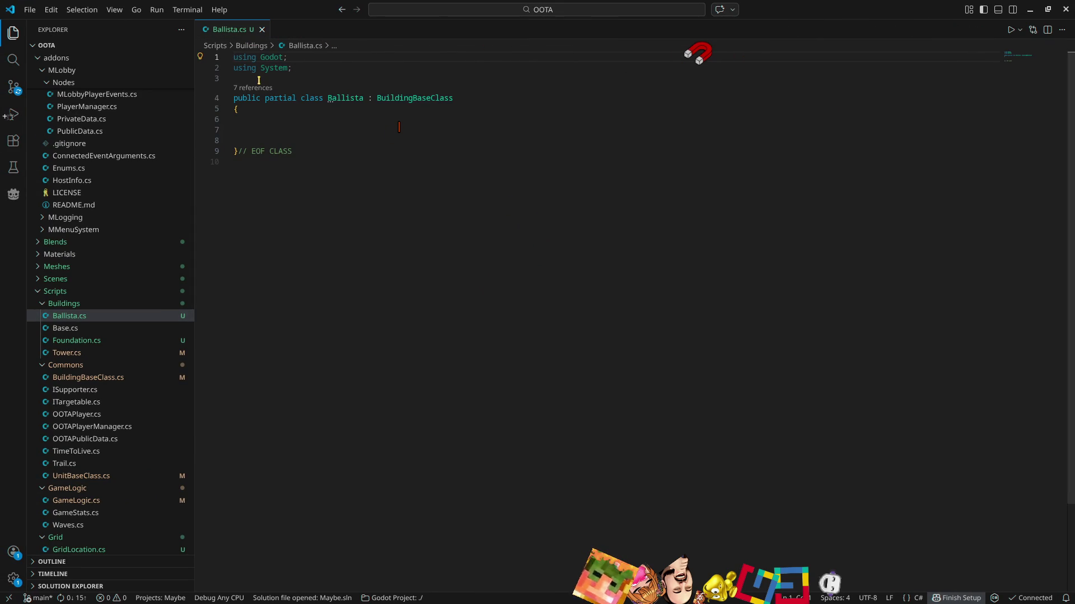
left_click(400, 99, "ctrl")
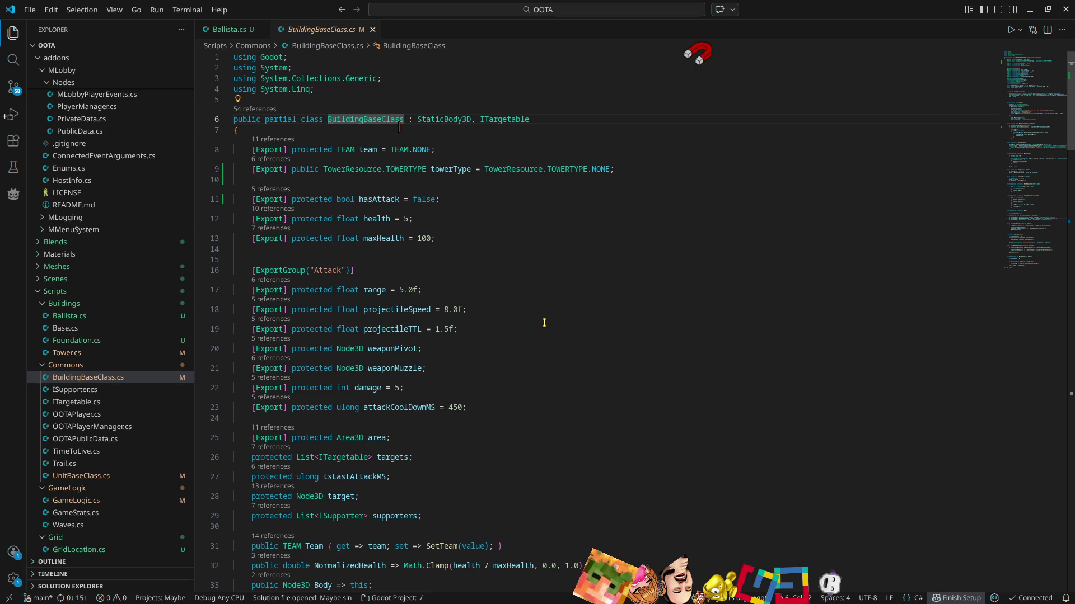
scroll(588, 315, "down", 15)
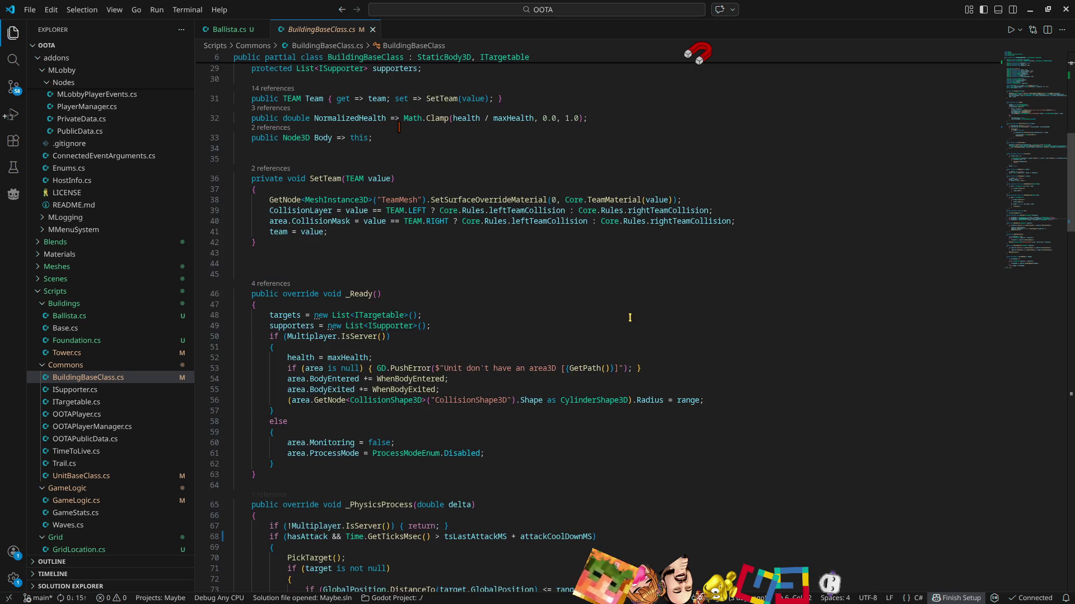
scroll(630, 318, "down", 5)
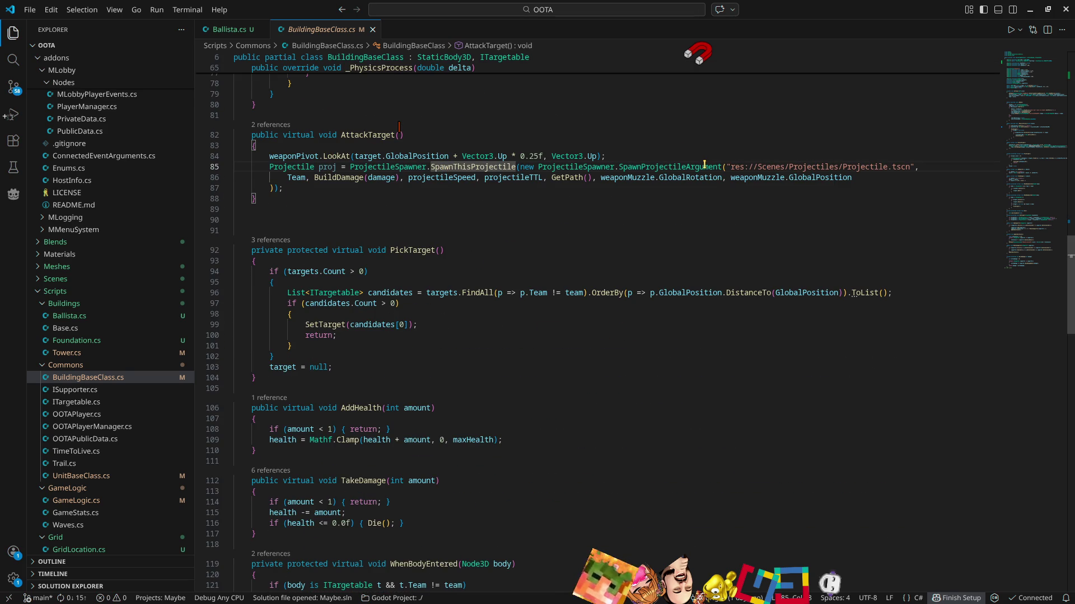
left_click(724, 167)
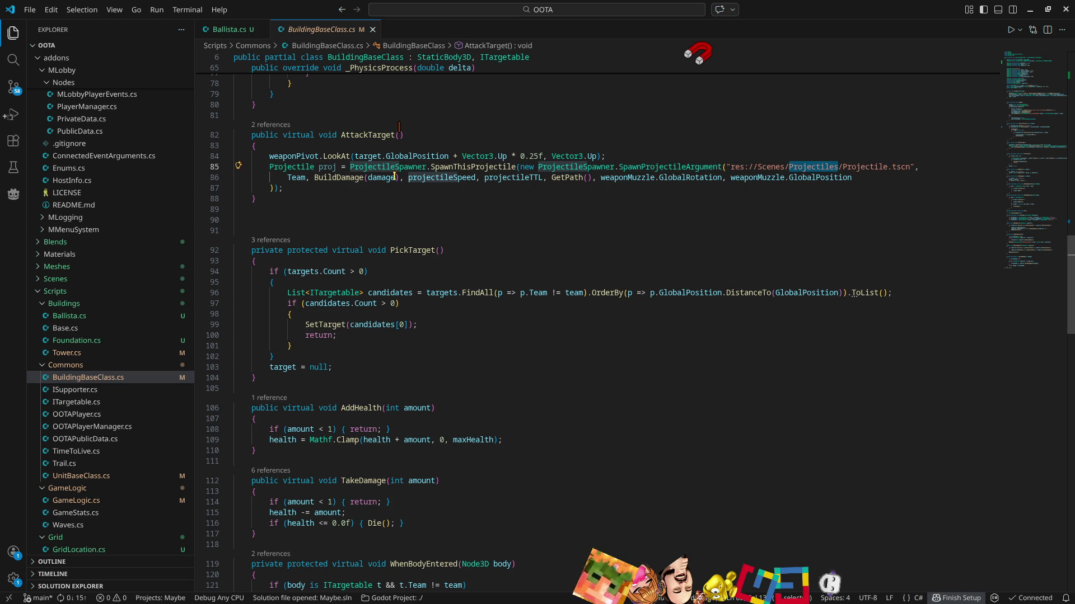
left_click_drag(267, 199, 236, 142)
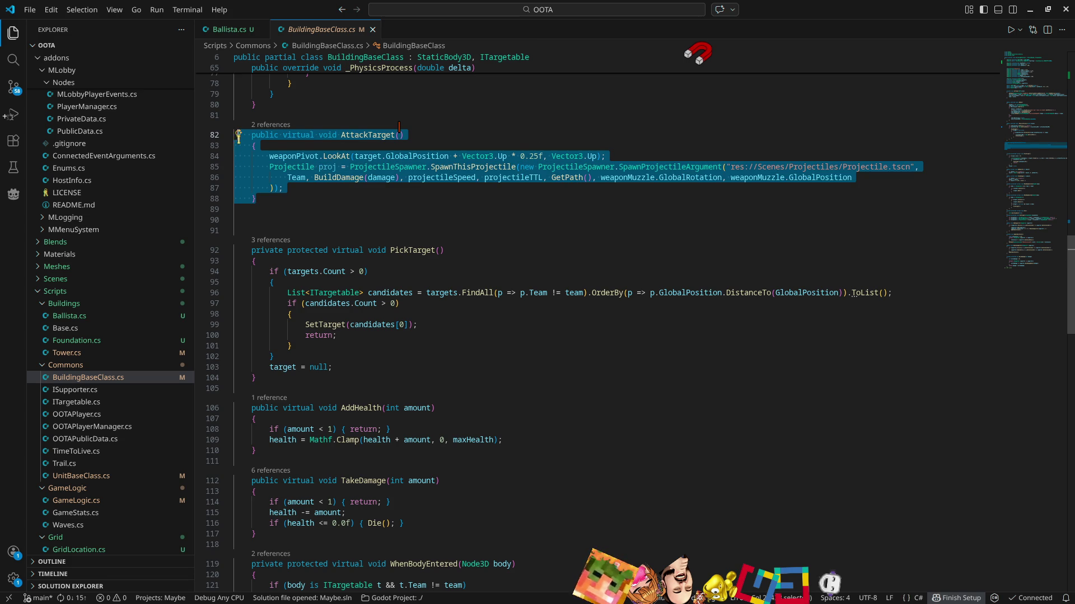
Paste AttackTarget into Ballista.cs and add an [Export] PackedScene prefabProjectile field.
left_click(236, 33)
type("public virtual void AttackTarget()     {         weaponPivot.LookAt(target.GlobalPosition + Vector3.Up * 0.25f, Vector3.Up);         Projectile proj = ProjectileSpawner.SpawnThisProjectile(new ProjectileSpawner.SpawnProjectileArgument(\"res://Scenes/Projectiles/Projectile.tscn\",             Team, BuildDamage(damage), projectileSpeed, projectileTTL, GetPath(), weaponMuzzle.GlobalRotation, weaponMuzzle.GlobalPosition         ));     }")
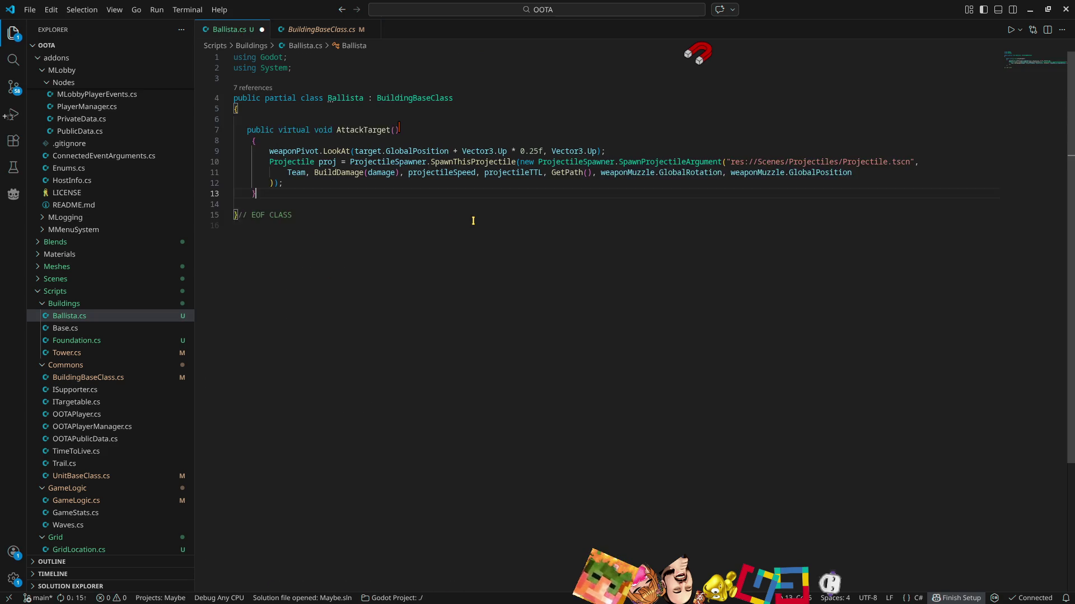
key("Return")
type("[ex]")
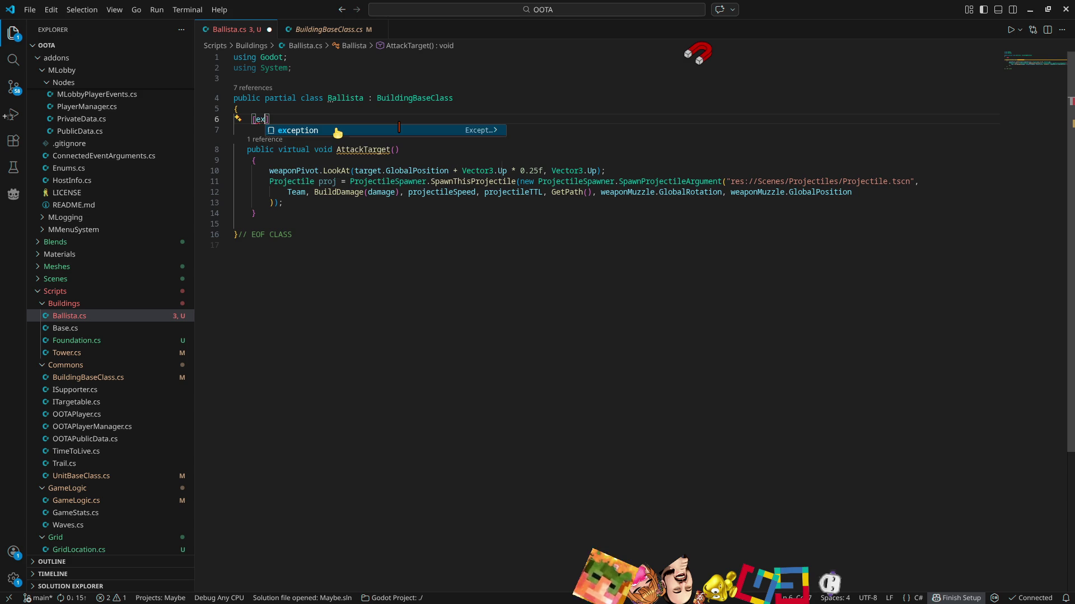
key("BackSpace")
key("BackSpace")
type("Expo")
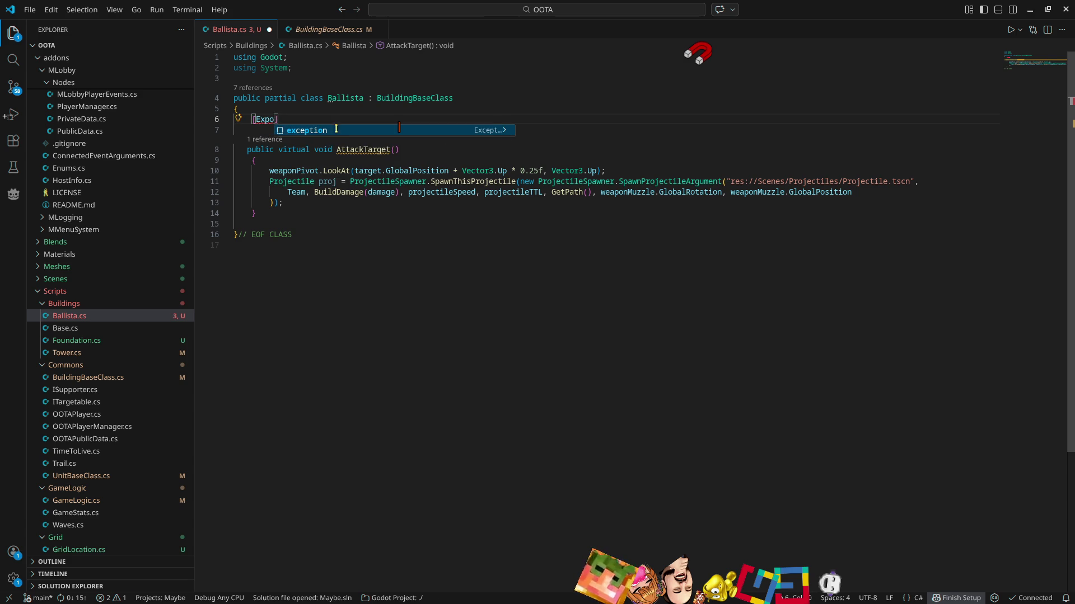
type("rt] ")
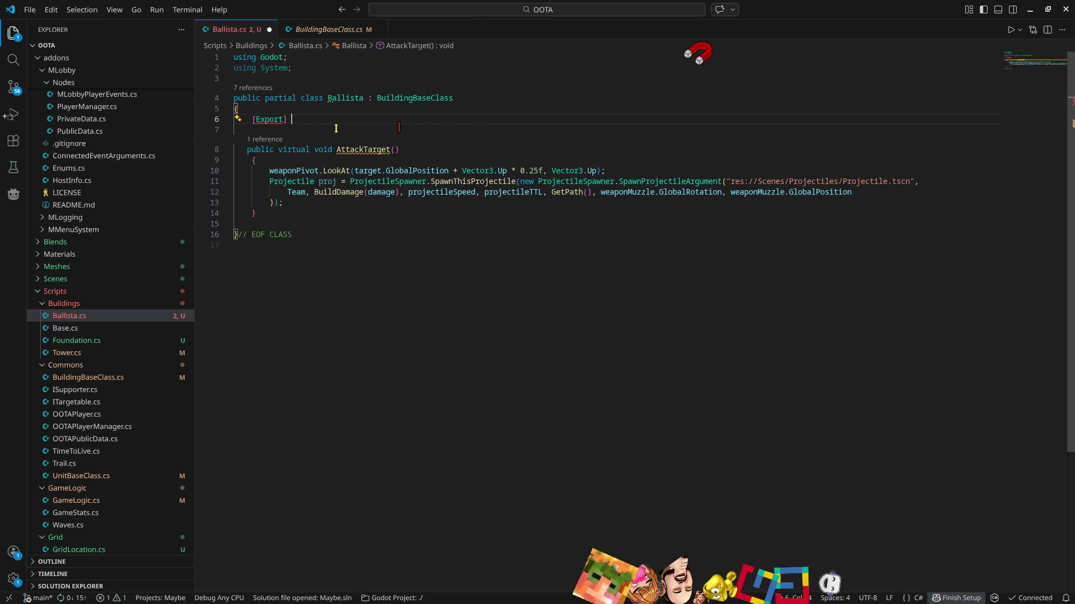
type("packed")
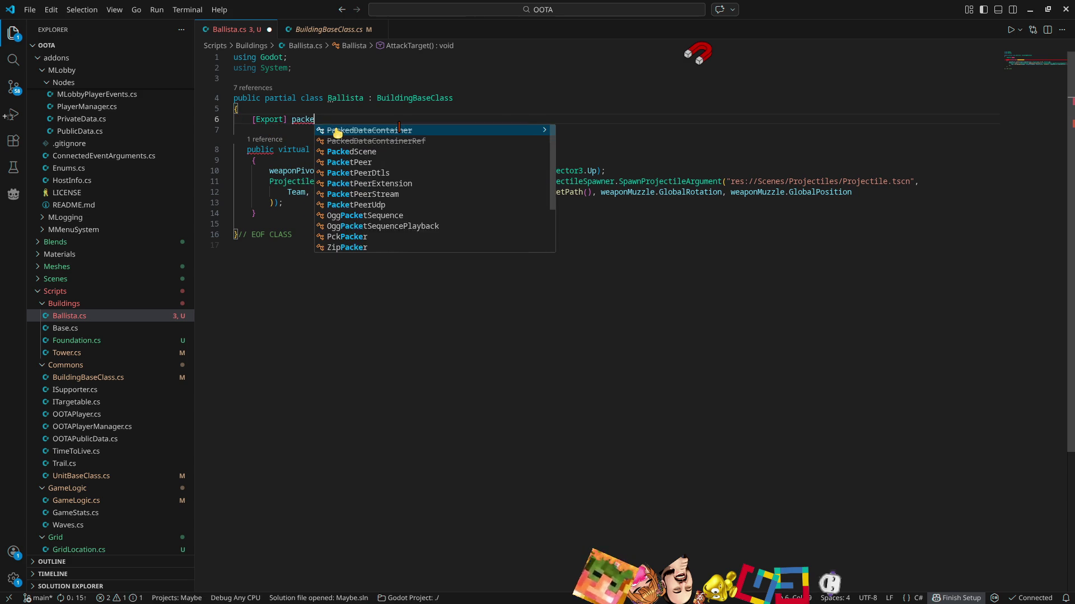
key("Down")
key("Return")
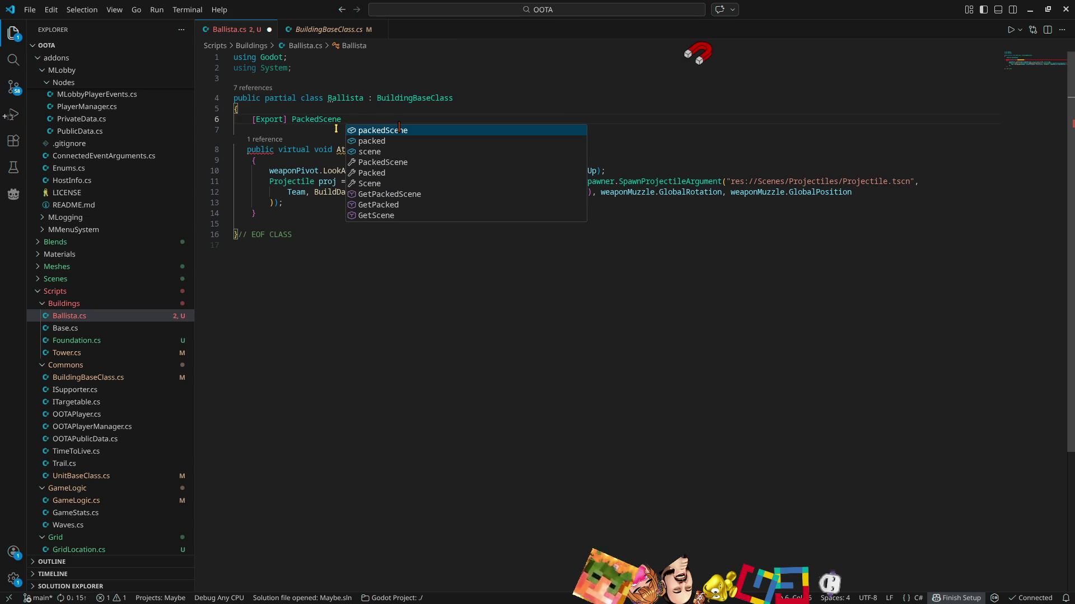
type("prefabProjectile;")
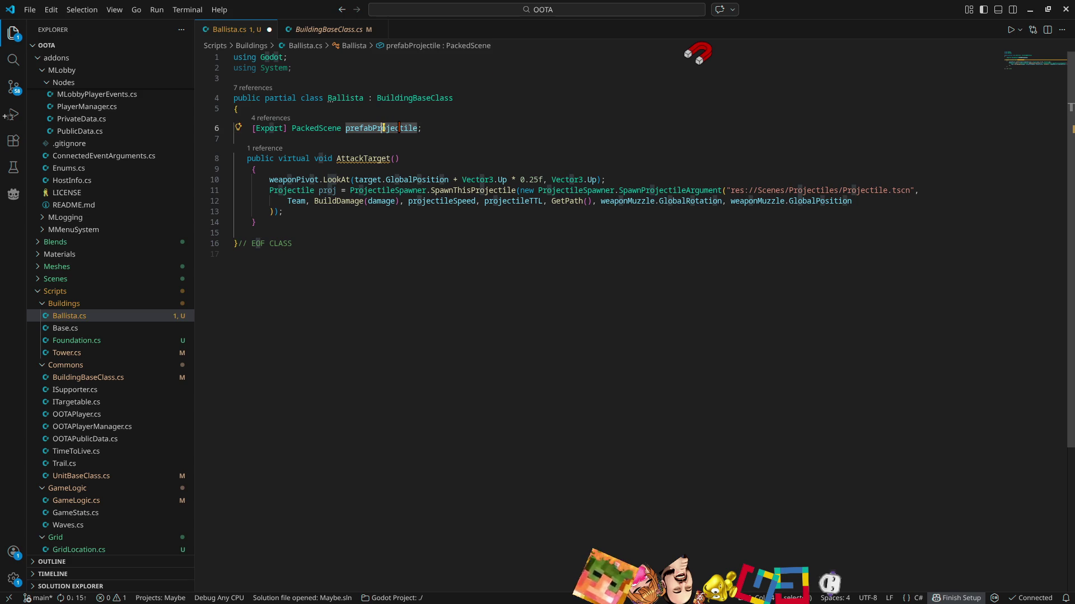
Change virtual to override and replace the hard-coded path with prefabProjectile.ResourcePath.
double_click(292, 160)
type("ove")
key("Return")
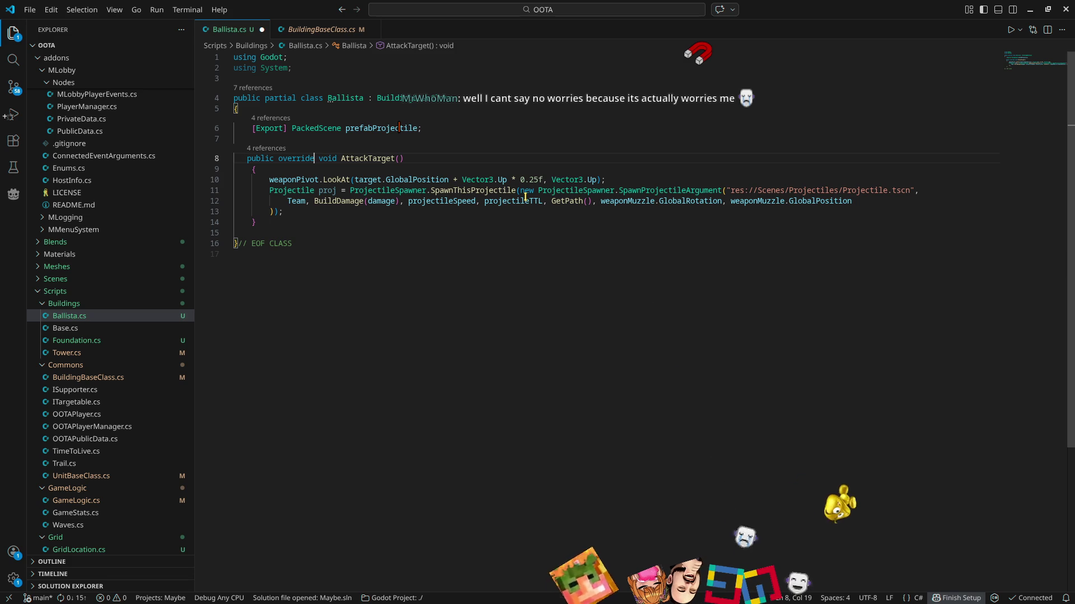
mouse_move(563, 187)
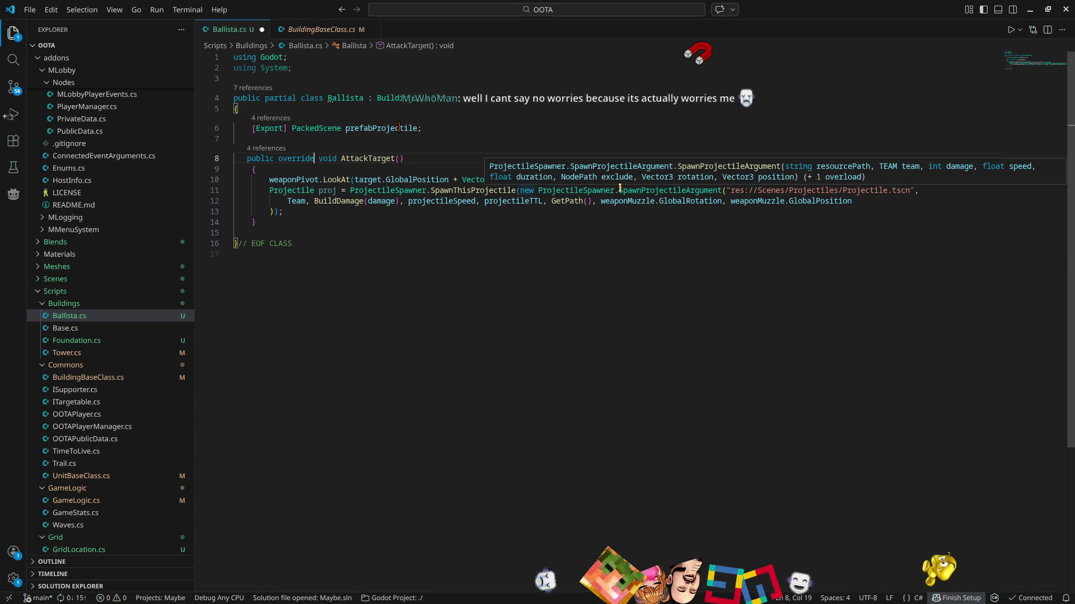
mouse_move(668, 193)
left_click(821, 257)
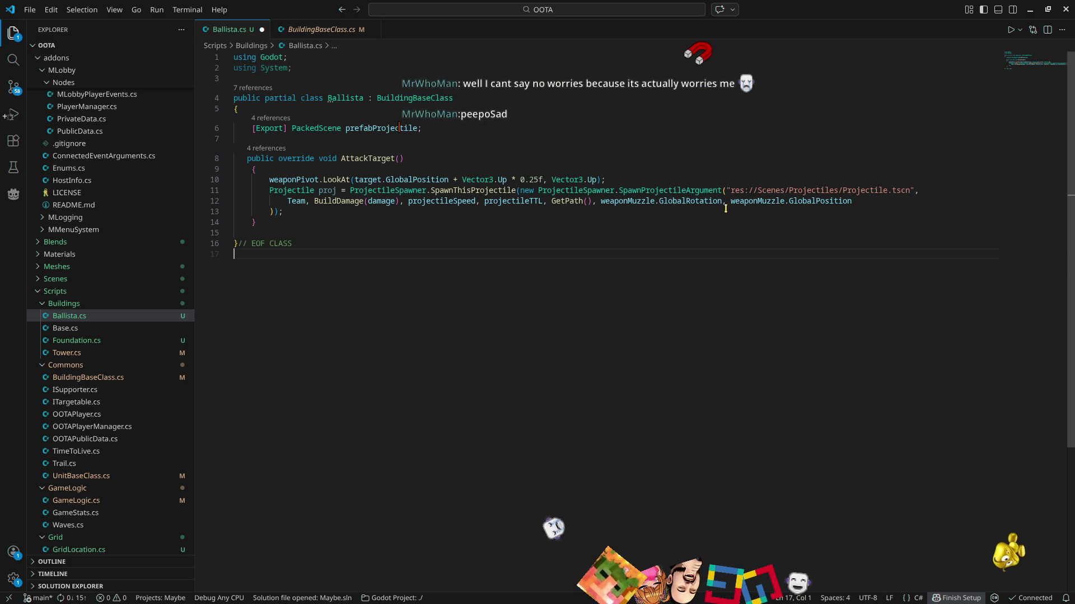
left_click_drag(726, 190, 899, 190)
type("prefabProjectile")
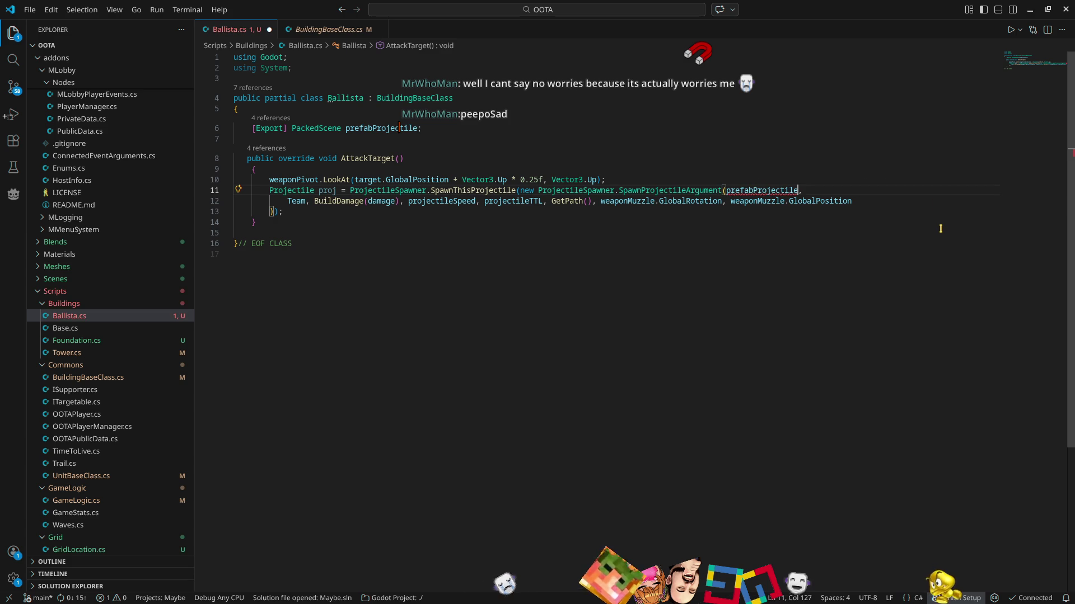
type(".res")
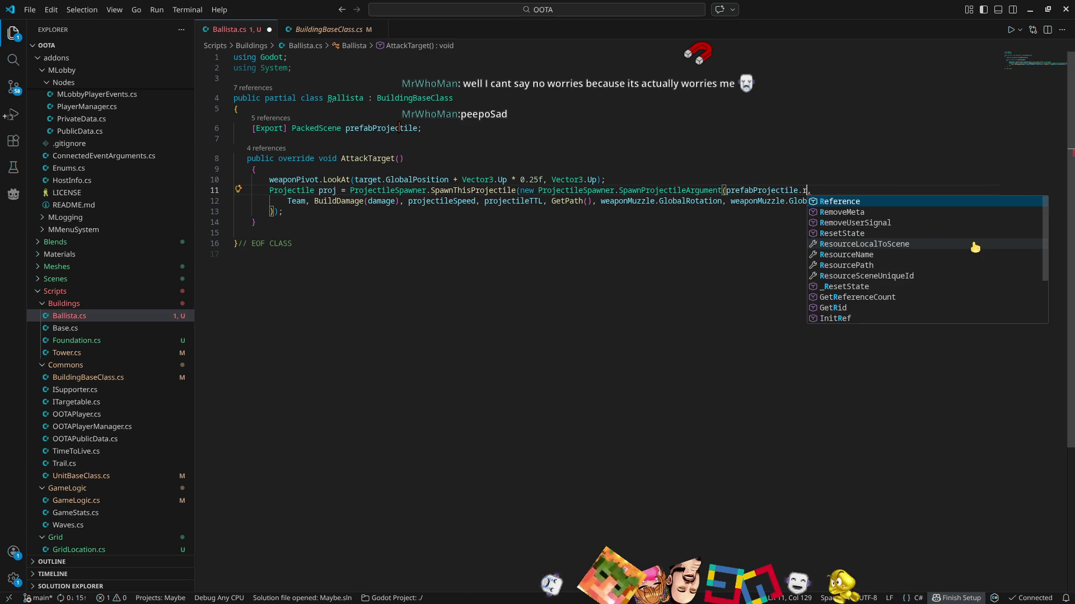
key("Down")
key("Down")
key("Down")
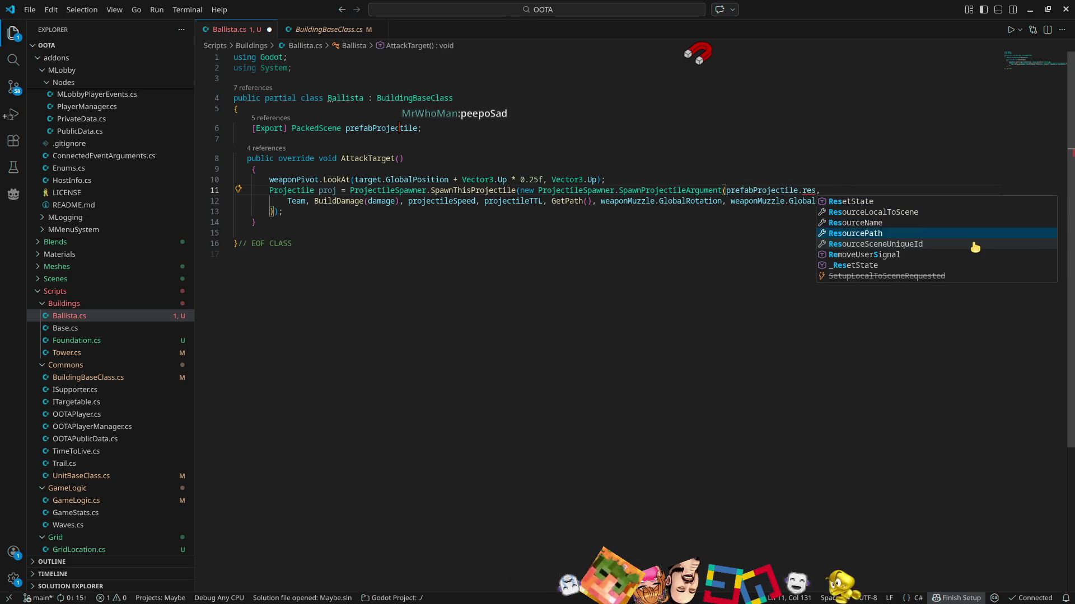
key("Return")
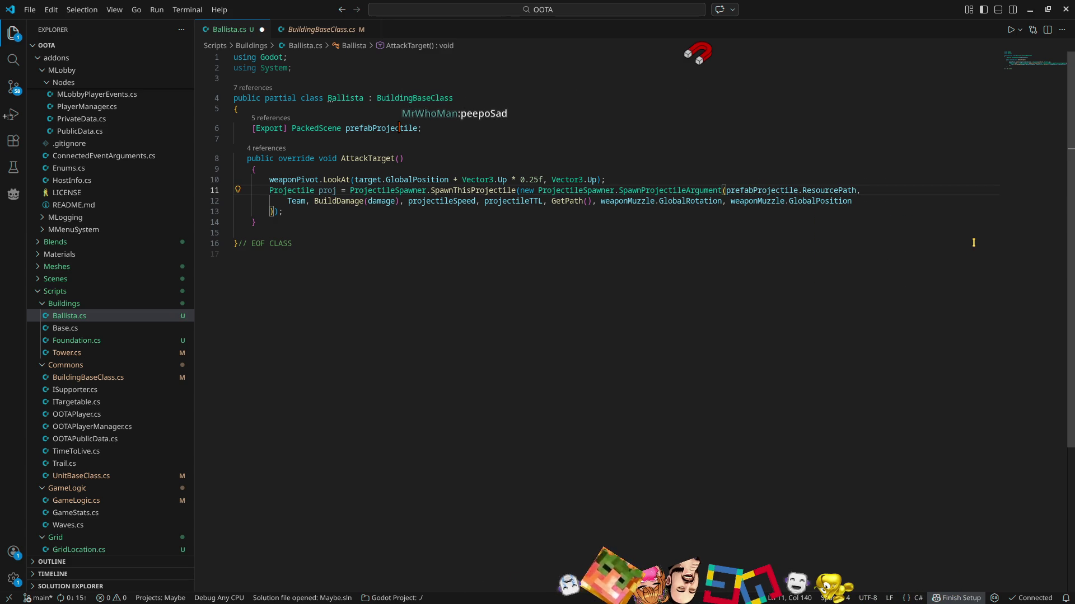